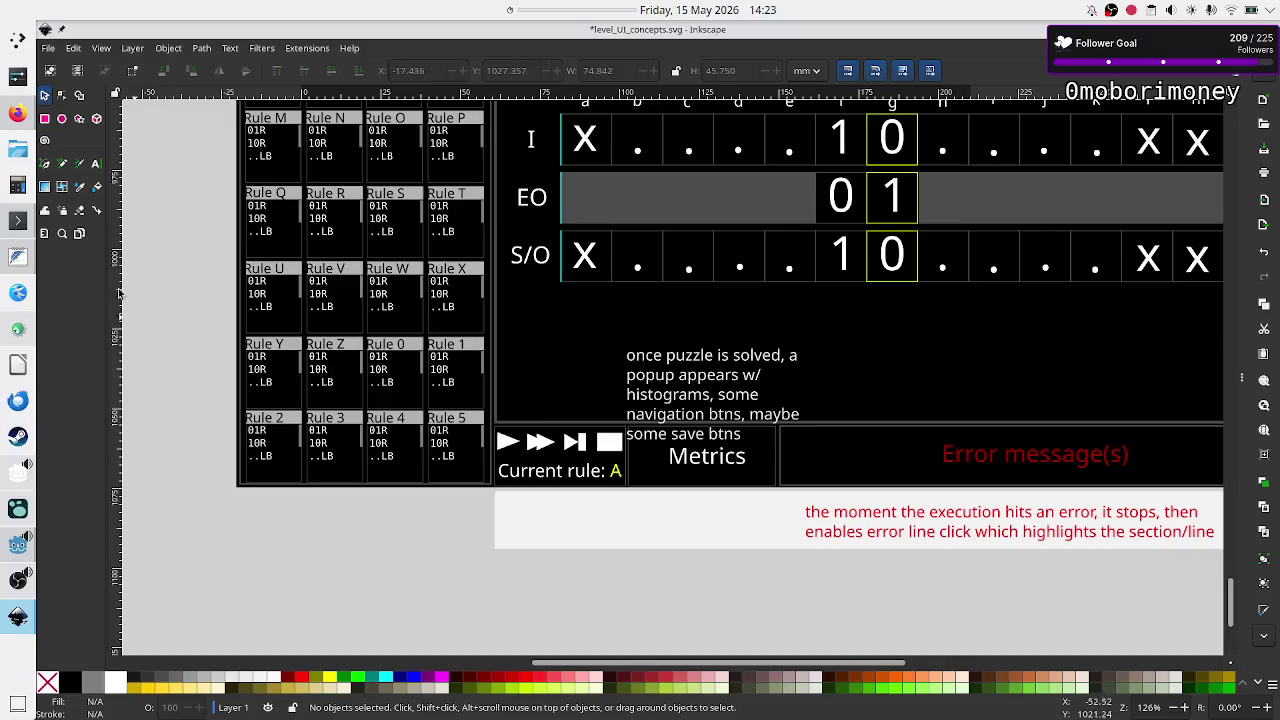
Compute 1÷8 = 0.125 in KCalc, then switch back to the Godot editor.
left_click(20, 185)
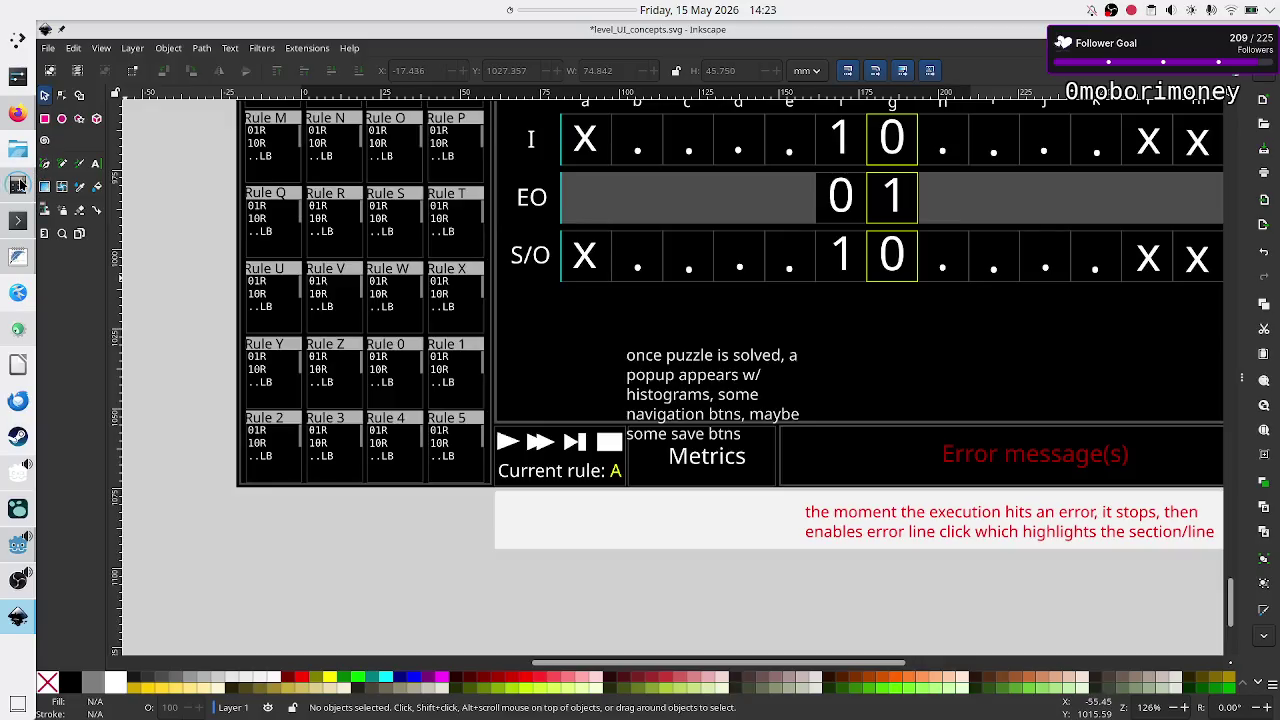
mouse_move(20, 185)
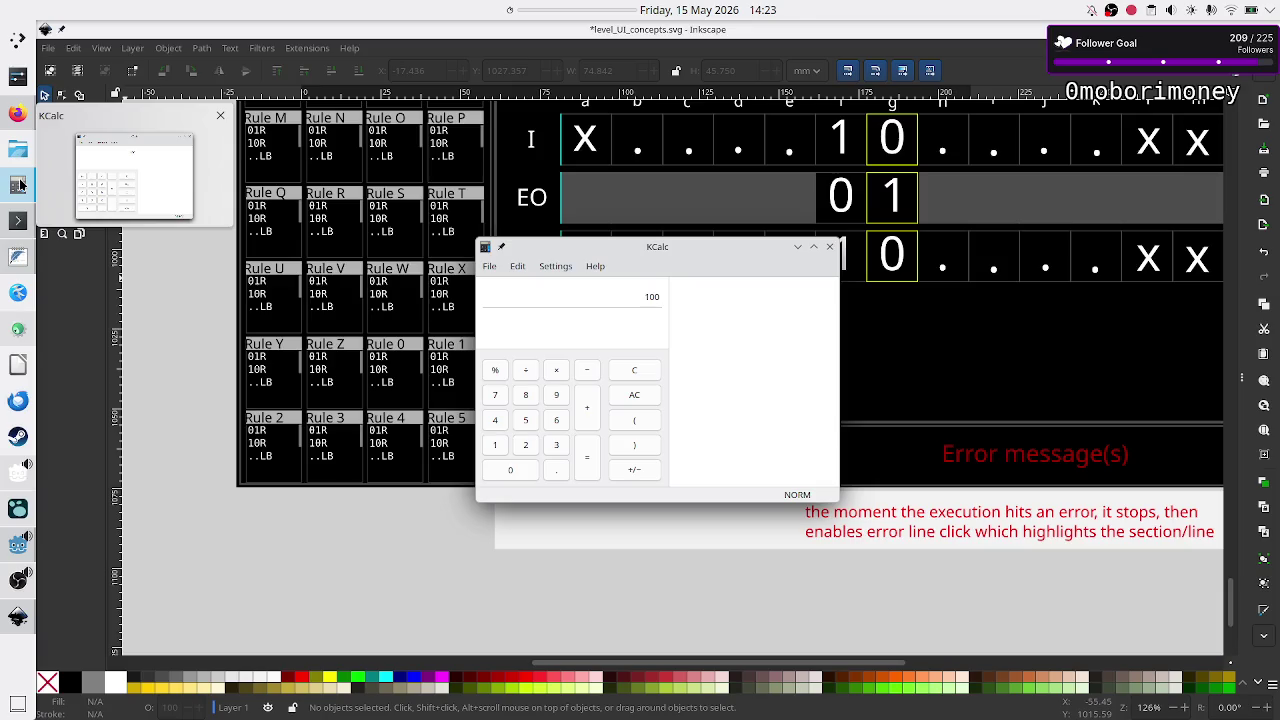
type("8")
key("Return")
key("alt+Tab")
key("alt+Tab")
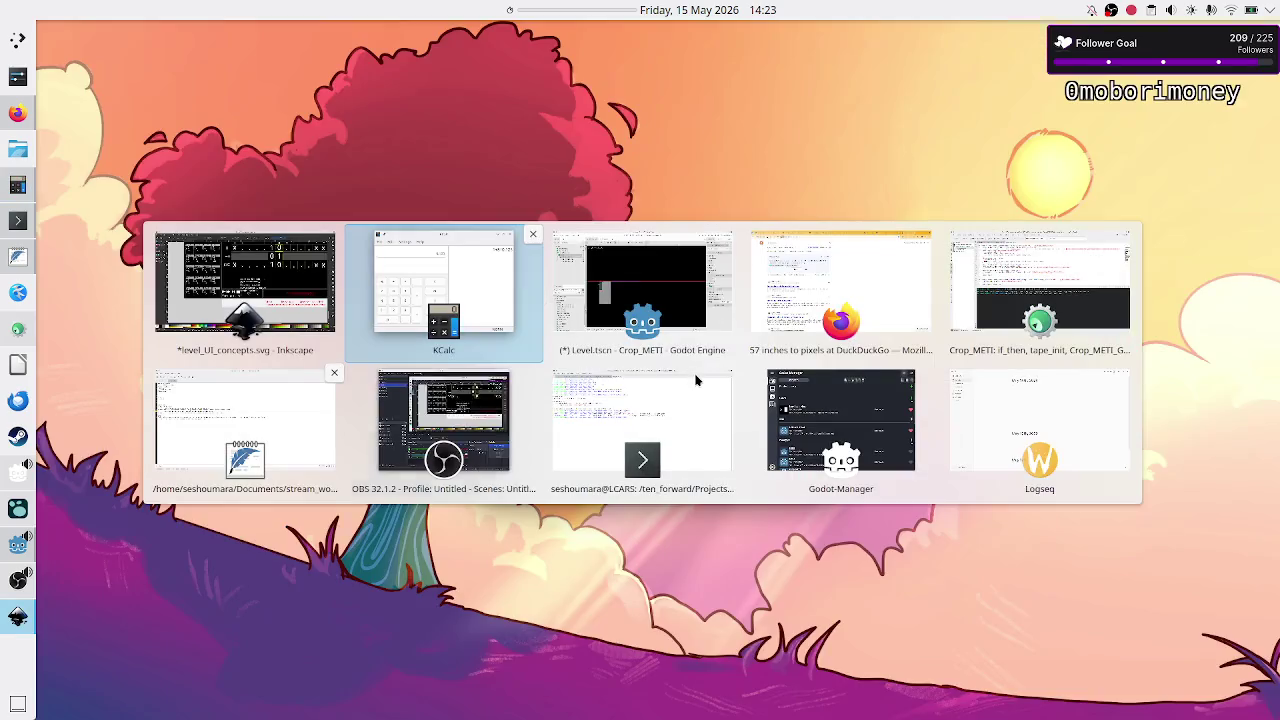
key("alt+Tab")
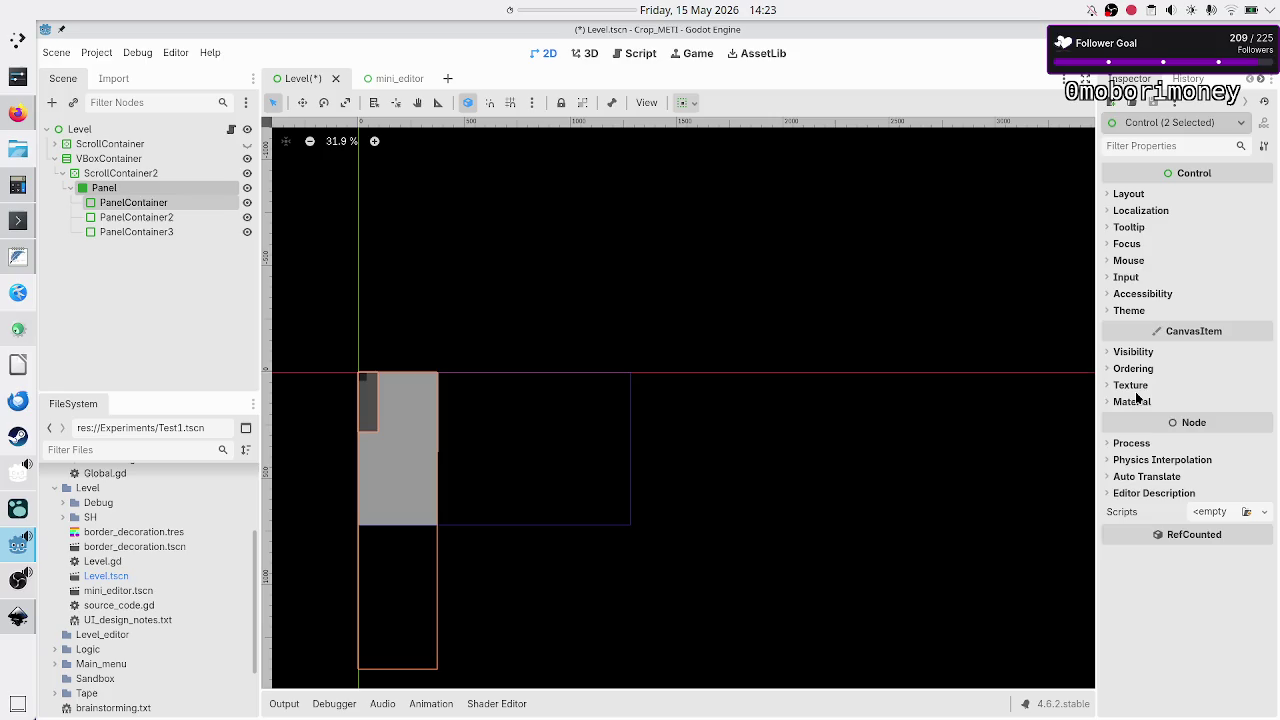
Set PanelContainer's bottom anchor to 0.125.
left_click(133, 202)
left_click(1231, 461)
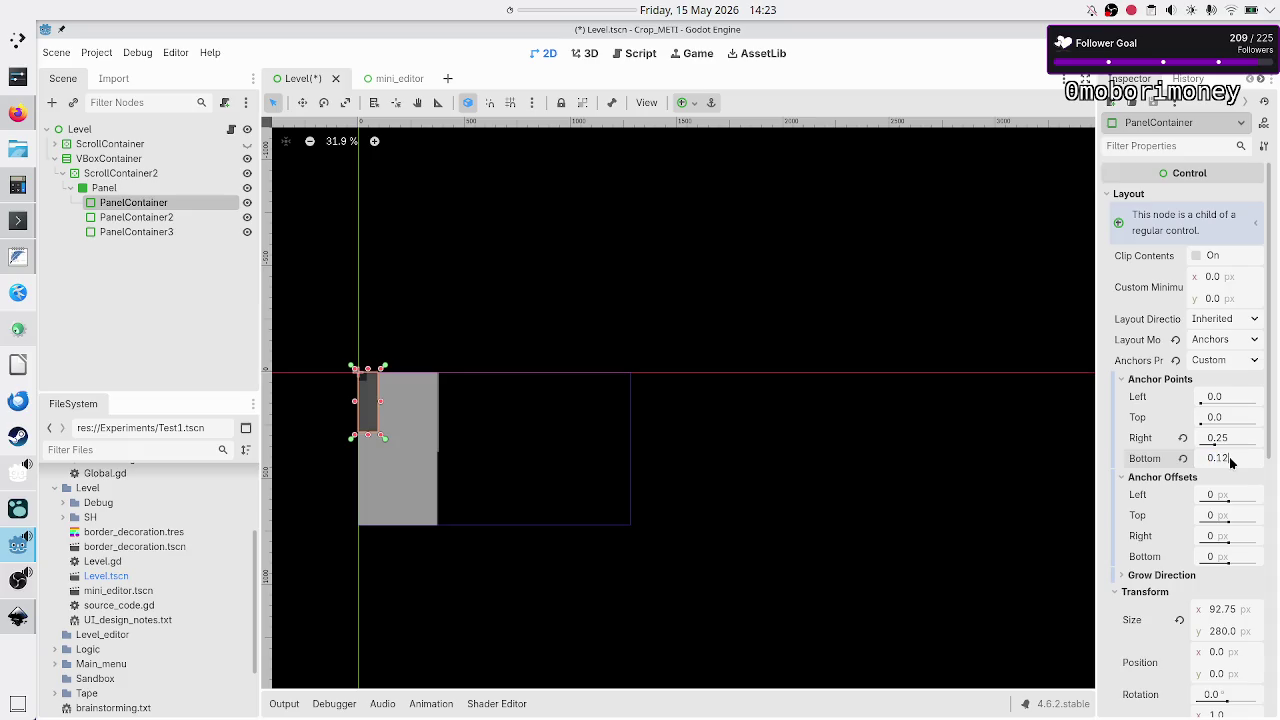
type("5")
key("Return")
Switch PanelContainer2 to Anchors layout with a Custom preset and zero right and bottom offsets.
left_click(175, 221)
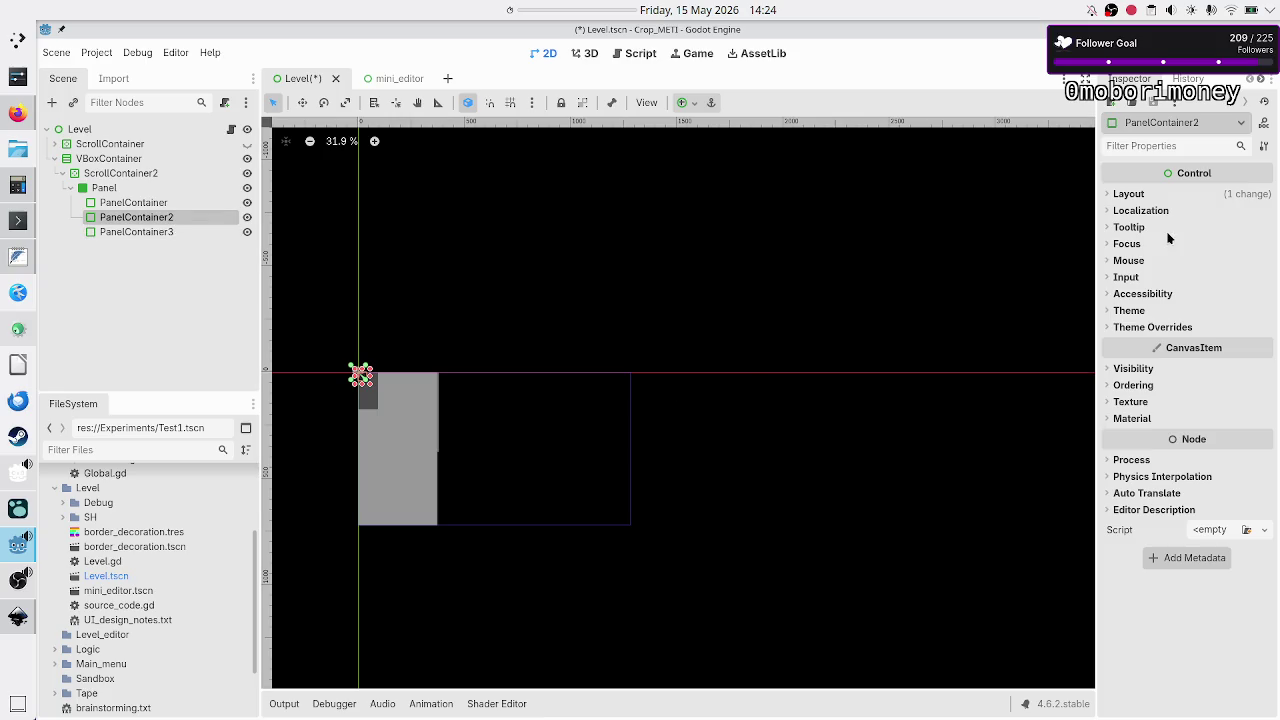
left_click(1134, 193)
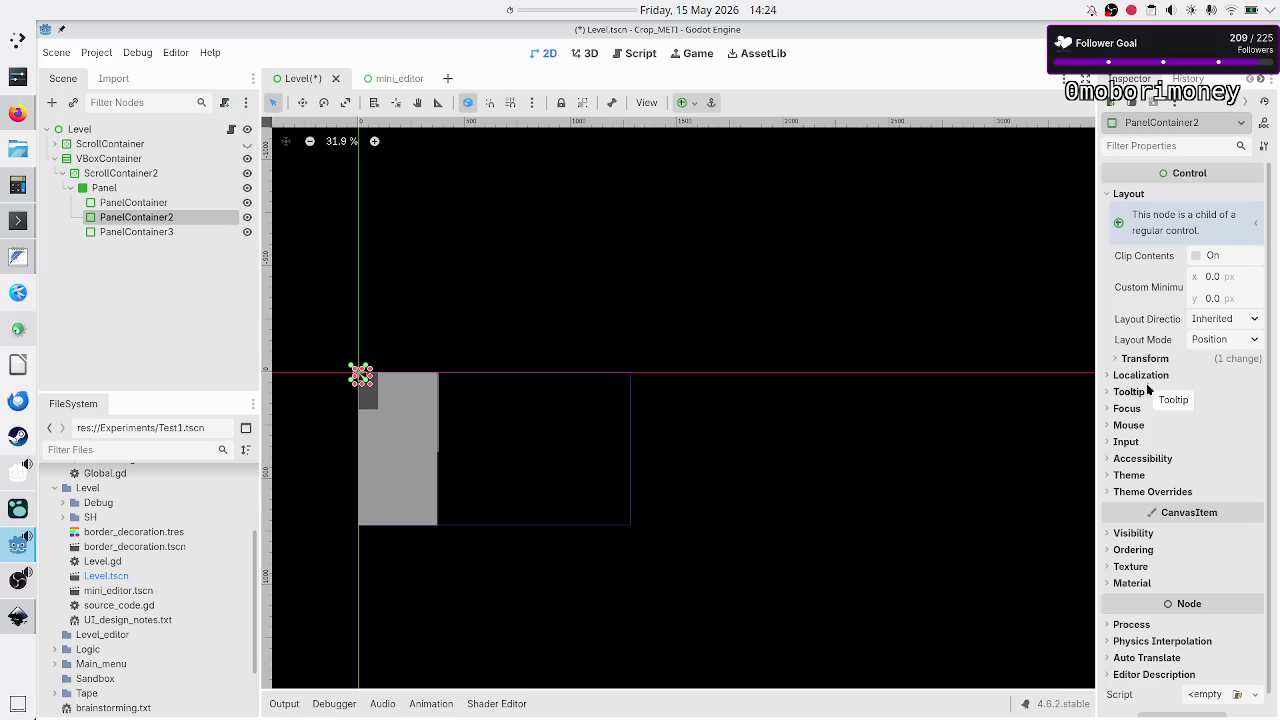
left_click(1157, 362)
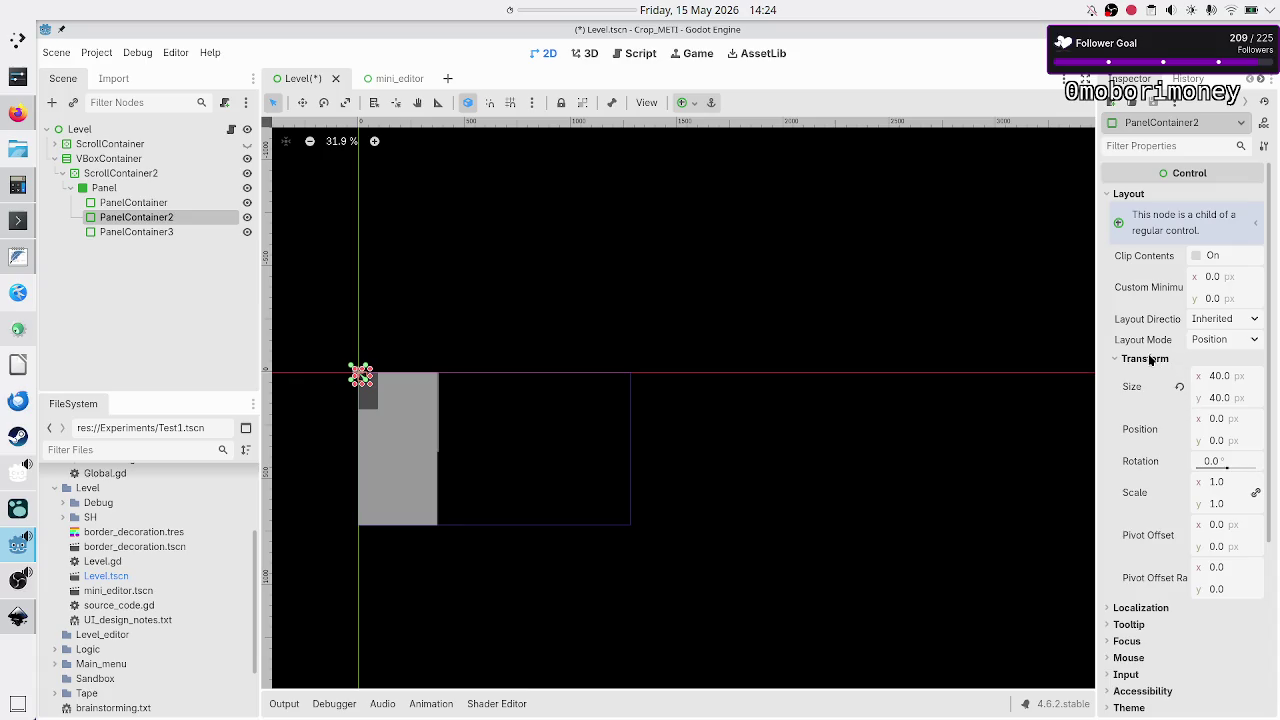
left_click(1150, 360)
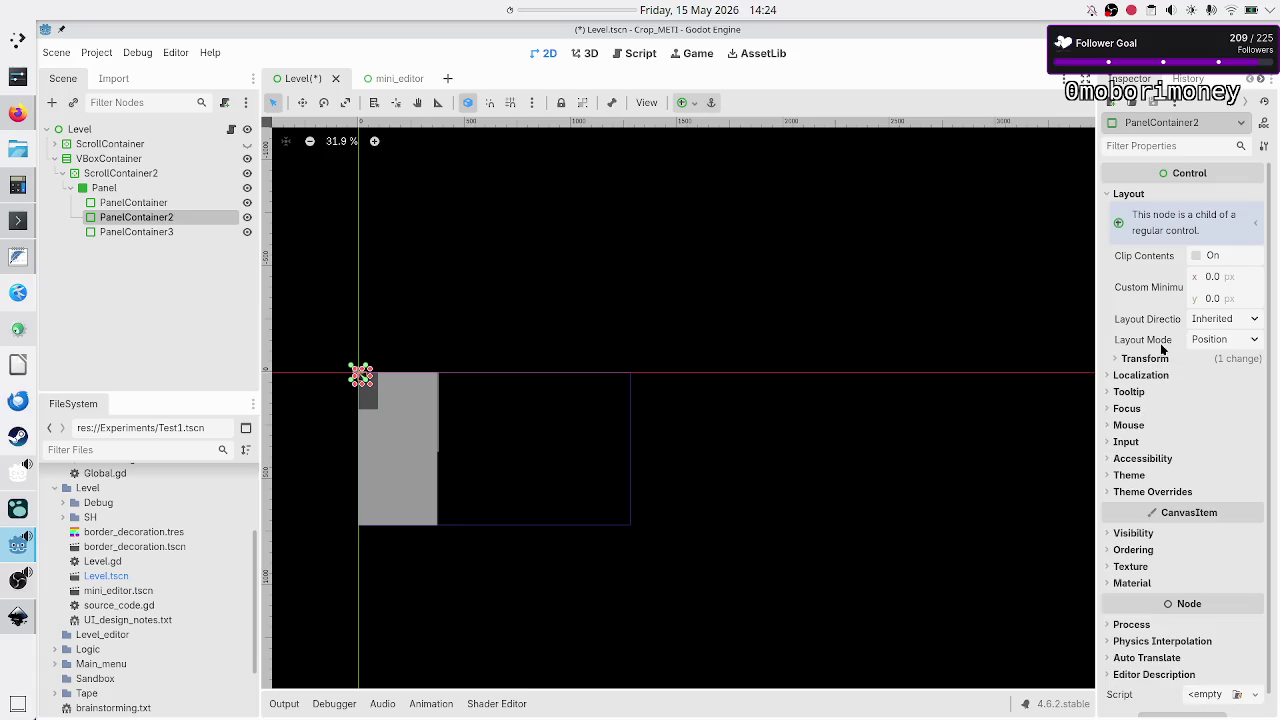
left_click(1250, 342)
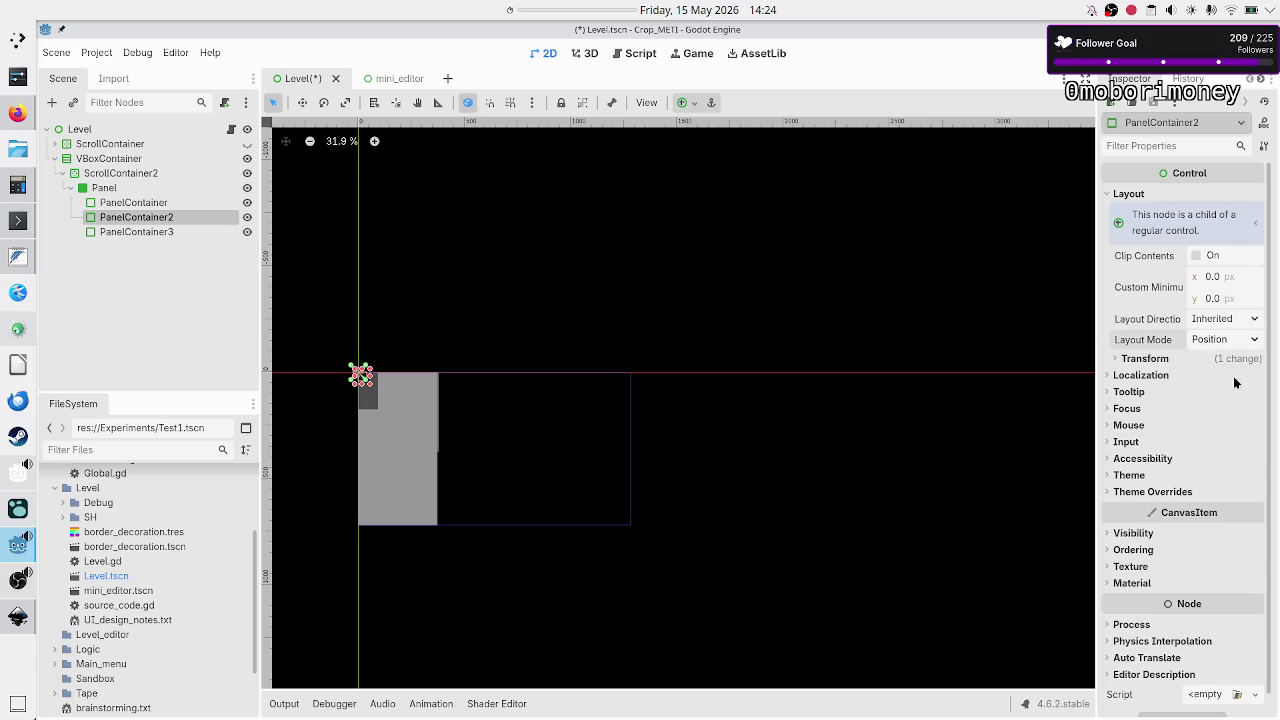
left_click(1234, 378)
left_click(1213, 361)
left_click(1222, 385)
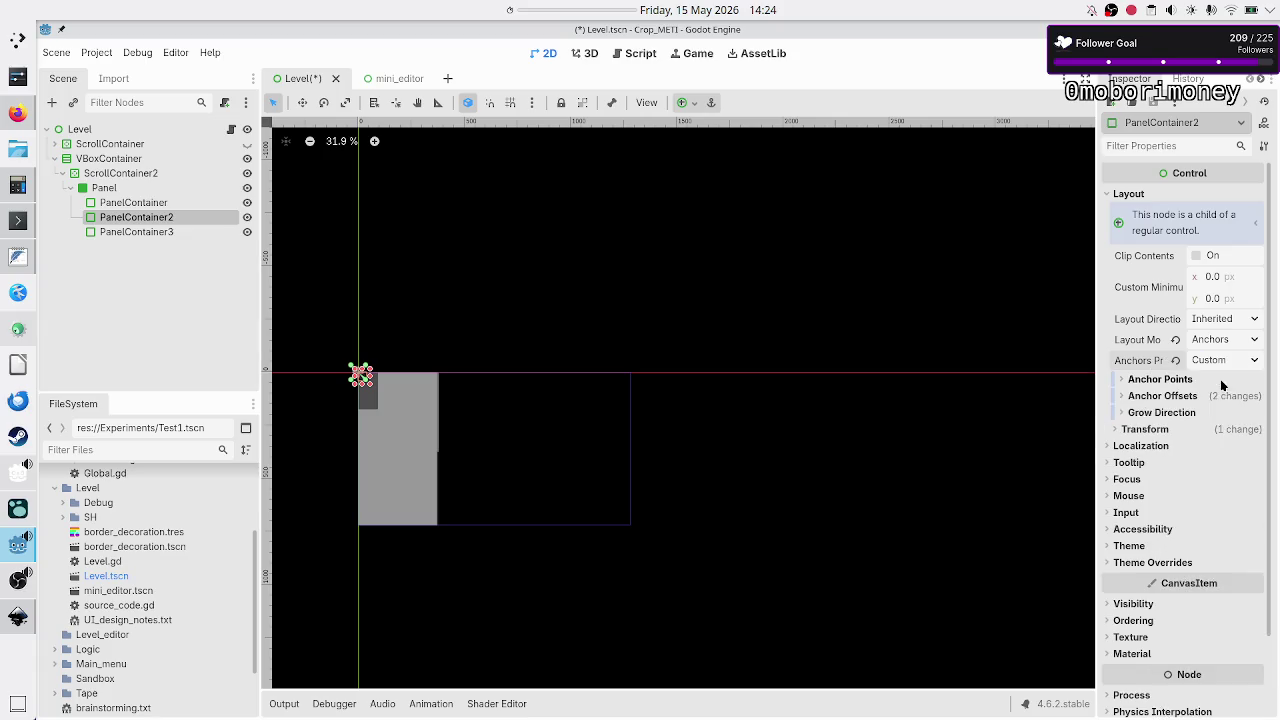
left_click(1157, 380)
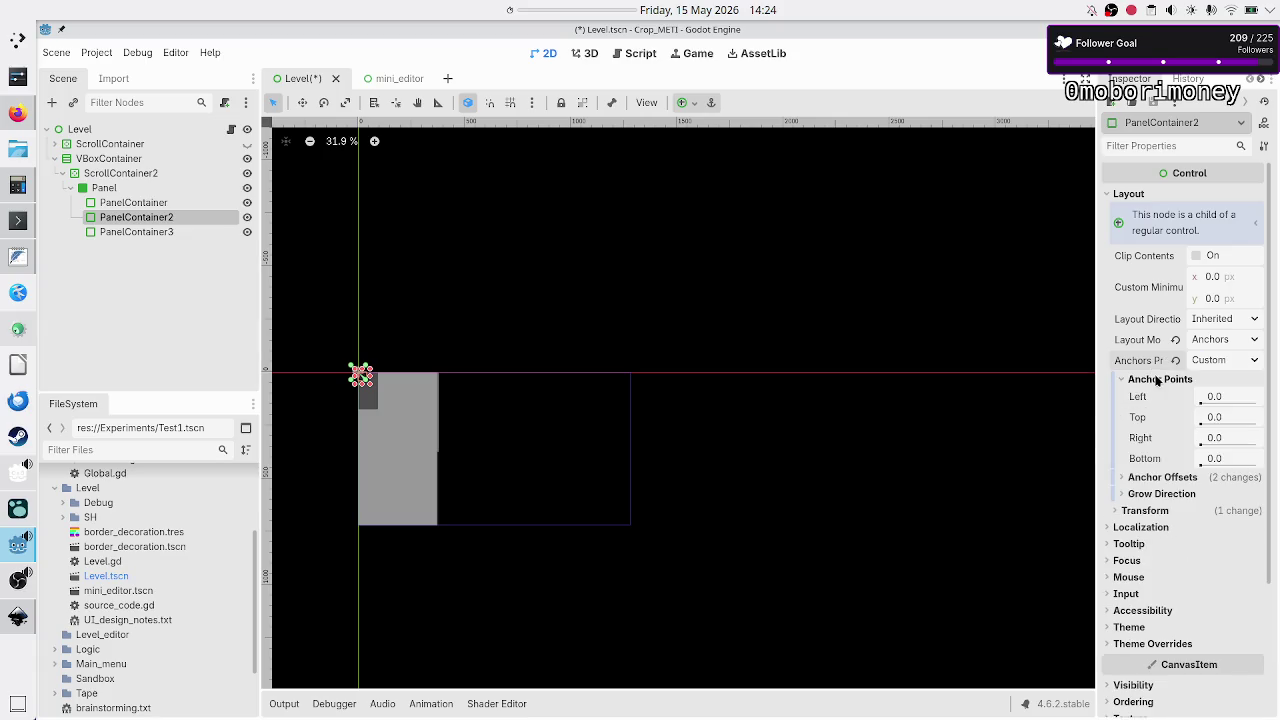
left_click(1176, 477)
left_click(1183, 536)
left_click(1183, 556)
Give PanelContainer2 anchors Left 0.25, Right 0.5 and Bottom 0.125.
left_click(1226, 400)
type("0.25")
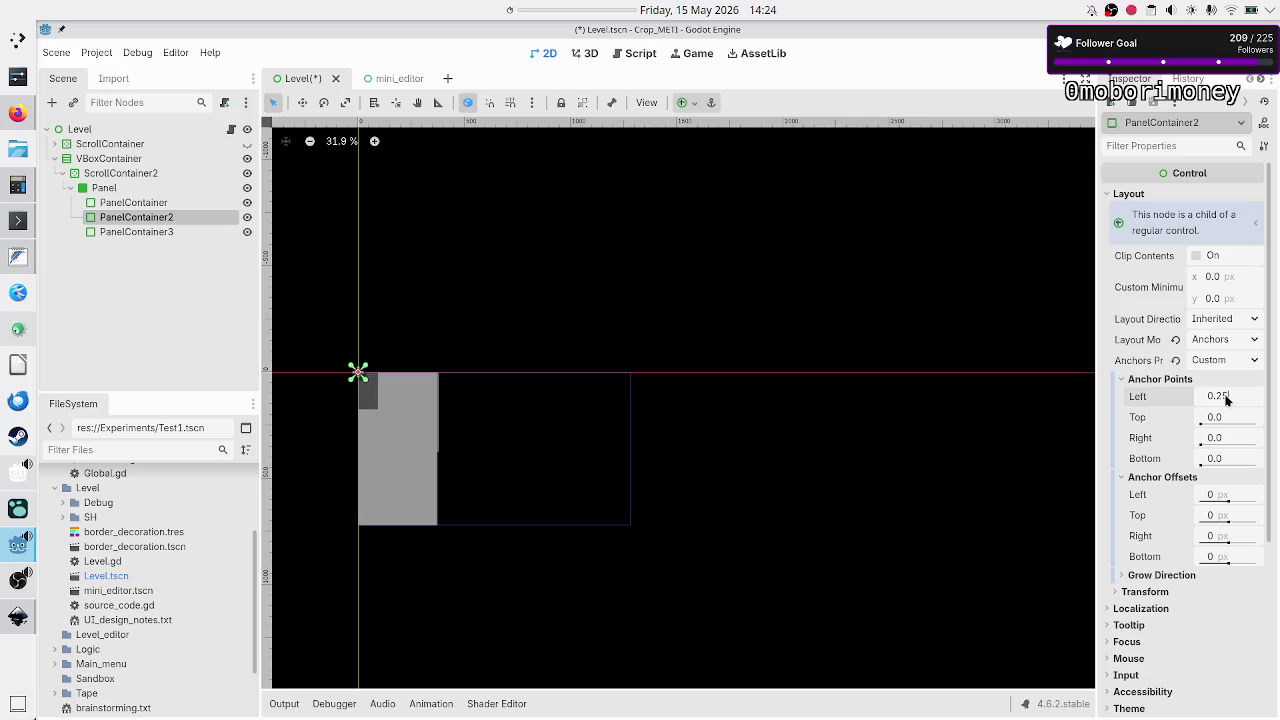
left_click(1226, 439)
type("0.5")
key("Return")
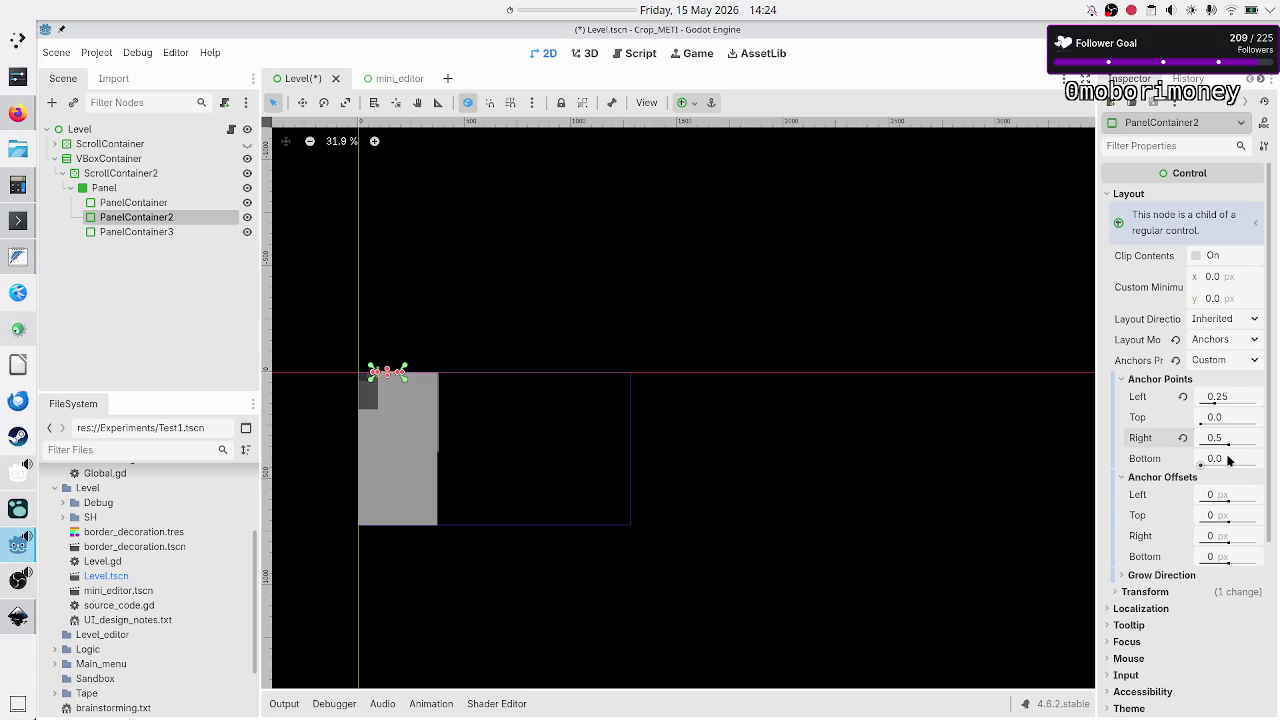
left_click(1226, 459)
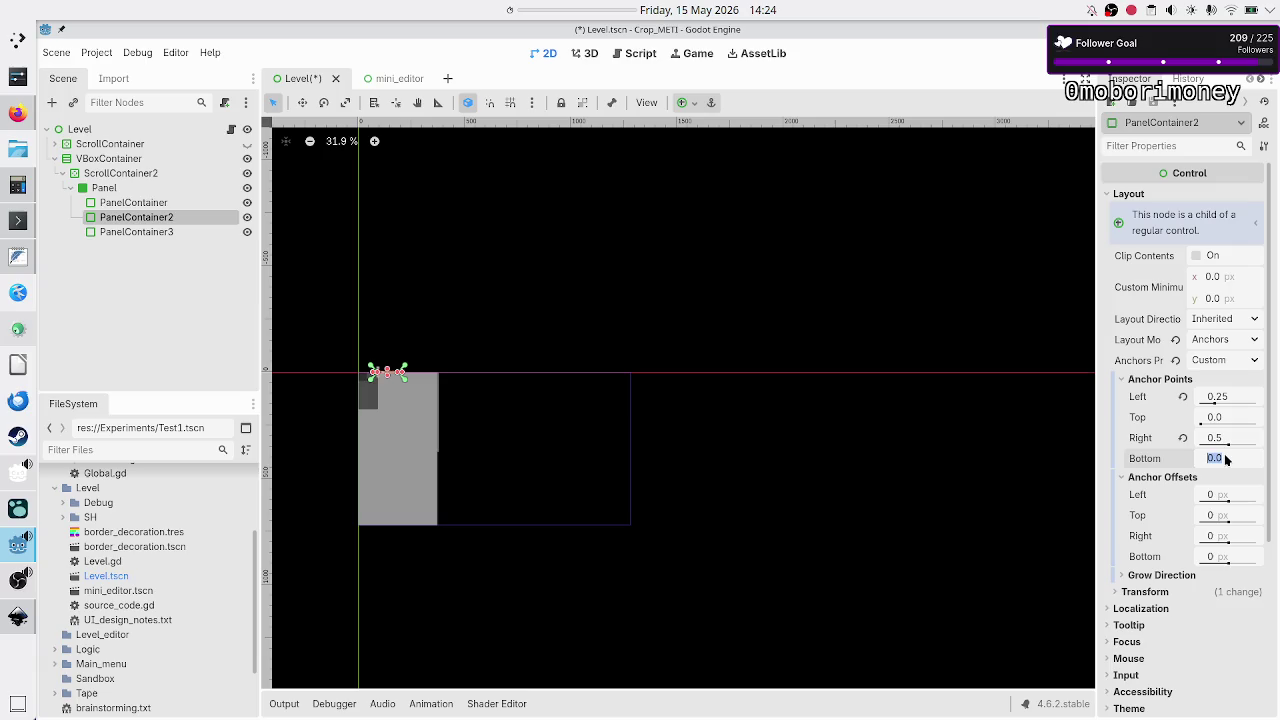
type("0")
key("Return")
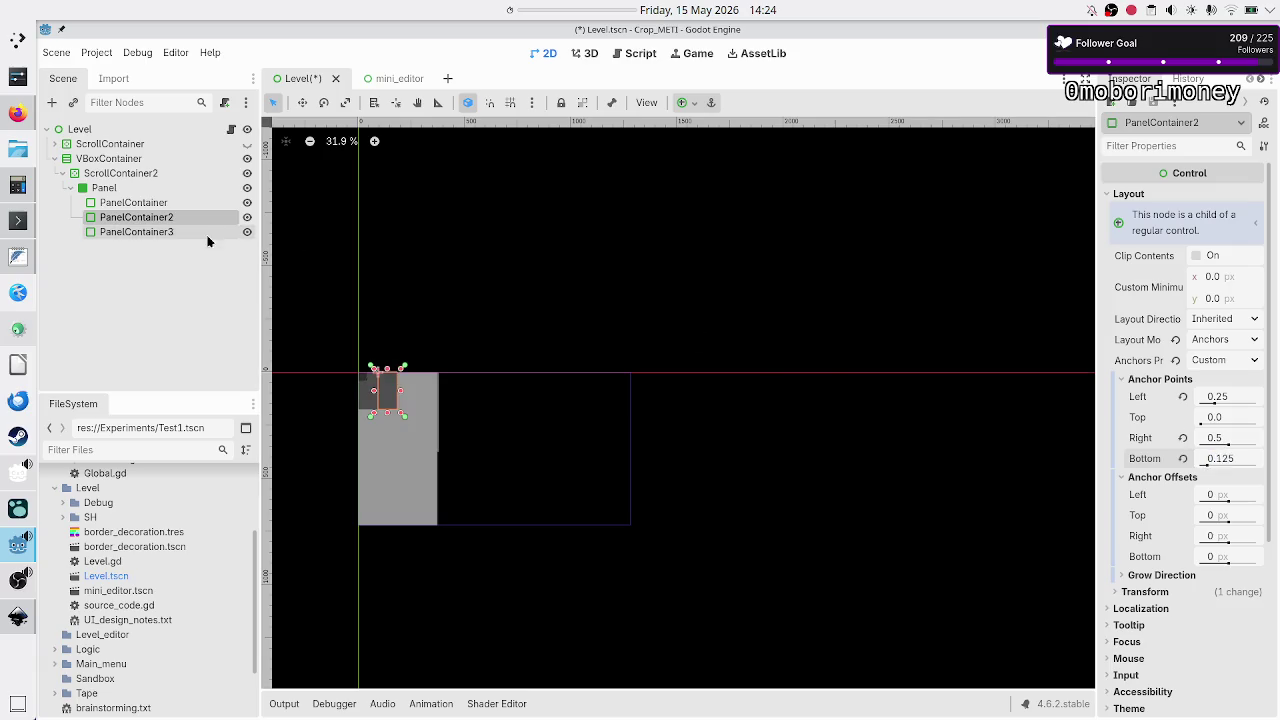
left_click(183, 231)
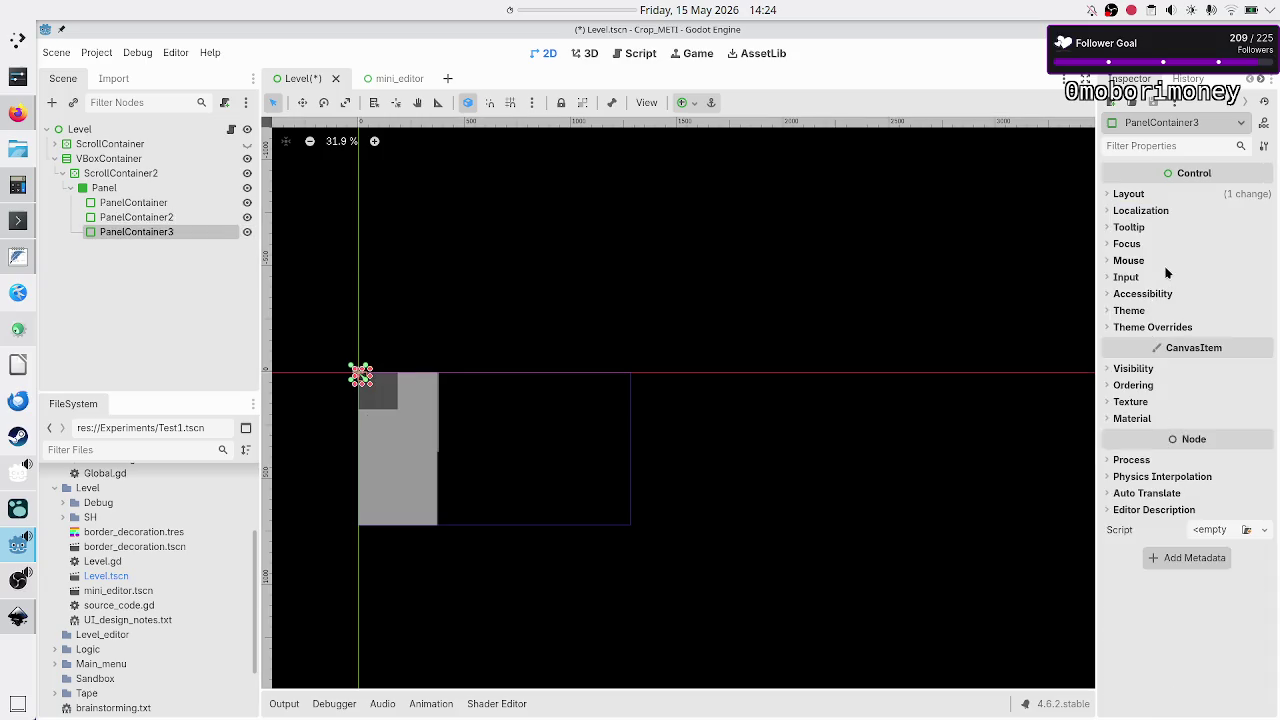
Switch PanelContainer3 to Anchors layout with a Custom anchor preset.
left_click(1146, 194)
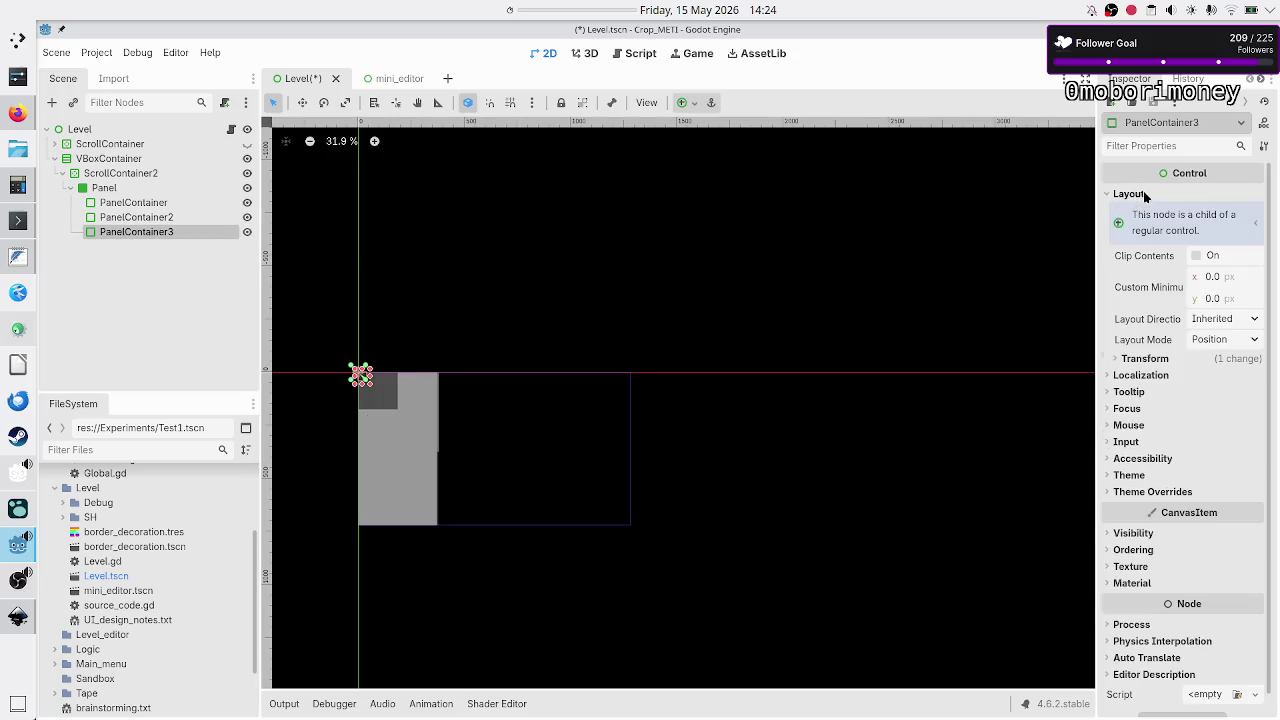
left_click(1170, 358)
left_click(1163, 360)
left_click(1233, 340)
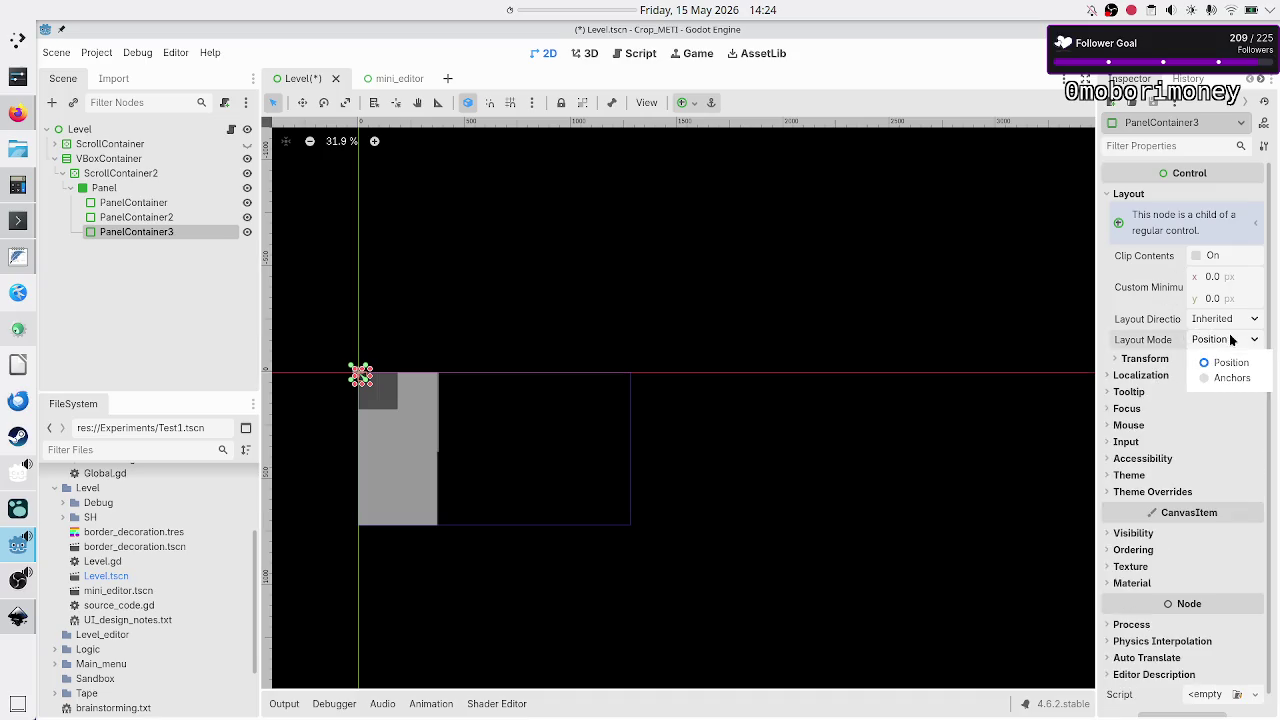
left_click(1221, 377)
left_click(1226, 360)
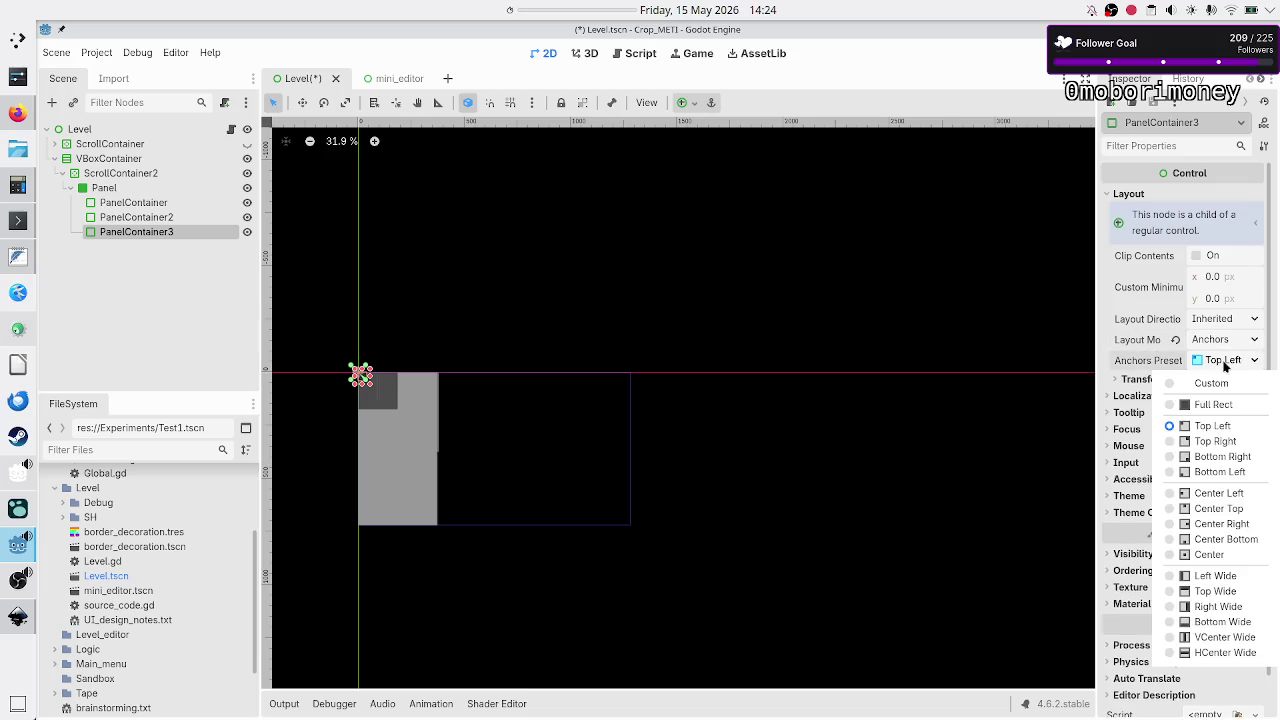
left_click(1216, 386)
left_click(1196, 382)
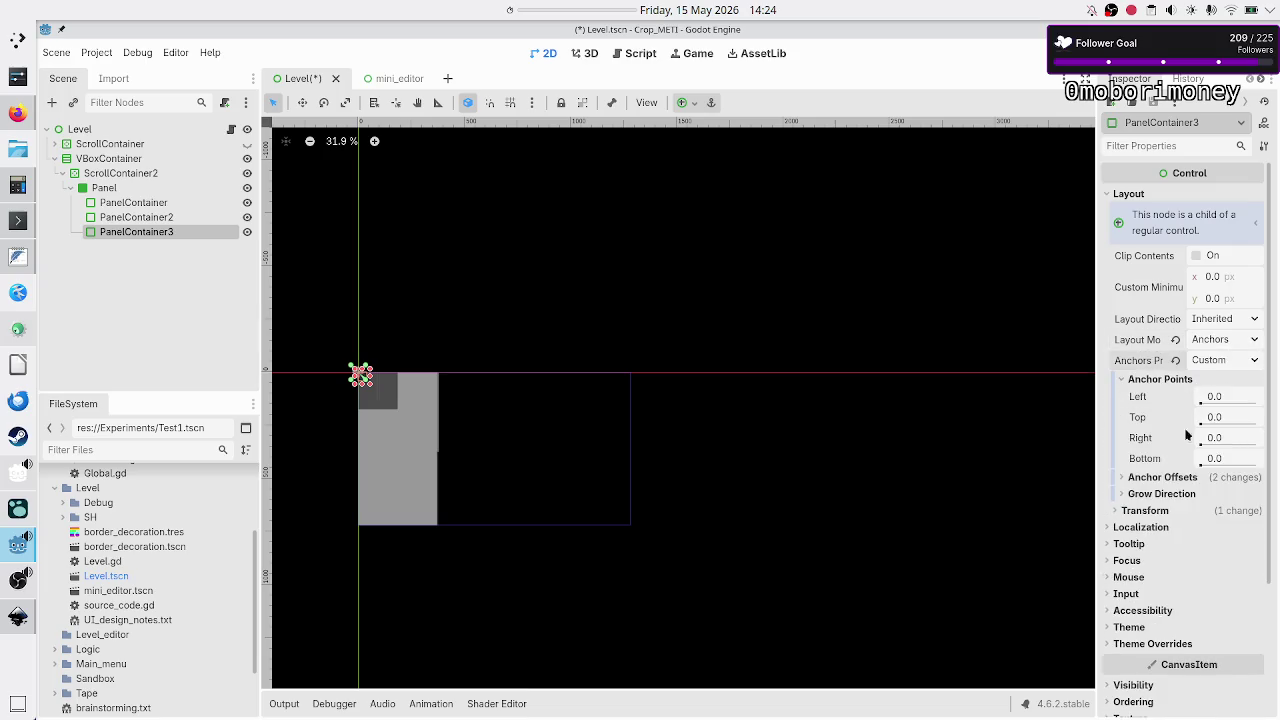
left_click(1170, 480)
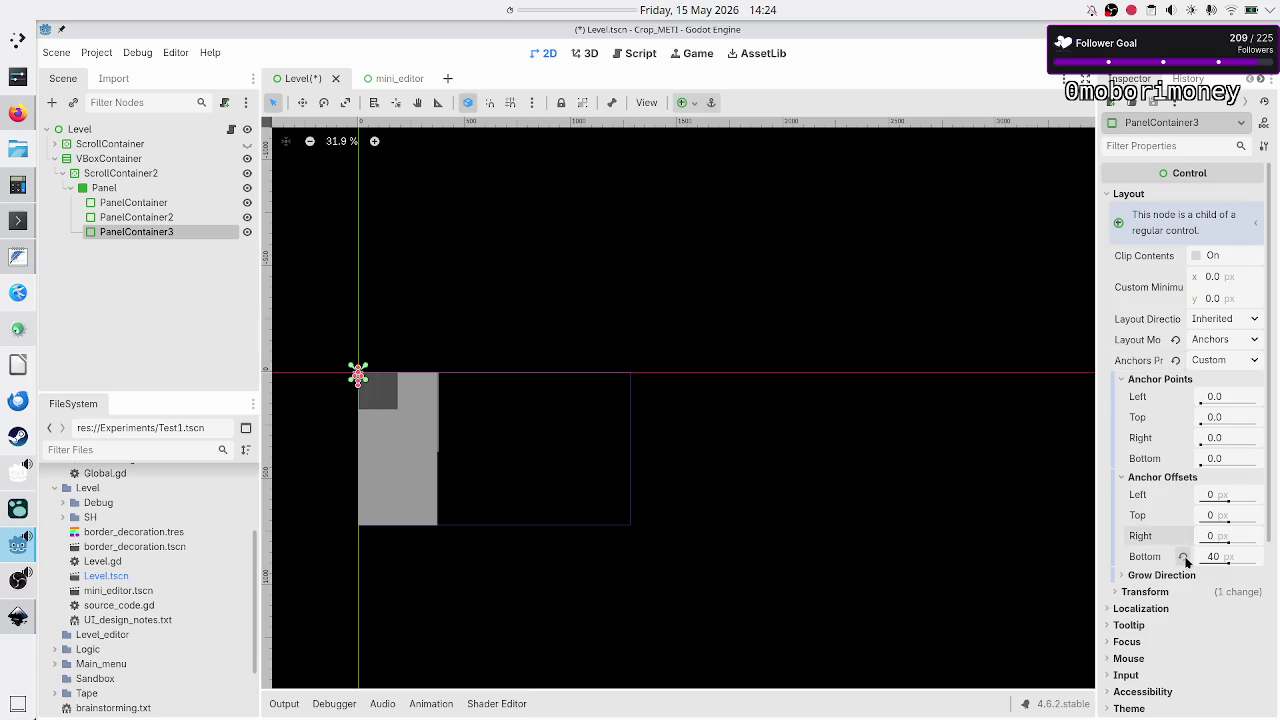
Anchor PanelContainer3 at Left 0.5, Right 0.75, Bottom 0.125 and duplicate it as PanelContainer4.
left_click(1226, 401)
type("0")
key("Return")
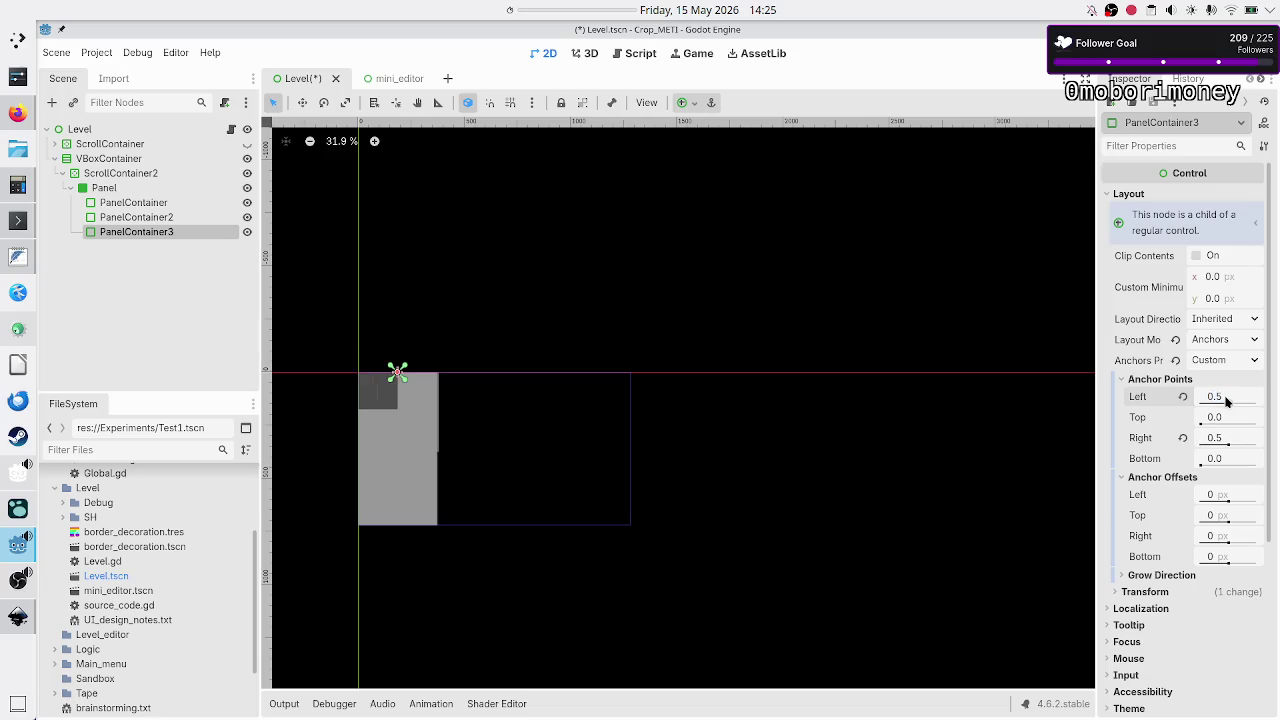
left_click(1229, 440)
type("0")
key("Return")
left_click(1218, 457)
type("0")
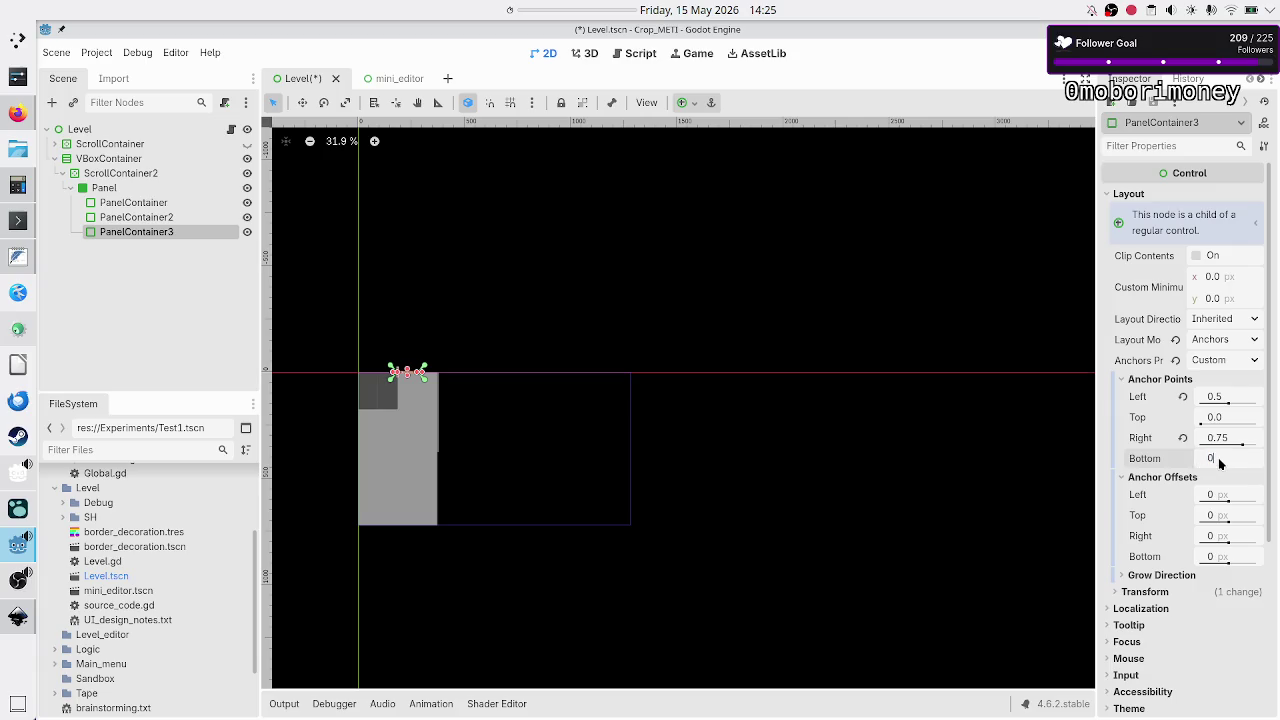
key("Return")
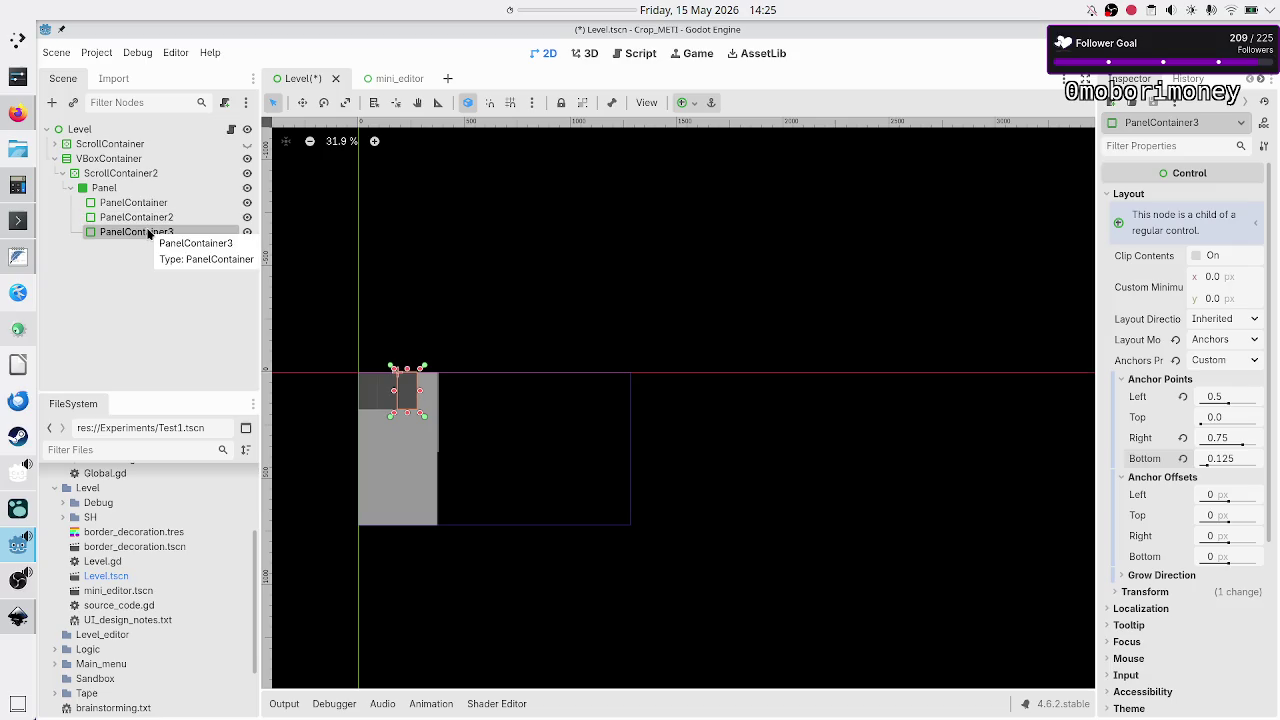
key("ctrl+d")
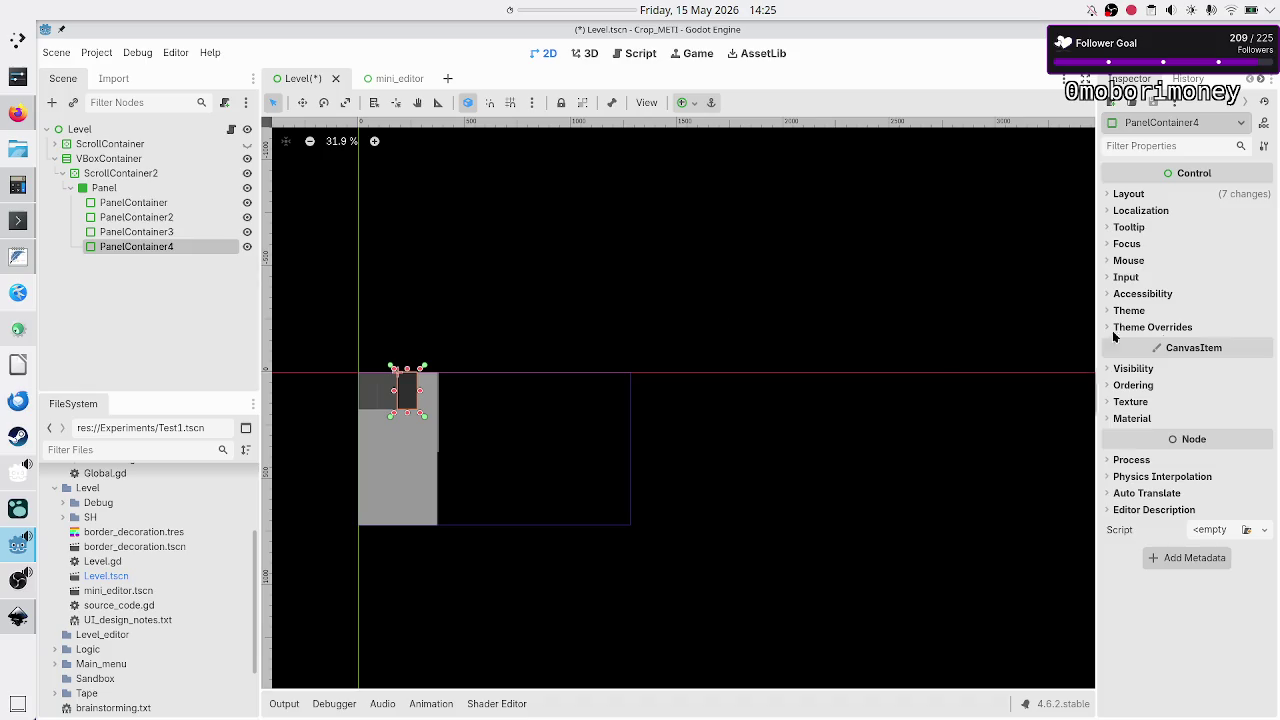
Change PanelContainer4's anchor points to Left 0.75 and Right 1.0.
left_click(1136, 193)
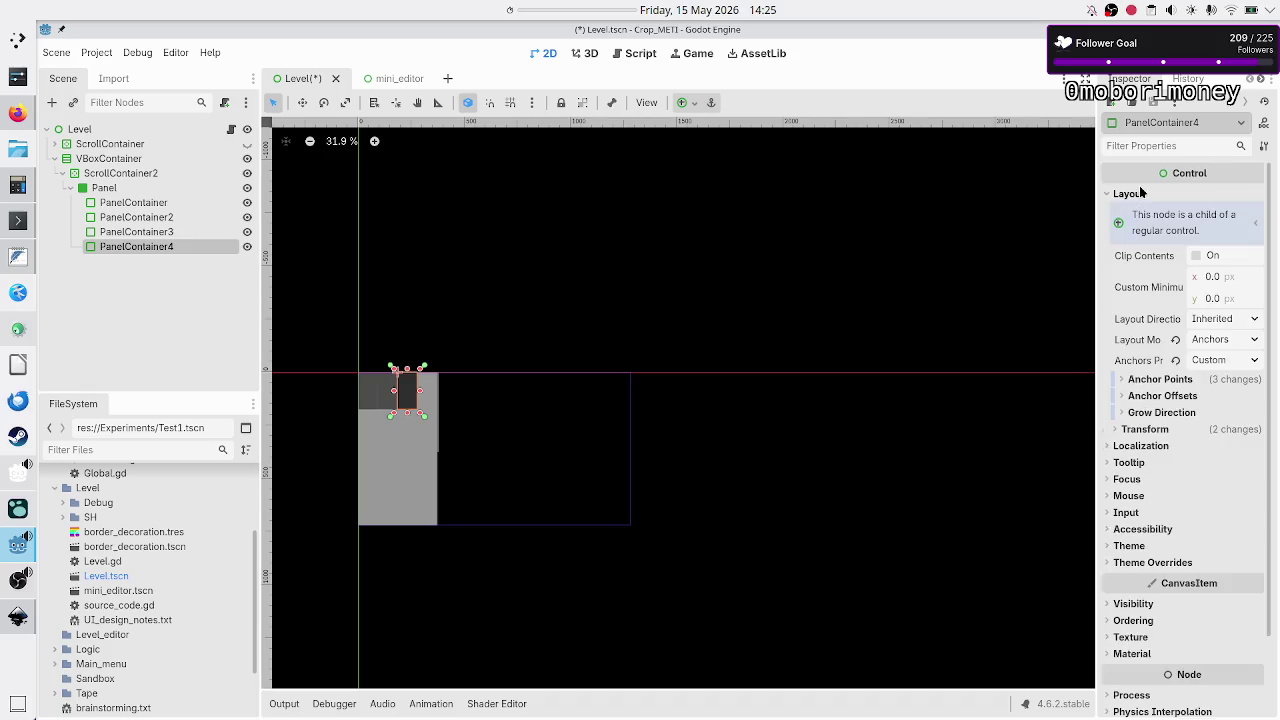
left_click(1162, 379)
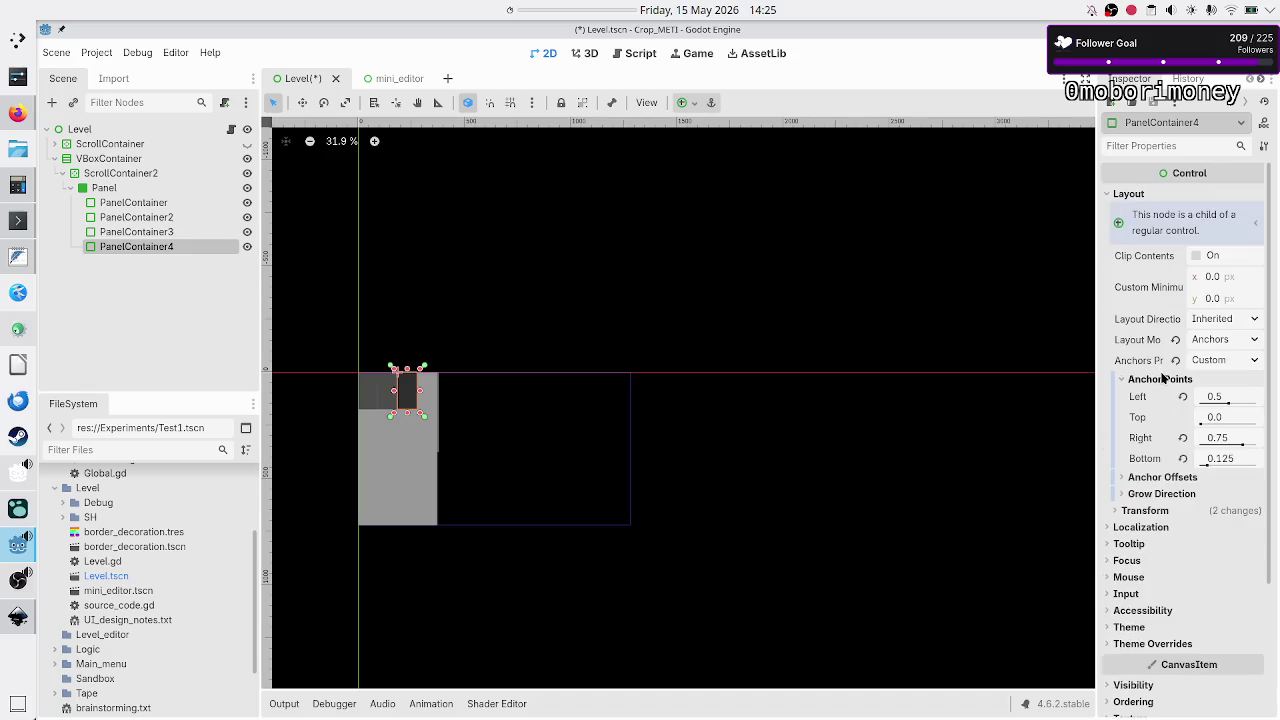
left_click(1190, 480)
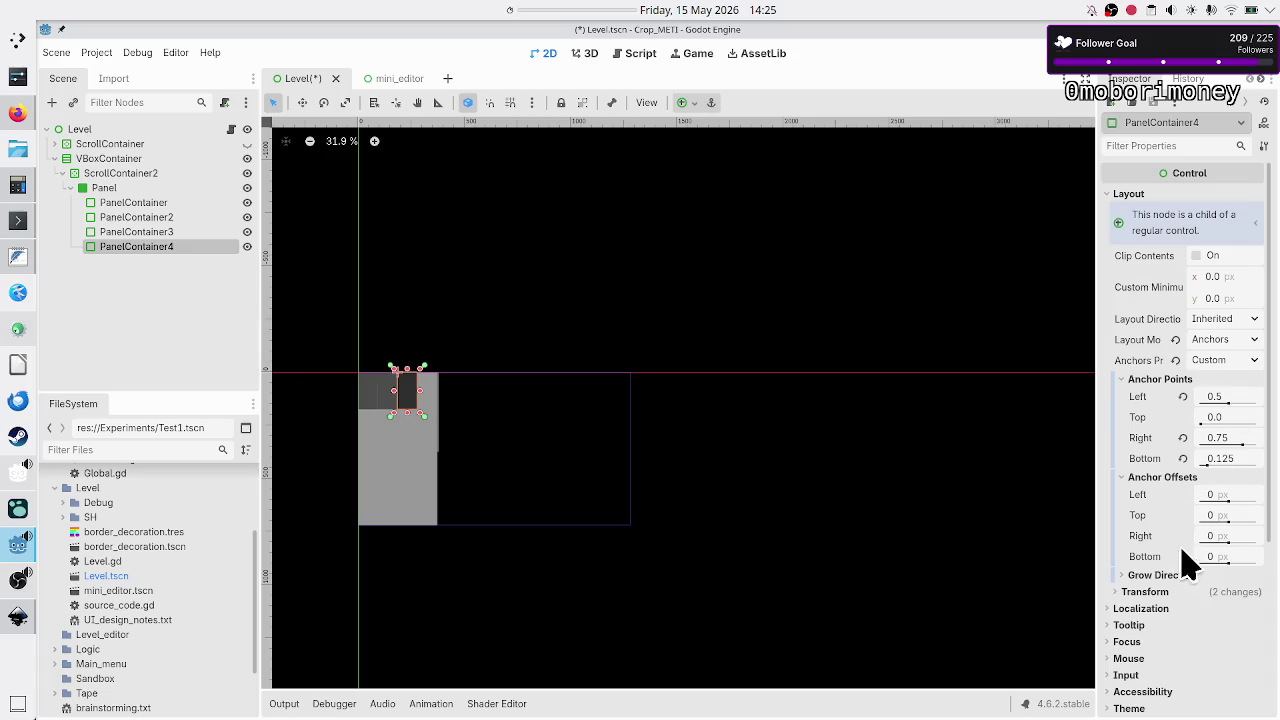
left_click(1234, 401)
type("0")
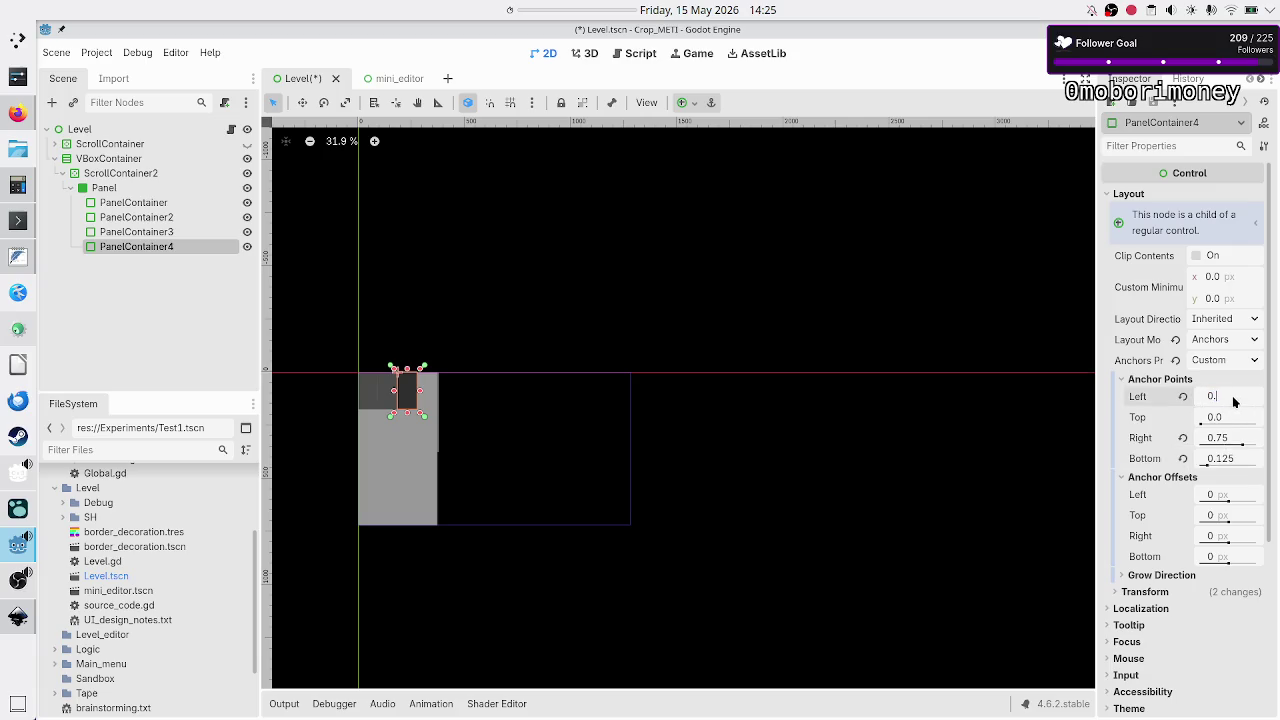
key("Return")
left_click(1240, 437)
type("1")
key("Return")
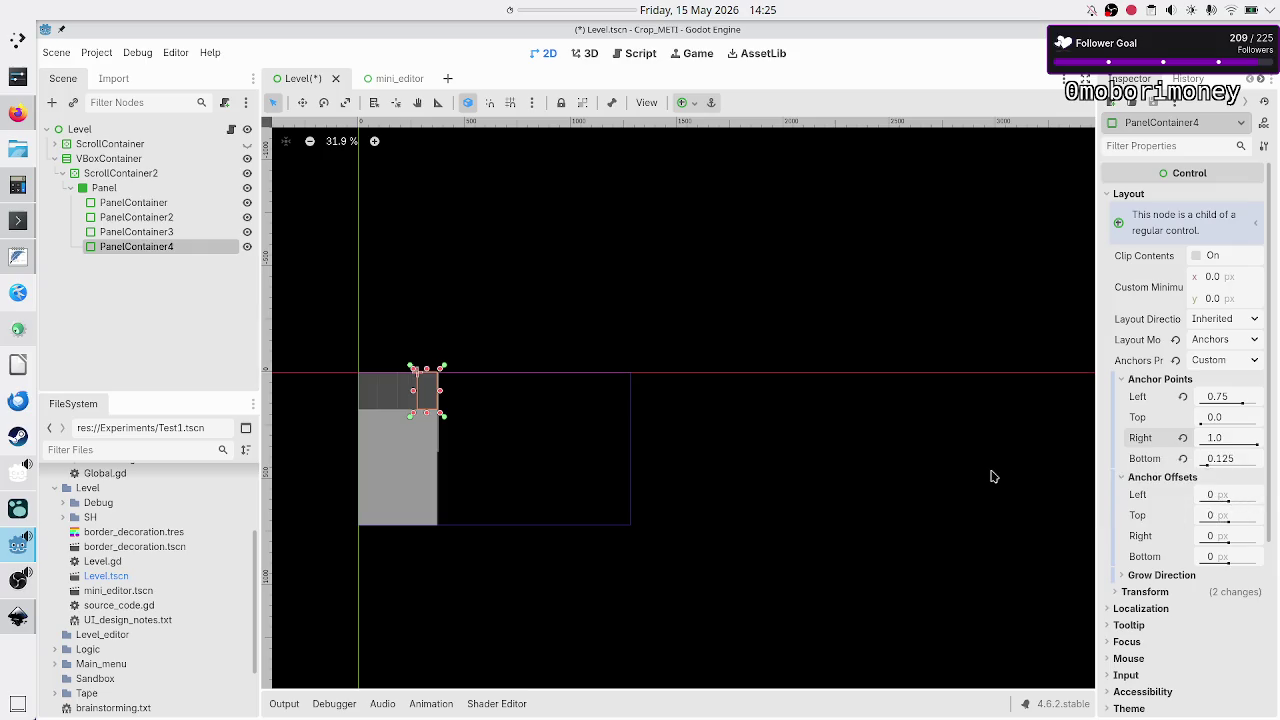
left_click(153, 204)
left_click(161, 246, "shift")
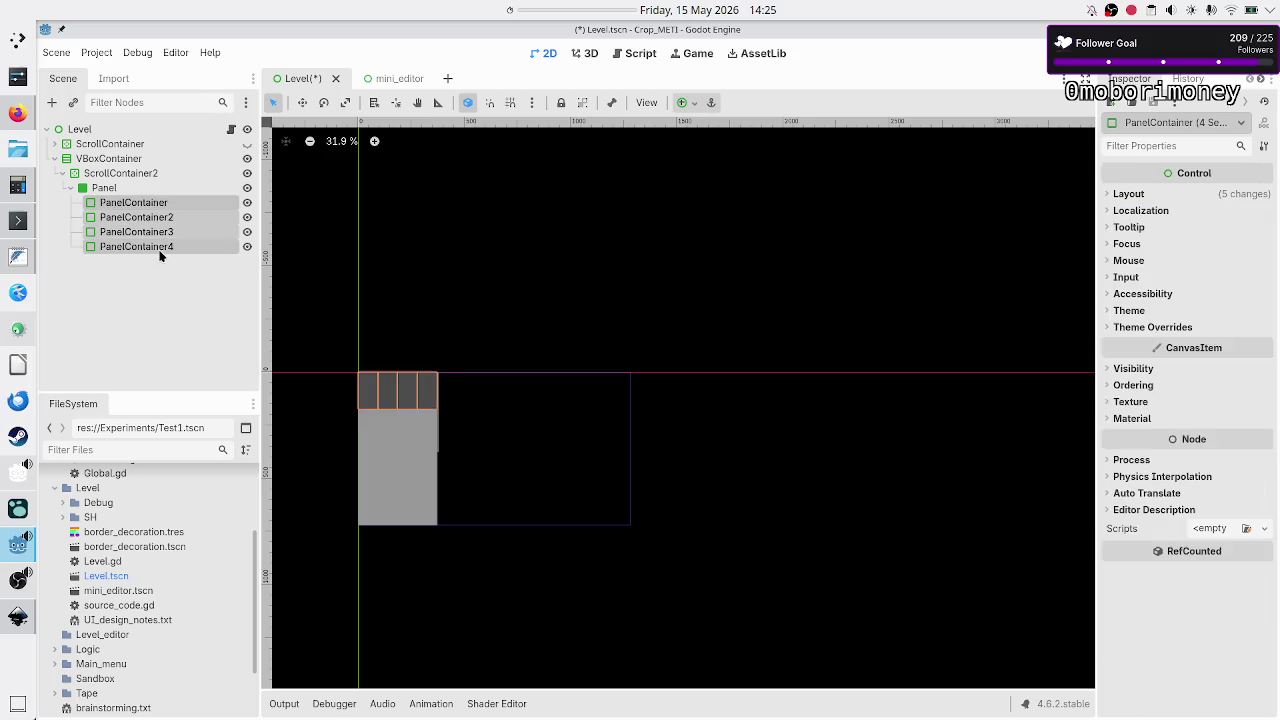
Duplicate the four panels and select the new PanelContainer5–8.
key("ctrl+d")
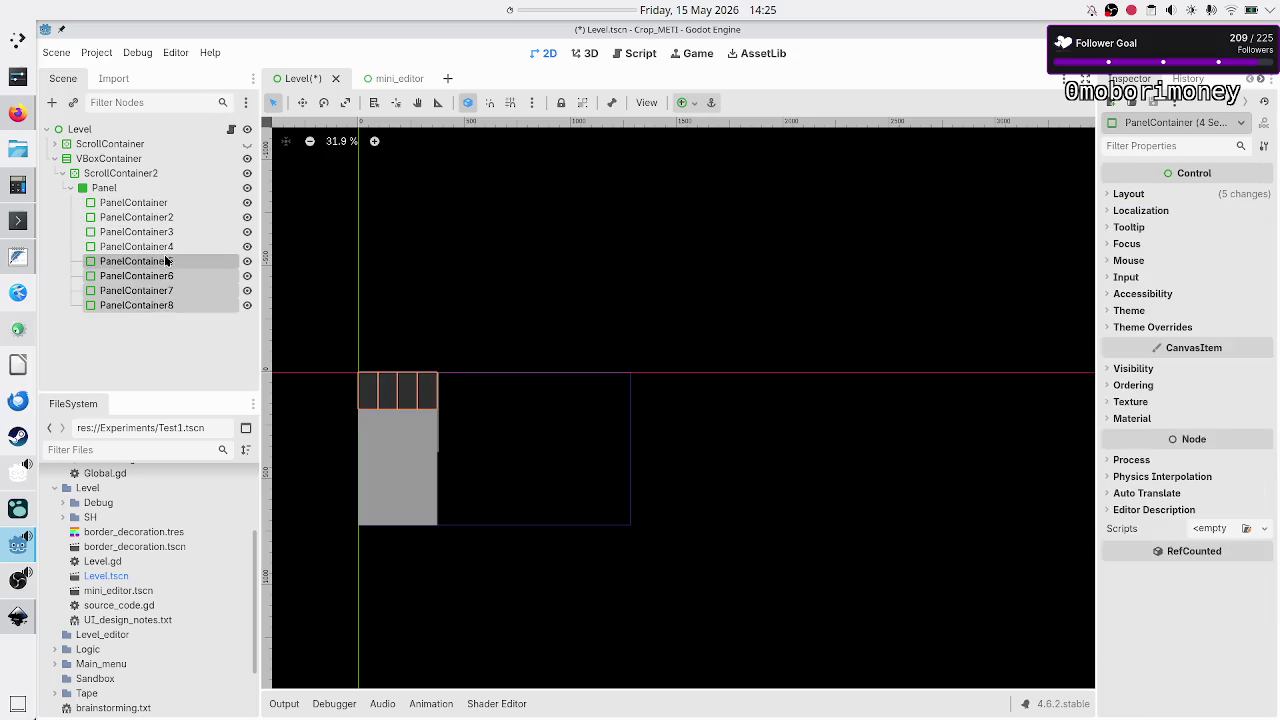
double_click(172, 262)
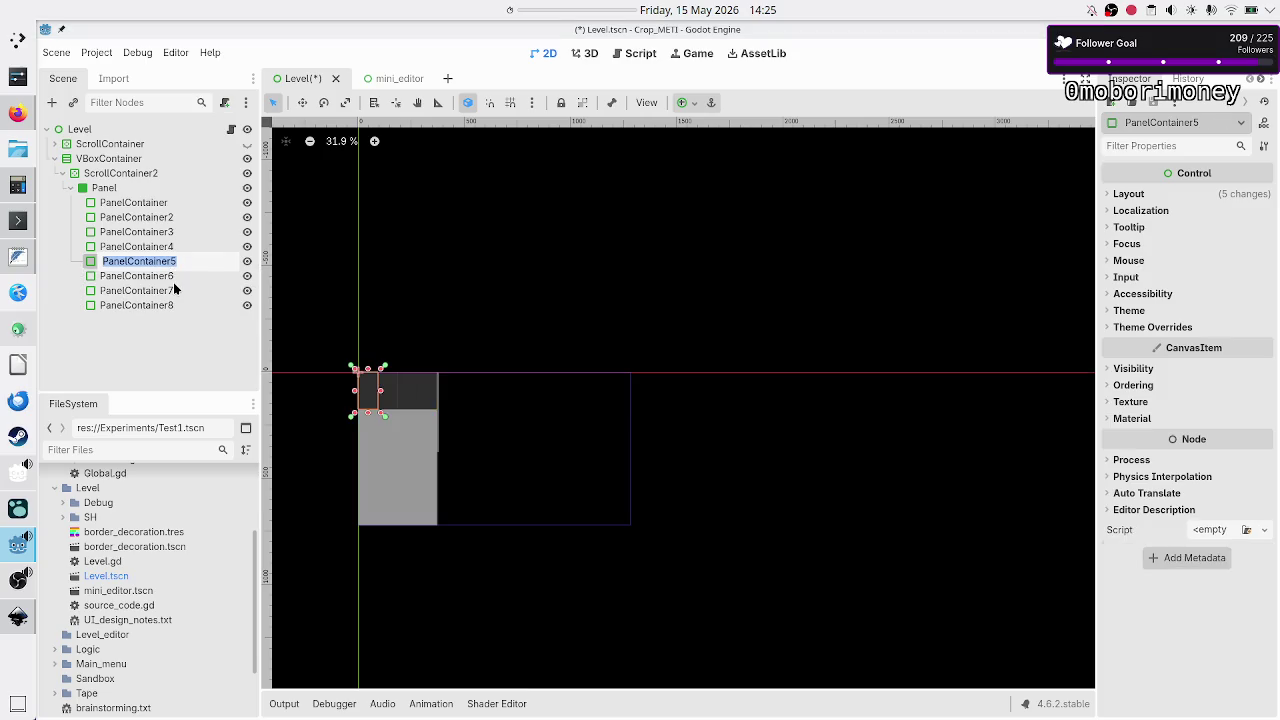
key("Escape")
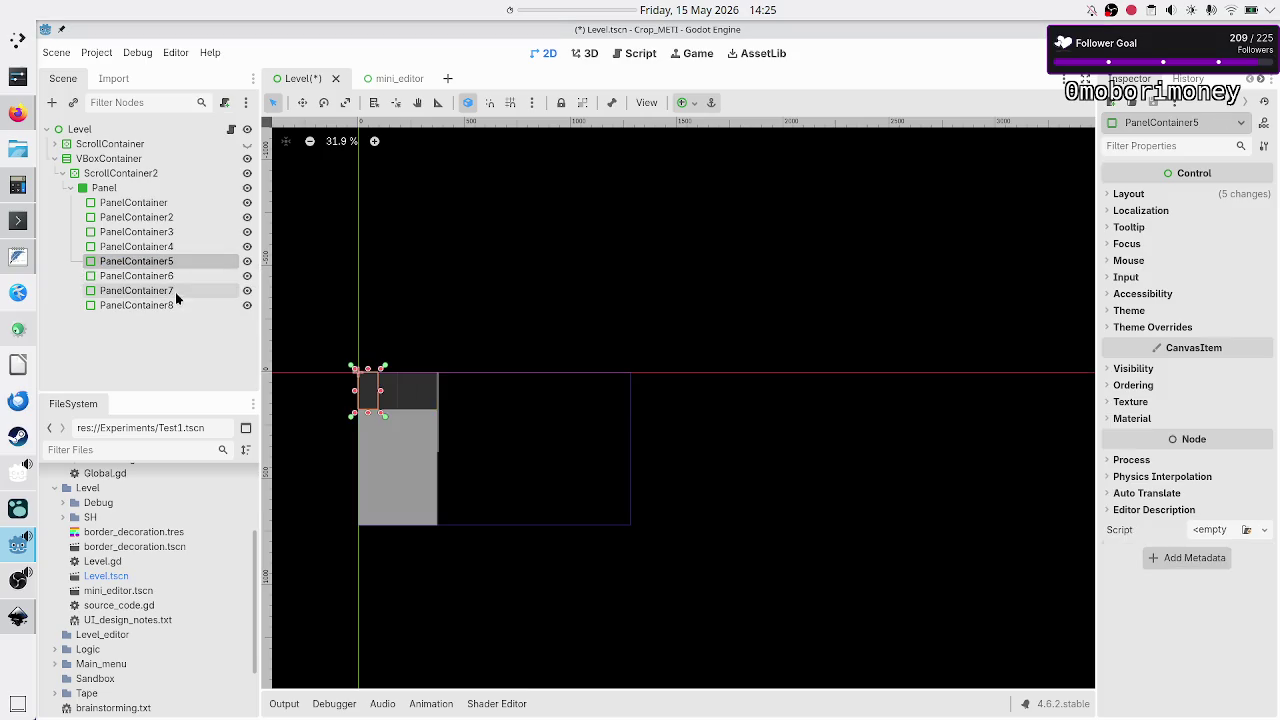
left_click(174, 305, "shift")
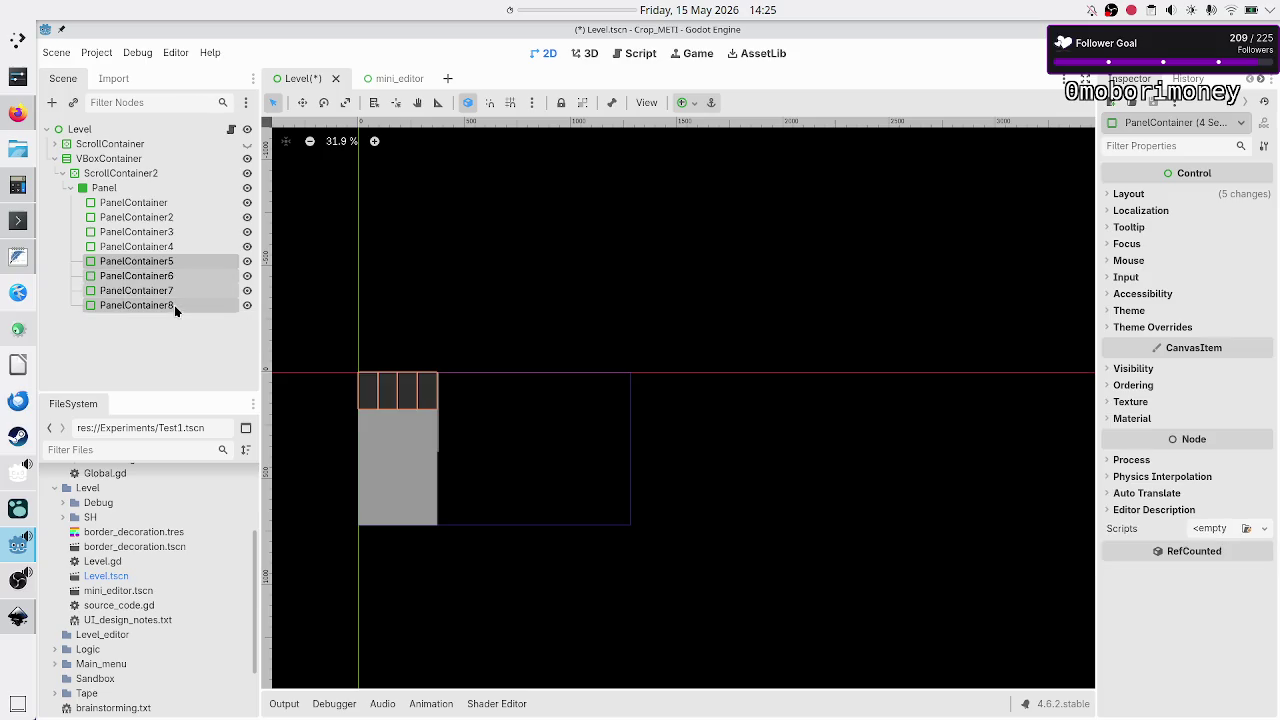
Give PanelContainer5–8 anchor points Top 0.125 and Bottom 0.25.
left_click(1141, 191)
left_click(1160, 336)
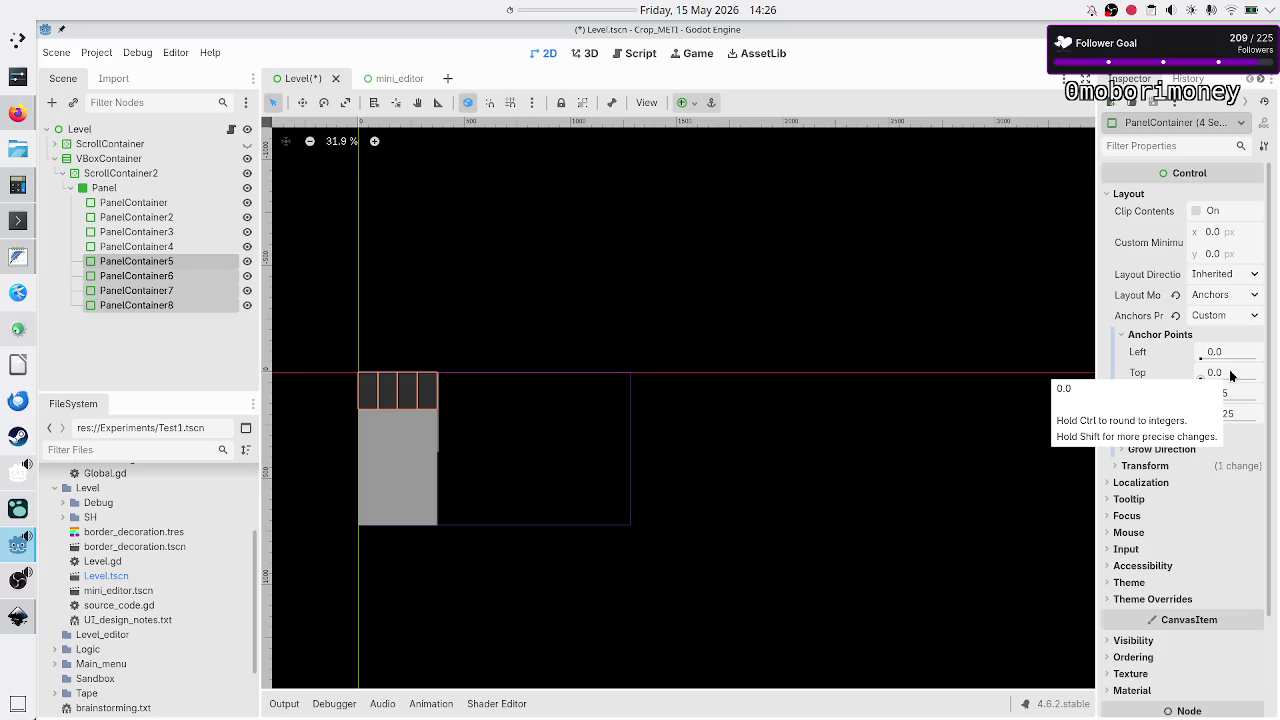
left_click(1230, 375)
type("0")
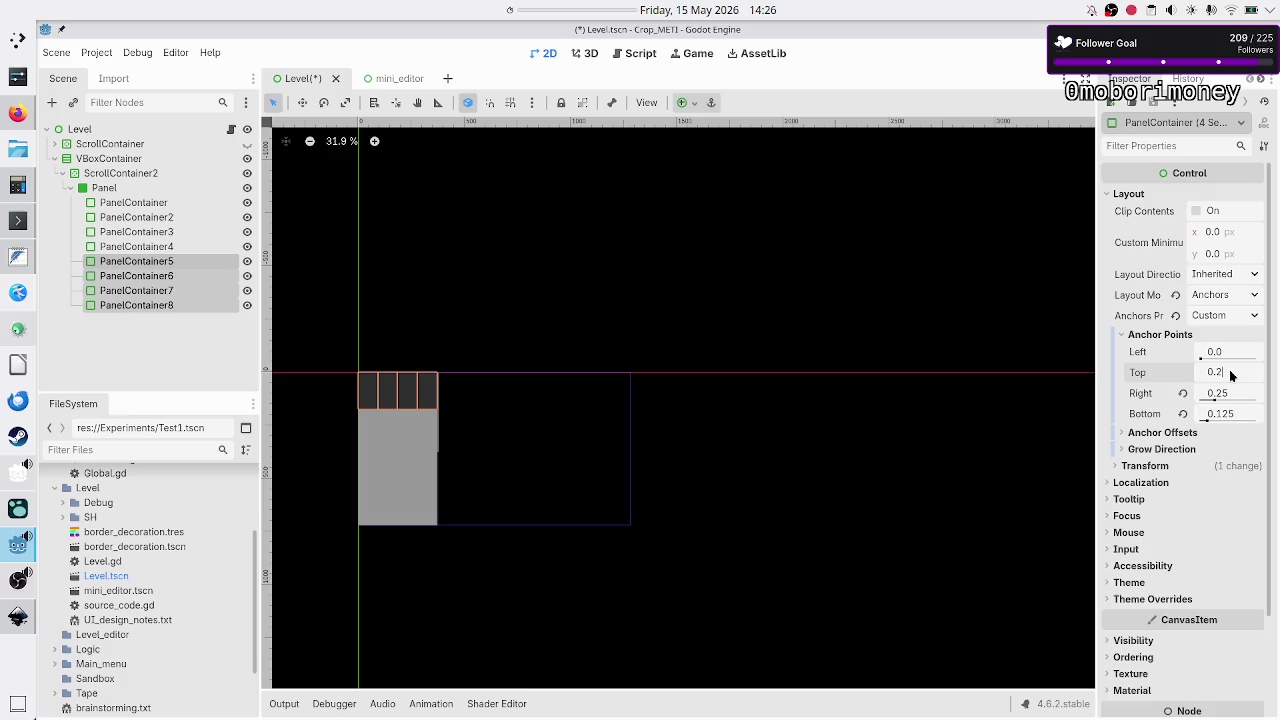
type("5")
key("Return")
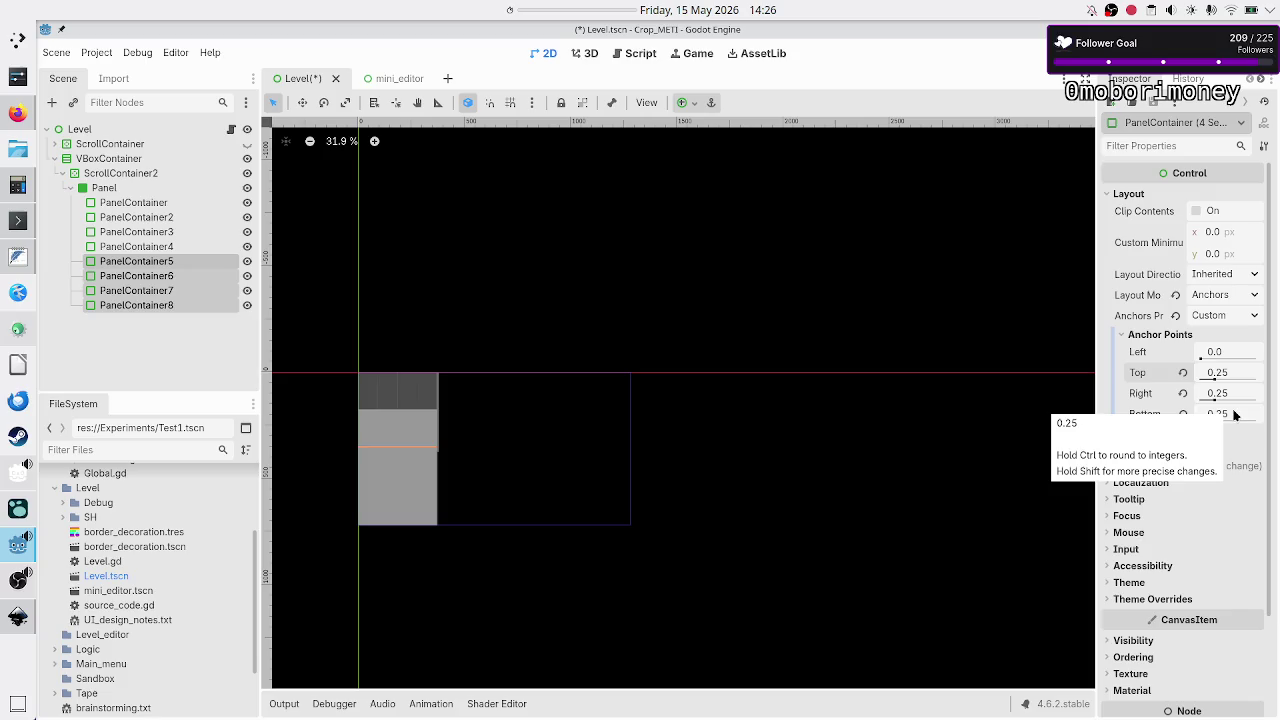
left_click(1230, 379)
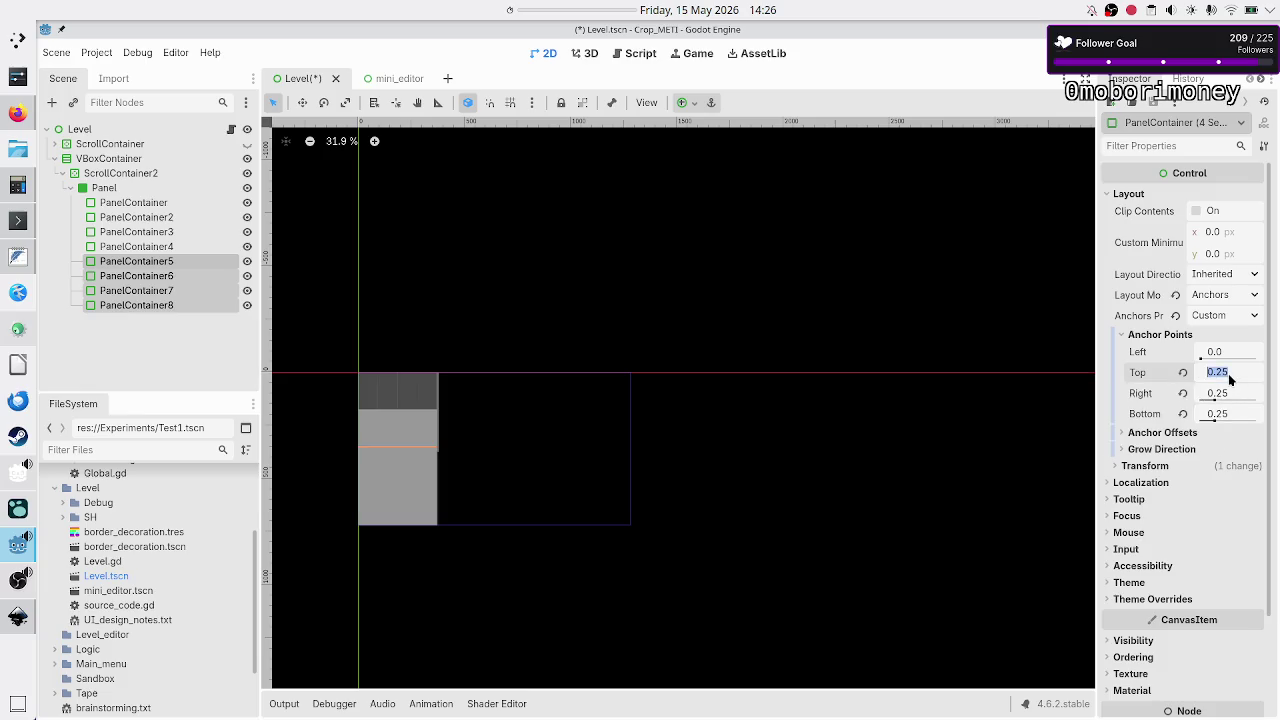
type("0")
key("Return")
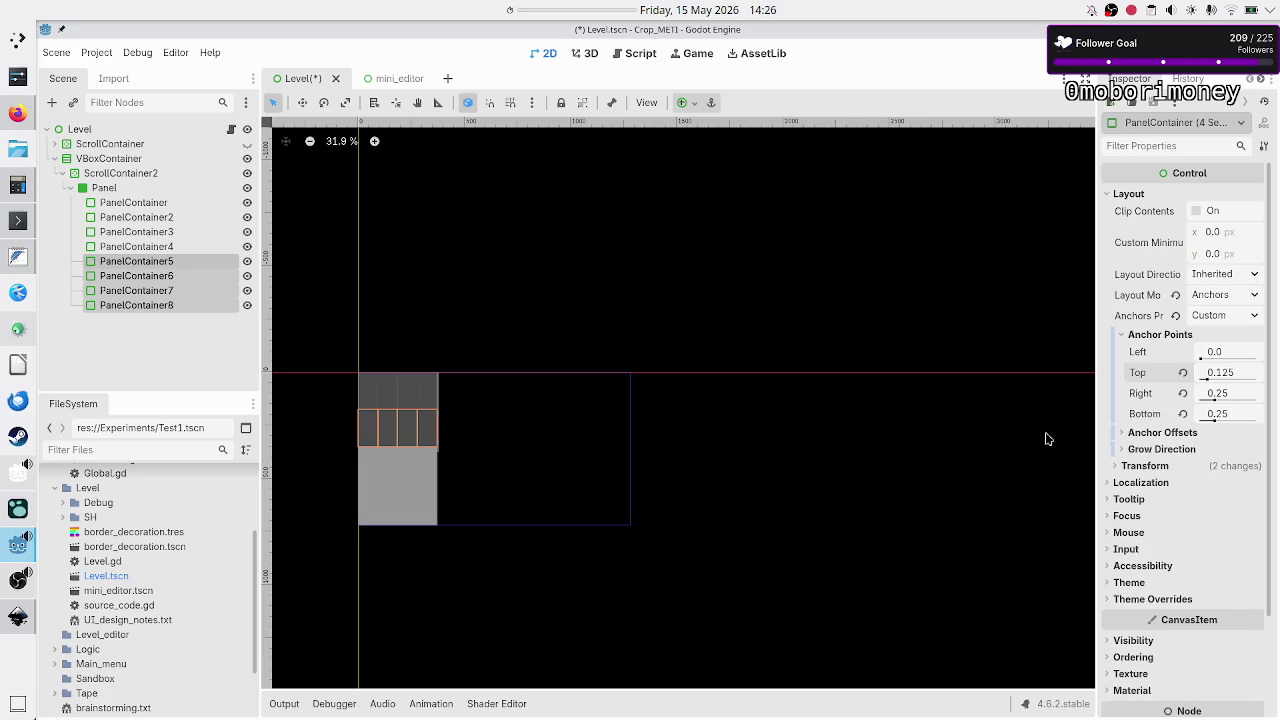
Clear the panel selection and zoom the 2D canvas to 100%.
left_click(185, 365)
scroll(416, 447, "up", 2)
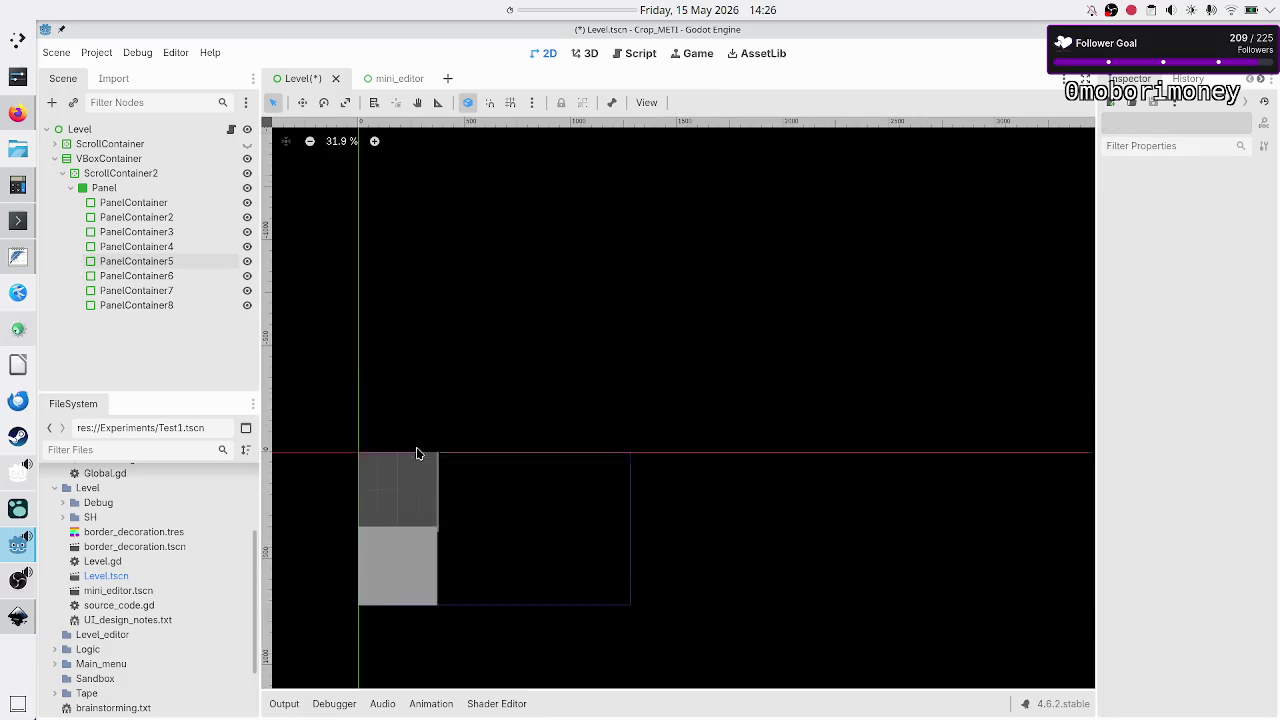
scroll(418, 454, "up", 1)
scroll(416, 449, "up", 15)
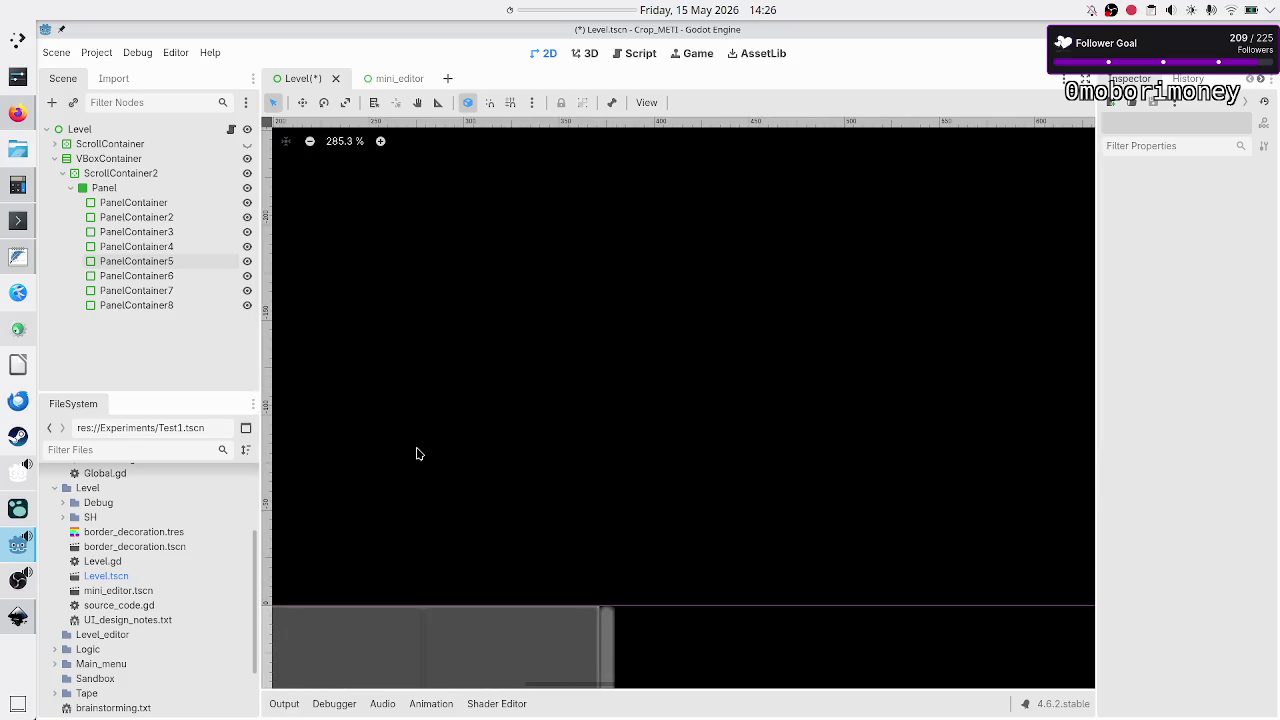
scroll(489, 423, "down", 10)
Put the 2D editor in Scale Mode with Smart Snap enabled.
left_click(299, 103)
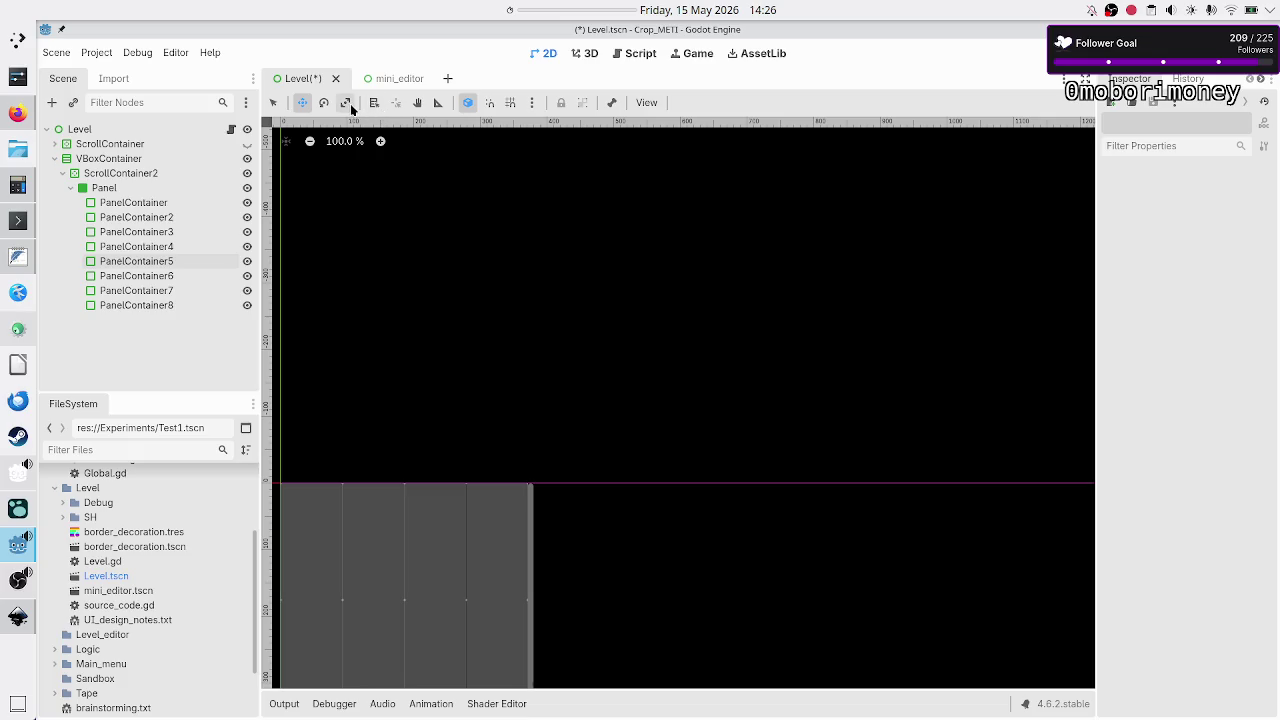
left_click(345, 104)
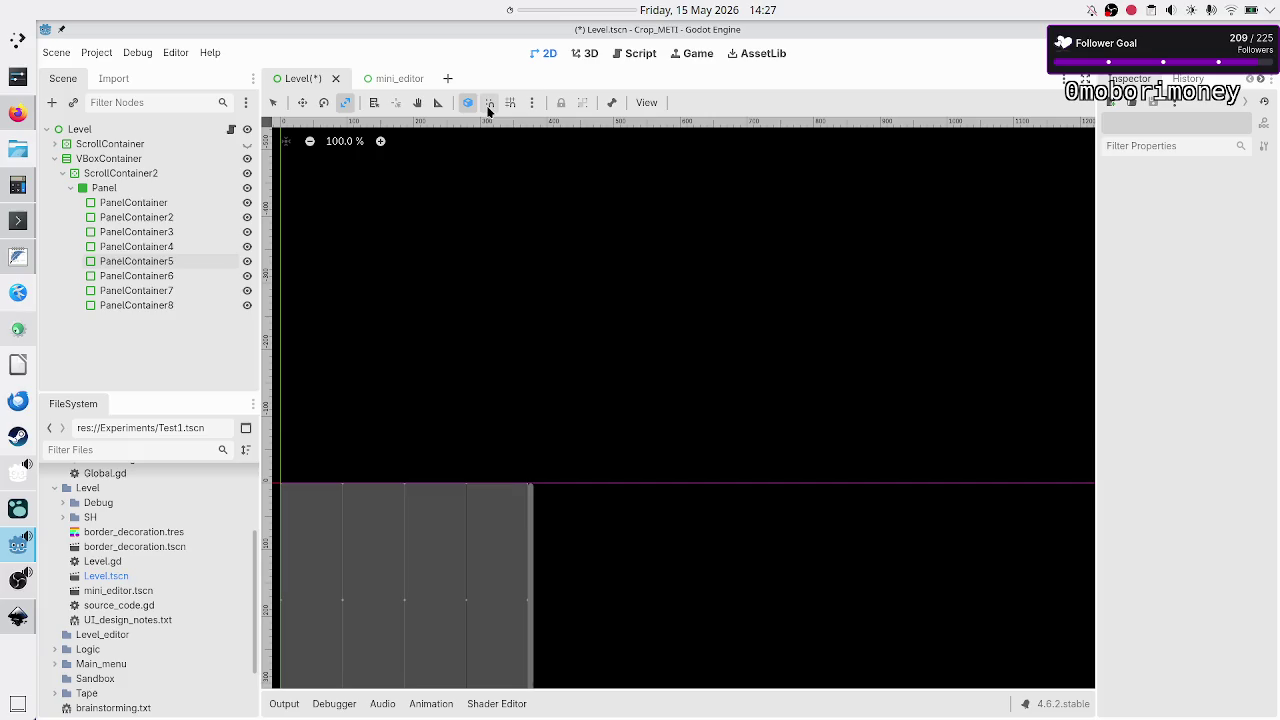
left_click(463, 102)
scroll(622, 358, "down", 5)
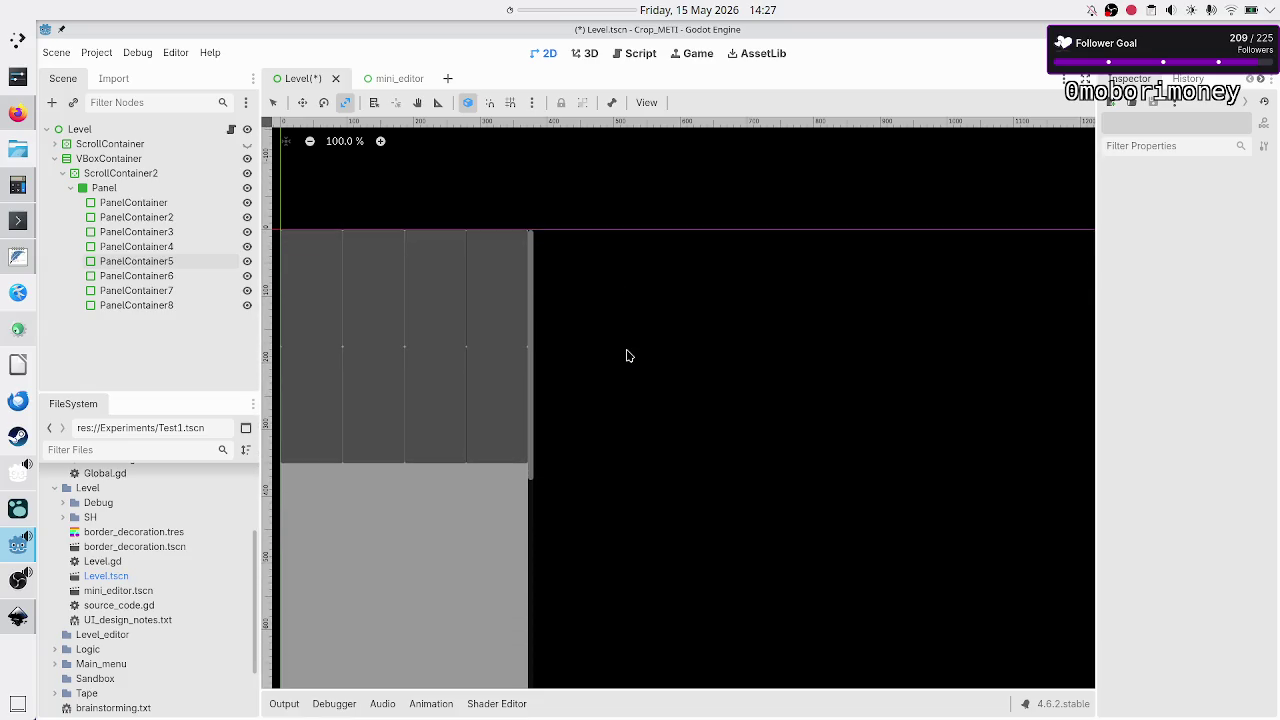
left_click(153, 203)
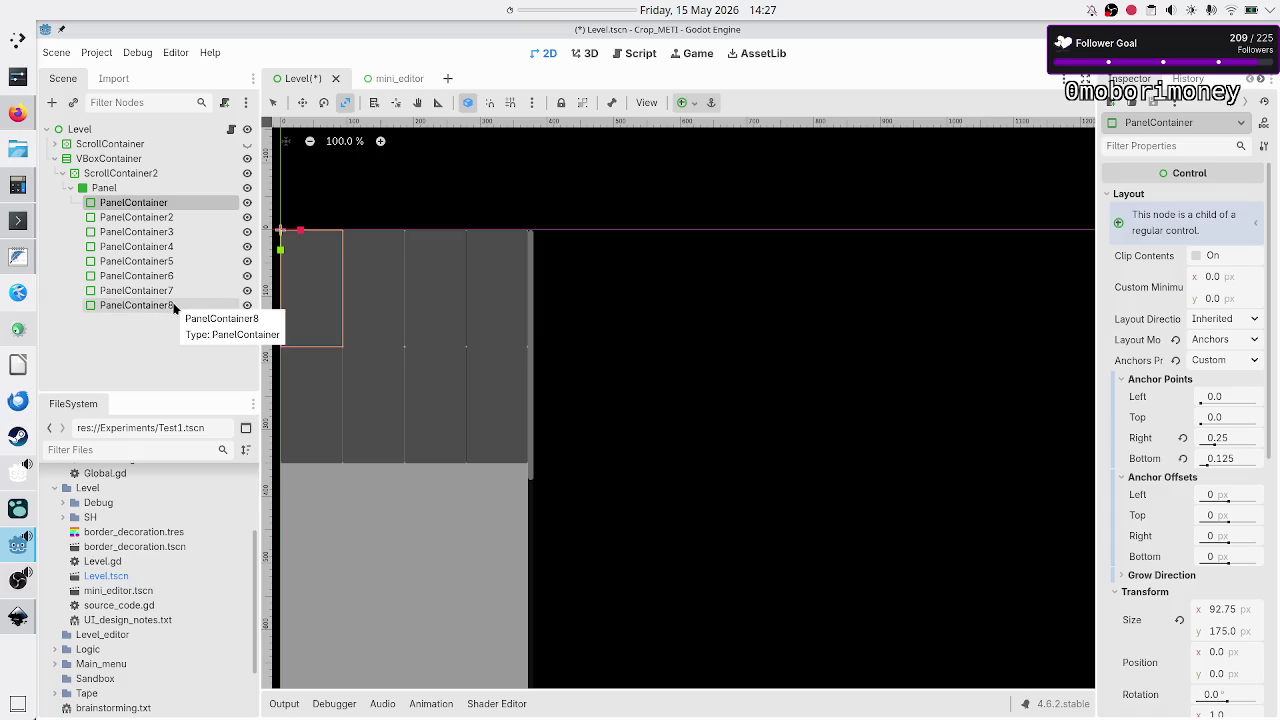
Check the placement of PanelContainer2 through PanelContainer8, then switch to Inkscape.
left_click(152, 219)
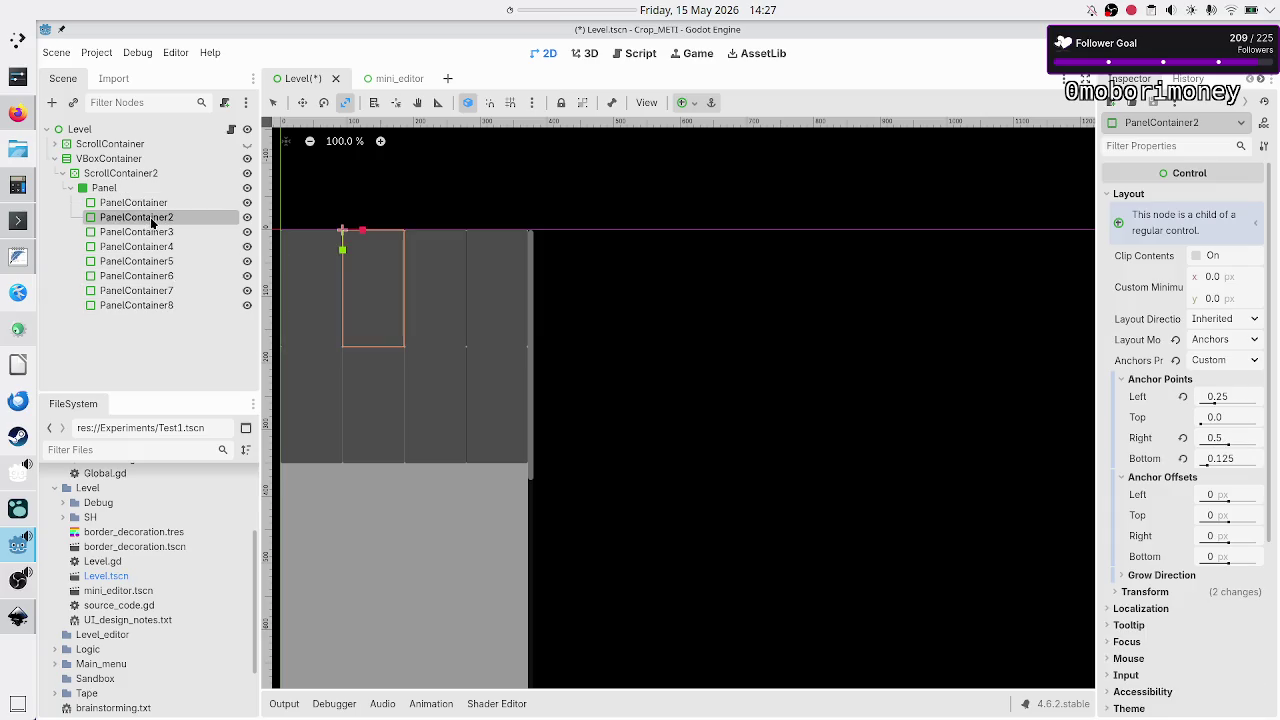
left_click(150, 232)
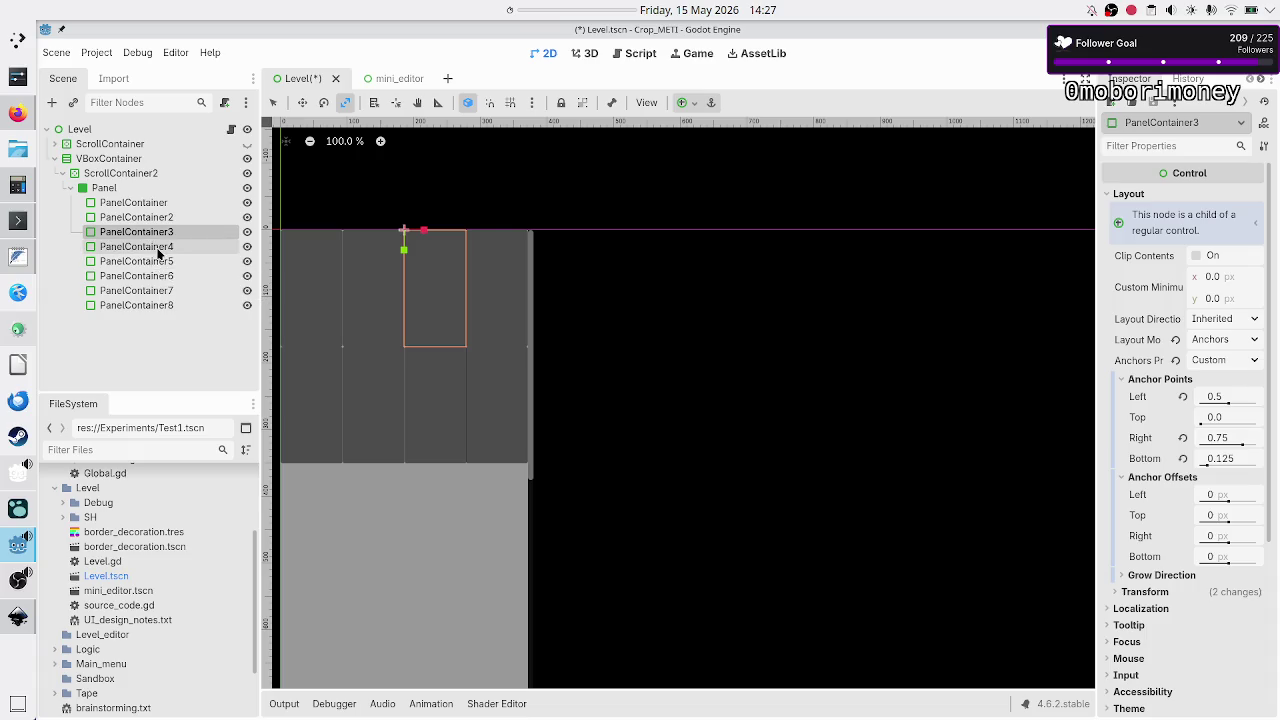
left_click(157, 249)
left_click(152, 263)
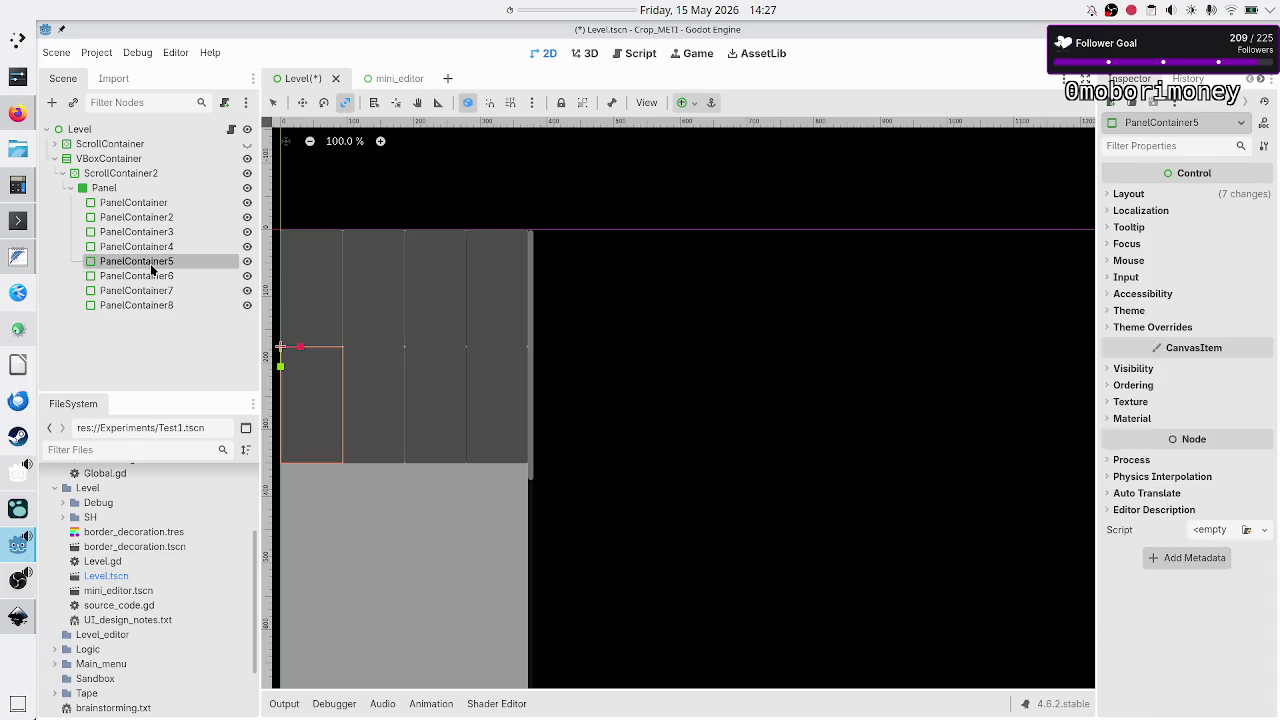
left_click(150, 276)
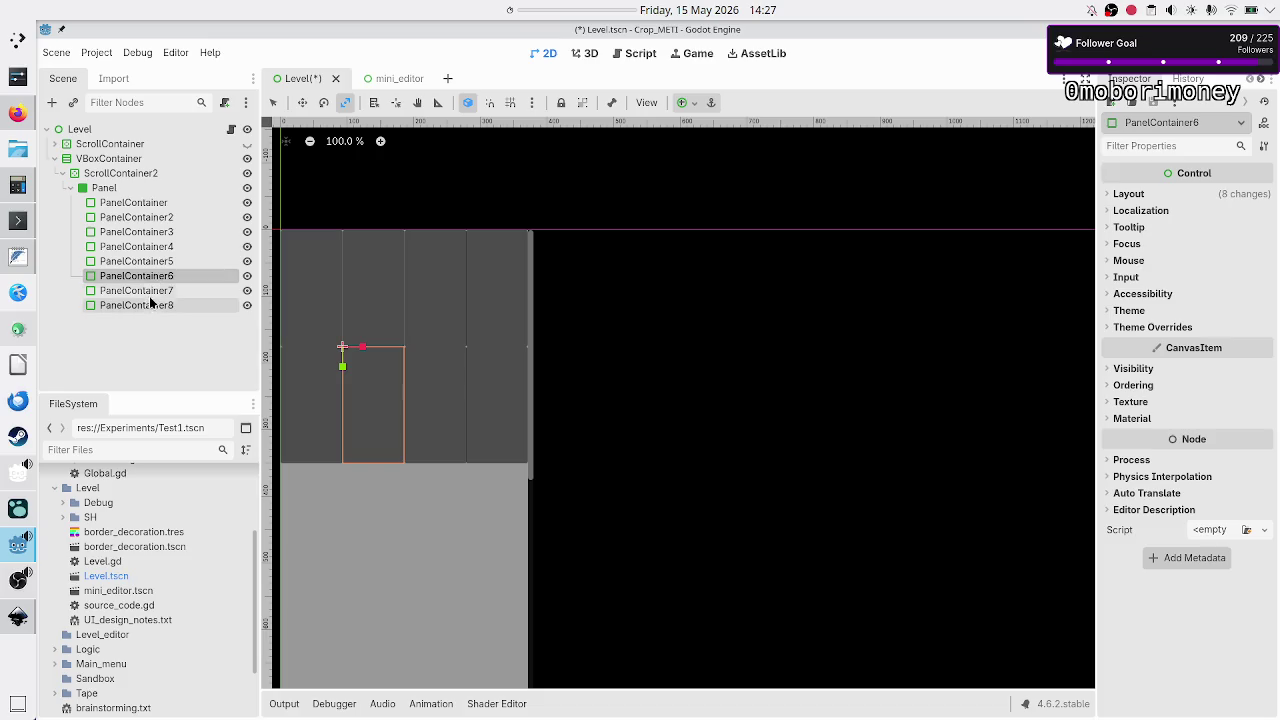
left_click(150, 291)
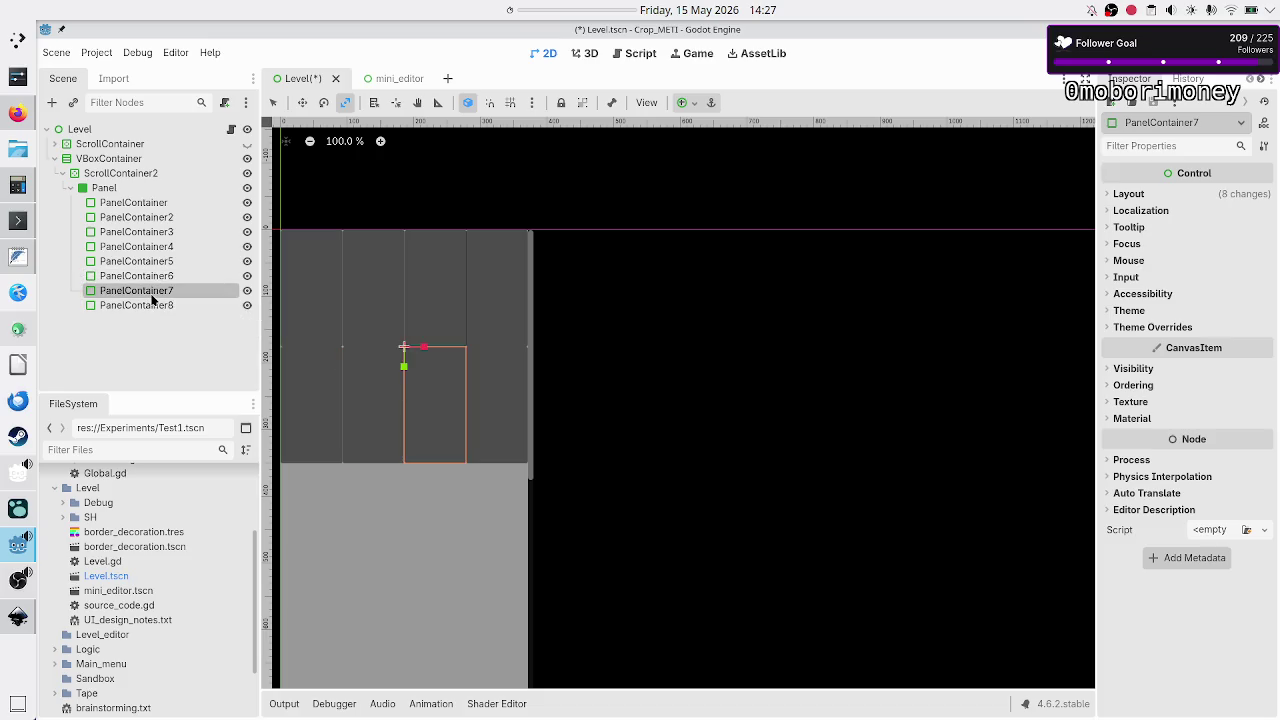
left_click(148, 305)
key("alt+Tab")
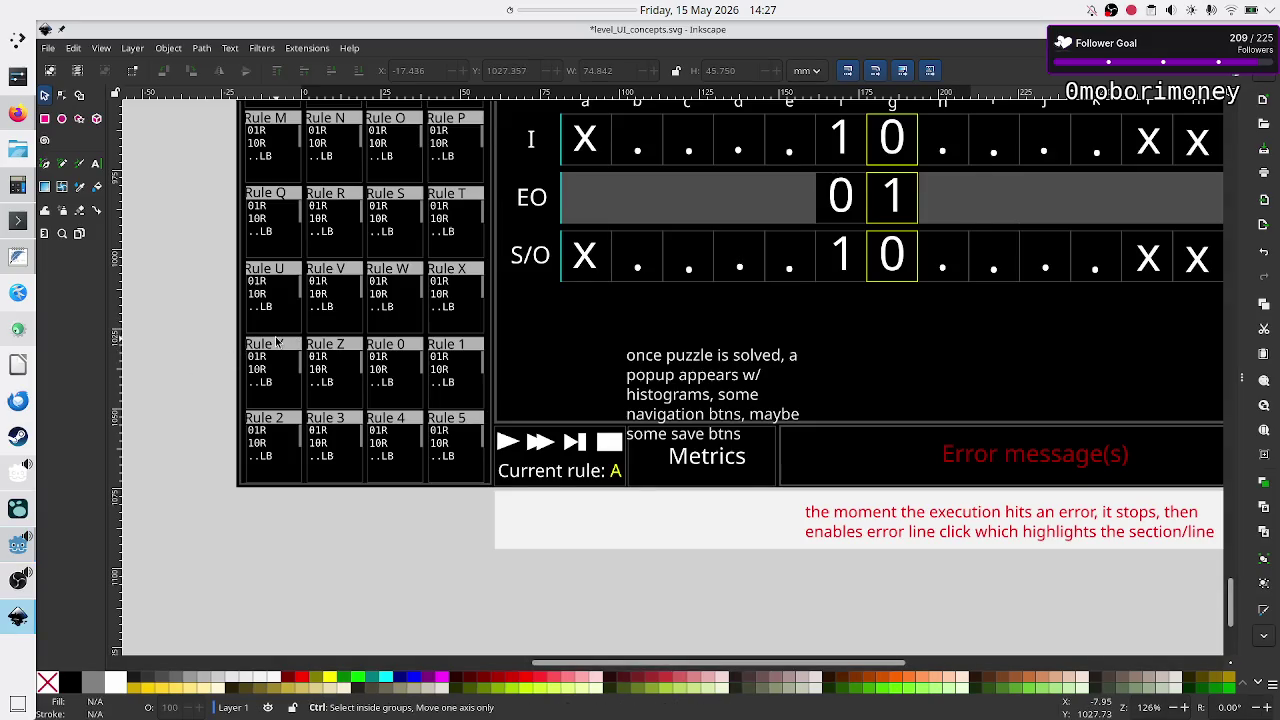
Review the level_UI_concepts.svg rule-card grid, then return to the Godot editor.
scroll(277, 342, "up", 5, "ctrl")
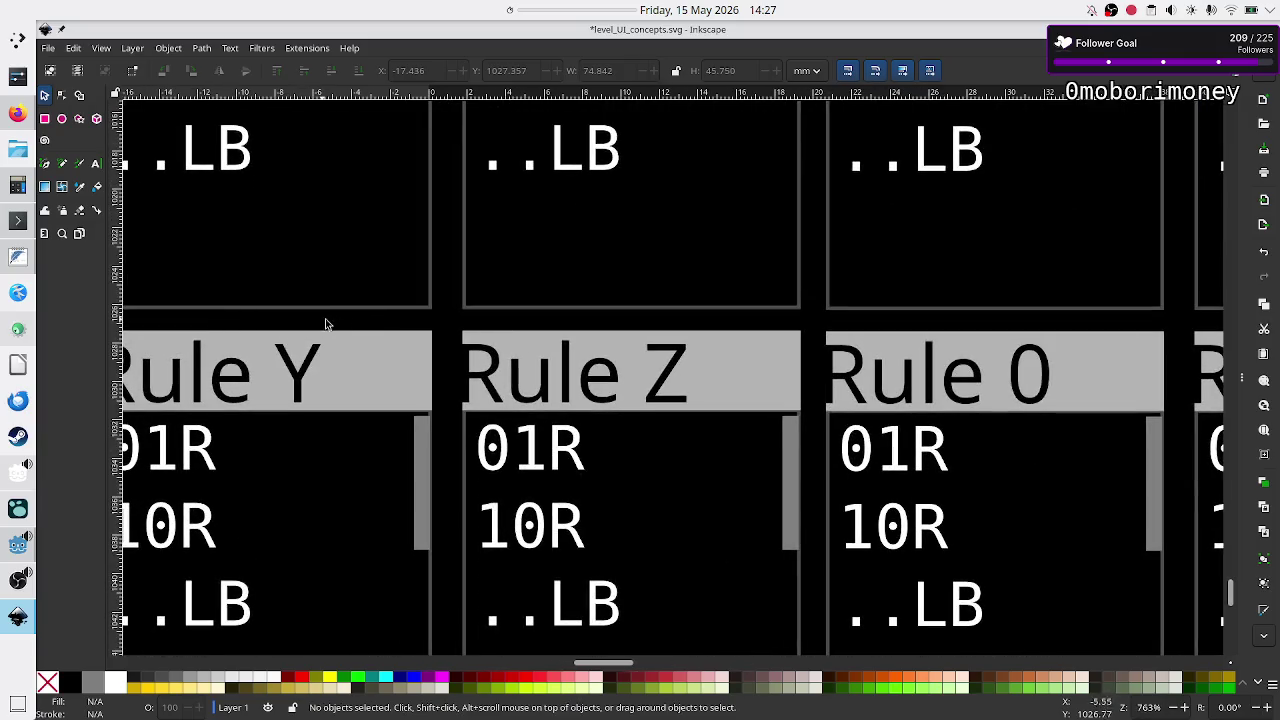
key("alt+Tab")
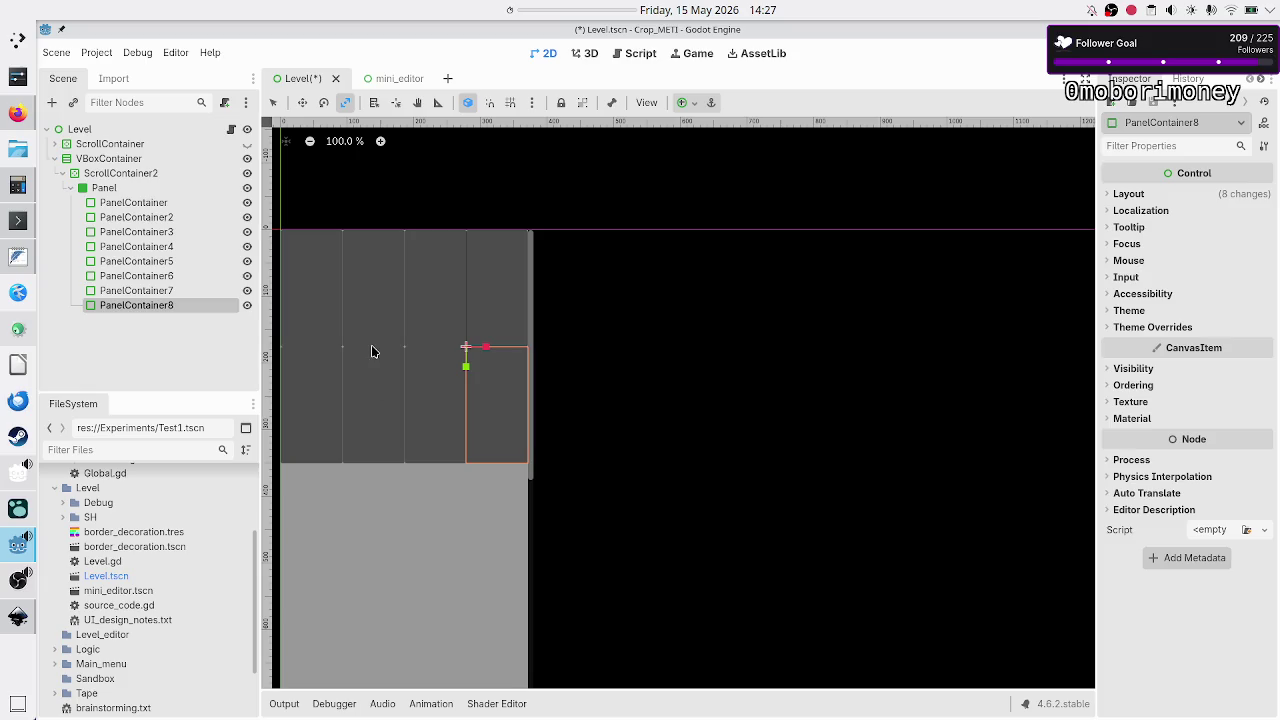
key("alt+Tab")
scroll(251, 303, "down", 5)
scroll(251, 303, "down", 7)
scroll(260, 352, "up", 2)
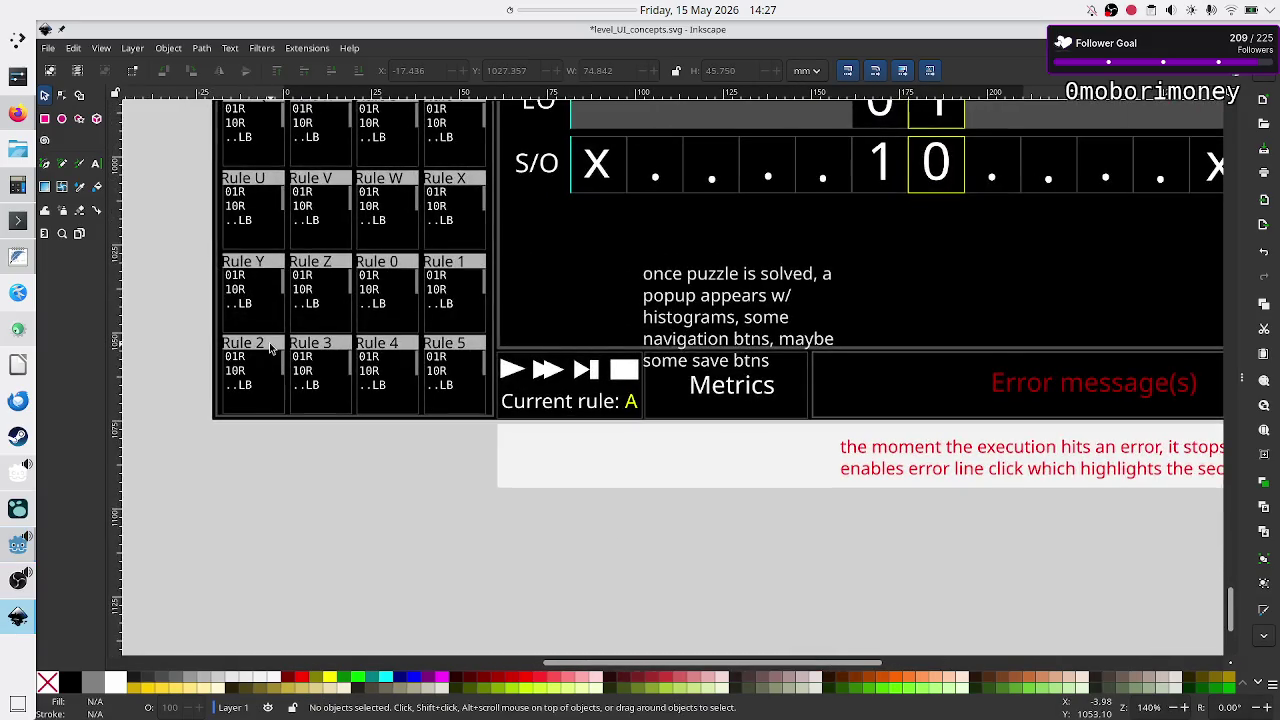
scroll(262, 350, "up", 5)
scroll(269, 348, "up", 8)
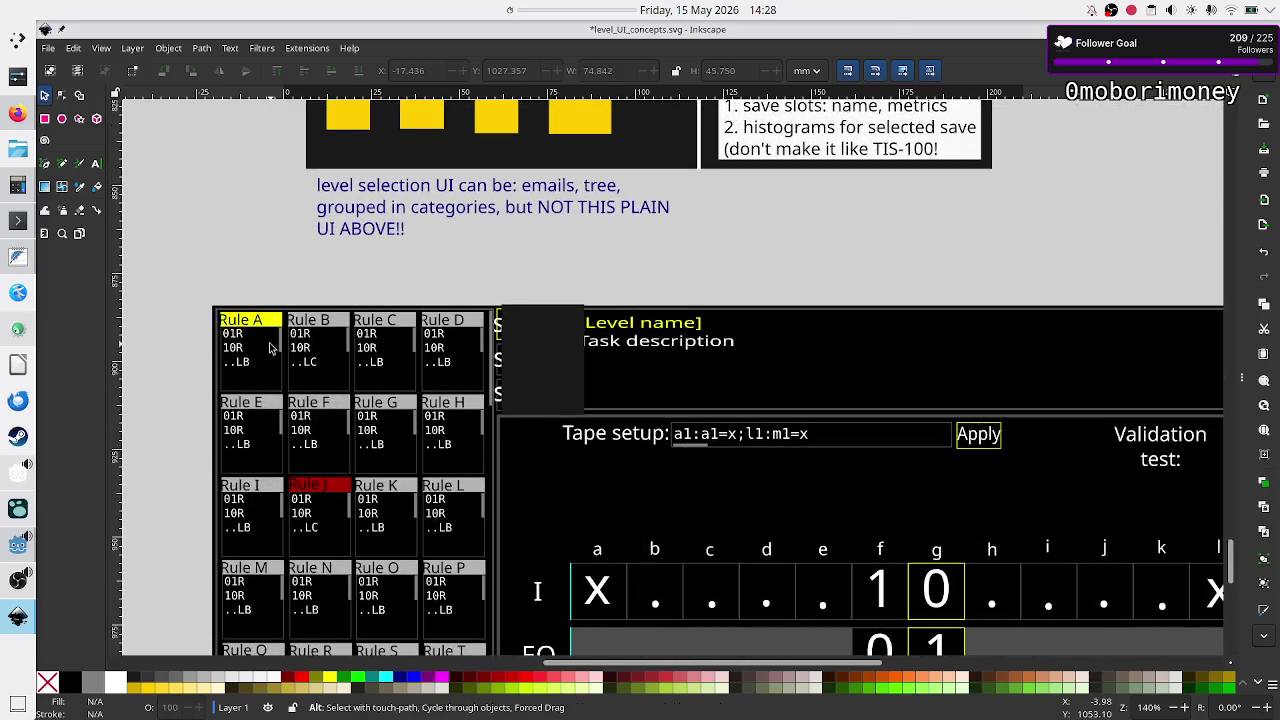
key("alt+Tab")
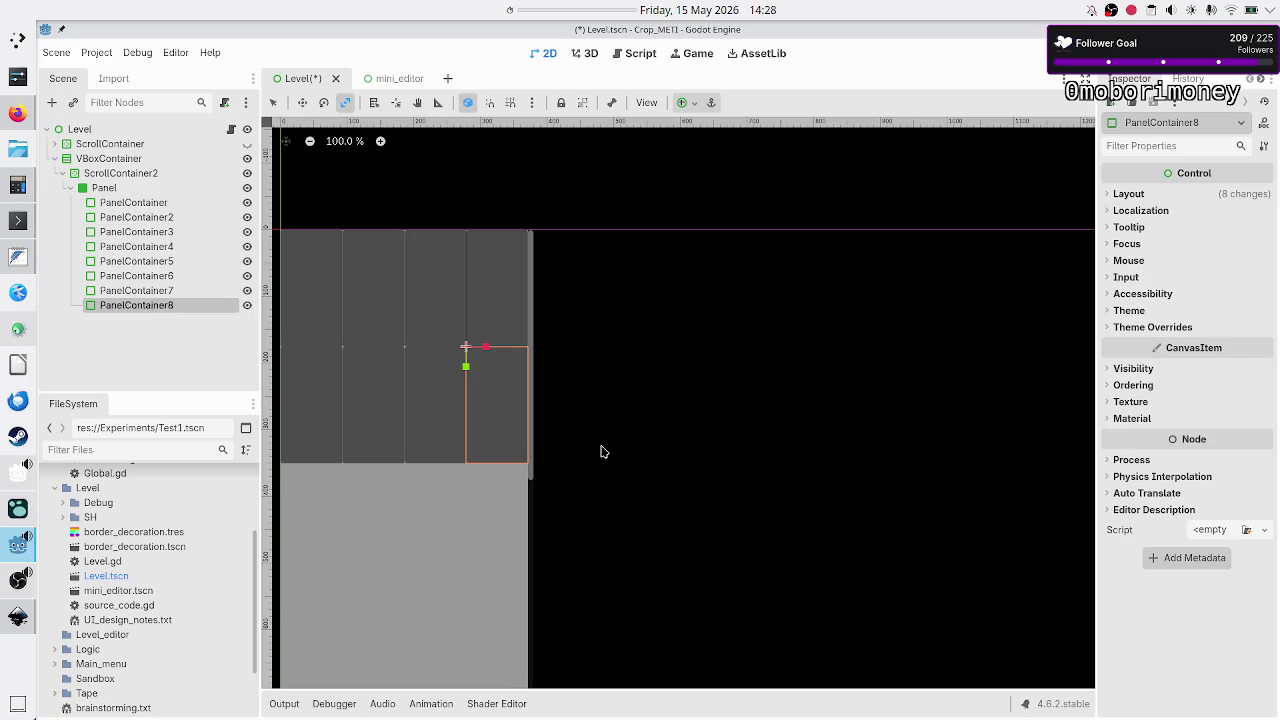
Select the Panel node, then save and run the Level scene with Run Current Scene.
scroll(694, 418, "down", 3)
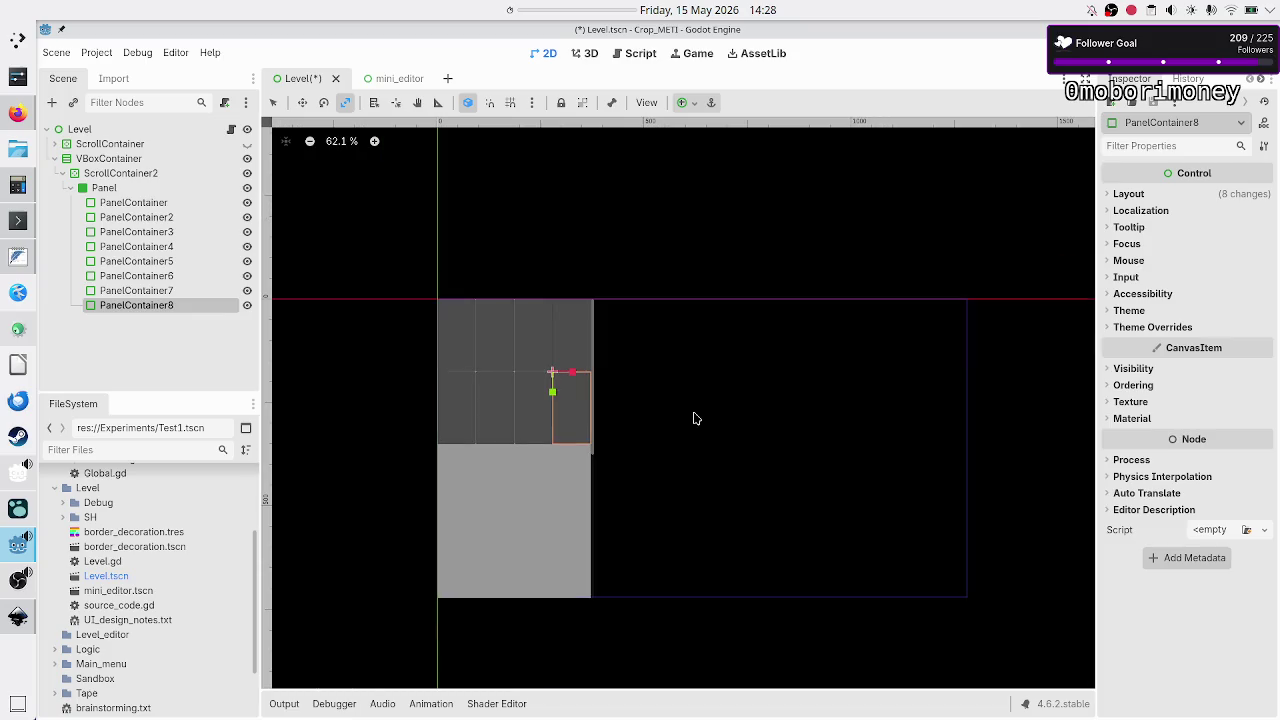
scroll(696, 418, "up", 1)
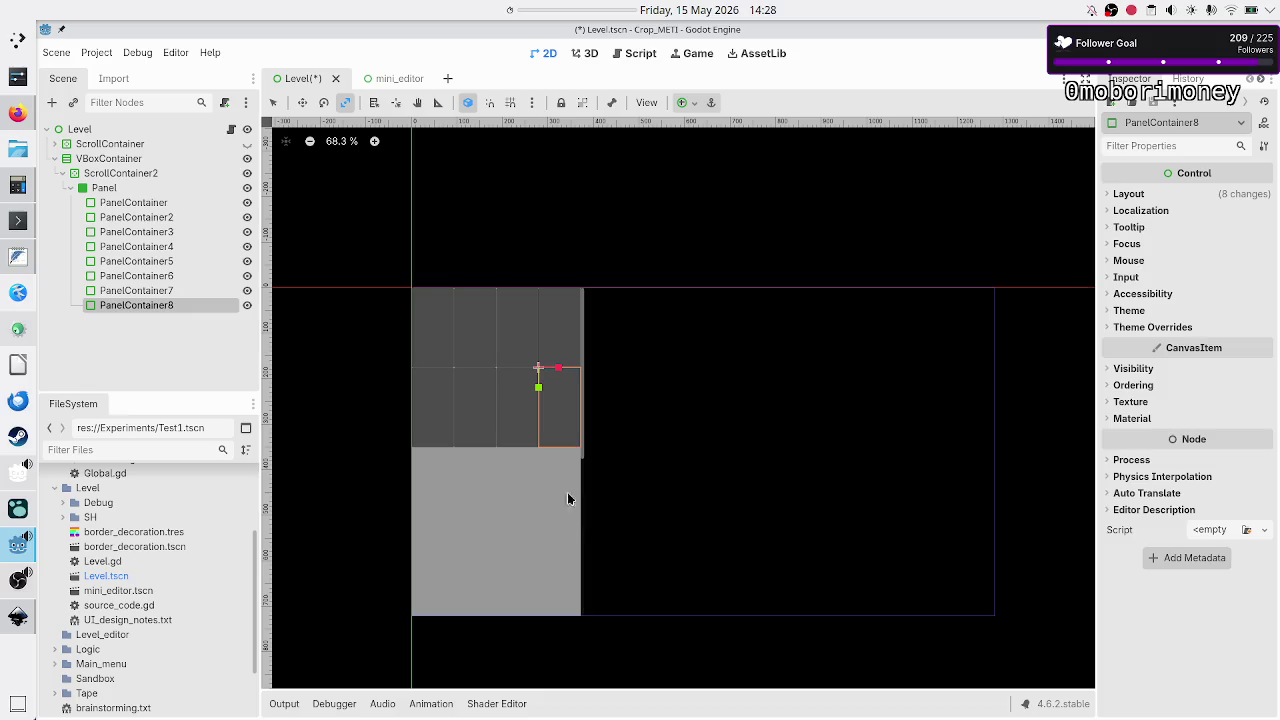
left_click(138, 190)
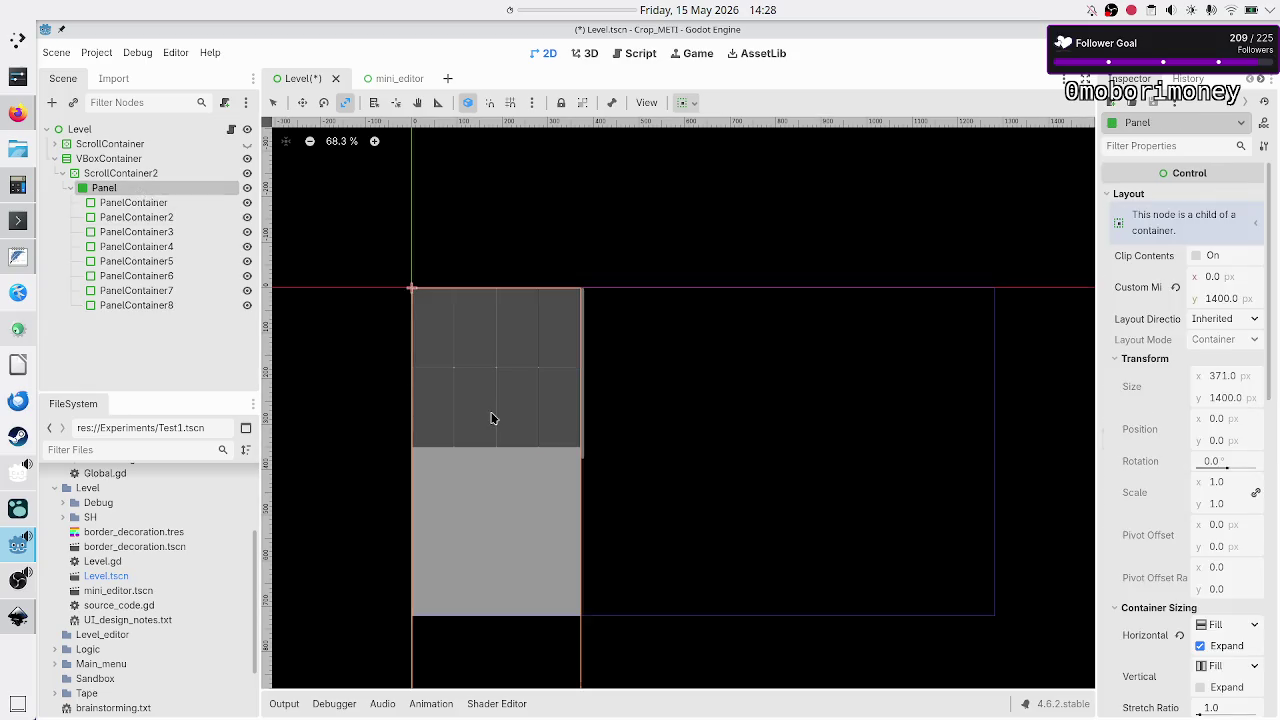
scroll(620, 434, "down", 10)
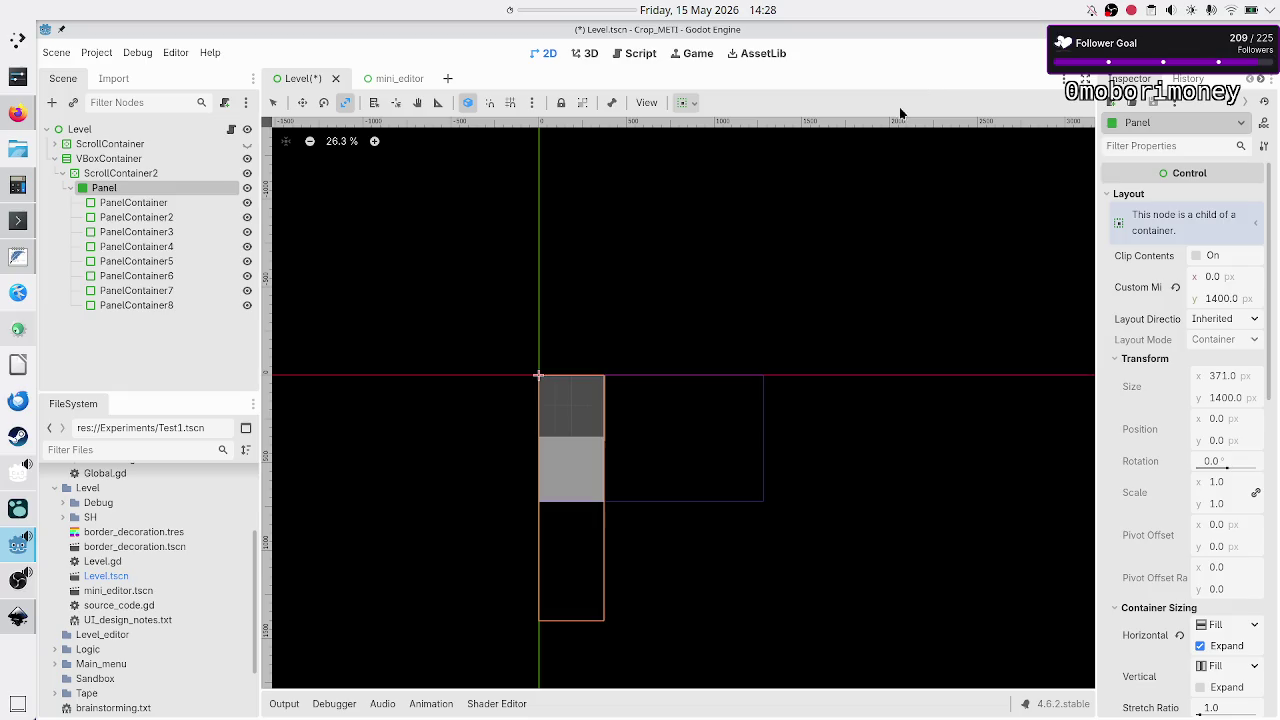
left_click(1055, 53)
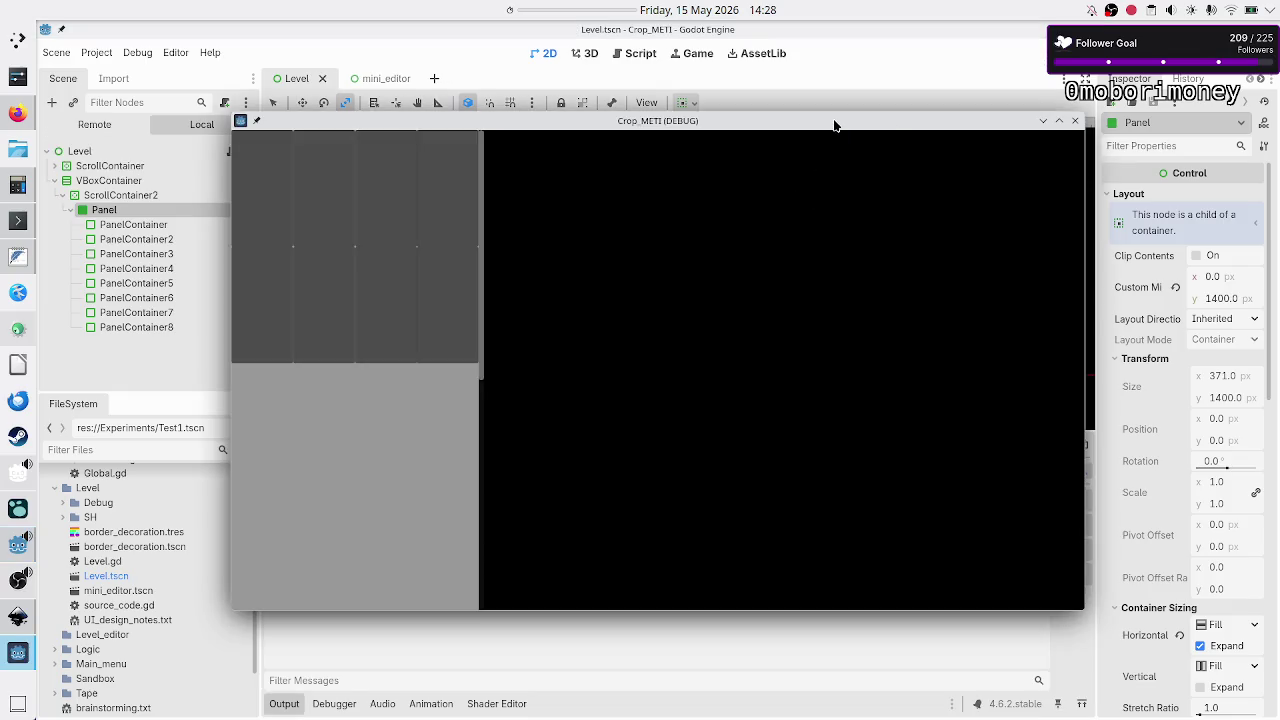
Nudge the debug game window down and right, then switch to the Inkscape mockup.
left_click_drag(834, 125, 878, 156)
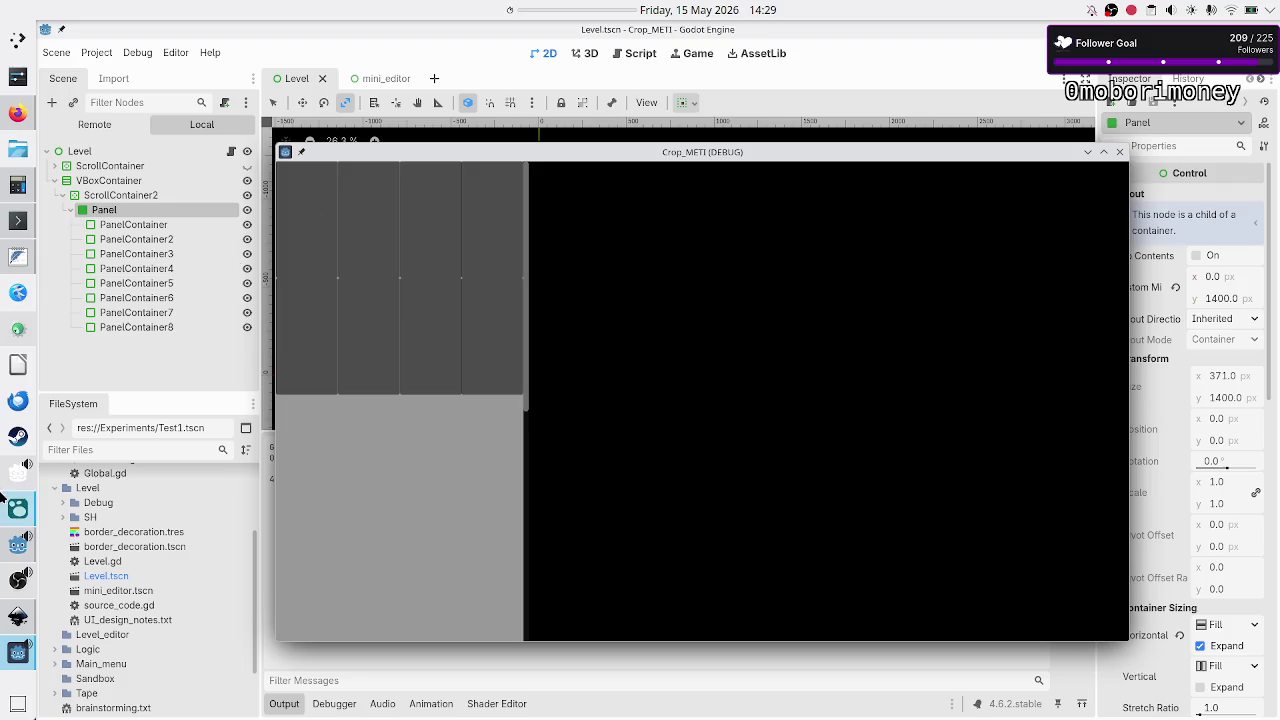
left_click(17, 618)
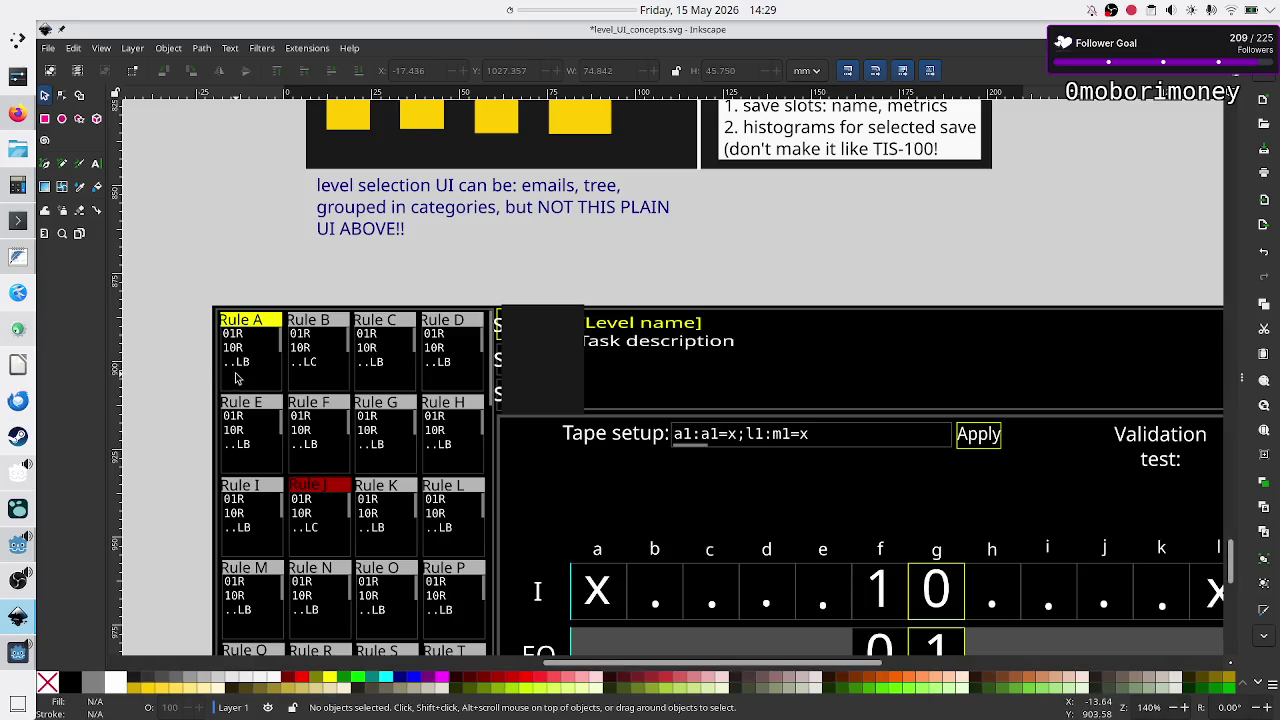
Close the Crop_METI debug window with its grey panels and return to Godot from the taskbar.
key("alt+Tab")
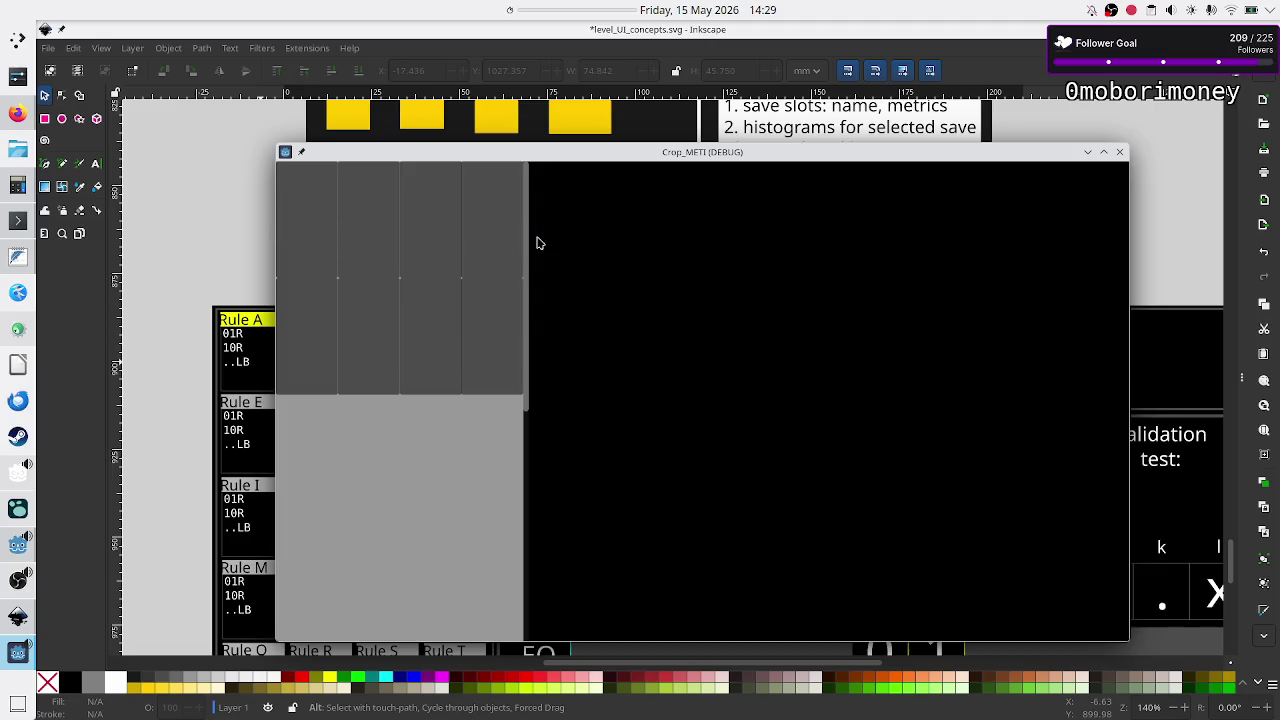
left_click(1120, 152)
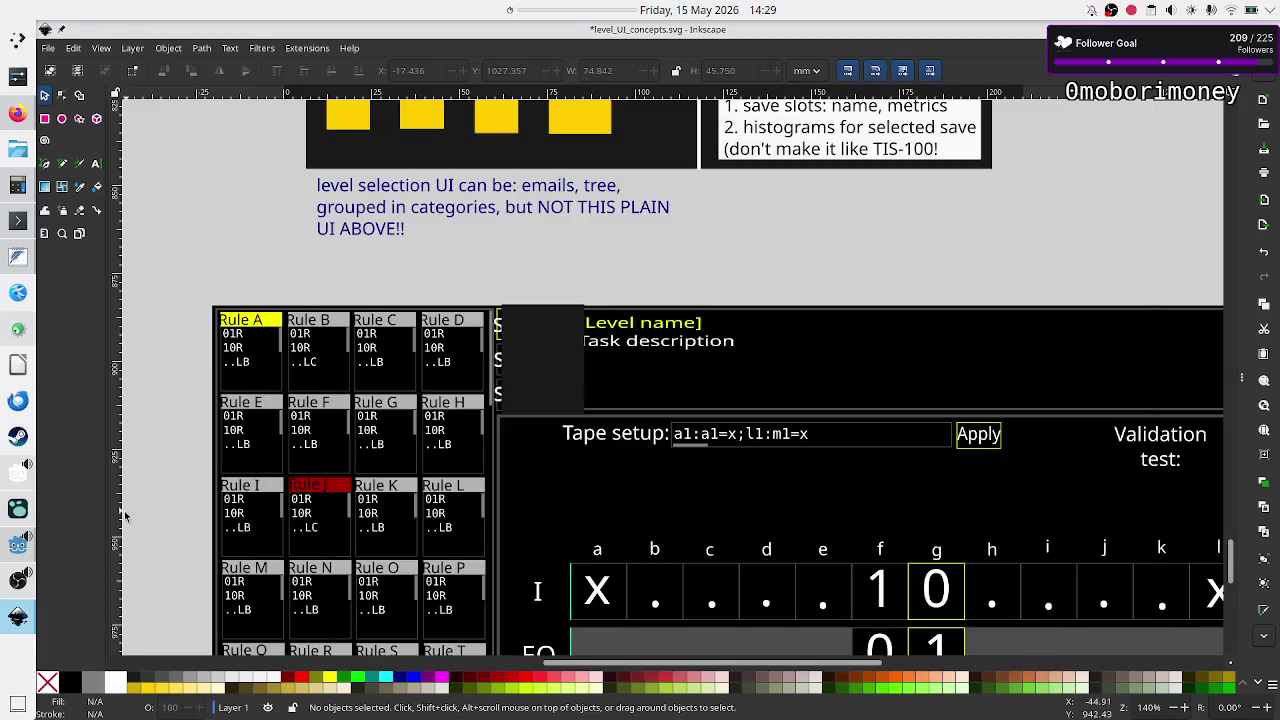
mouse_move(17, 618)
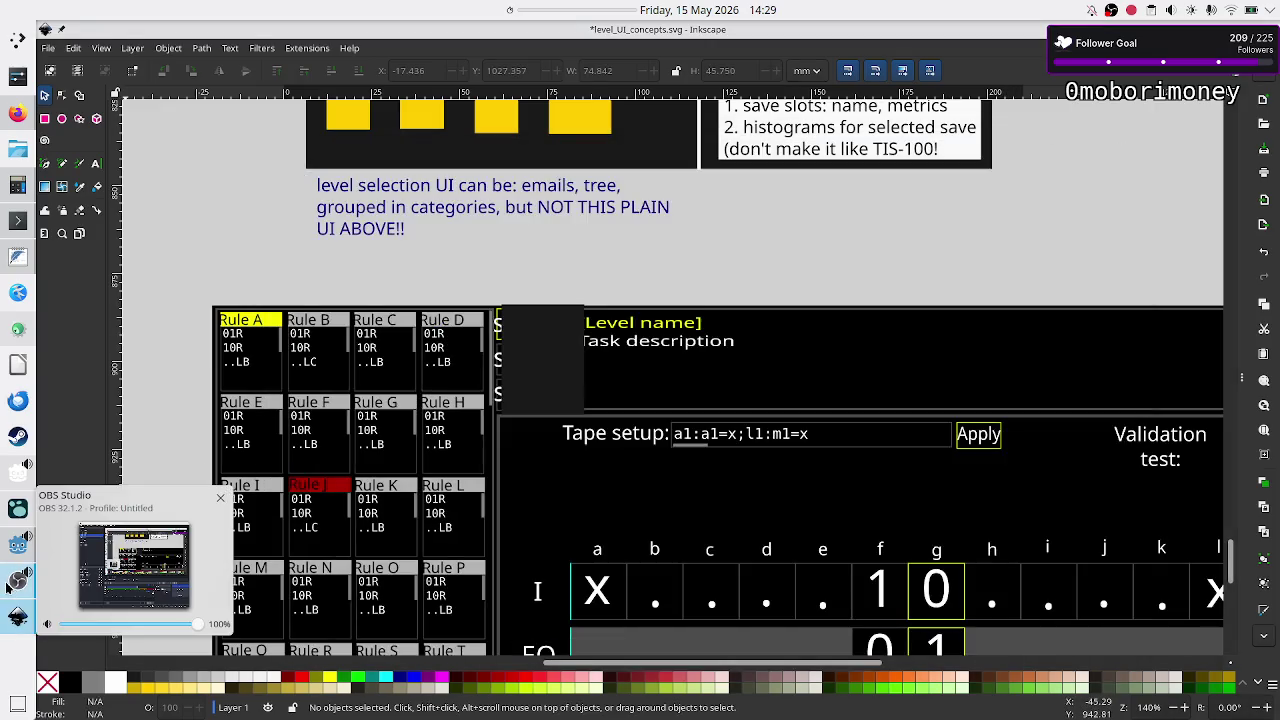
mouse_move(17, 588)
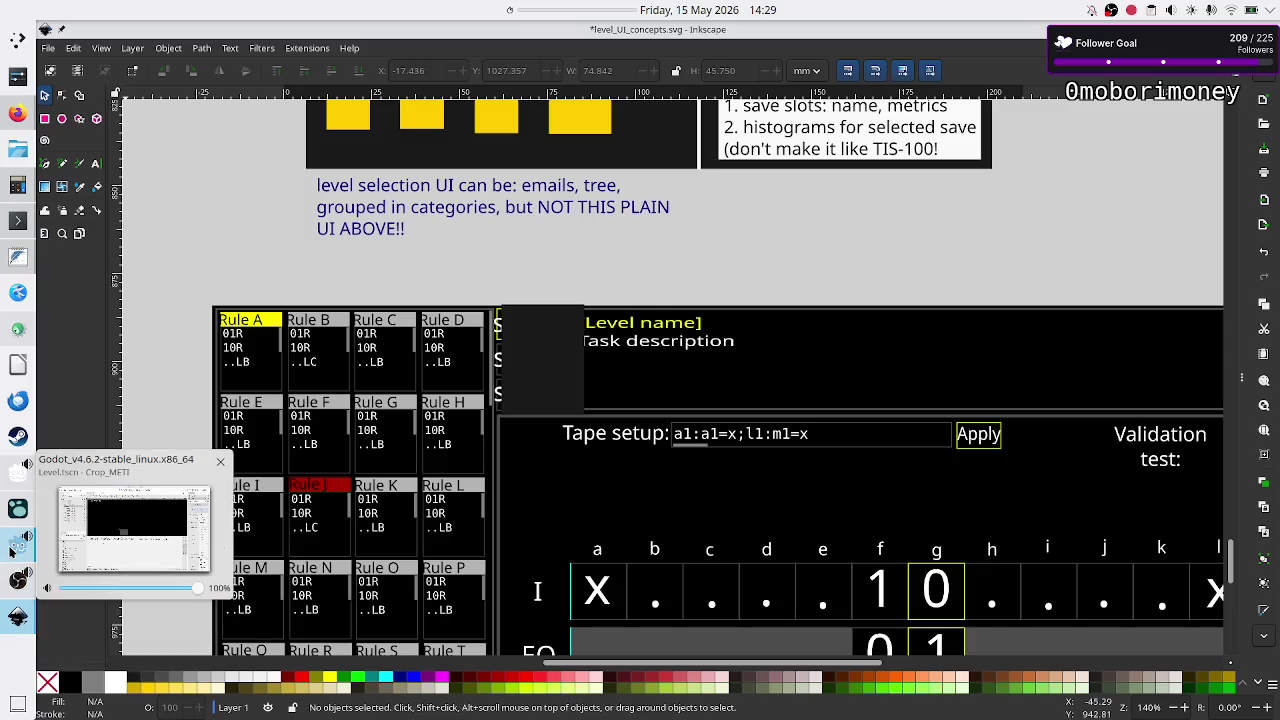
left_click(12, 550)
Select the VBoxContainer node and collapse the output panel.
left_click(176, 175)
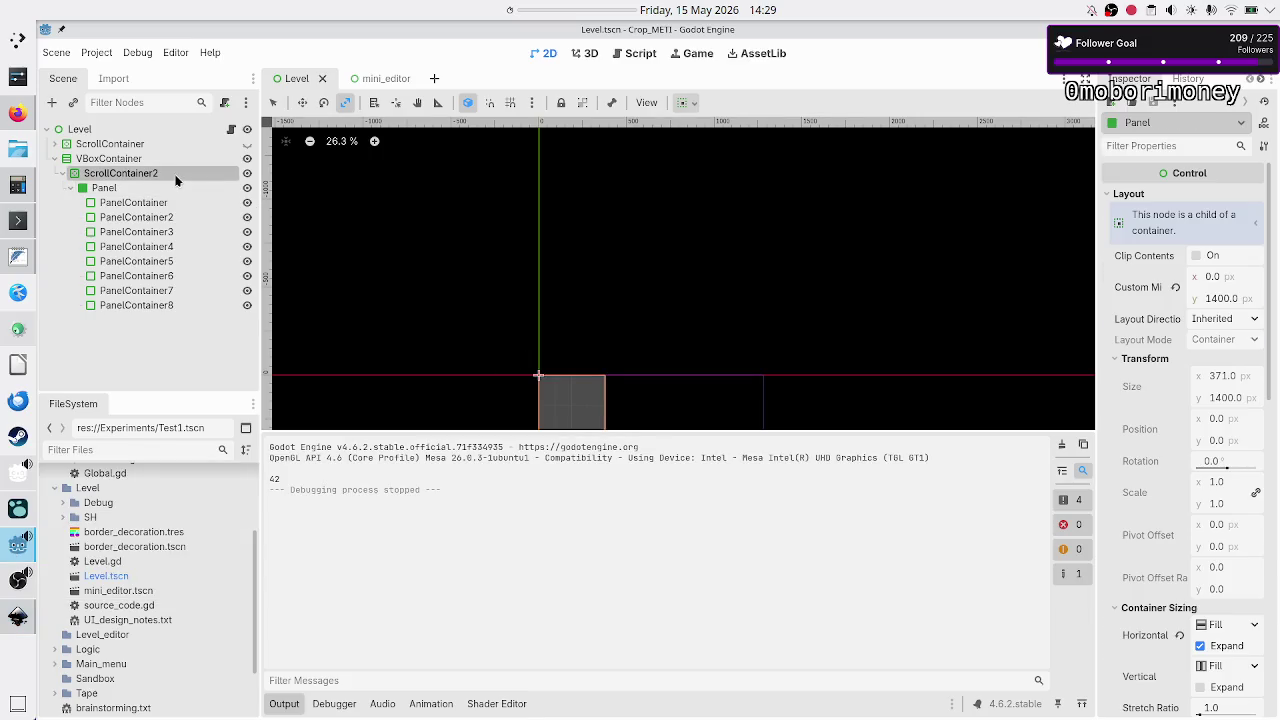
left_click(174, 164)
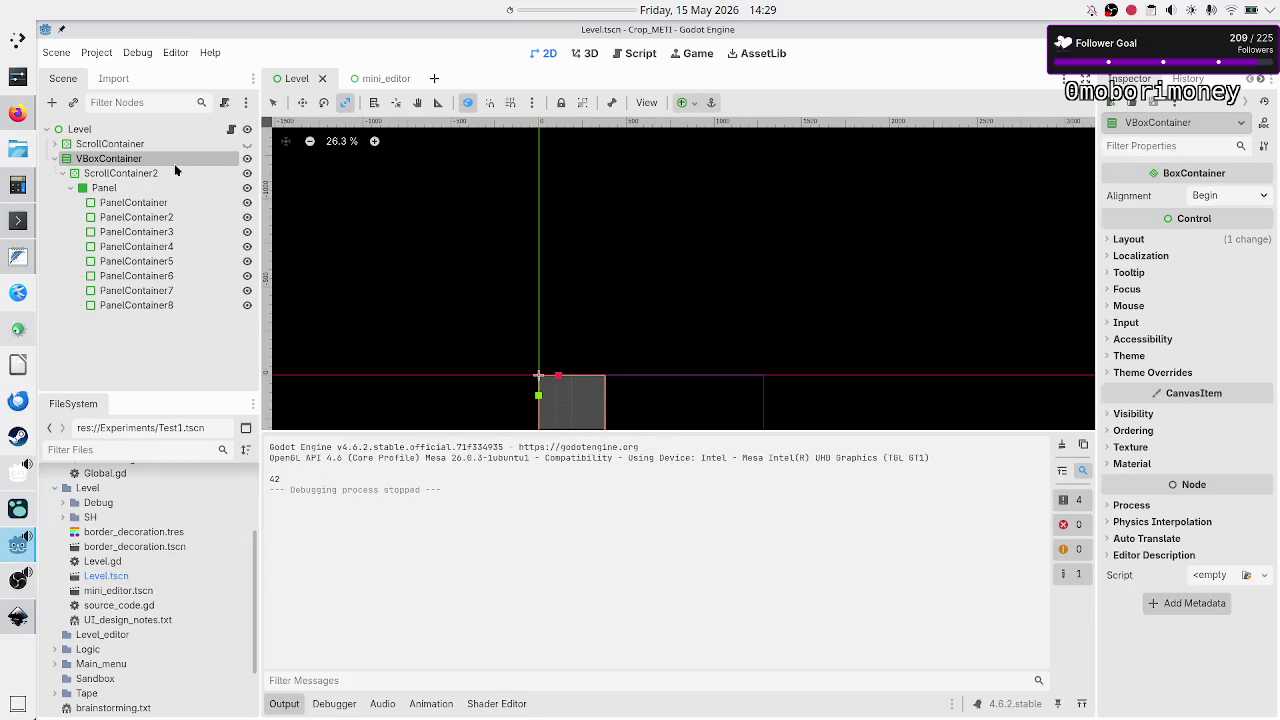
left_click(284, 704)
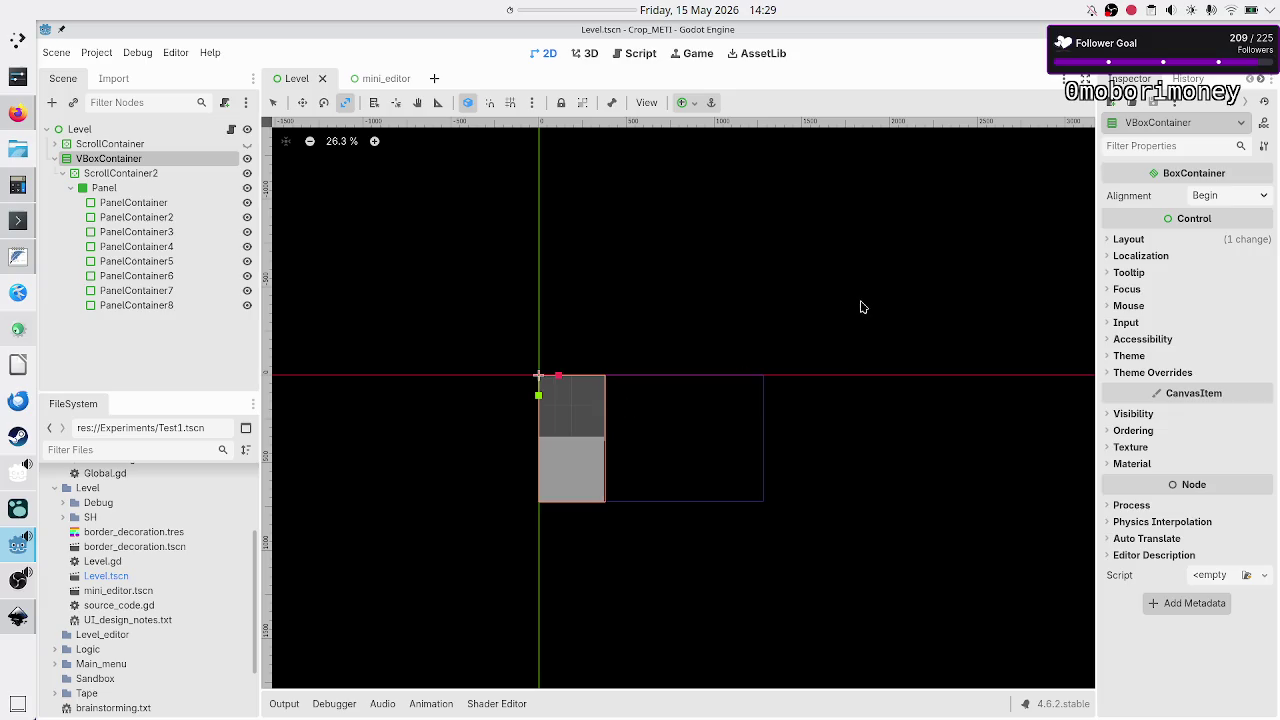
Set VBoxContainer's Transform size to 500 × 721 px and run the scene with F5.
left_click(1124, 244)
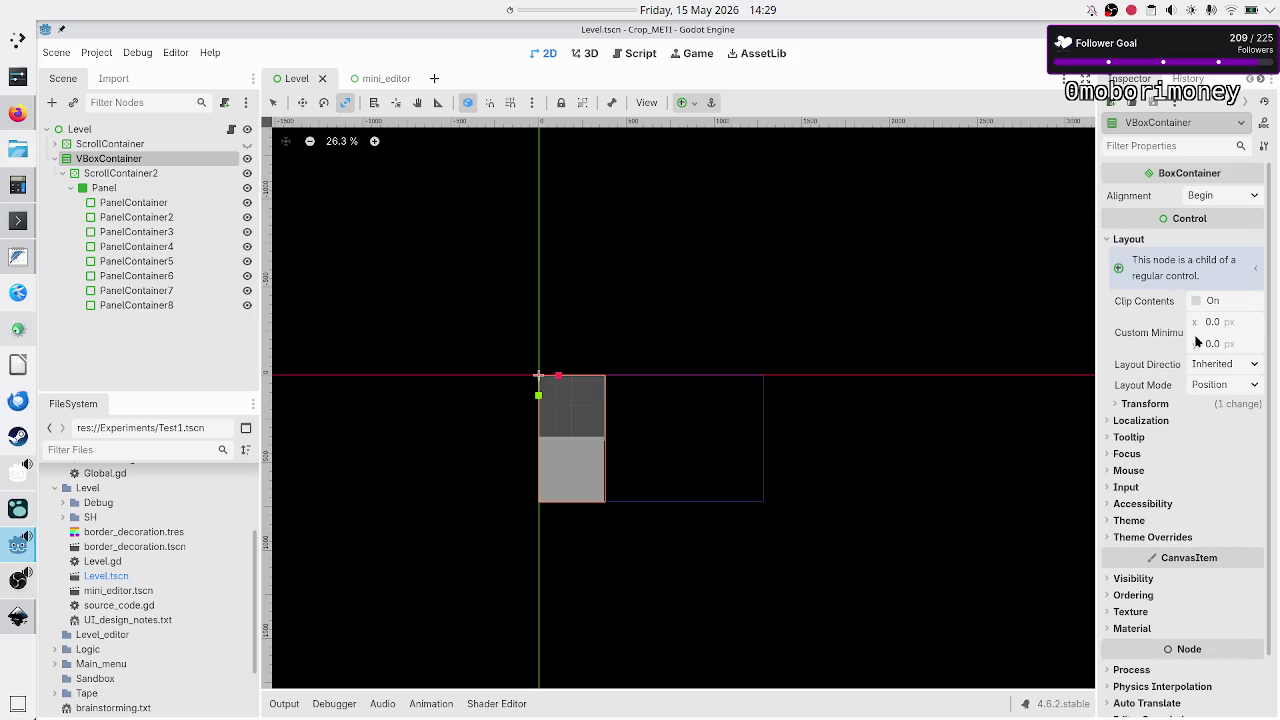
left_click(1158, 402)
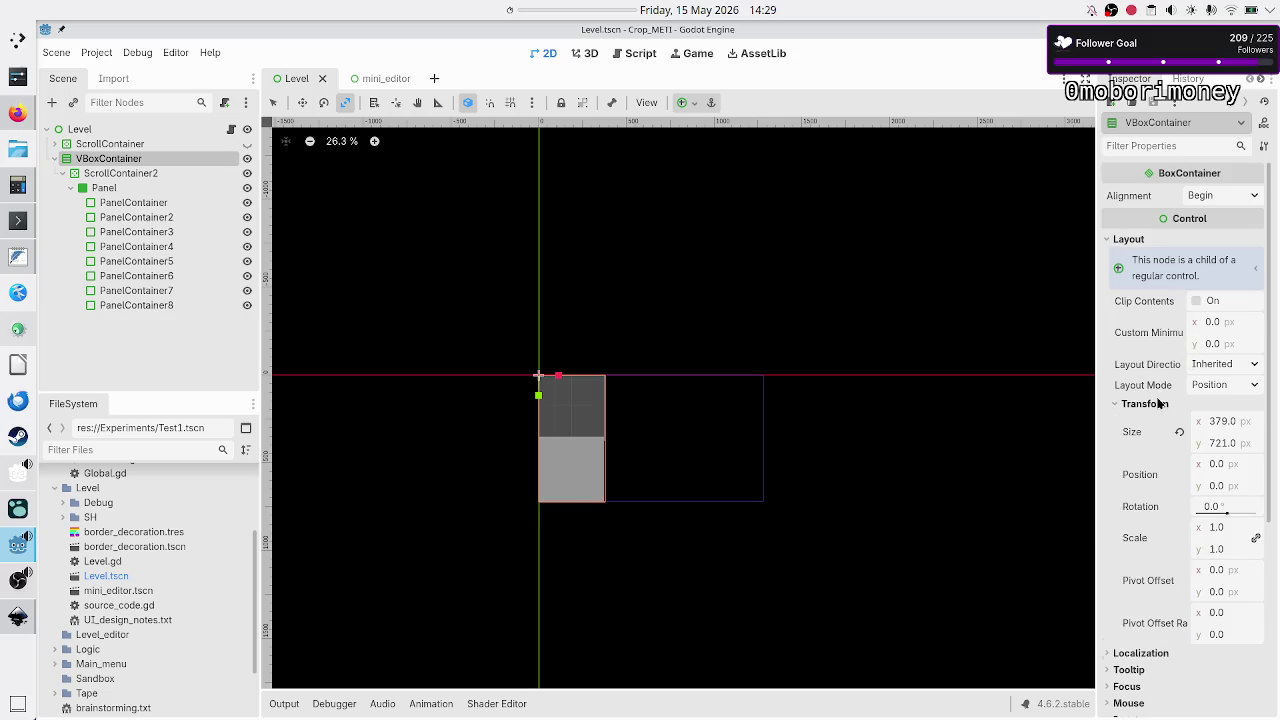
left_click(1238, 445)
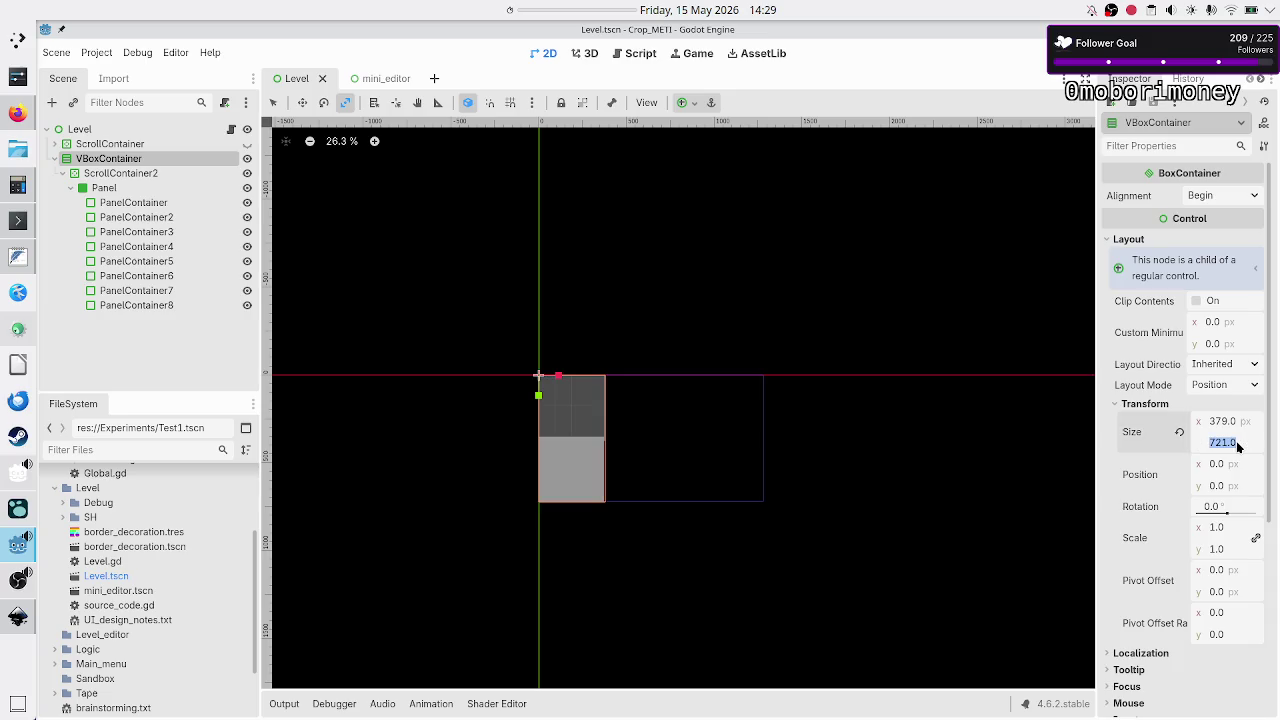
type("1000")
key("Return")
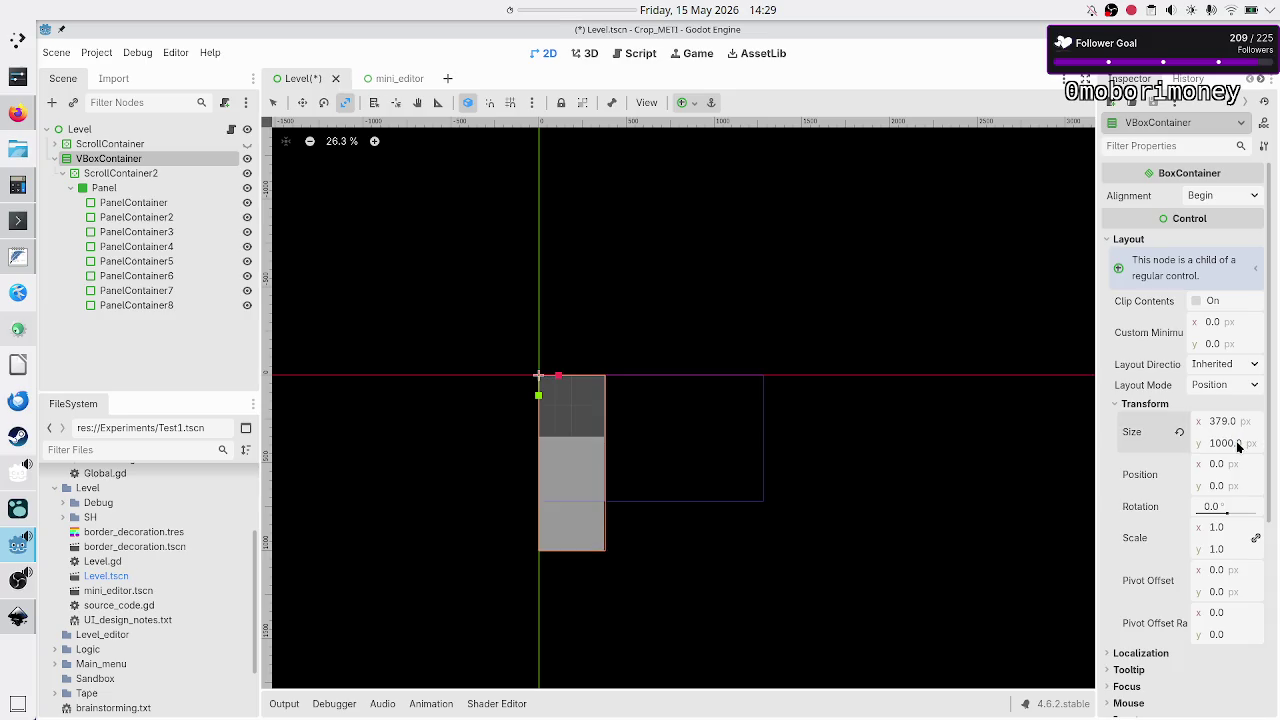
left_click(1238, 445)
type("72")
type("1")
key("Return")
left_click(1230, 420)
type("500")
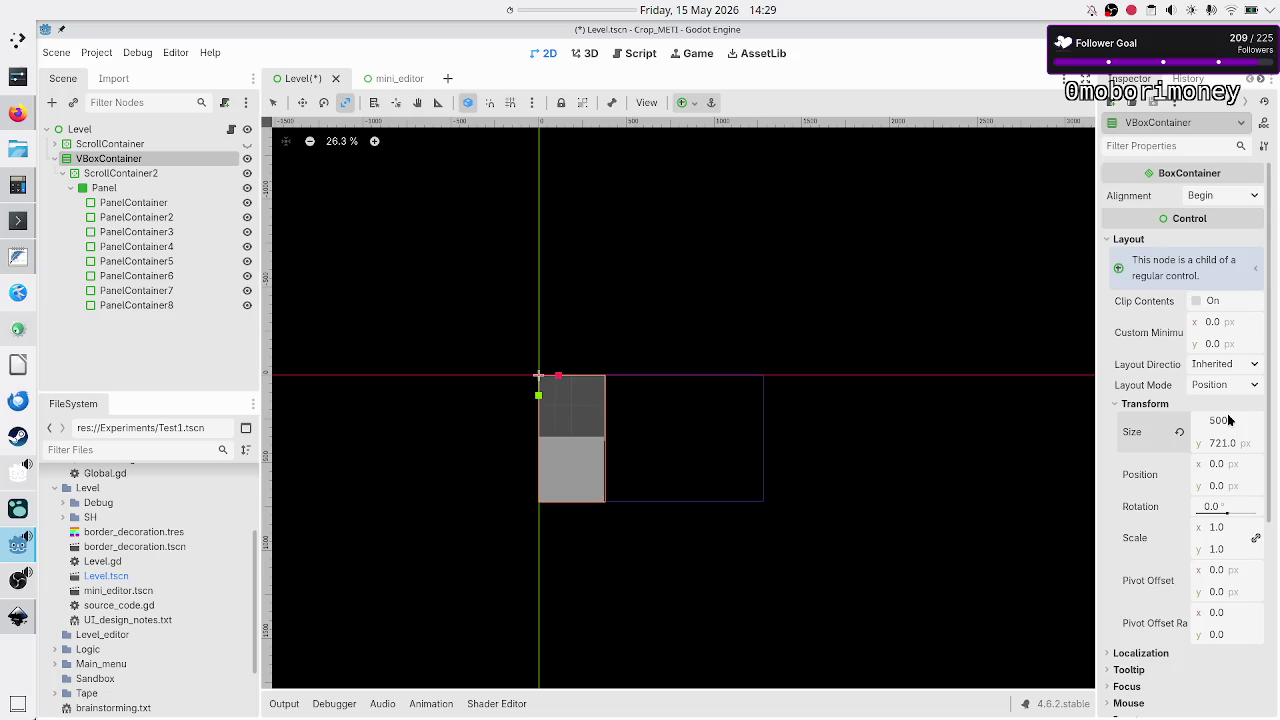
key("Return")
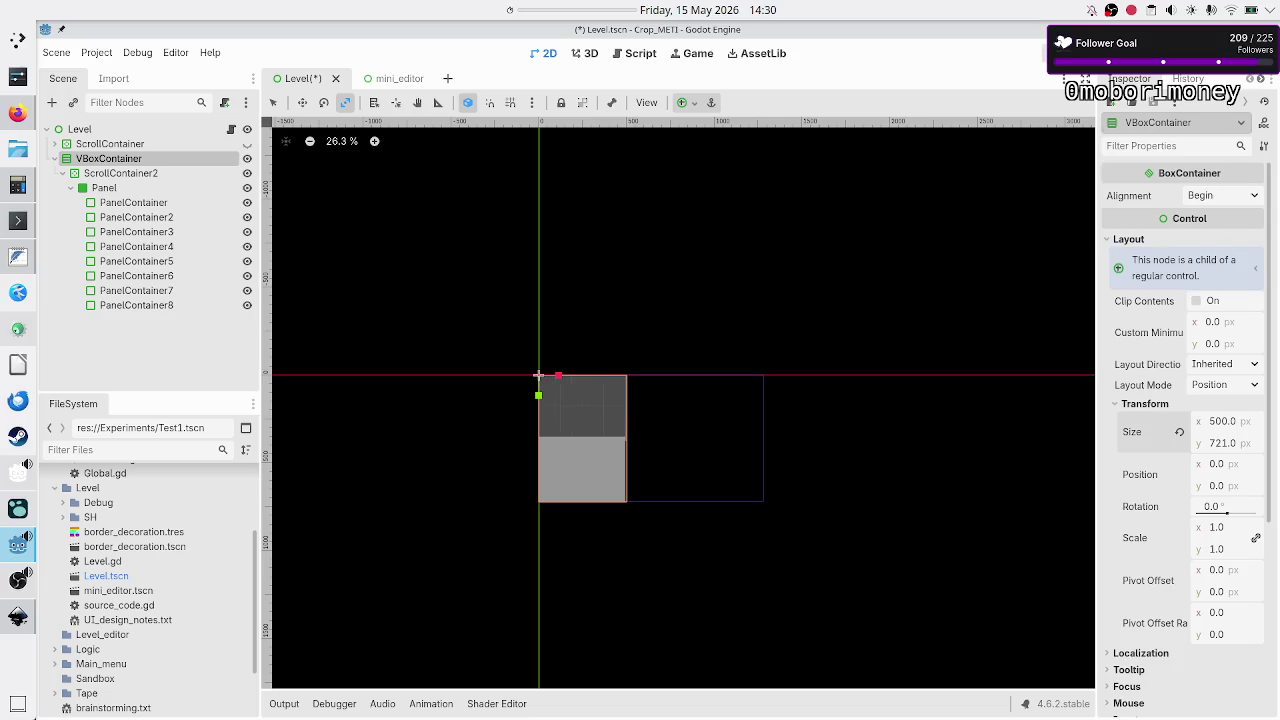
key("F5")
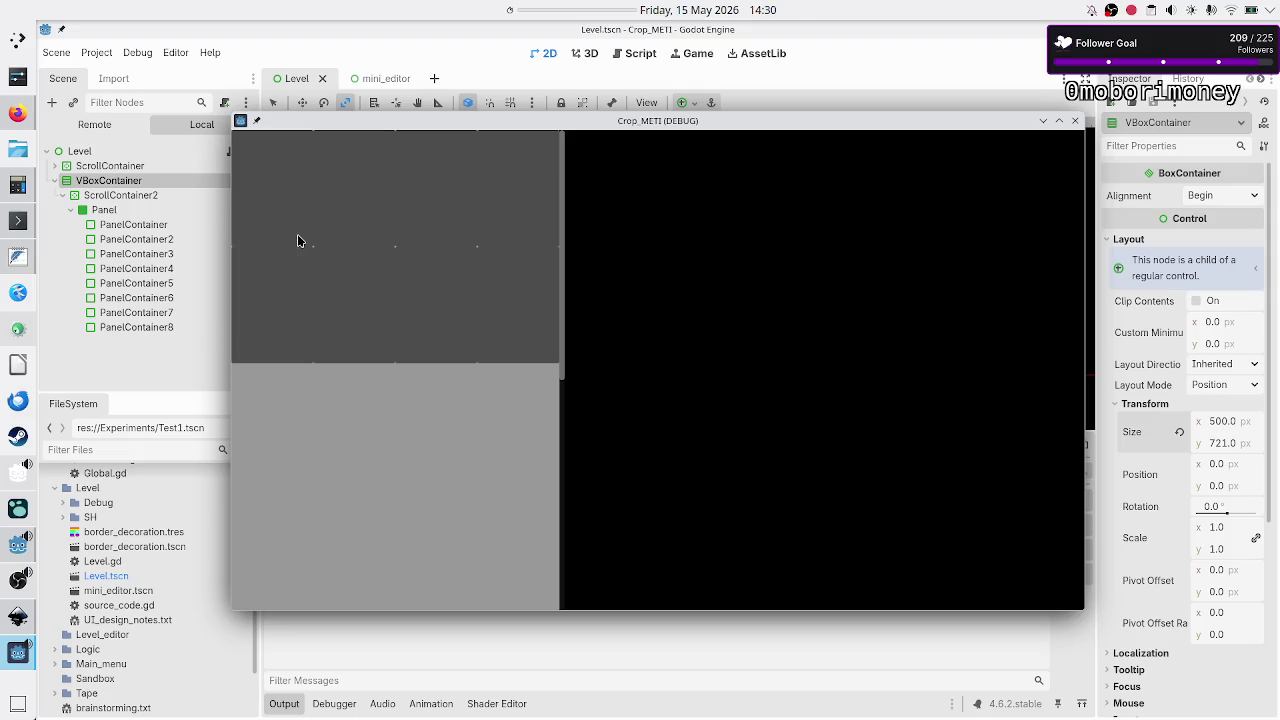
Scroll the running game's panels up and down and drag its scrollbar.
scroll(360, 424, "down", 5)
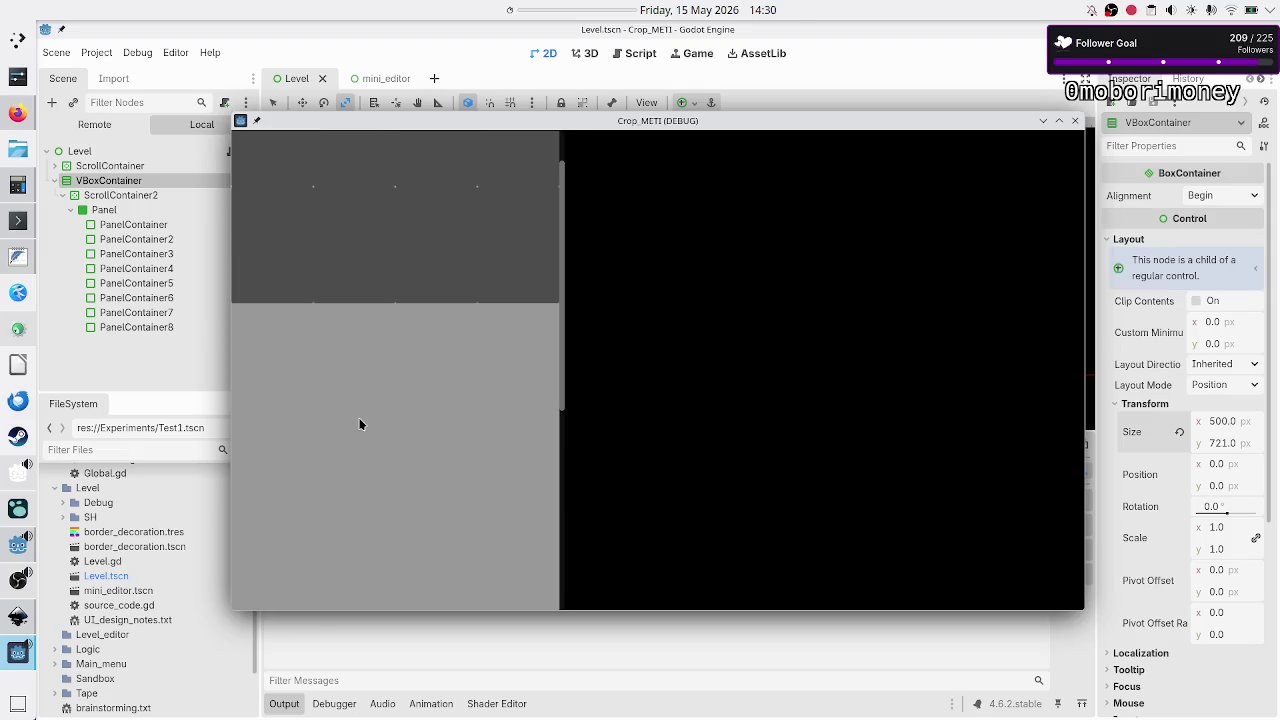
scroll(360, 424, "up", 5)
scroll(360, 424, "down", 5)
scroll(360, 424, "up", 5)
scroll(360, 424, "down", 5)
scroll(360, 424, "up", 5)
scroll(440, 448, "down", 5)
scroll(440, 448, "up", 5)
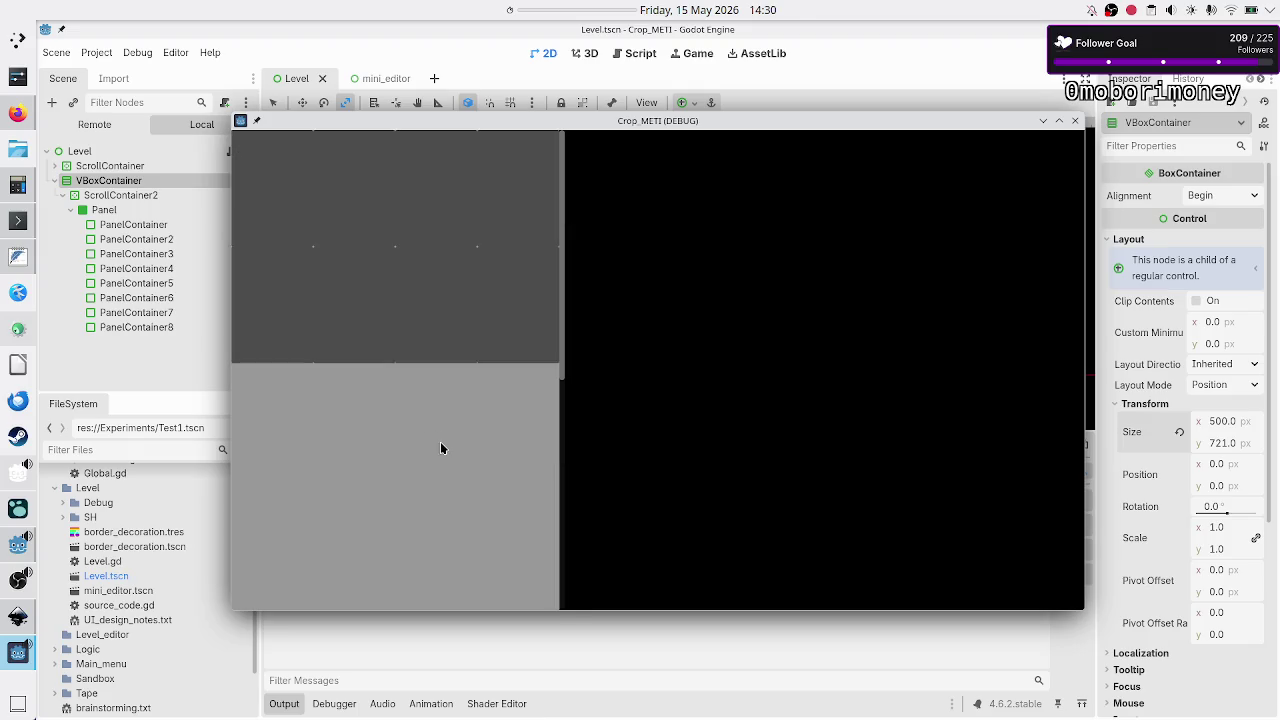
mouse_move(563, 363)
left_mouse_down()
mouse_move(563, 400)
mouse_move(571, 297)
left_mouse_up()
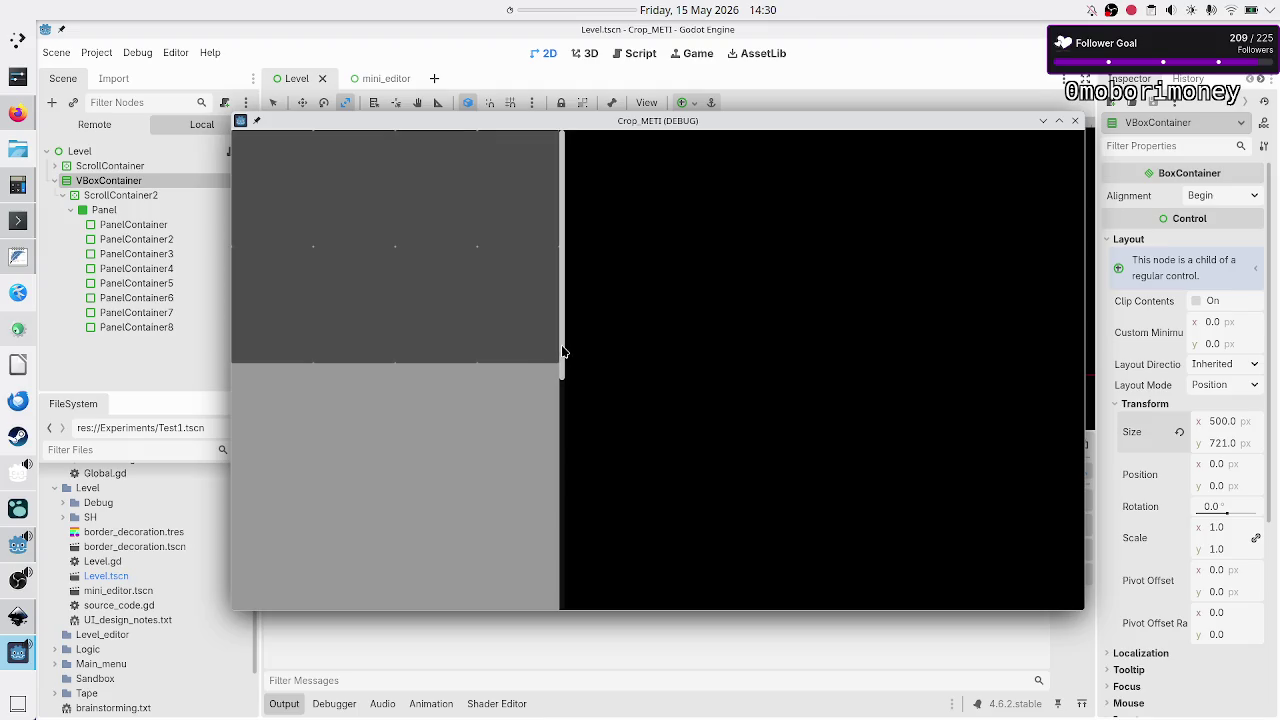
left_click(564, 408)
mouse_move(564, 408)
left_mouse_down()
mouse_move(571, 191)
mouse_move(566, 205)
left_mouse_up()
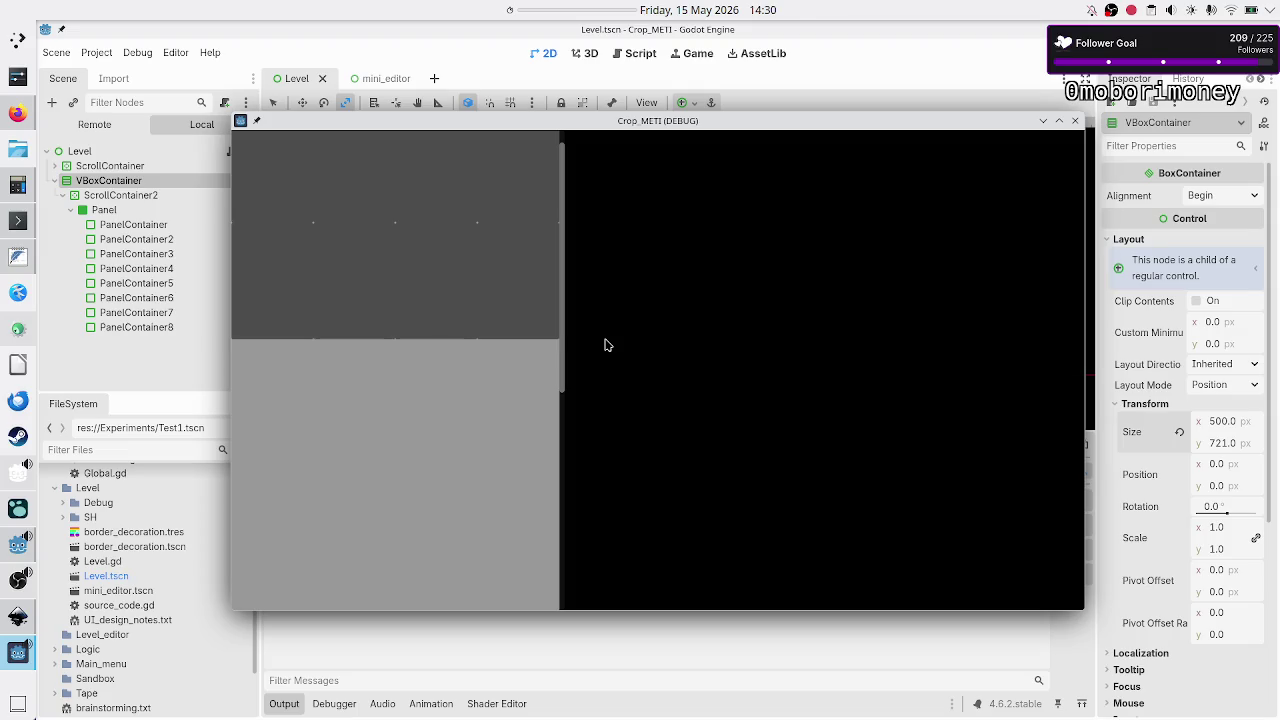
Scroll the panels once more, then close the game window to stop debugging.
scroll(563, 340, "down", 1)
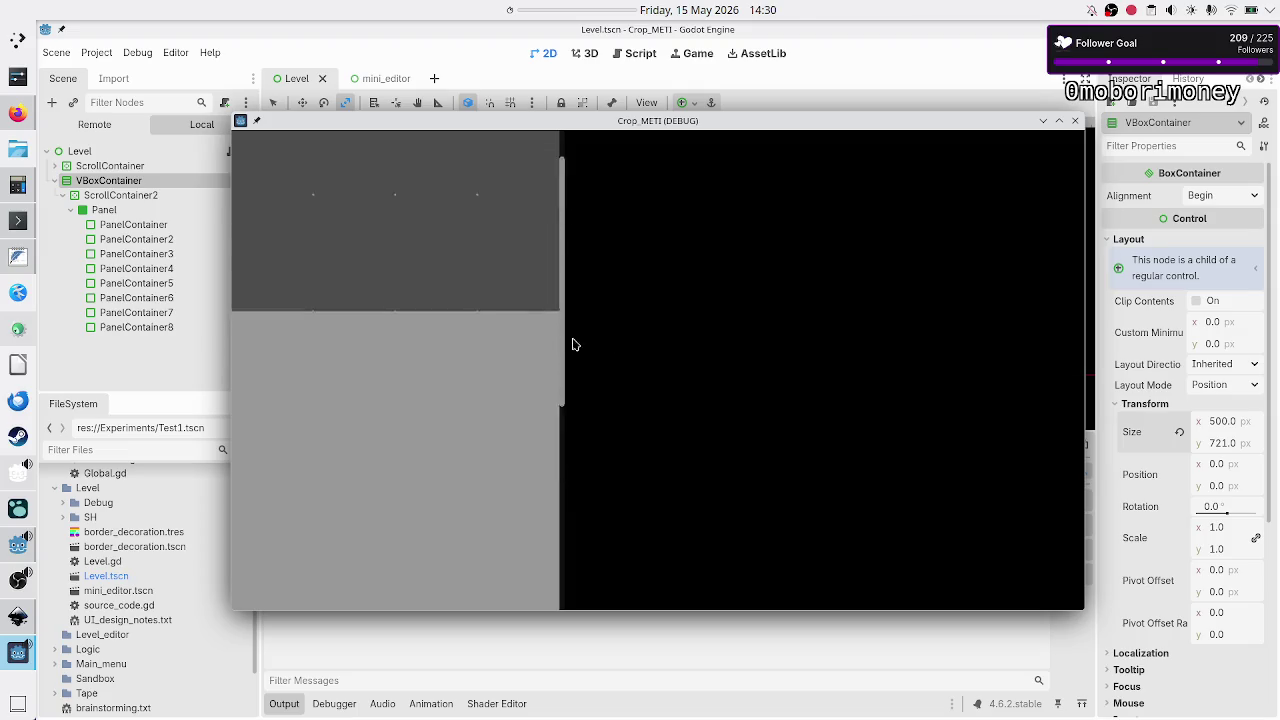
scroll(572, 256, "up", 2)
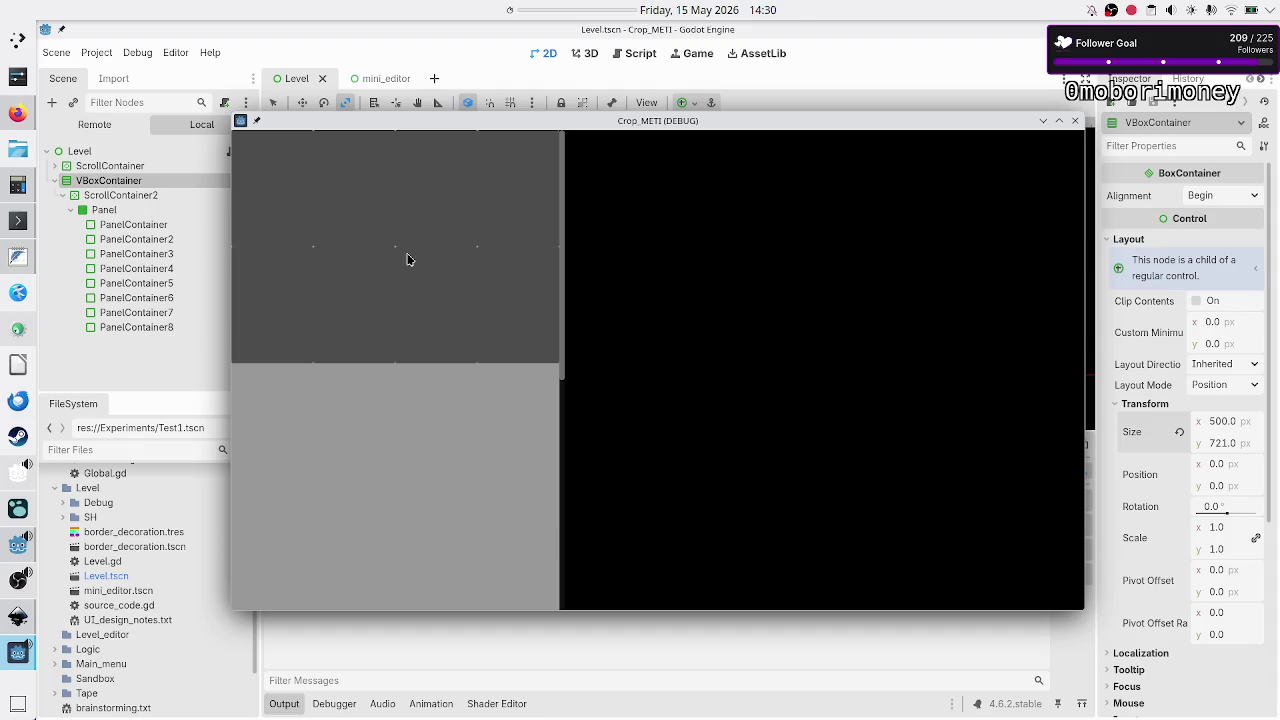
left_click(1075, 121)
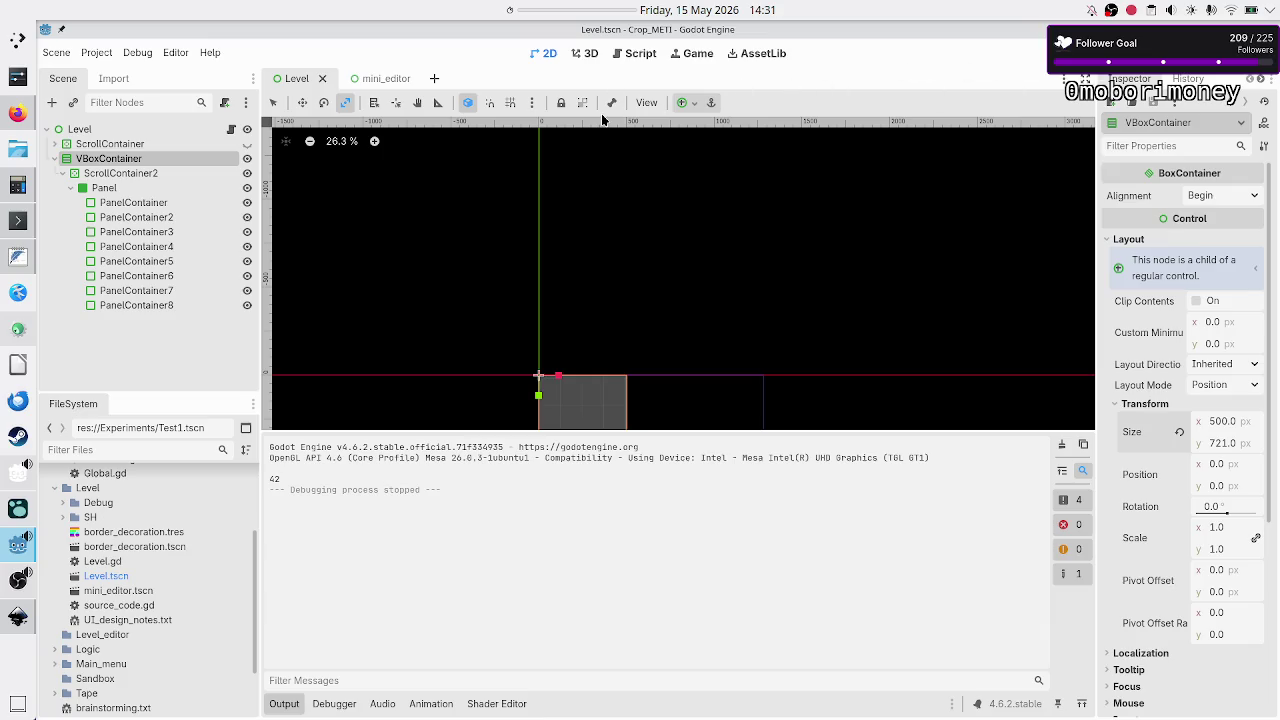
Look through the right dock's History, Inspector and Node tabs and its options menu.
left_click(1190, 78)
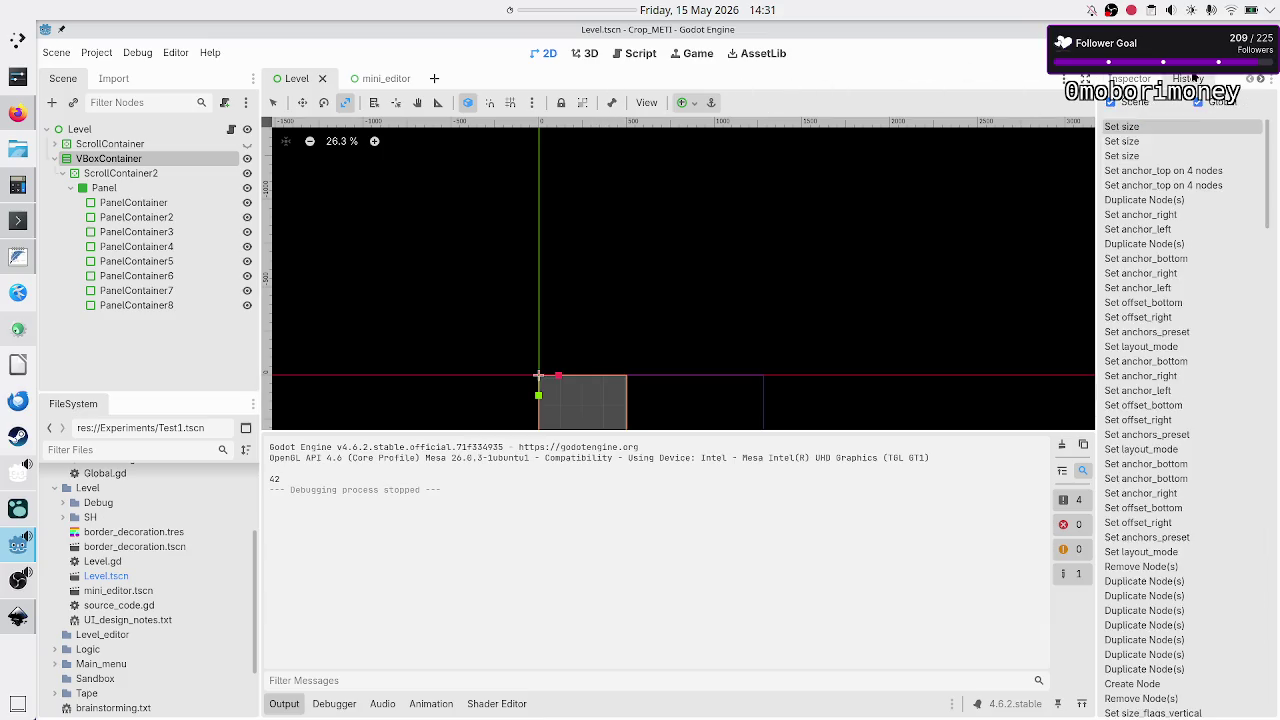
left_click(1142, 78)
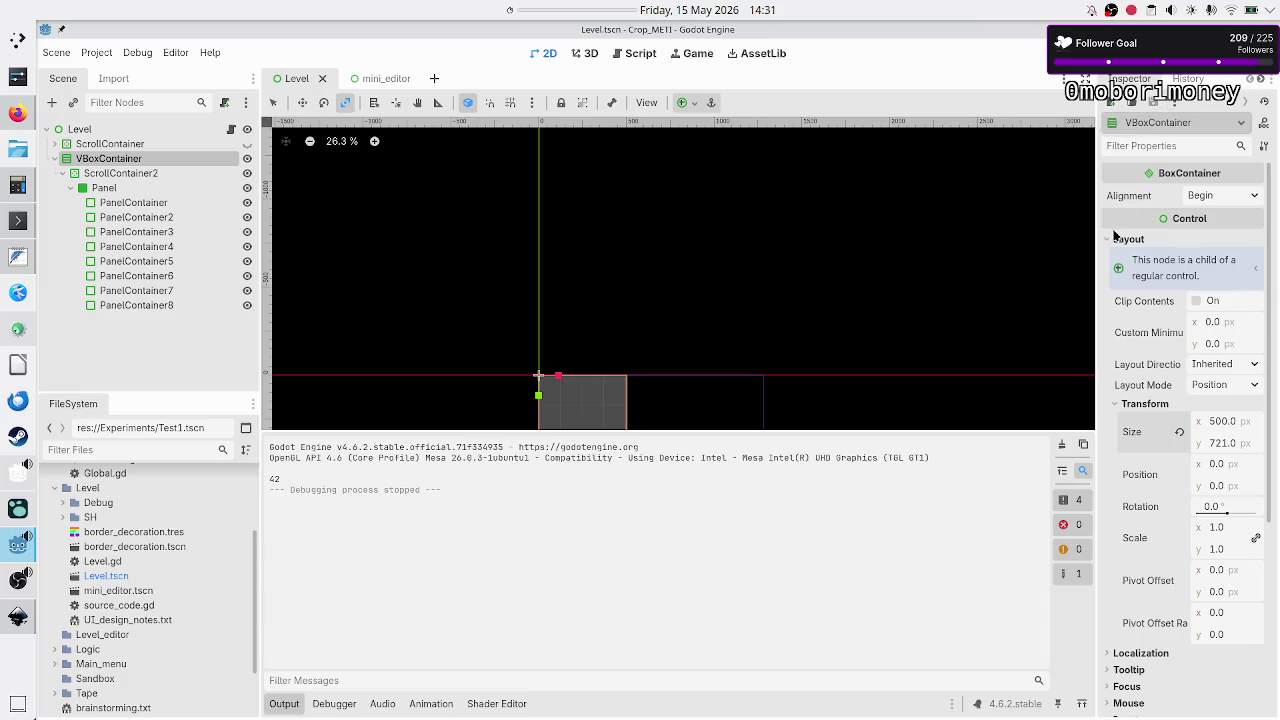
left_click(1271, 78)
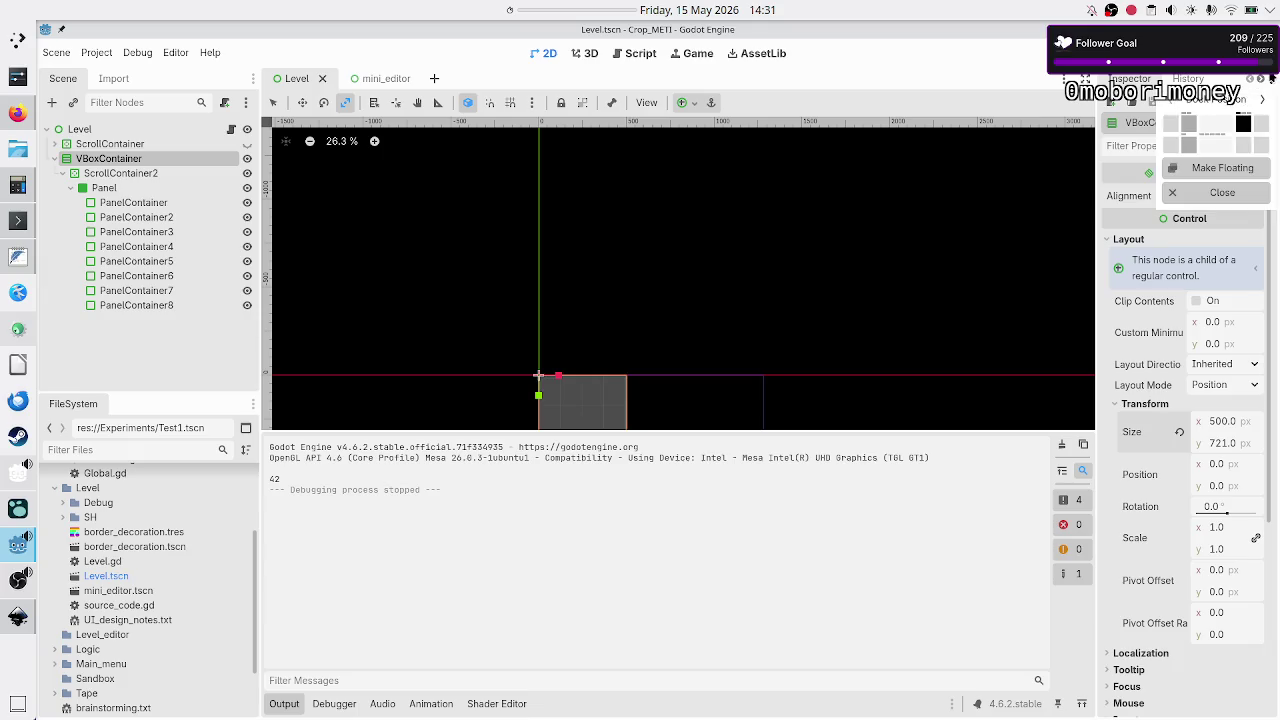
left_click(1271, 78)
left_click(1259, 78)
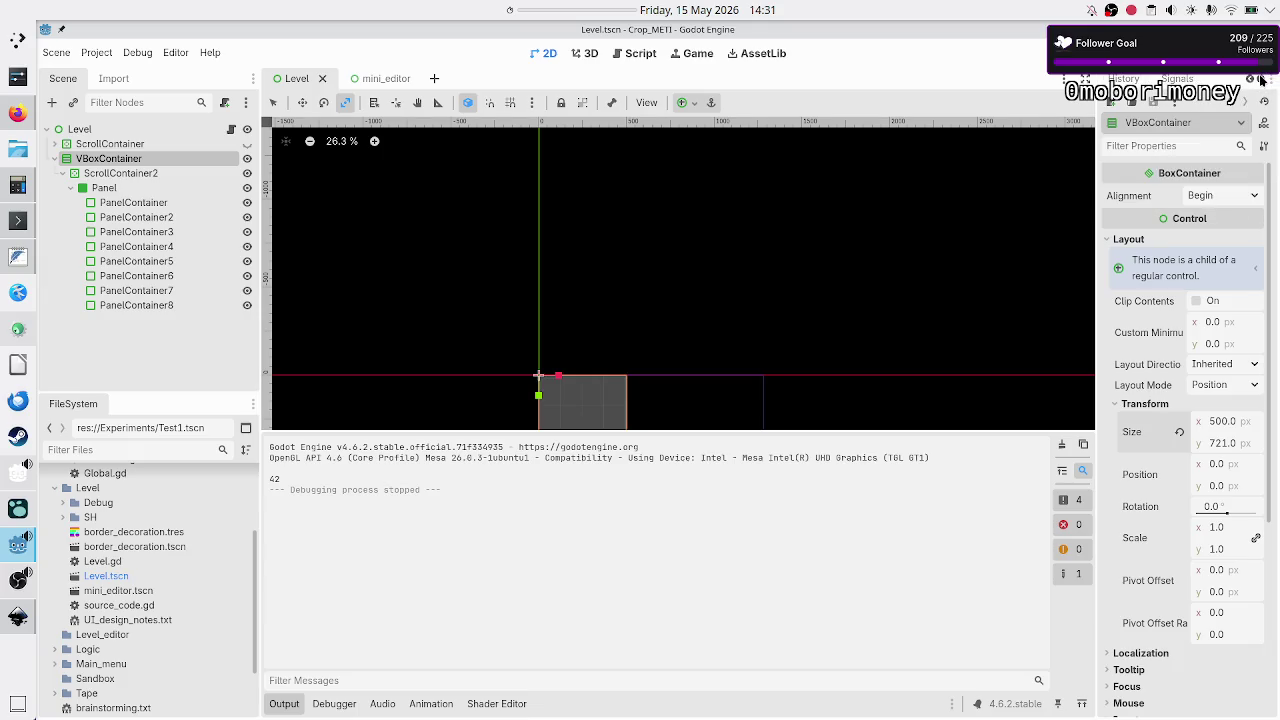
left_click(1178, 78)
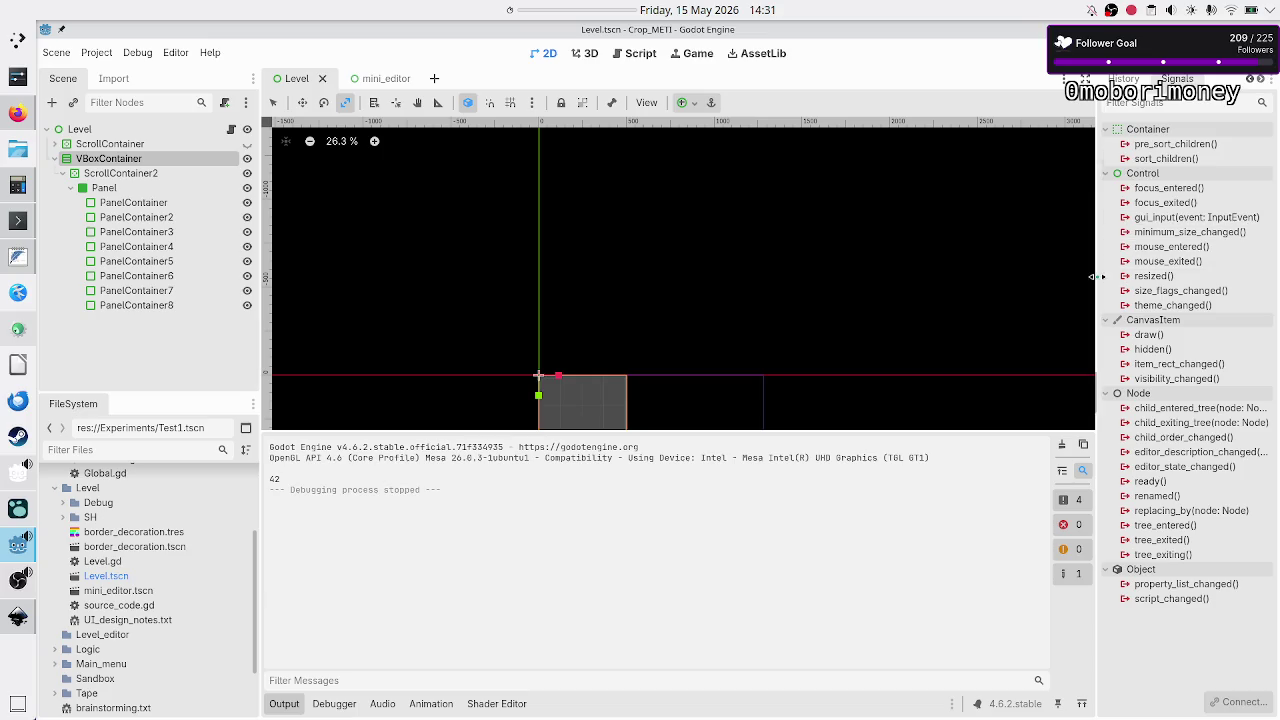
Widen the right dock with its splitter and show the scene's undo History.
mouse_move(1094, 277)
left_mouse_down()
mouse_move(1045, 278)
mouse_move(1092, 278)
mouse_move(1079, 278)
left_mouse_up()
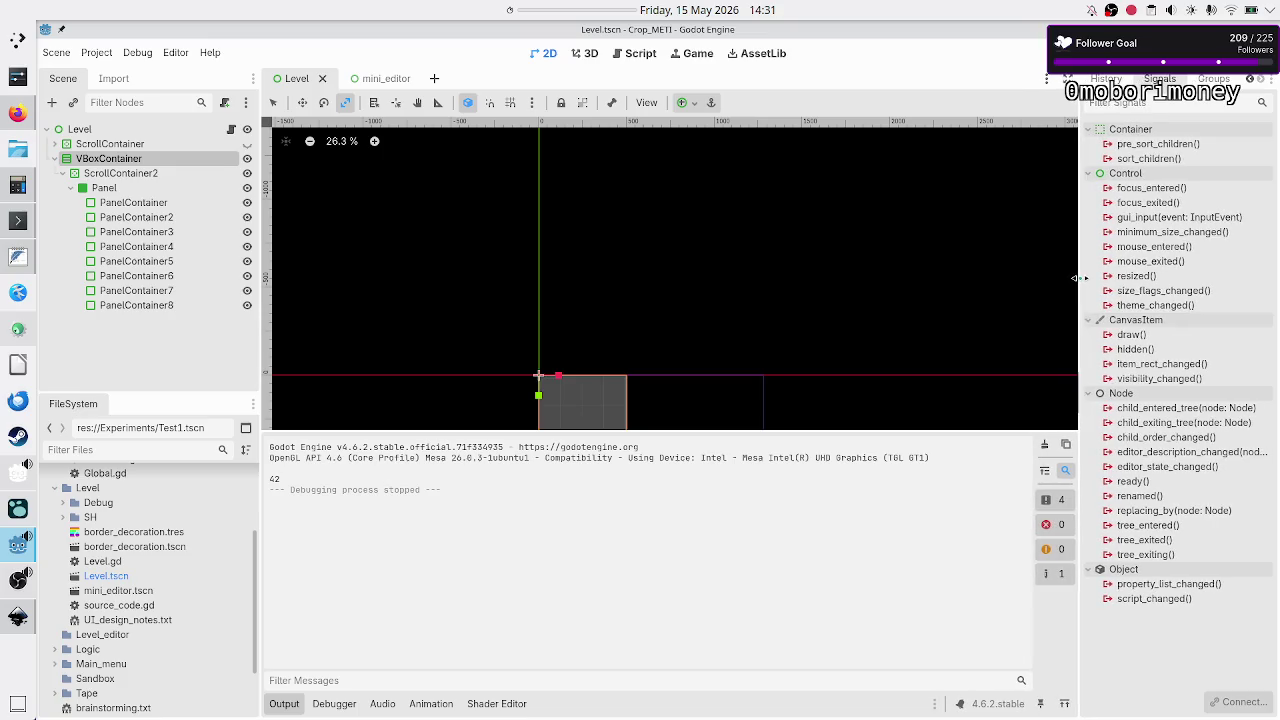
left_click(1106, 78)
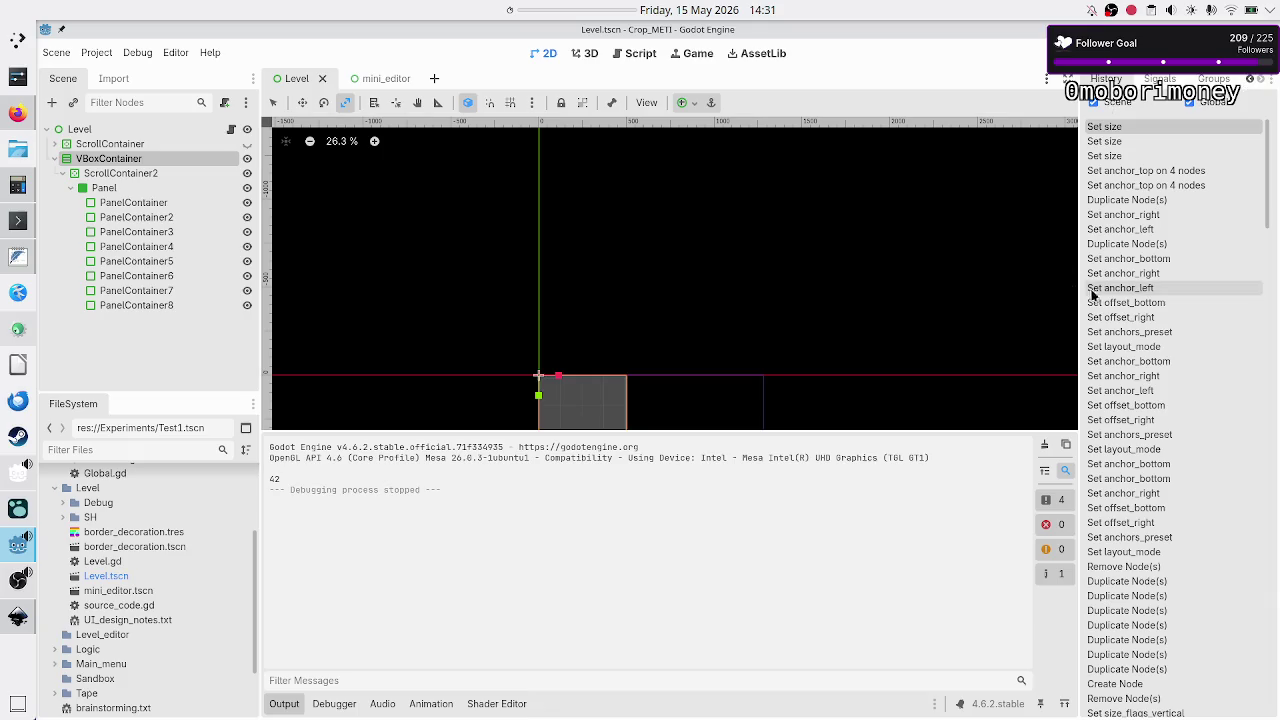
left_click(1272, 80)
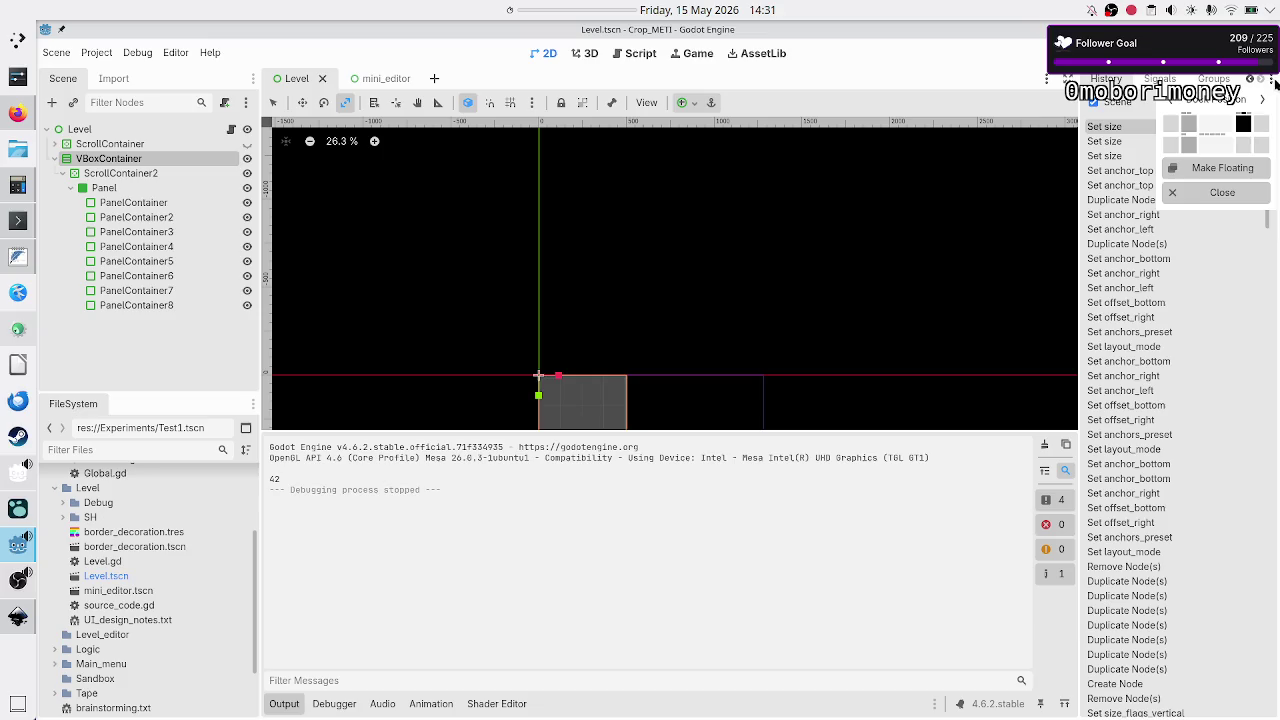
left_click(1273, 81)
left_click(1273, 81)
left_click(1272, 82)
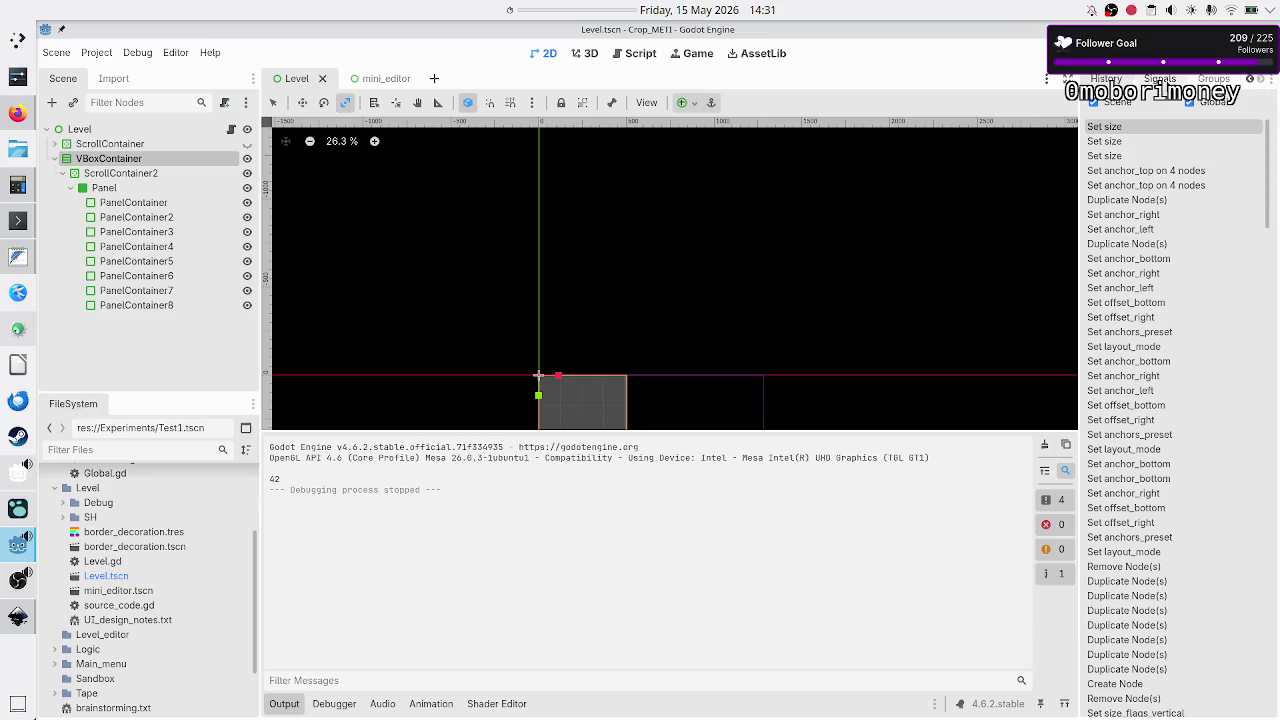
left_click_drag(1107, 82, 1227, 80)
left_click(1249, 79)
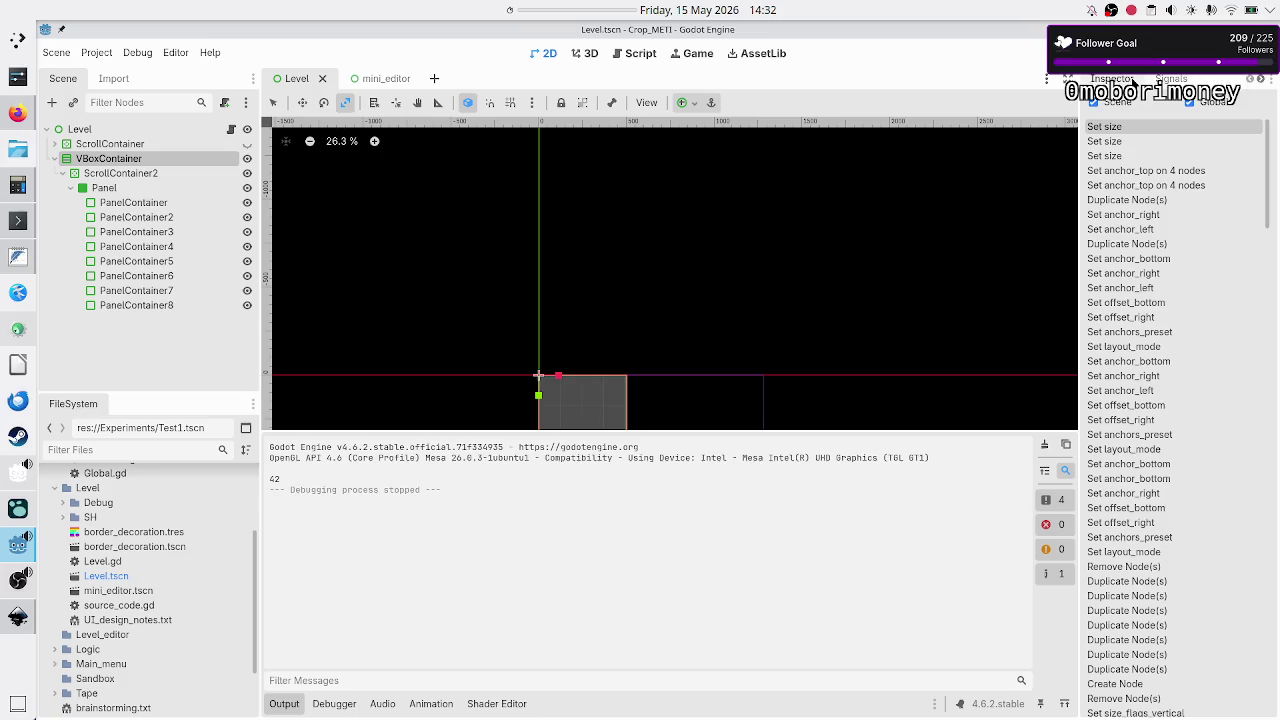
Widen the right dock slightly more, show the Signals list, and deselect VBoxContainer.
left_click(1128, 80)
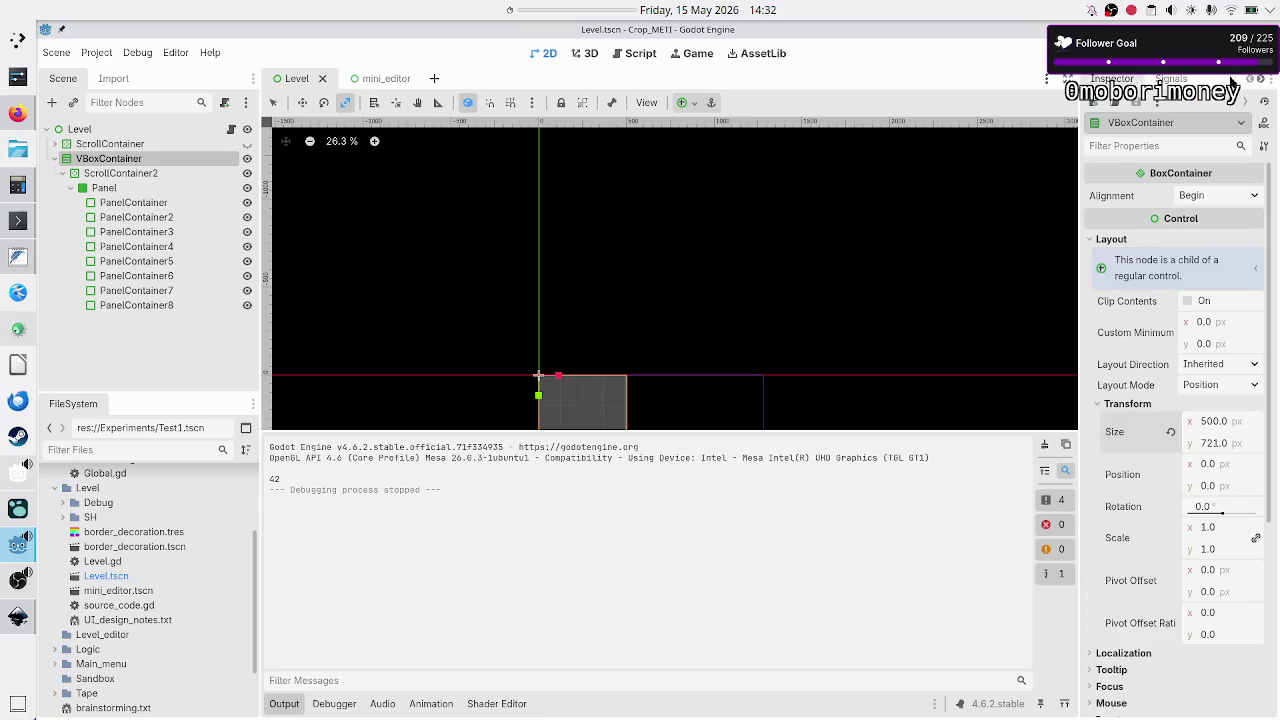
mouse_move(1073, 233)
left_mouse_down()
mouse_move(1045, 236)
mouse_move(1067, 237)
left_mouse_up()
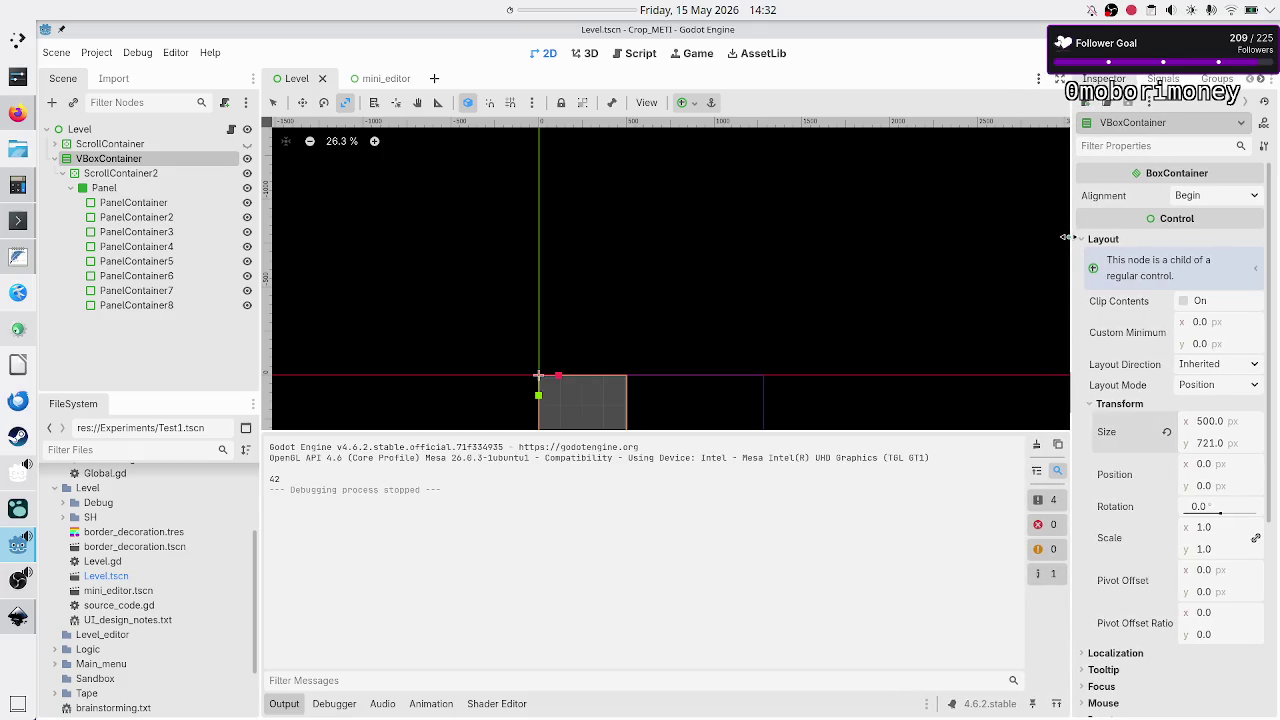
left_click(1152, 80)
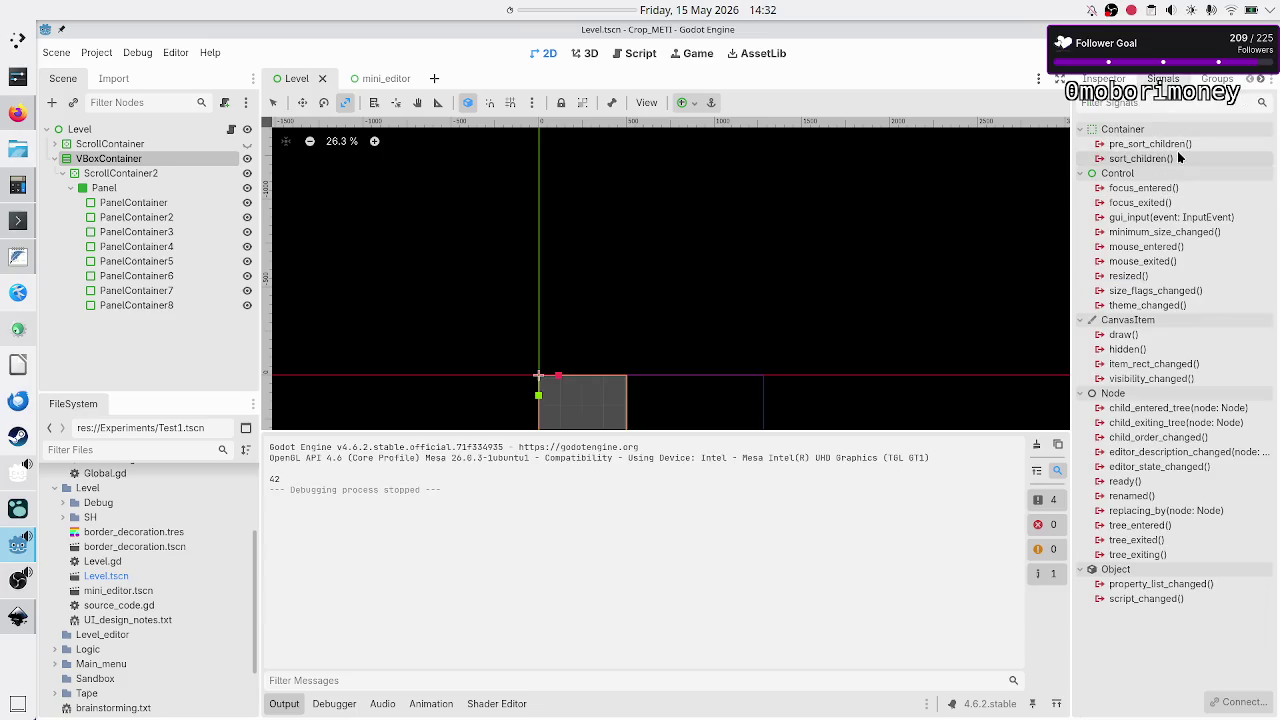
mouse_move(1149, 162)
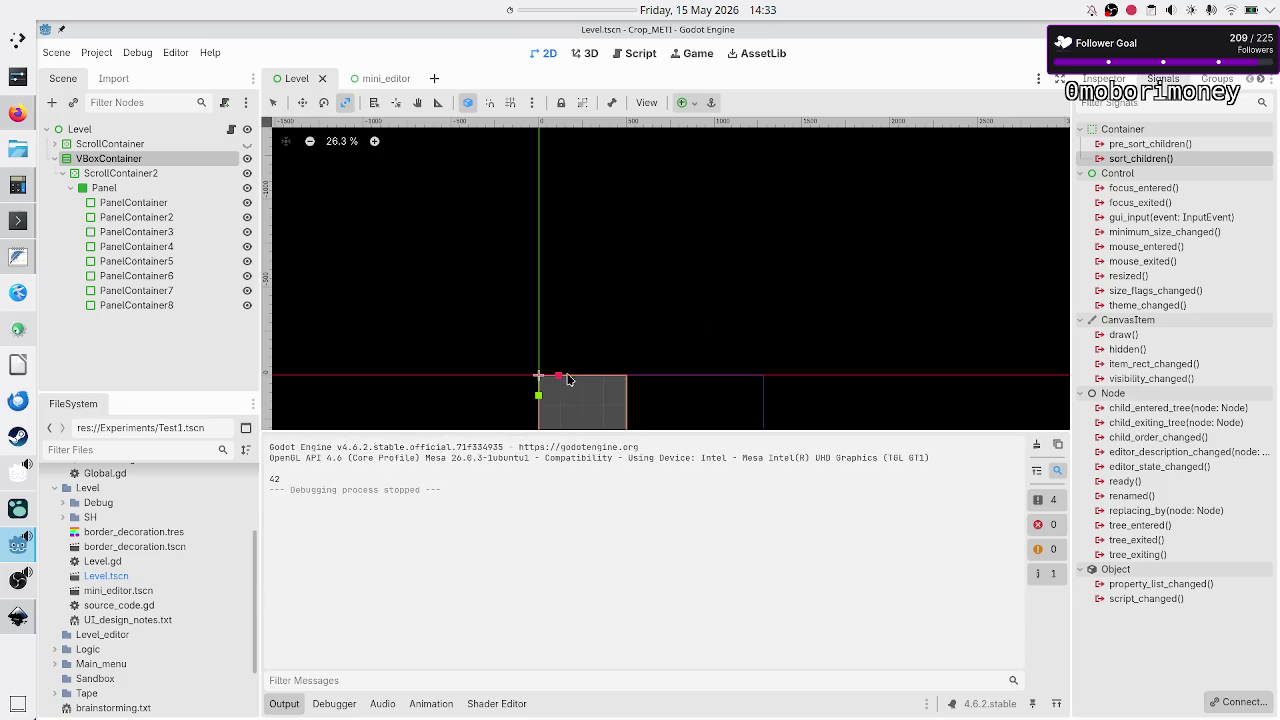
left_click(153, 345)
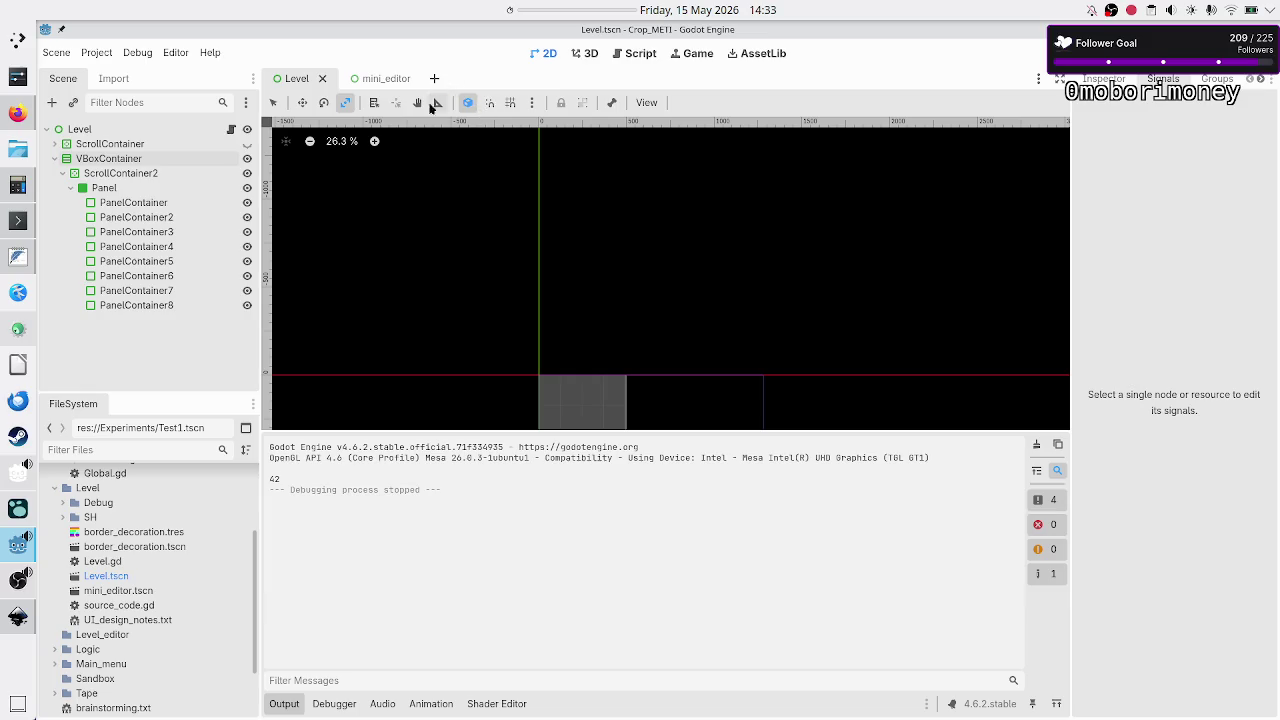
Show PanelContainer4's anchors (Left 0.75, Right 1.0, Bottom 0.125) in the Inspector and launch KCalc.
left_click(155, 217)
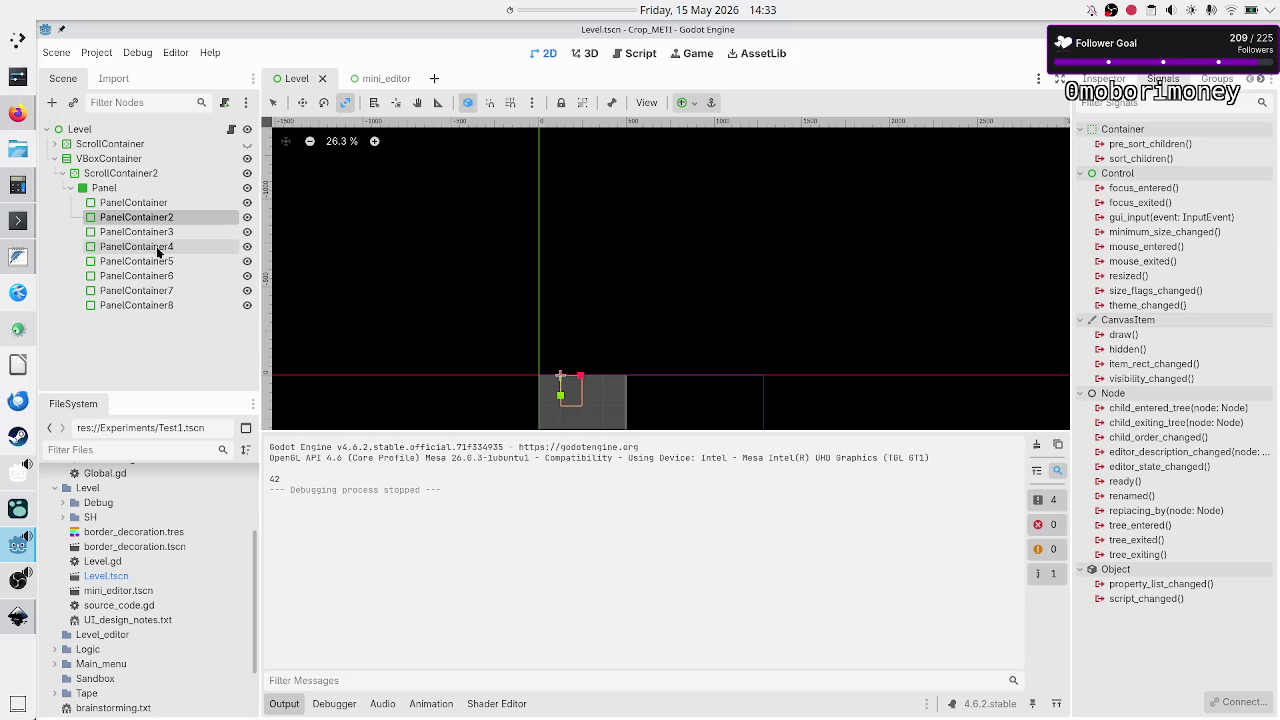
left_click(160, 246)
left_click(1103, 79)
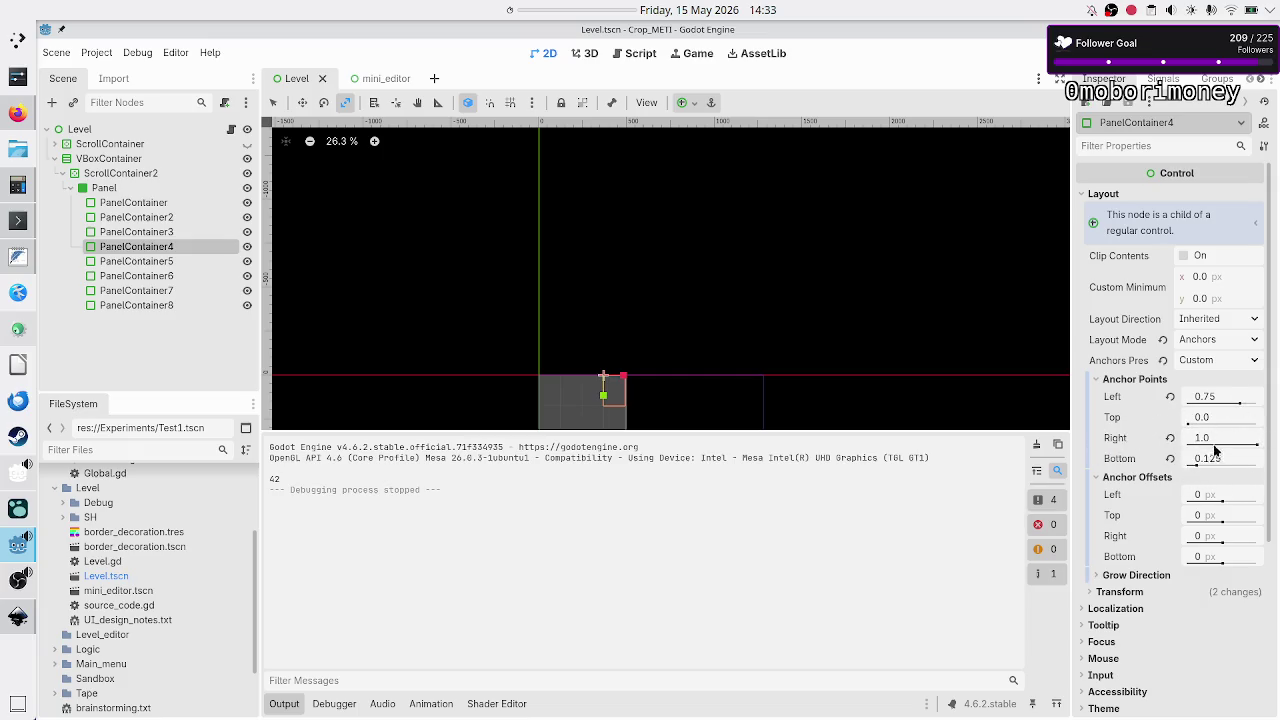
left_click(18, 185)
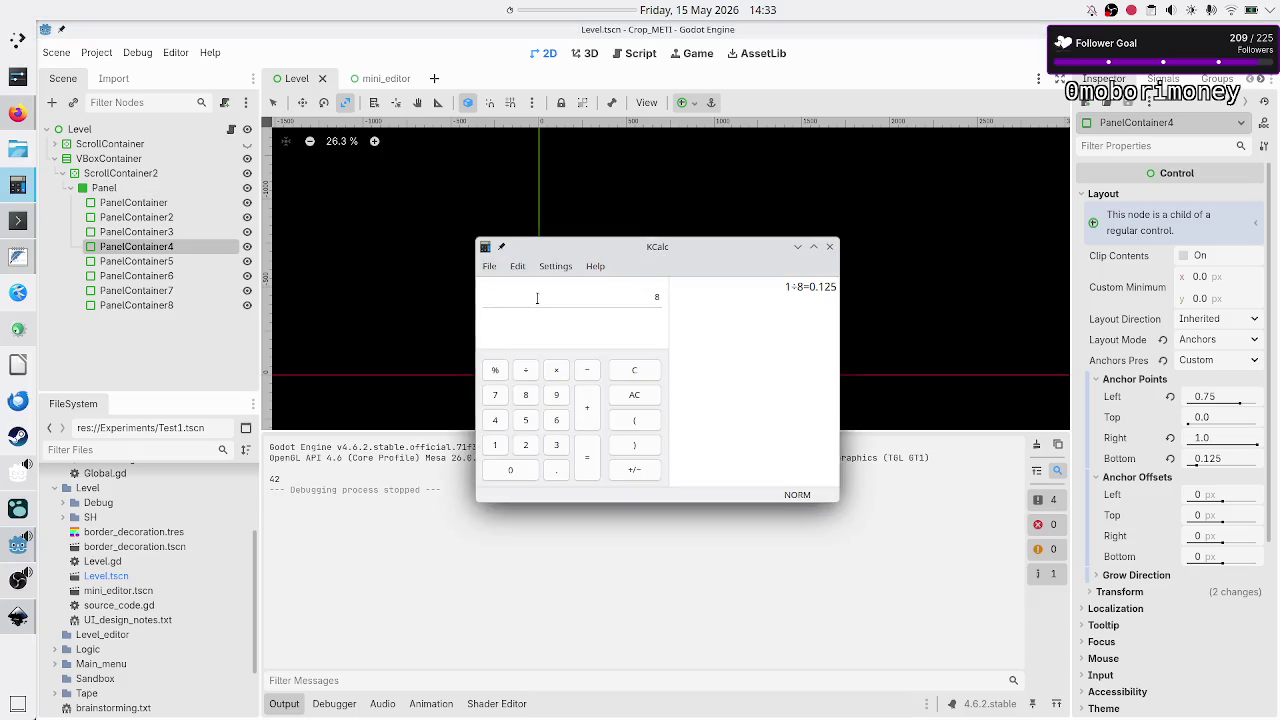
Compute 8×4=32 and 32×4=128 in KCalc, enter 4×4, then close the calculator.
type("*4")
key("Return")
type("*4")
key("Return")
type("4")
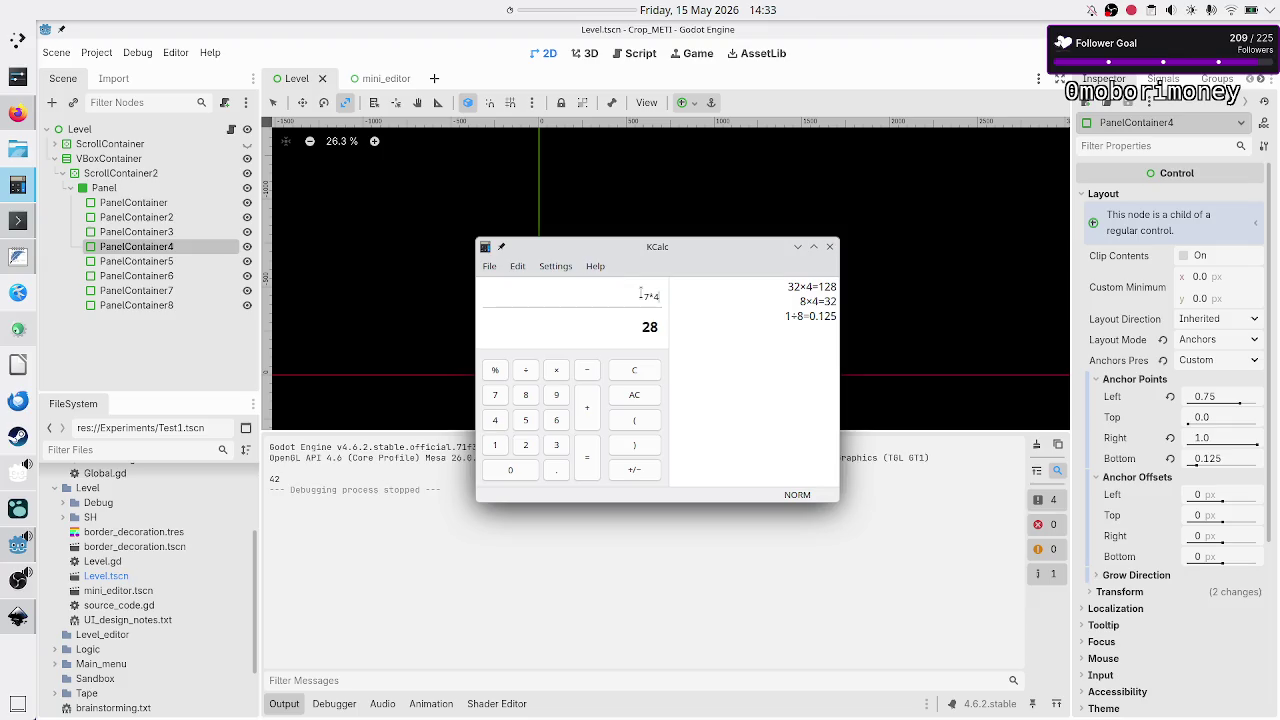
type("×4")
left_click(830, 248)
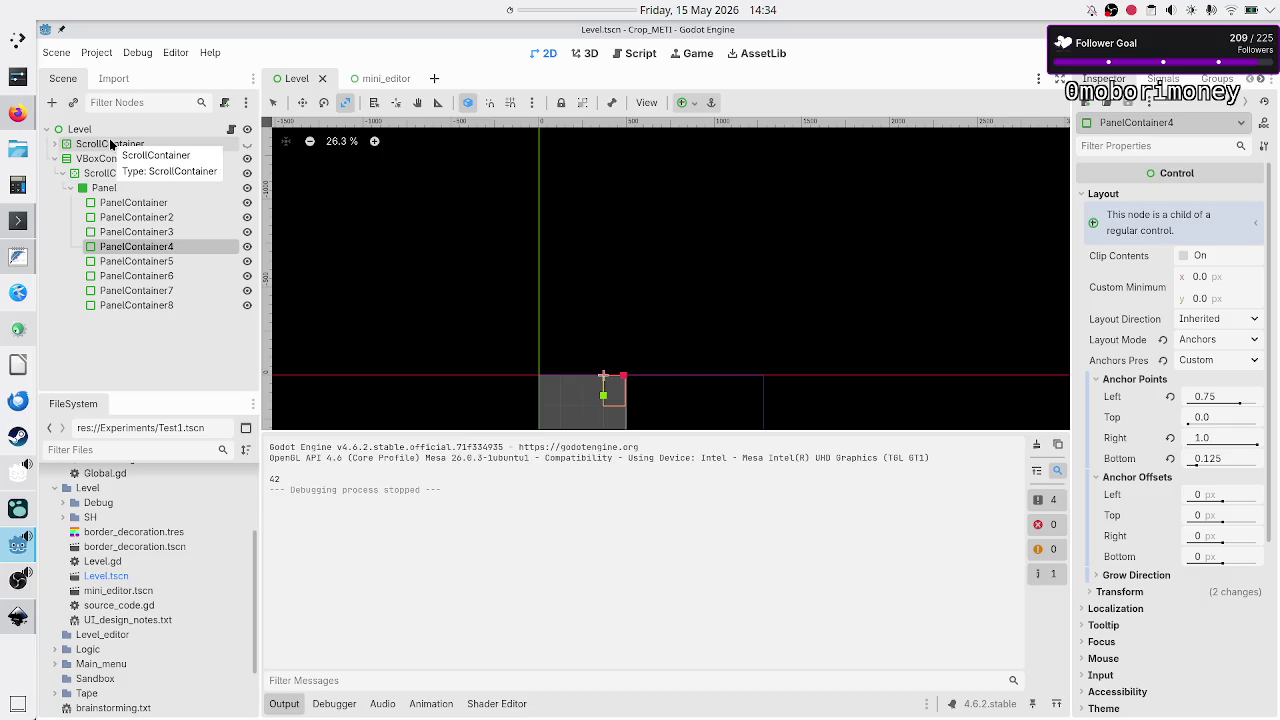
Collapse and hide VBoxContainer, close the Output panel, and add a VBoxContainer.
left_click(53, 158)
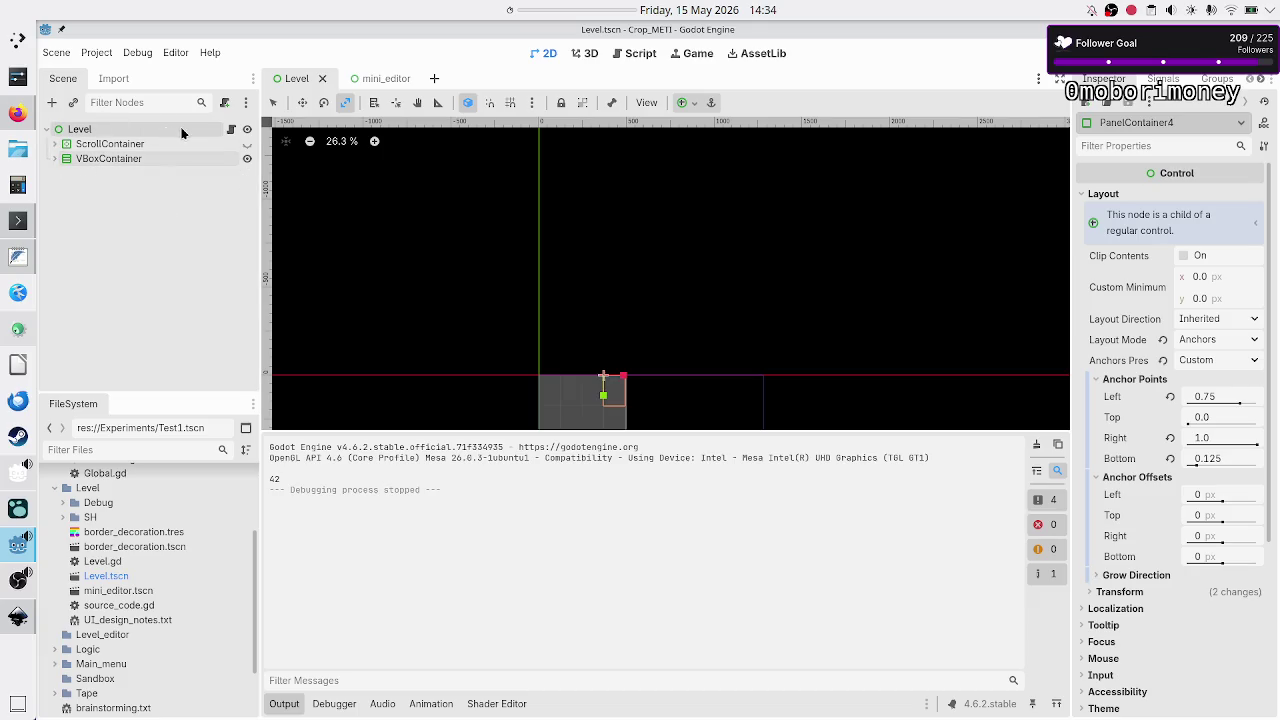
left_click(248, 160)
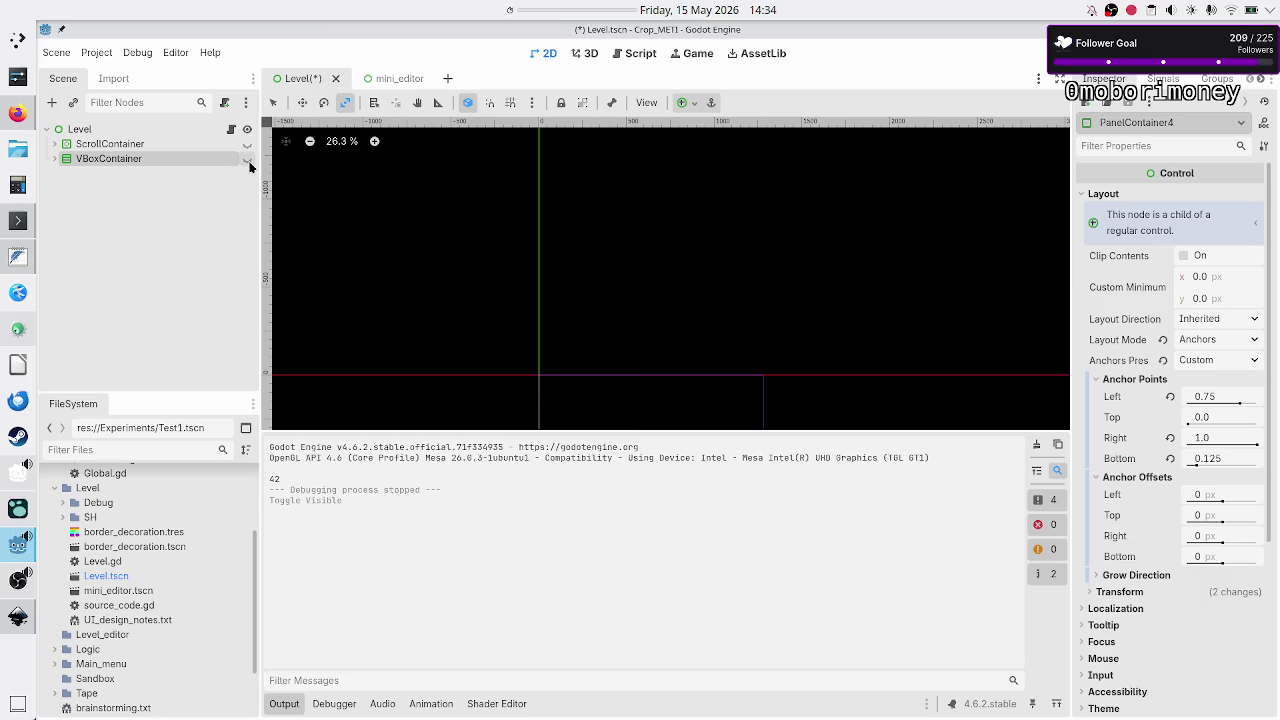
left_click(284, 705)
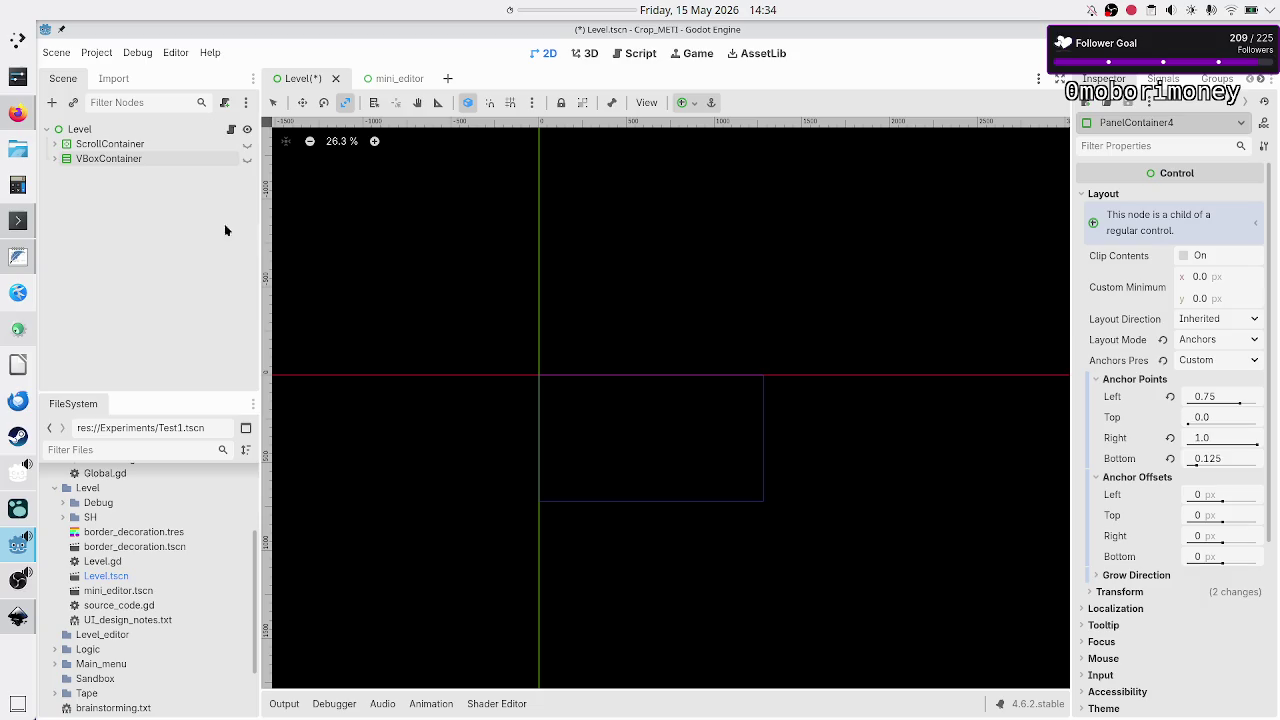
left_click(52, 103)
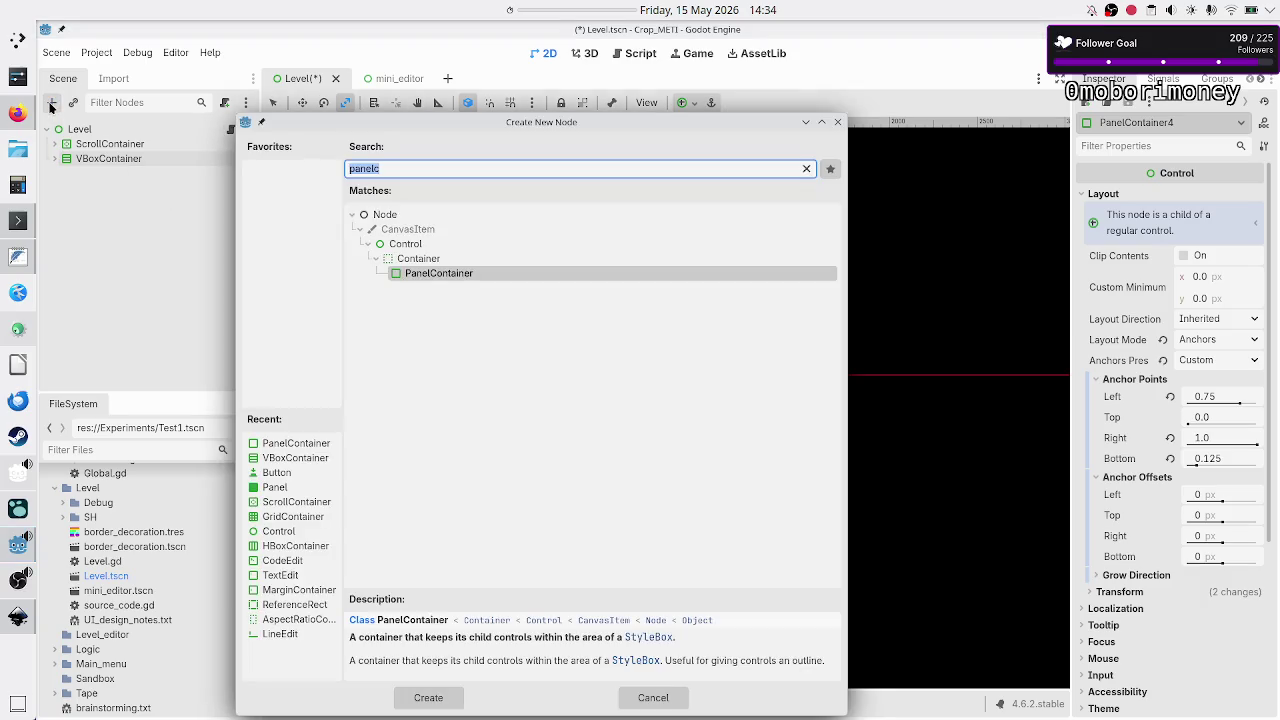
type("vbox")
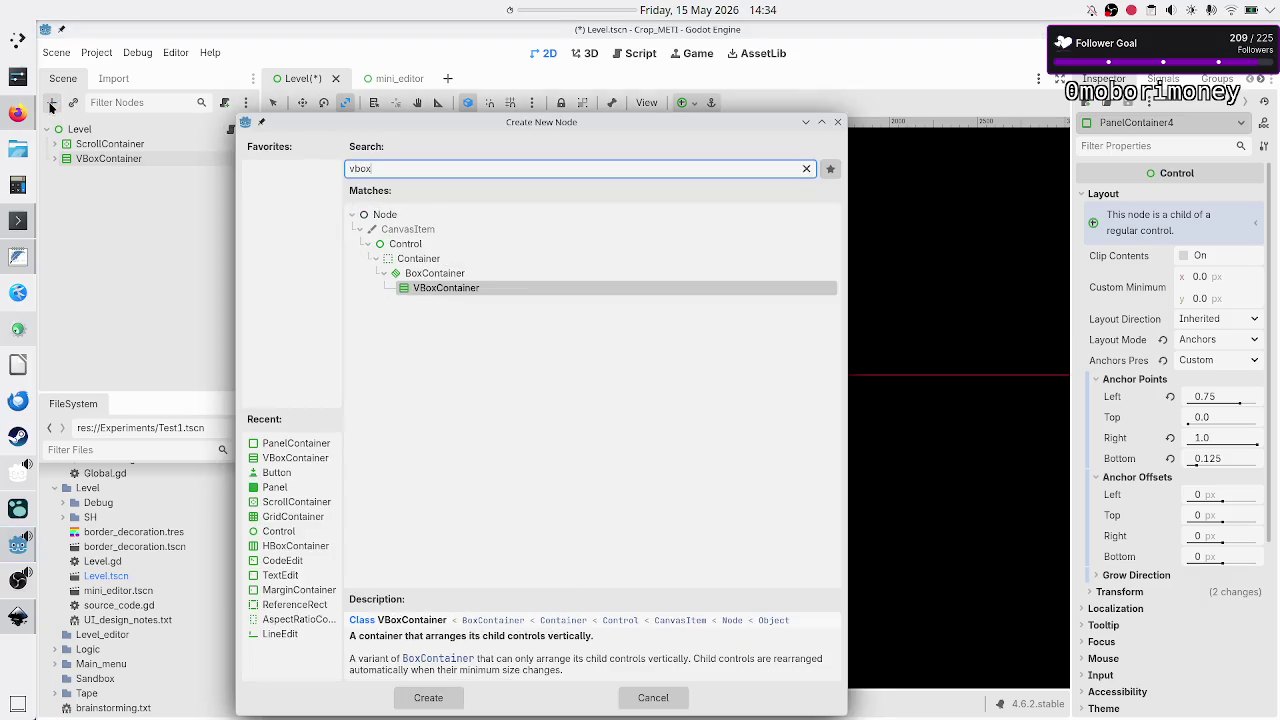
key("Return")
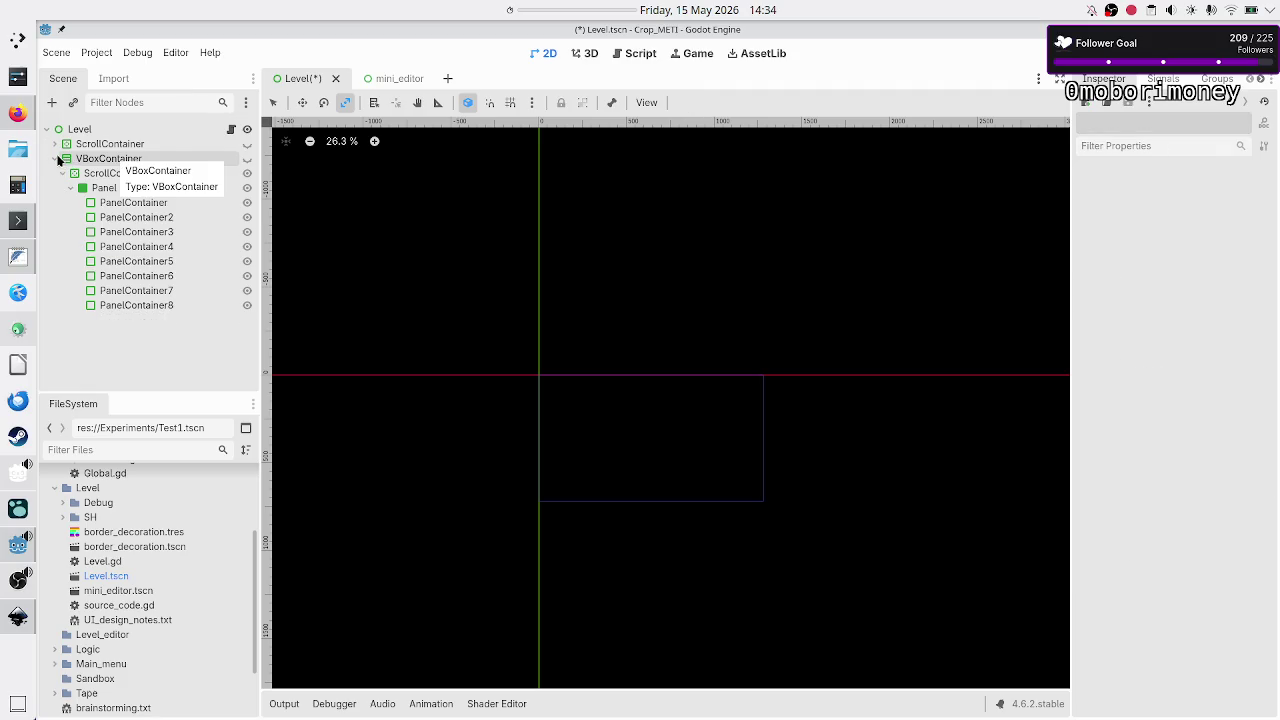
Select the Level root and add VBoxContainer2 directly under it.
left_click(62, 158)
left_click(72, 130)
left_click(52, 102)
type("vbox")
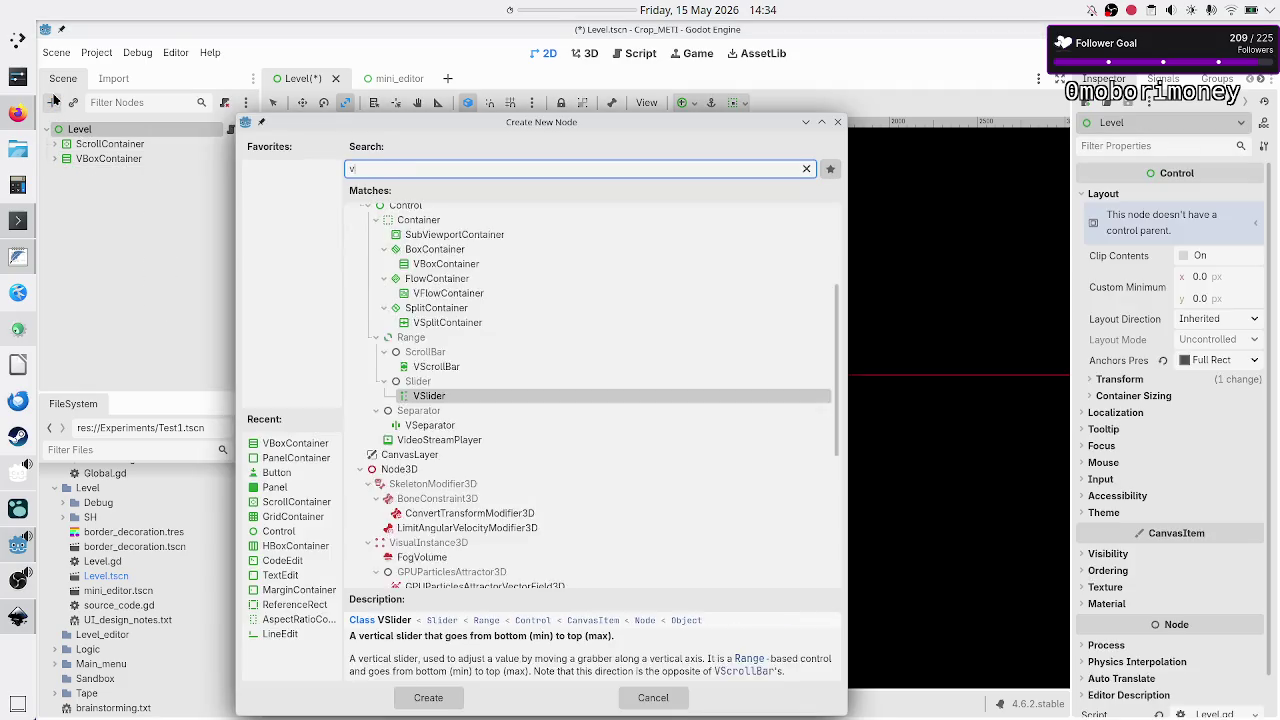
key("Return")
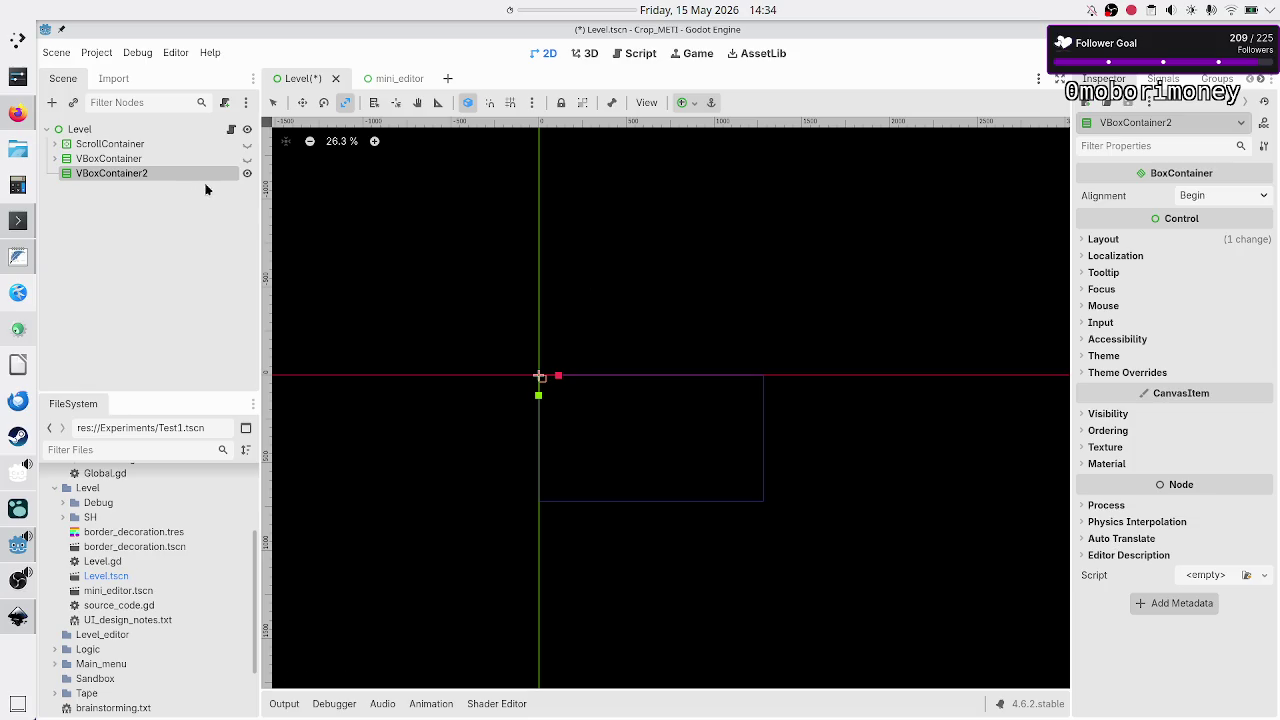
left_click(467, 103)
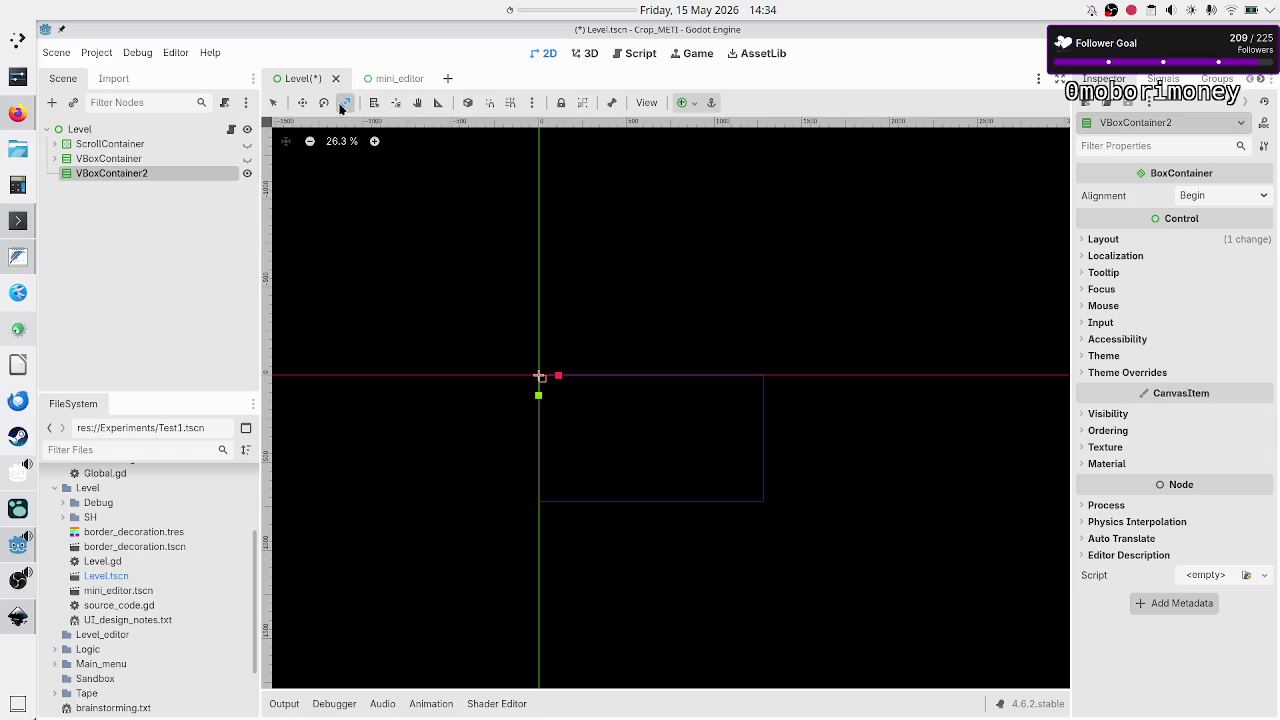
Resize VBoxContainer2 into a small rectangle and add two PanelContainers under it.
left_click(274, 103)
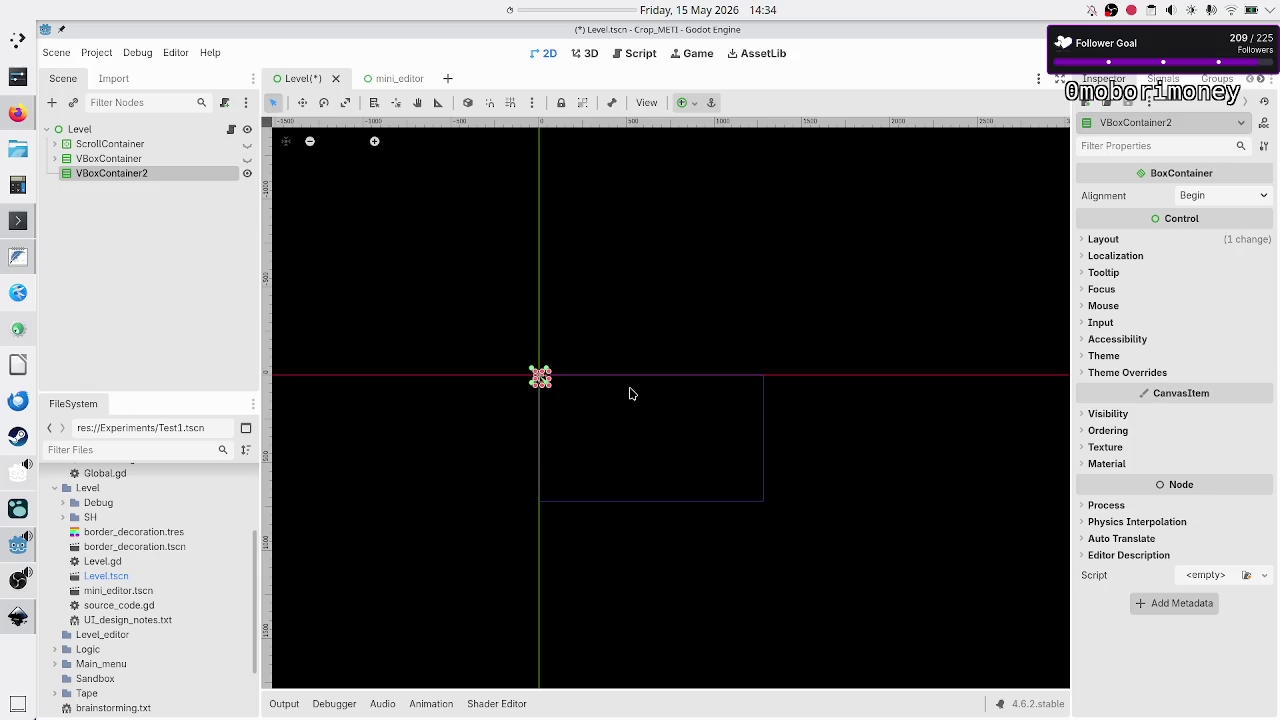
left_click_drag(548, 386, 695, 476)
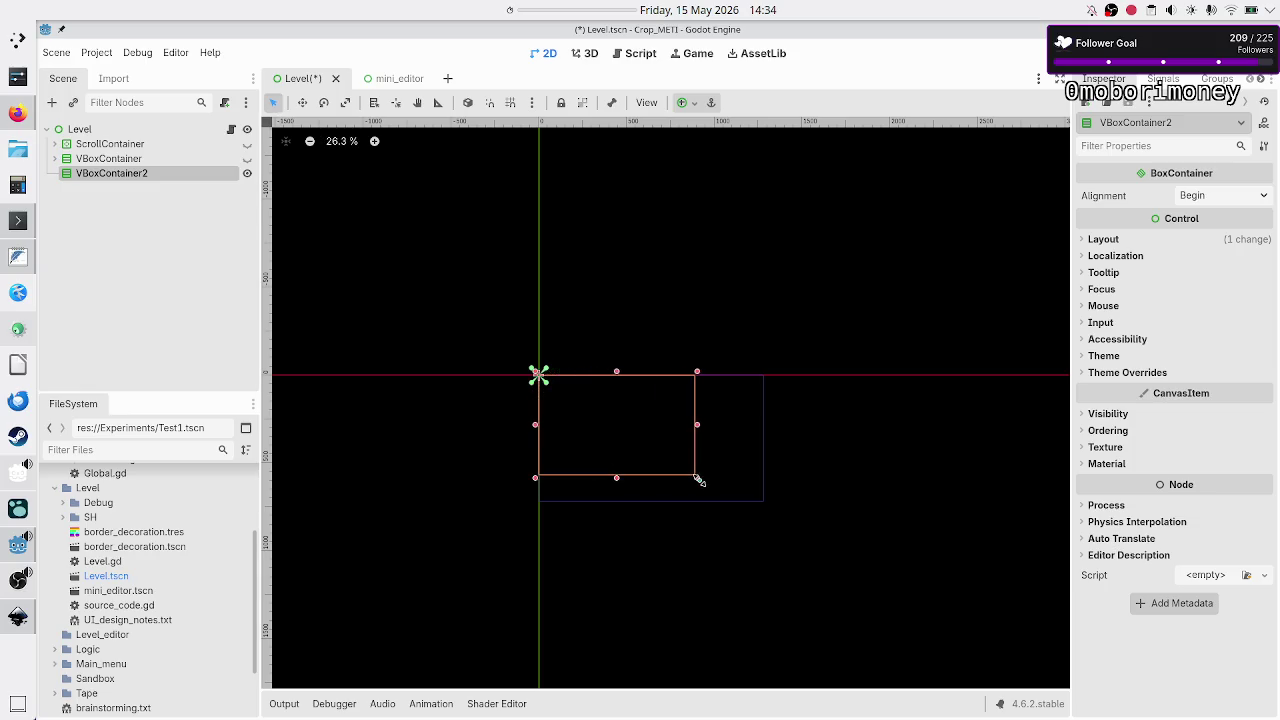
left_click(53, 103)
type("panelc")
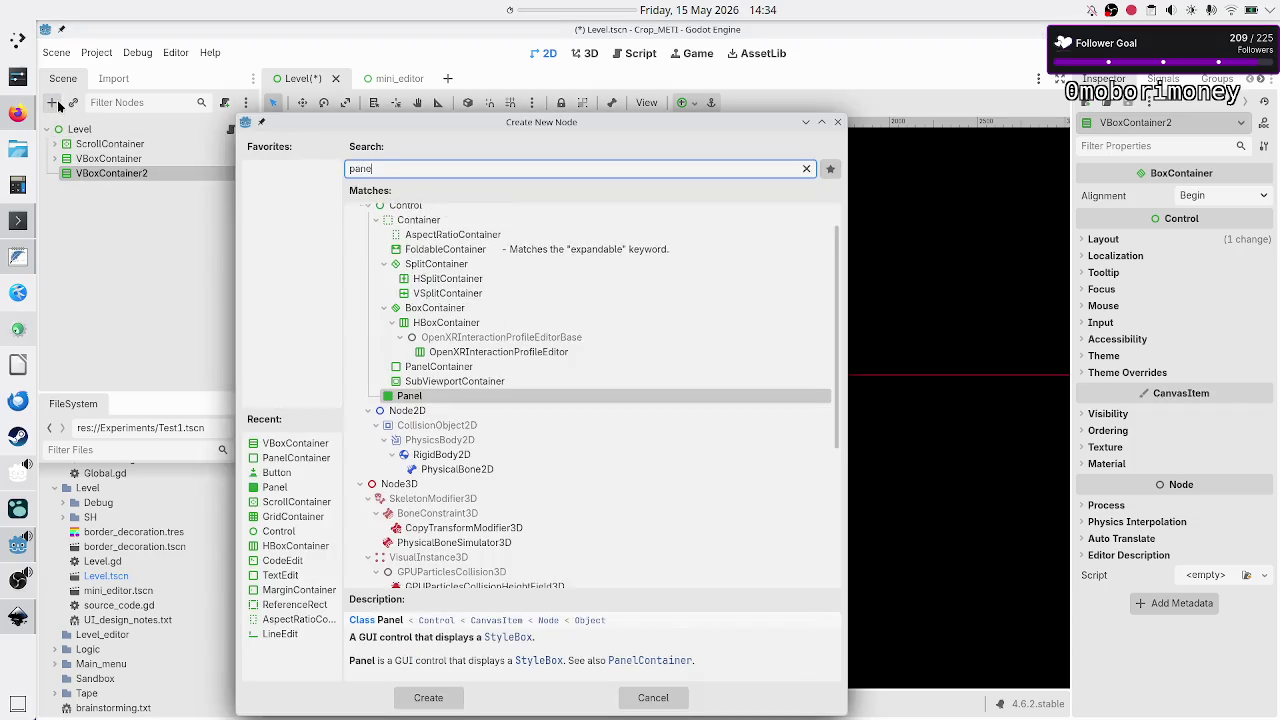
key("Return")
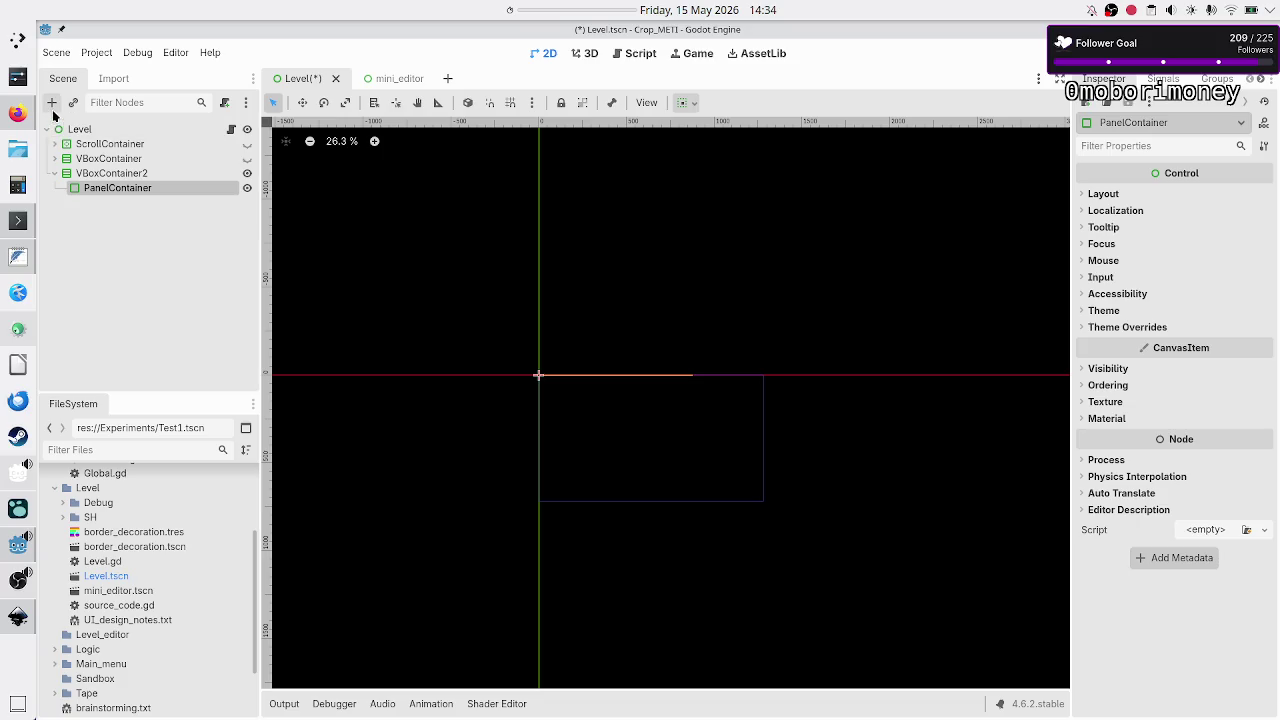
left_click(105, 173)
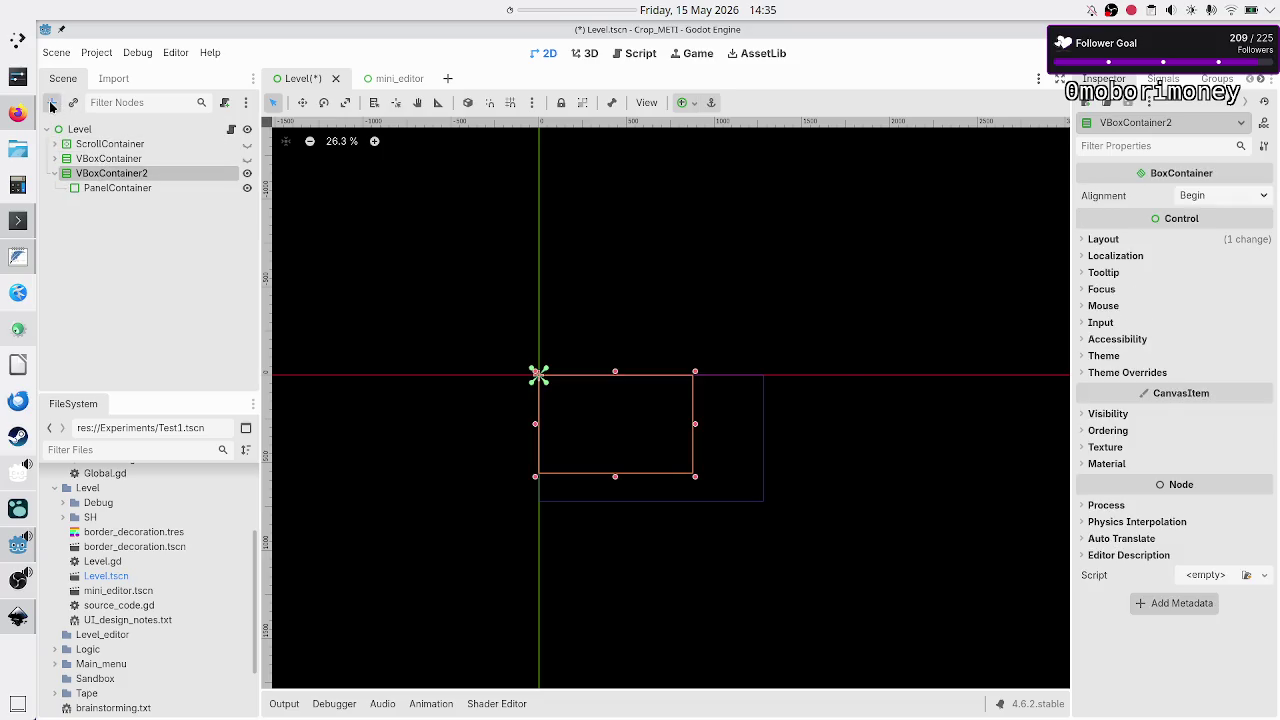
left_click(52, 103)
type("panelc")
key("Return")
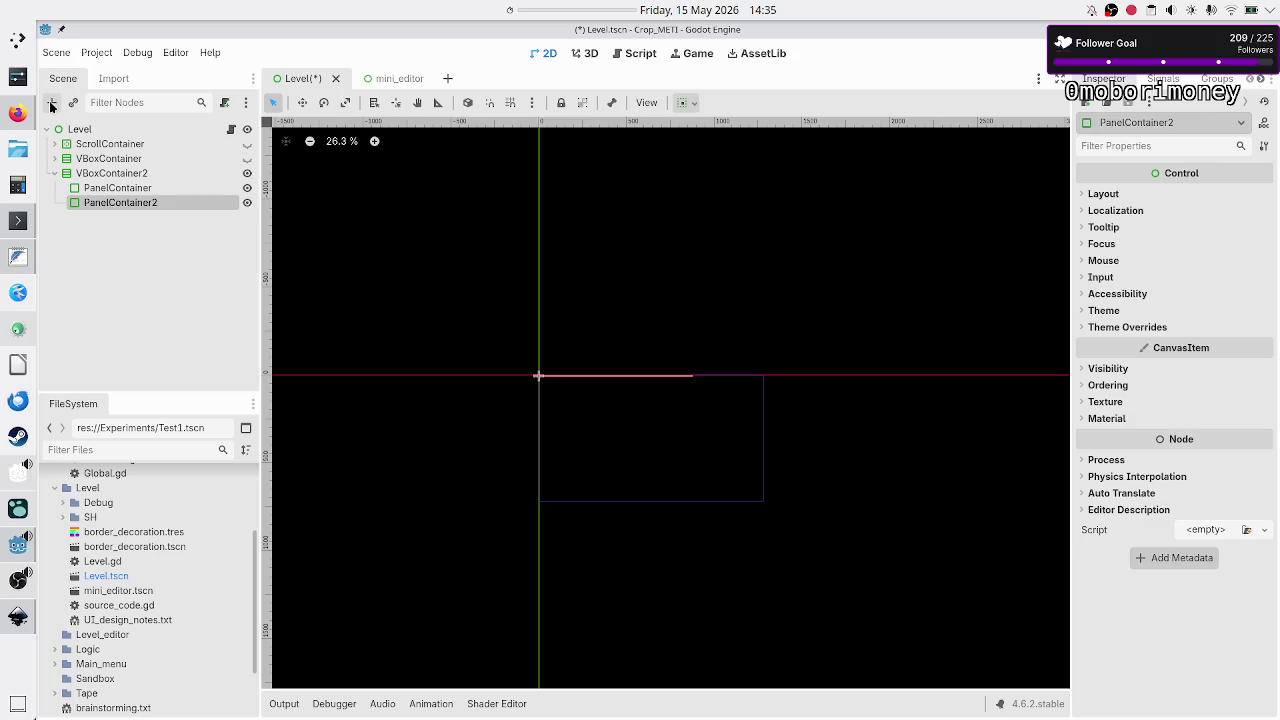
Turn on Vertical Expand in Container Sizing for both PanelContainers.
left_click(115, 189)
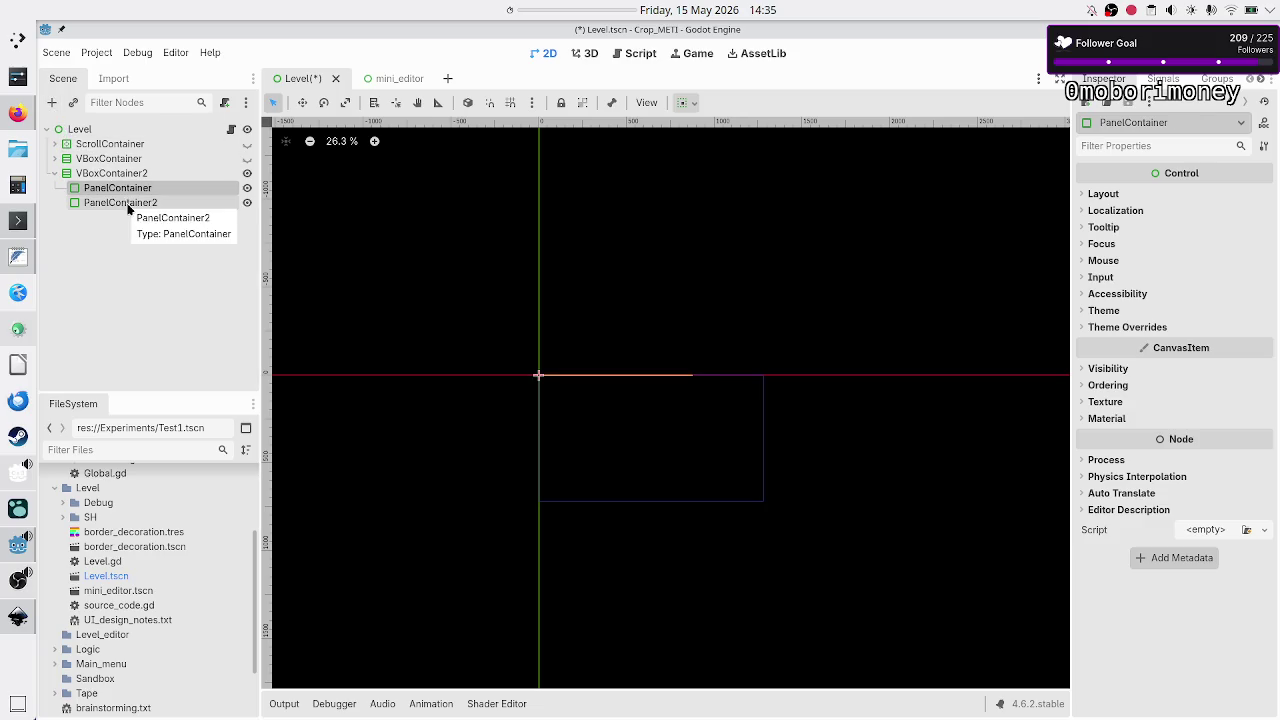
left_click(127, 204, "shift")
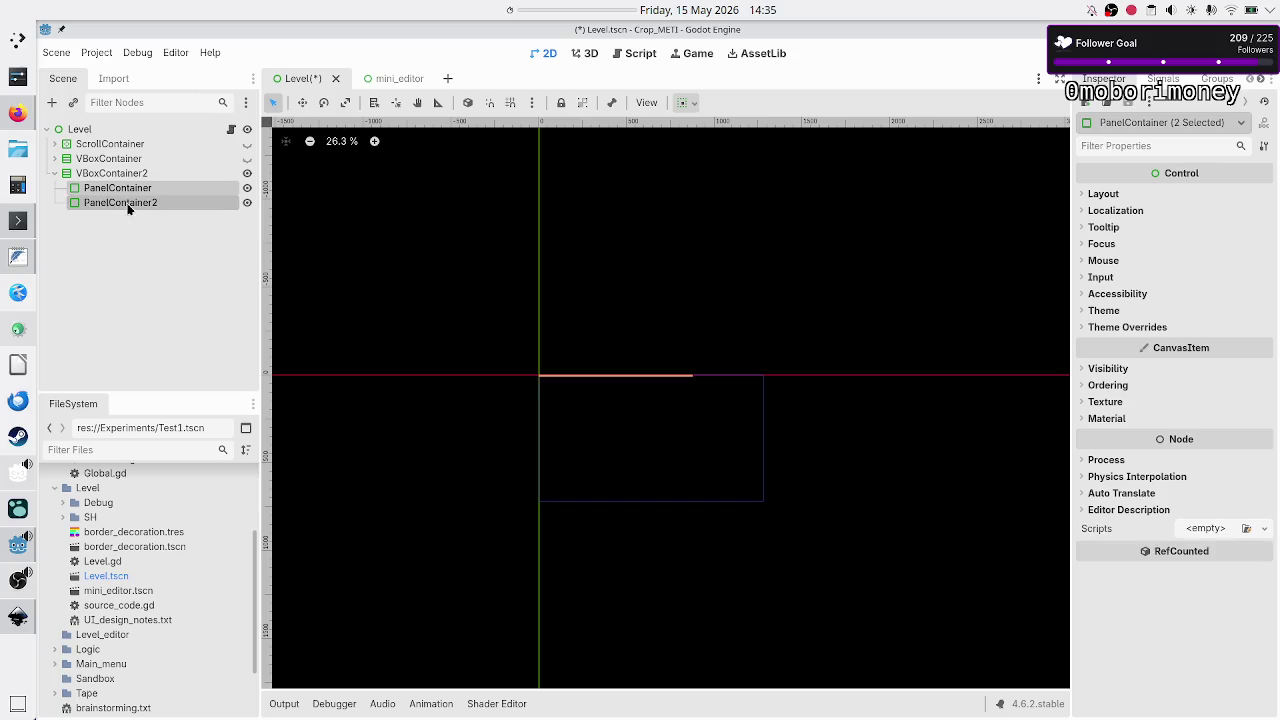
left_click(1108, 196)
left_click(1130, 330)
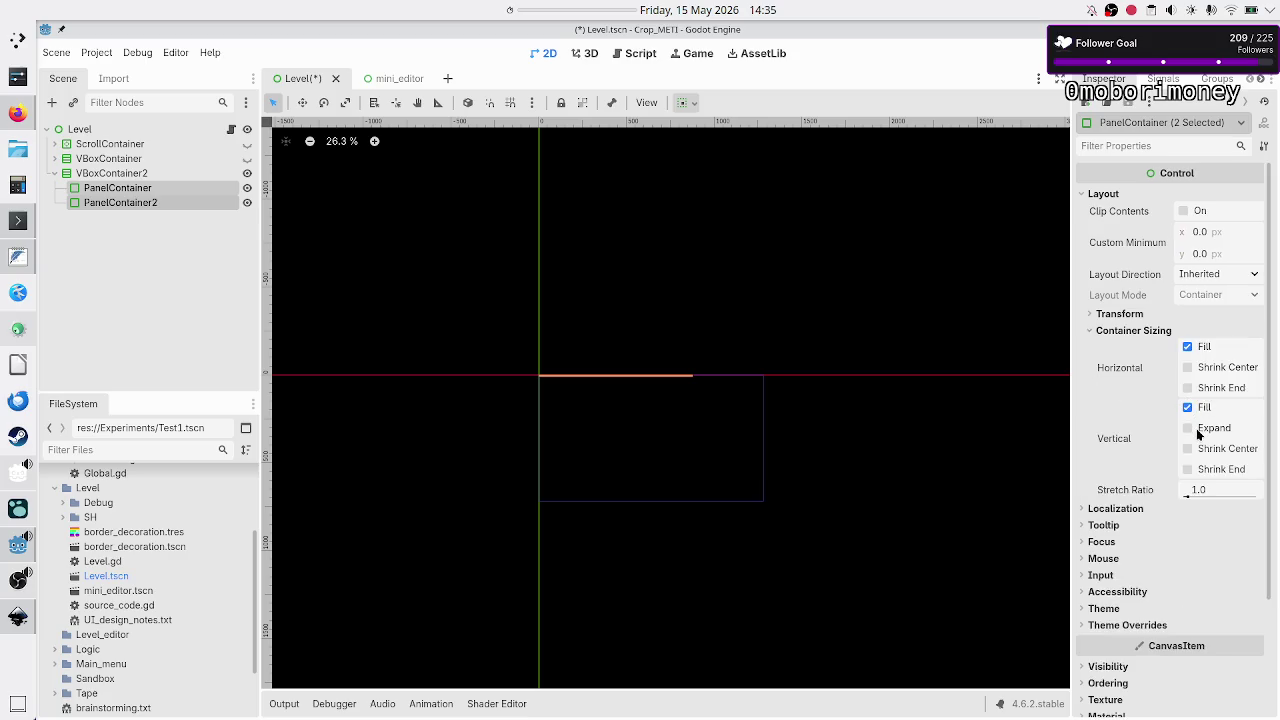
left_click(1199, 432)
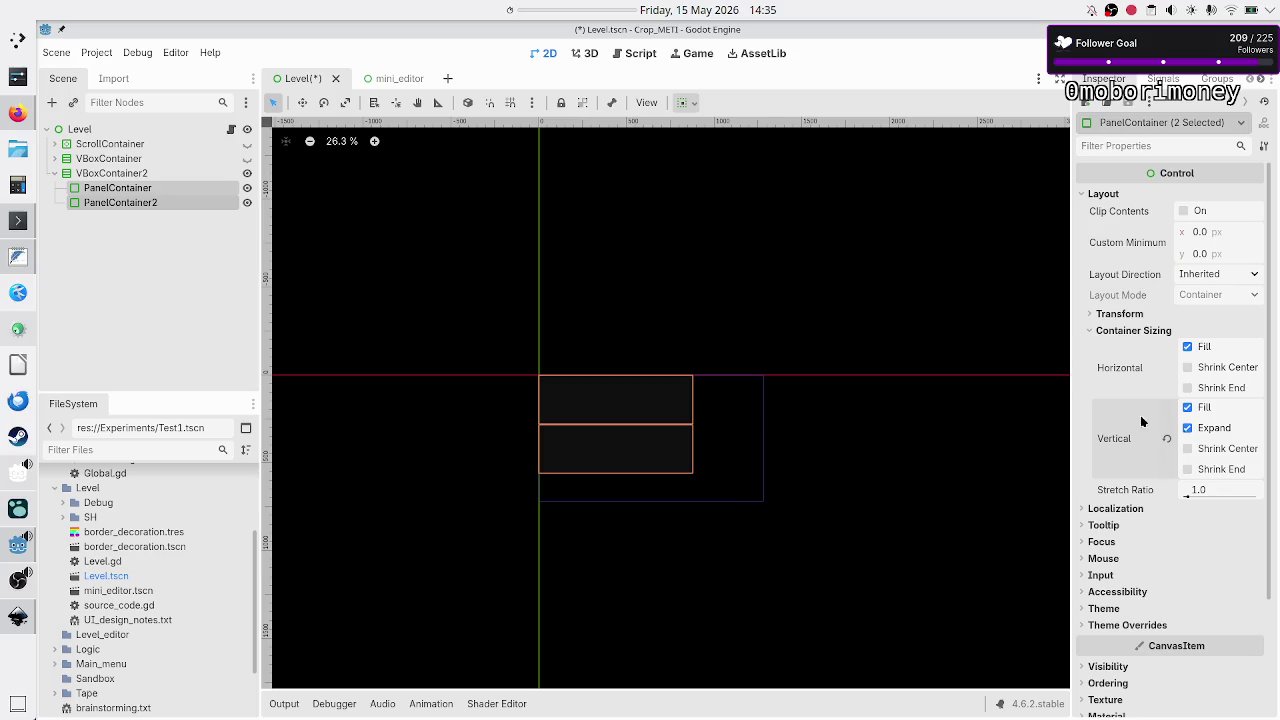
Apply the Full Rect anchor preset to VBoxContainer2.
left_click(174, 323)
left_click(160, 173)
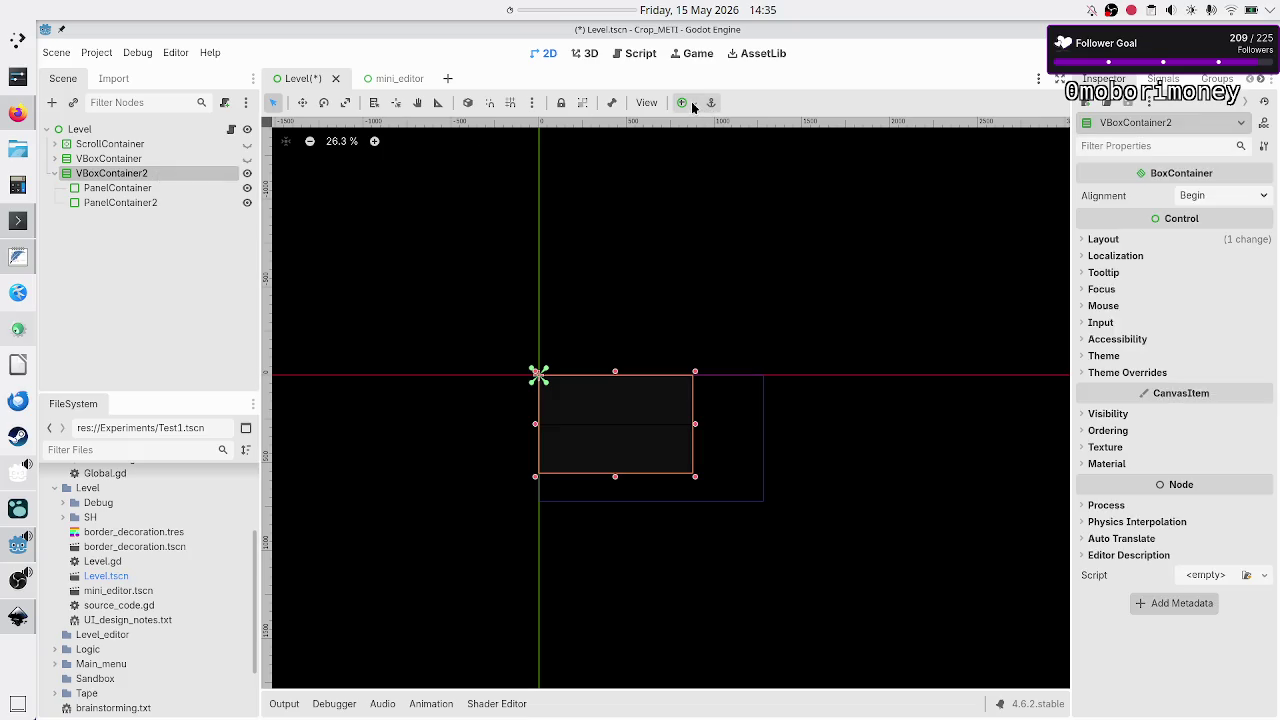
left_click(686, 102)
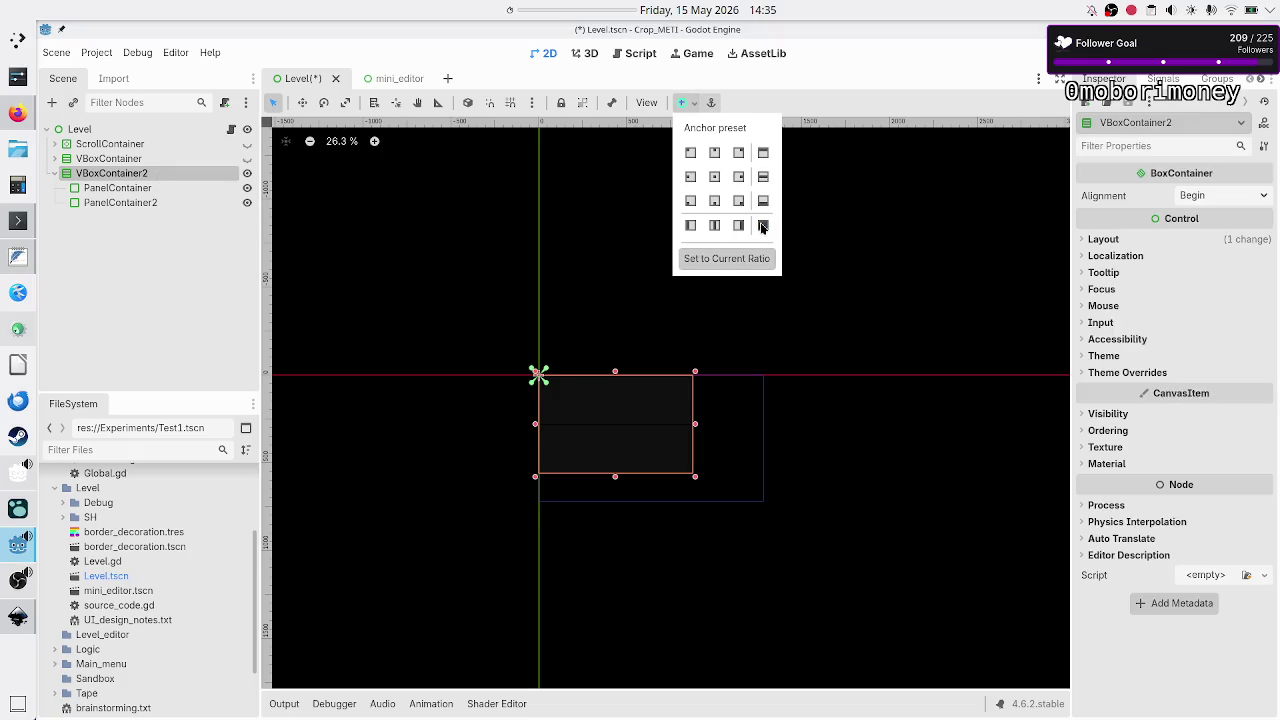
left_click(761, 227)
left_click(186, 337)
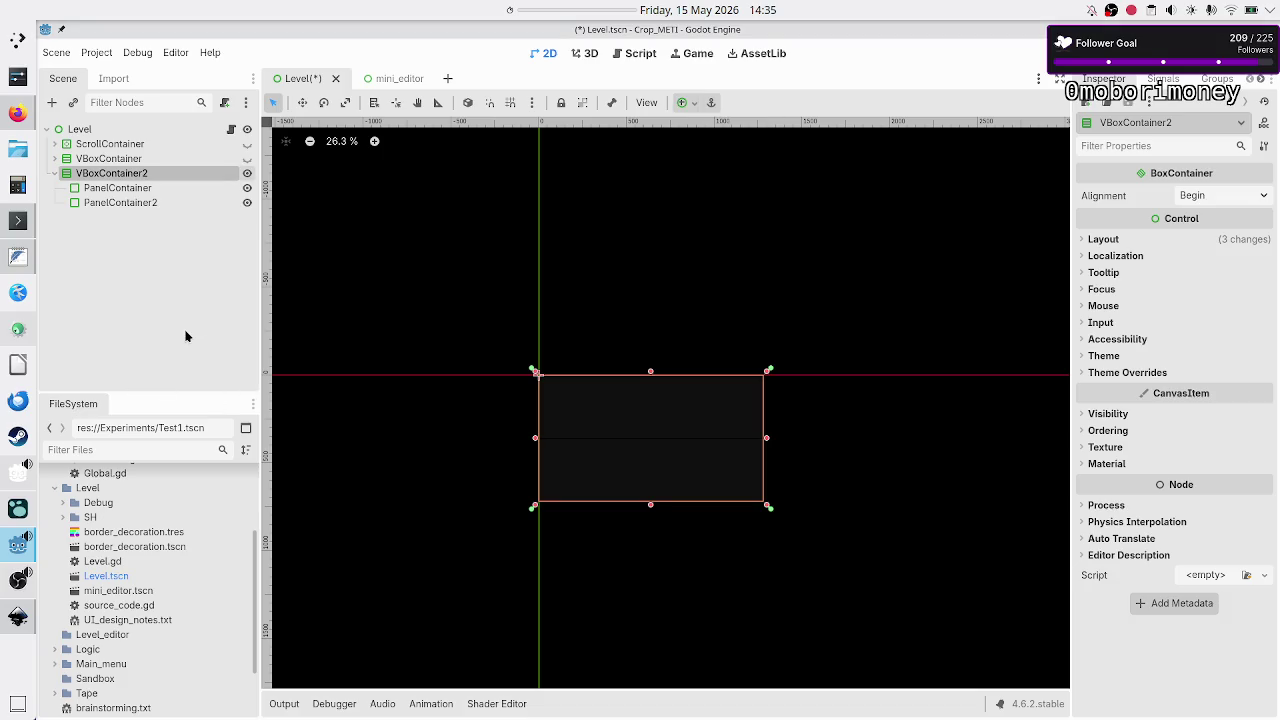
scroll(597, 457, "up", 4)
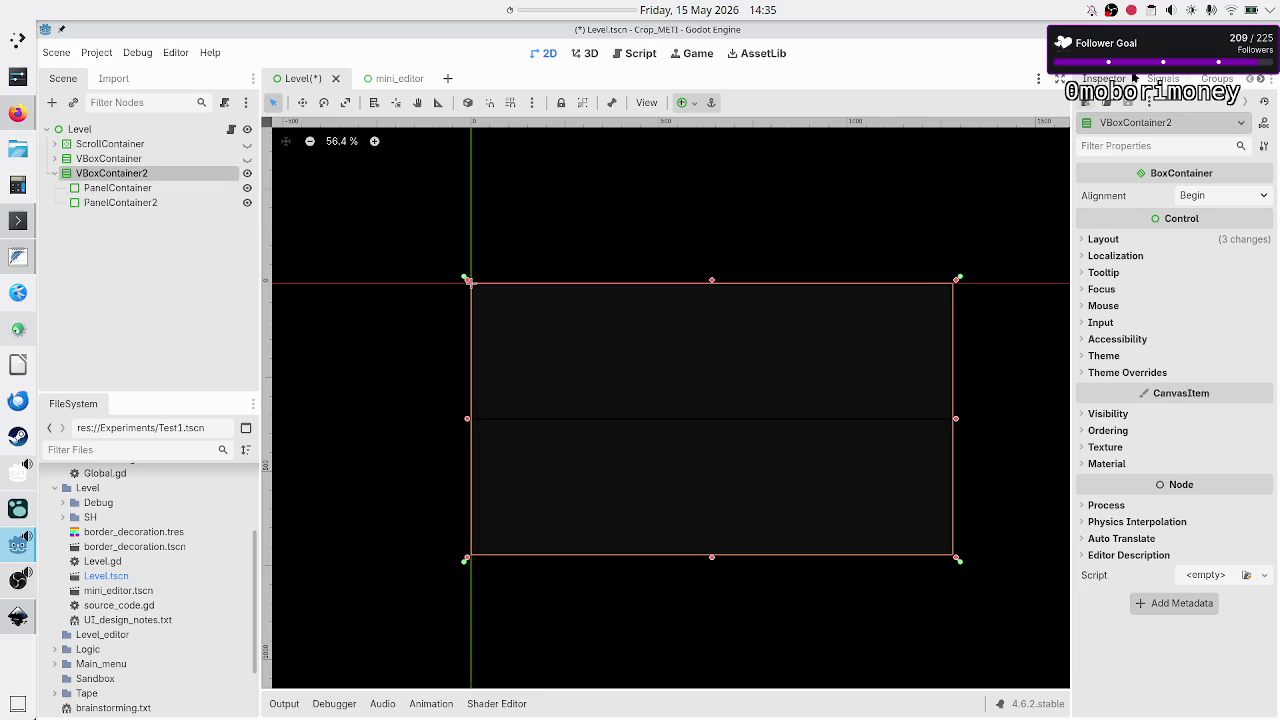
Connect sort_children to a new _on_v_box_container_2_sort_children() stub in Level.gd.
left_click(1163, 80)
double_click(1140, 158)
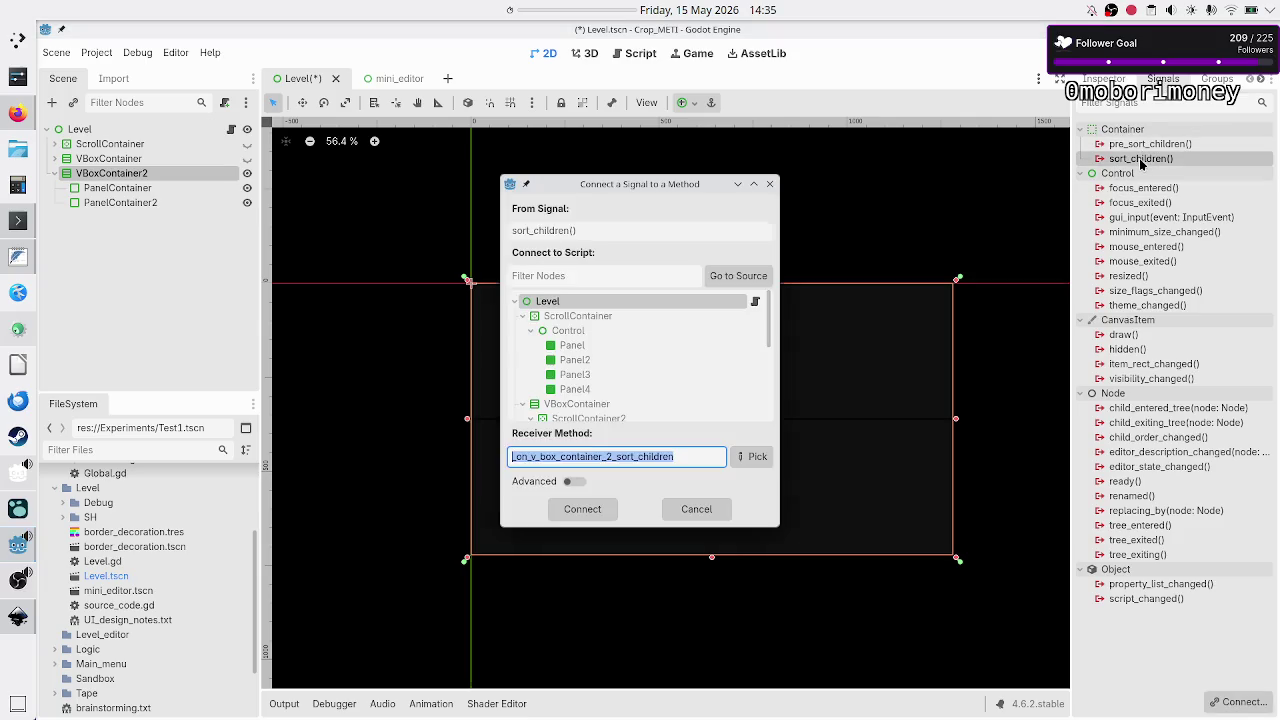
left_click(598, 511)
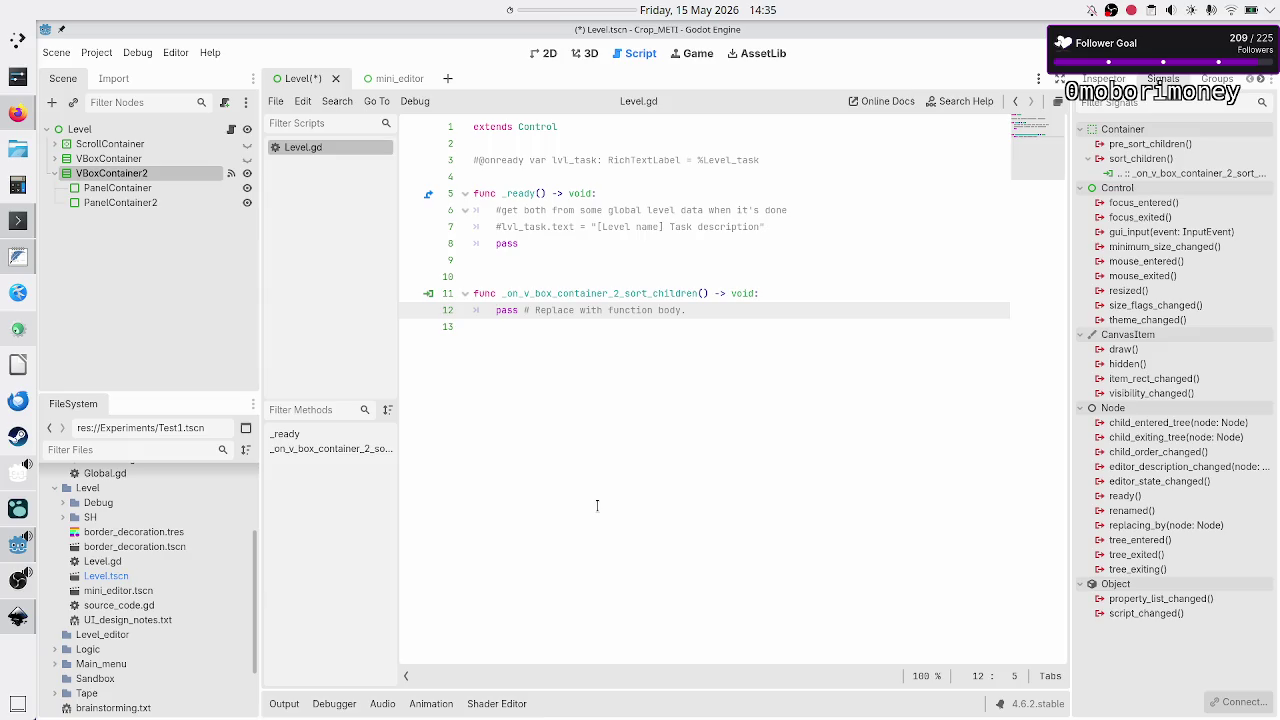
Remove the extra blank line and replace the handler's pass with 'for child in'.
key("Up")
key("Up")
key("Up")
key("Delete")
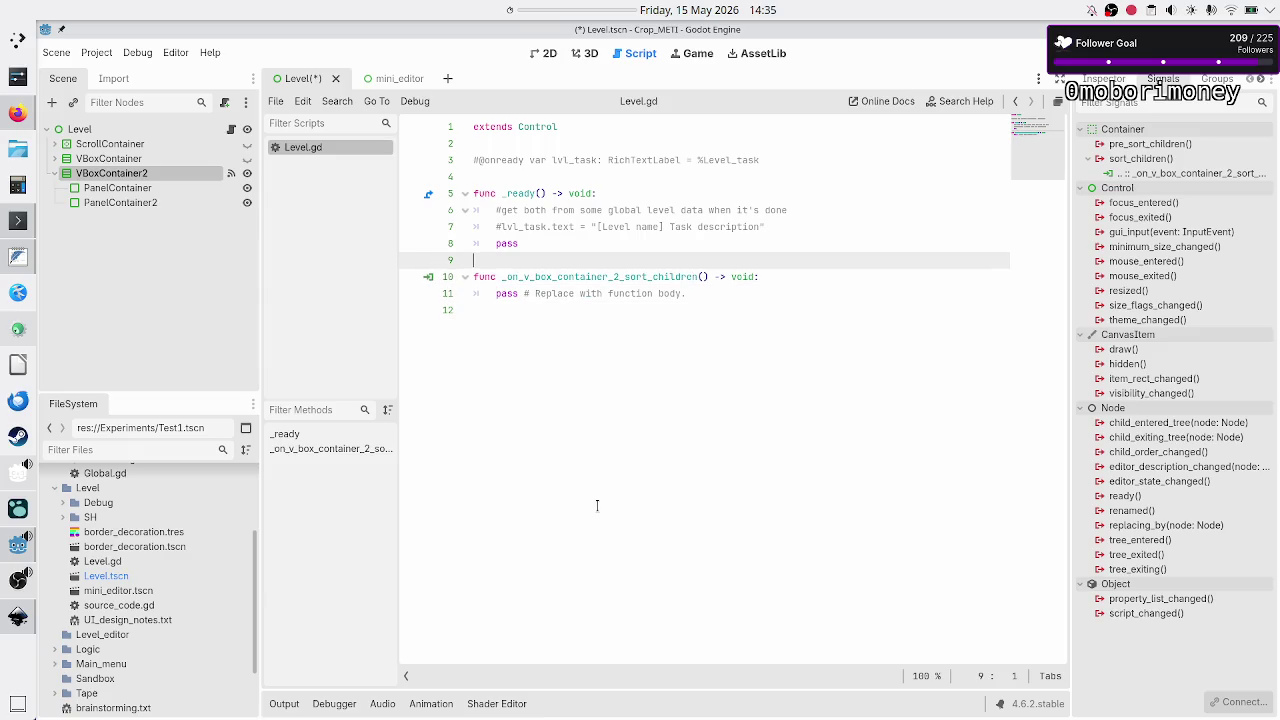
key("Down")
key("Down")
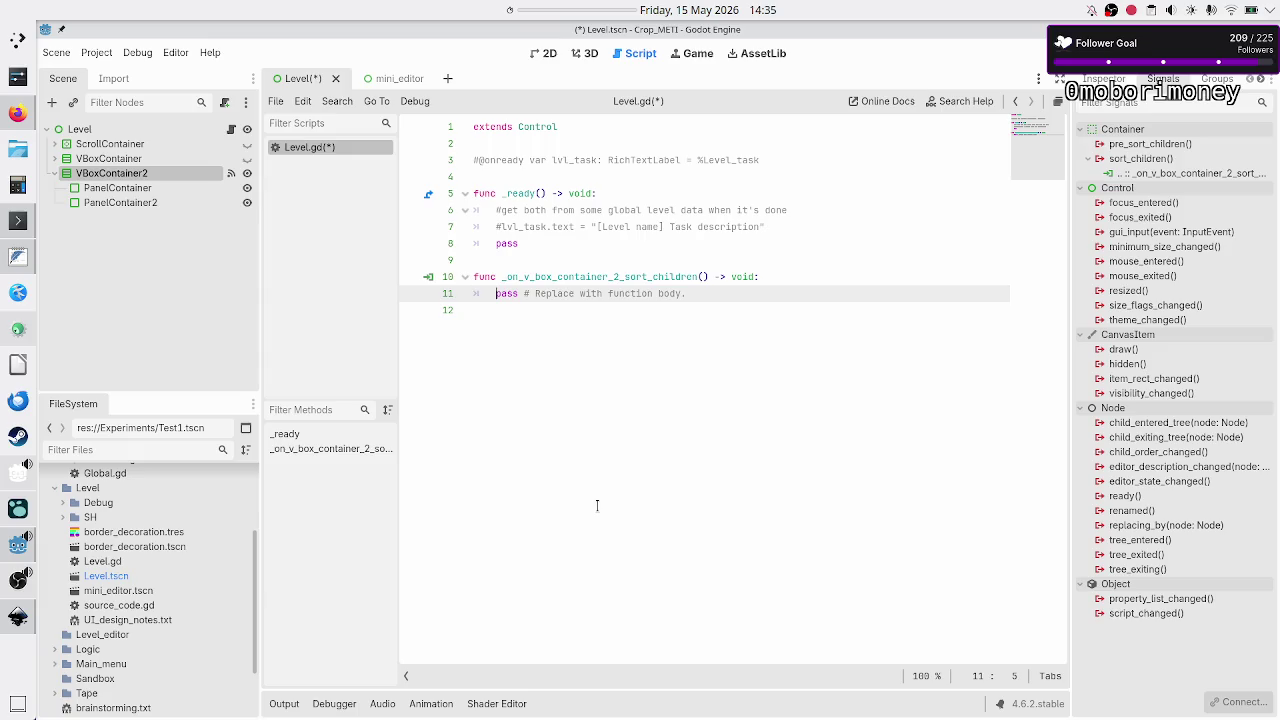
key("shift+Down")
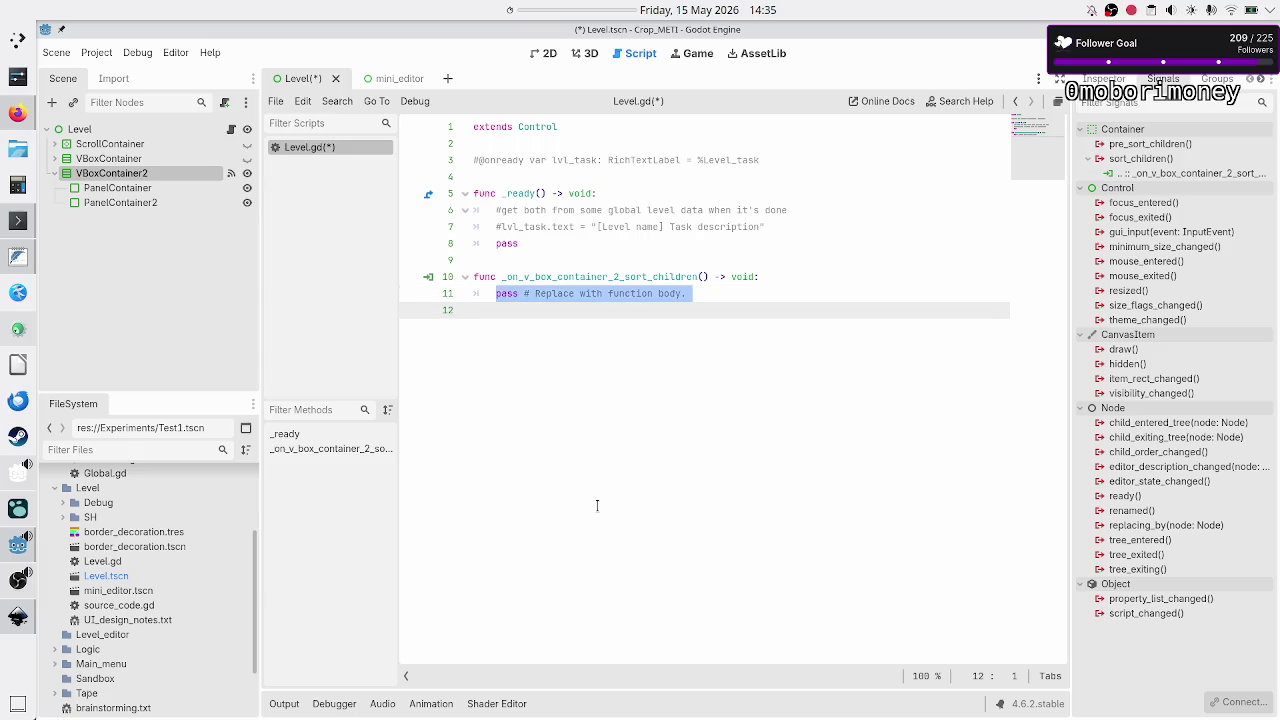
key("BackSpace")
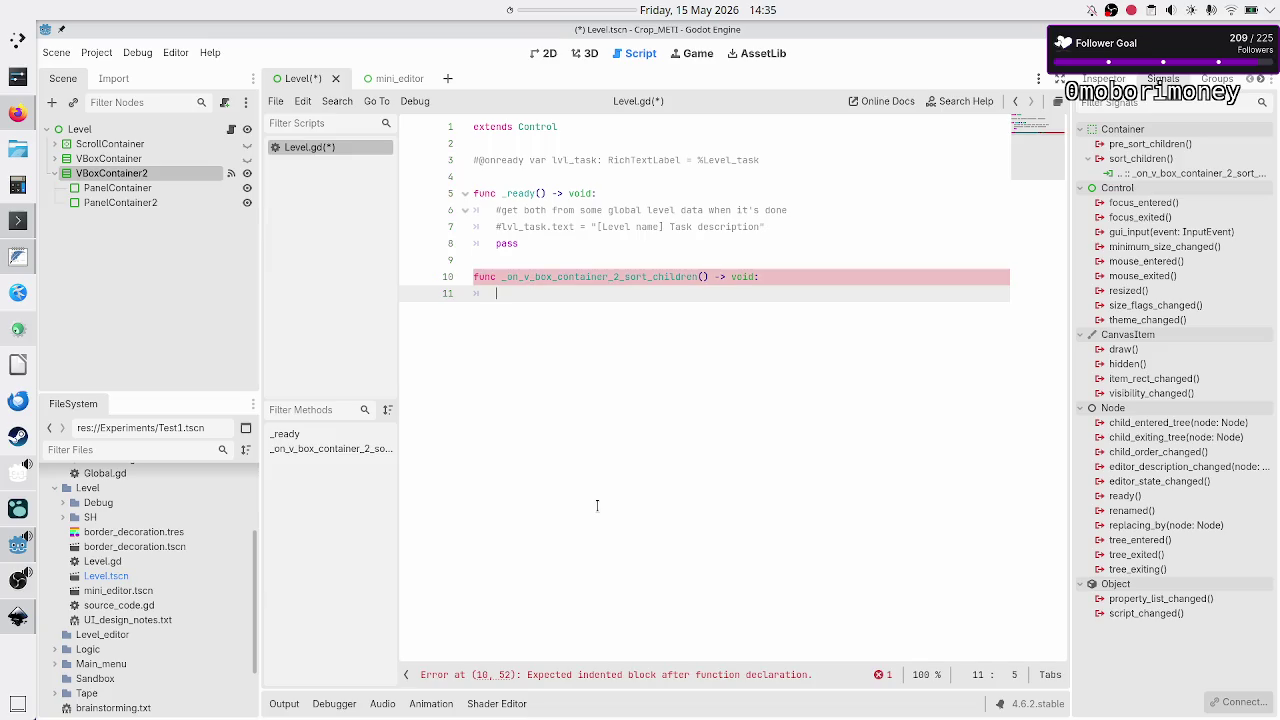
type("fu")
key("BackSpace")
type("or ")
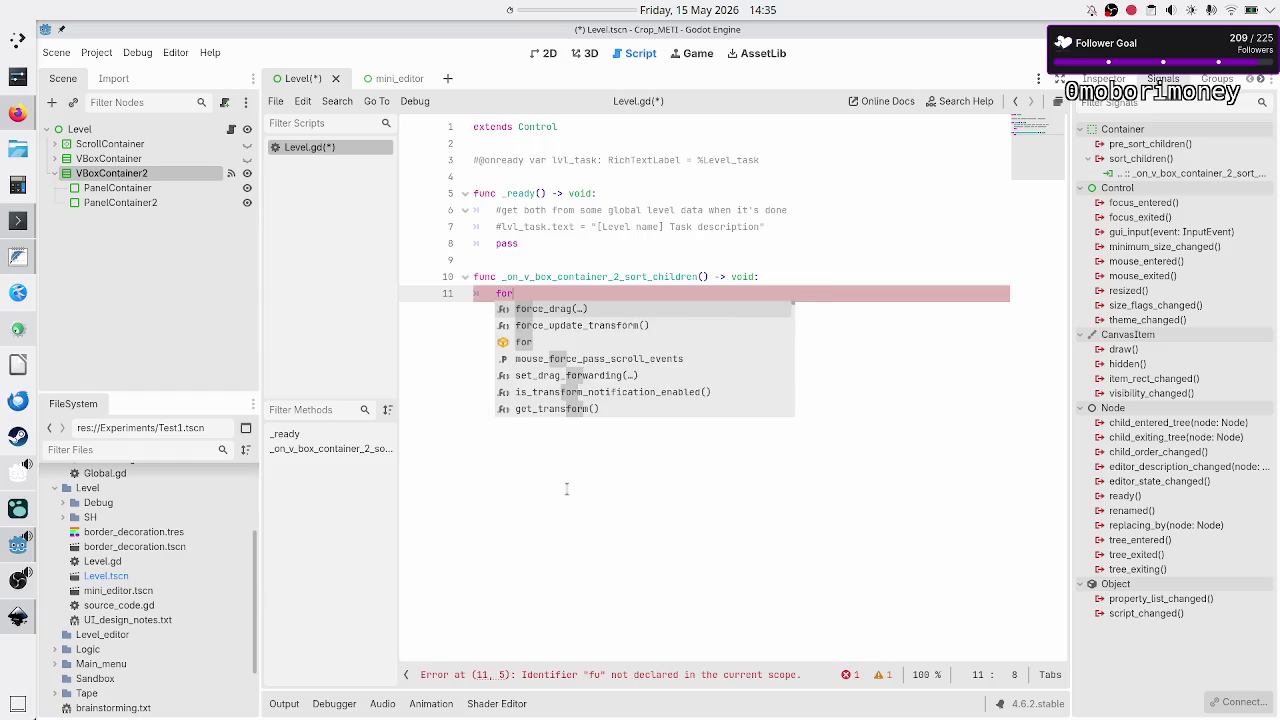
type("child in")
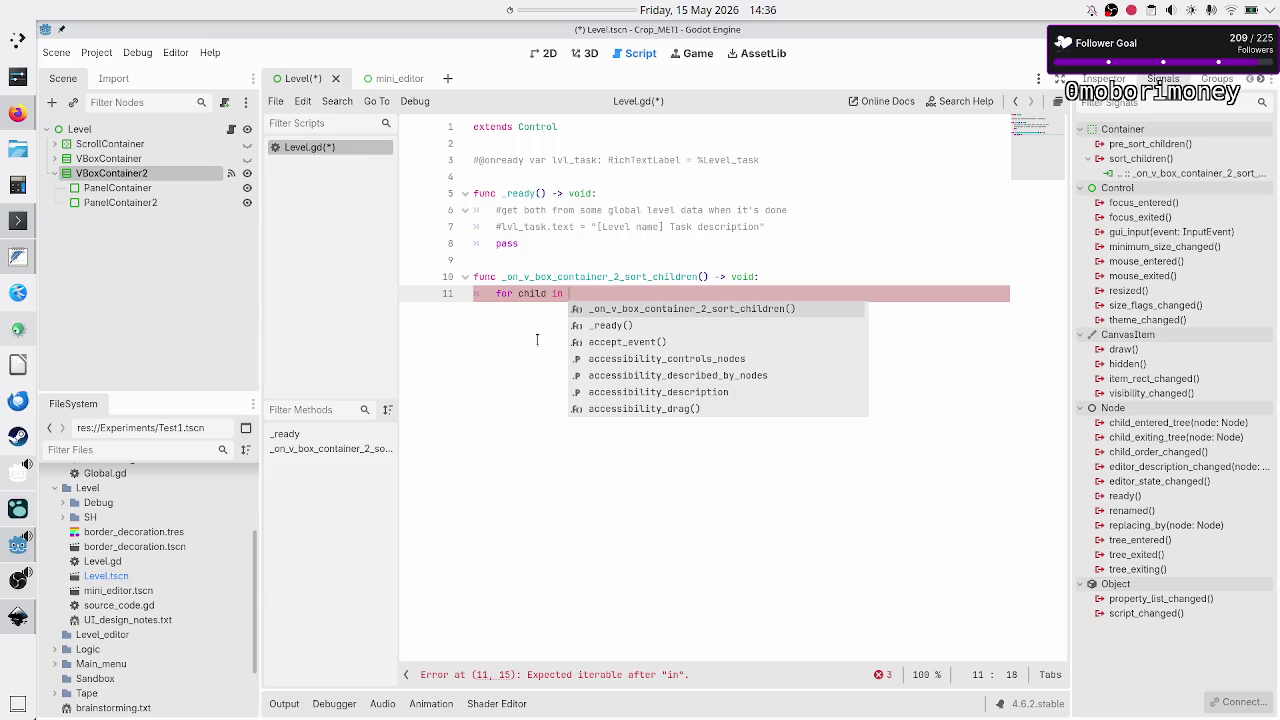
left_click(548, 177)
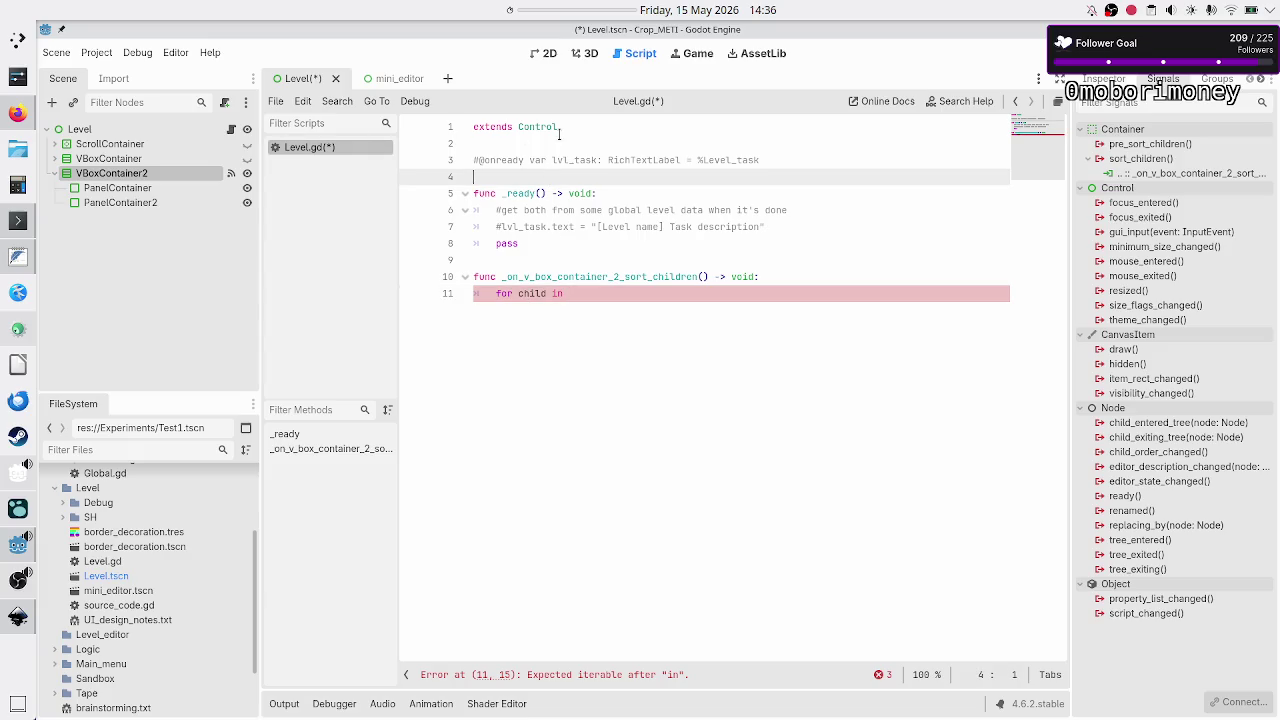
key("Return")
key("Return")
key("Up")
type("@onready var vbox:")
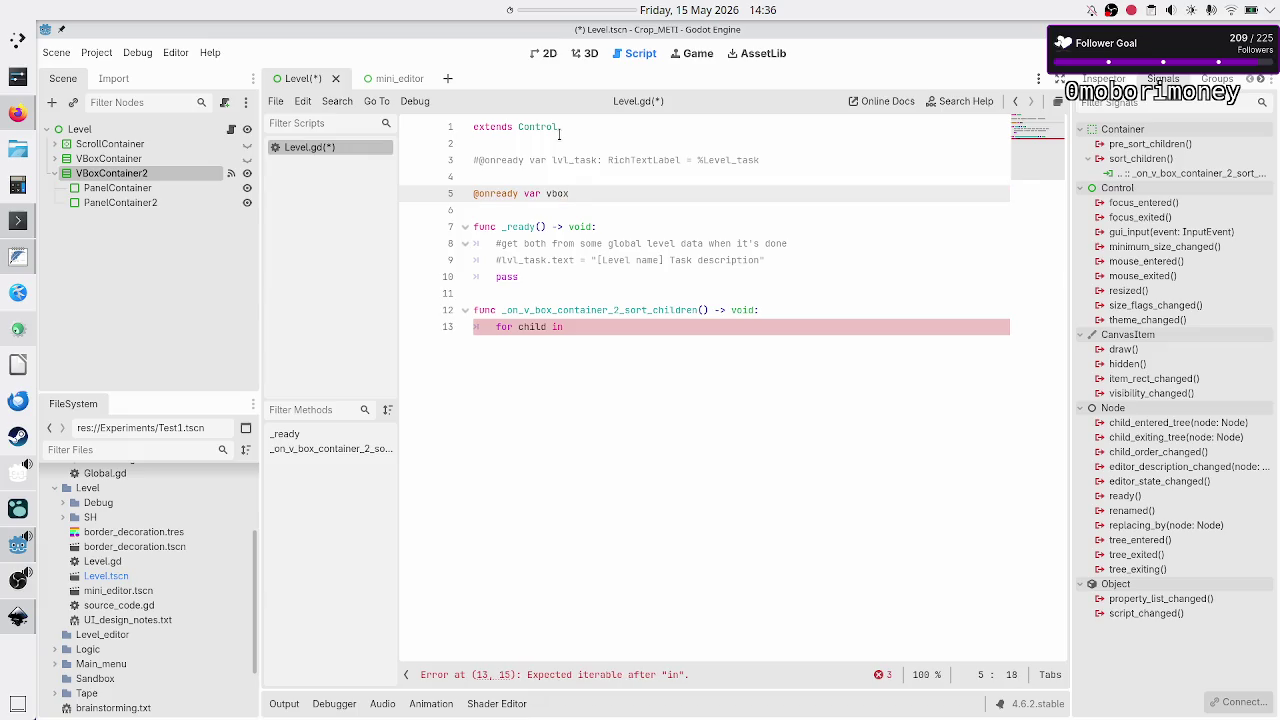
type(" VBox")
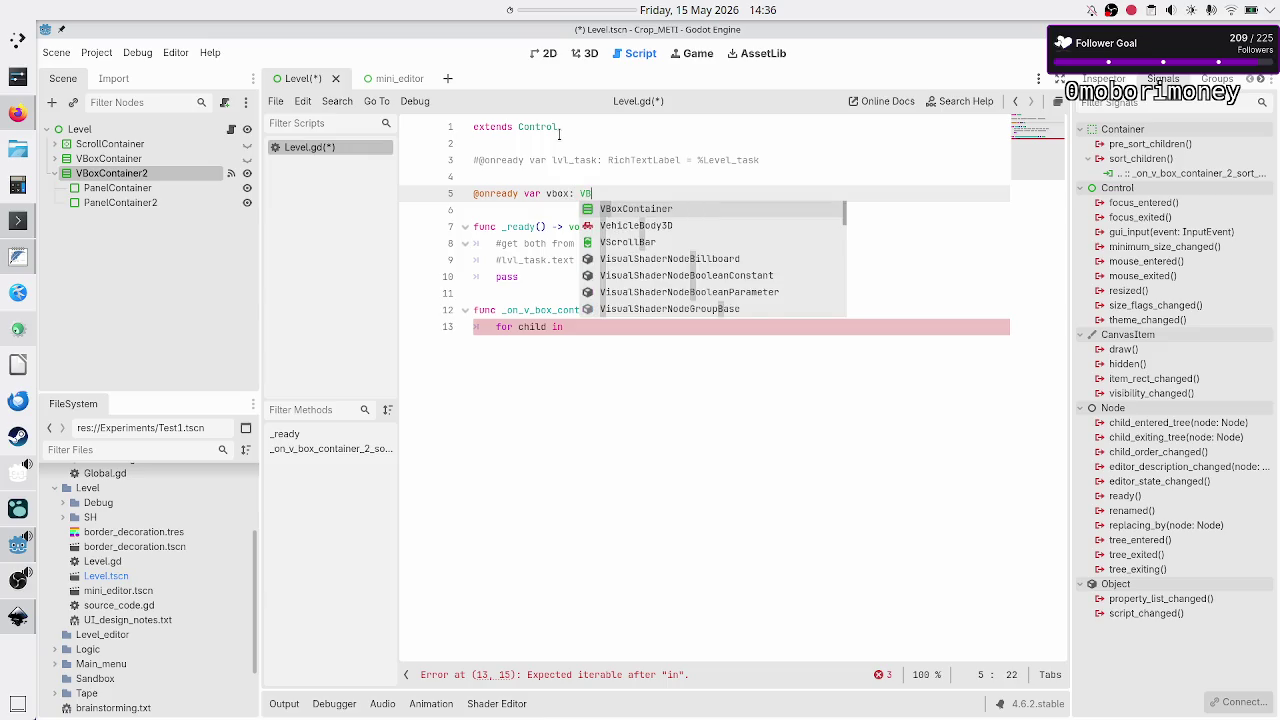
Accept the VBoxContainer type and begin a get_node-style assignment for vbox.
key("Return")
type("= get")
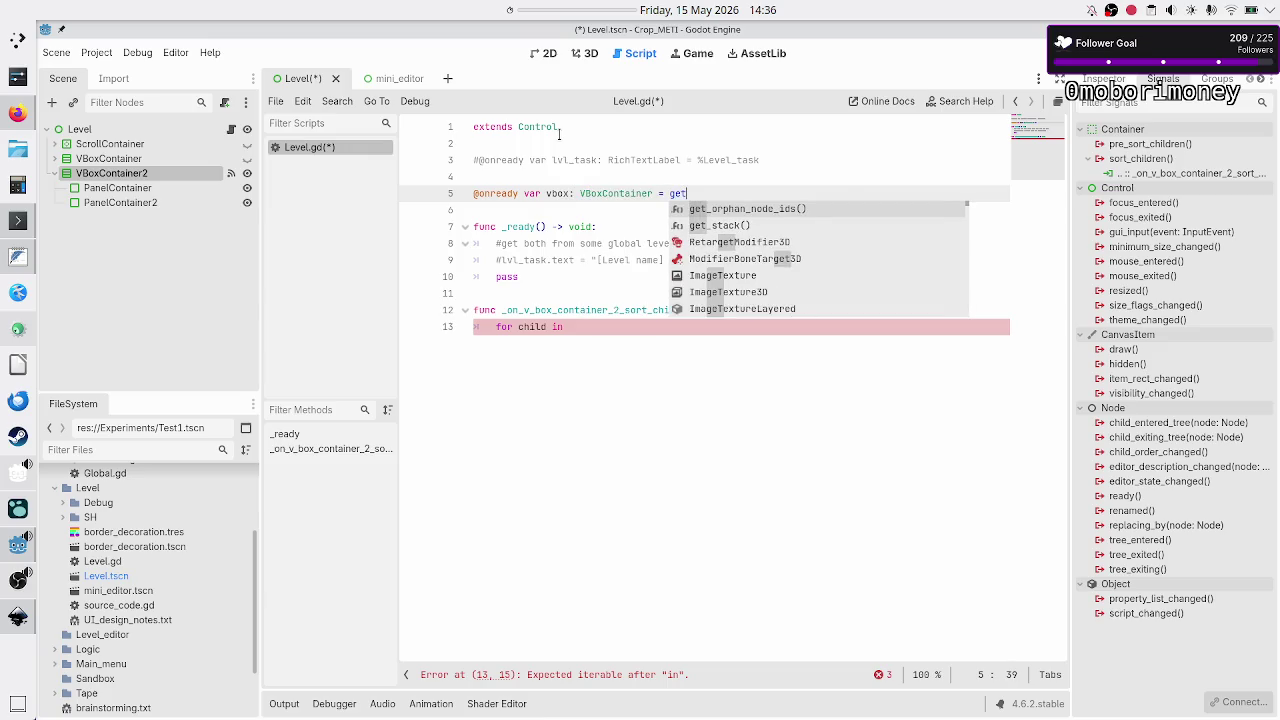
type("_node")
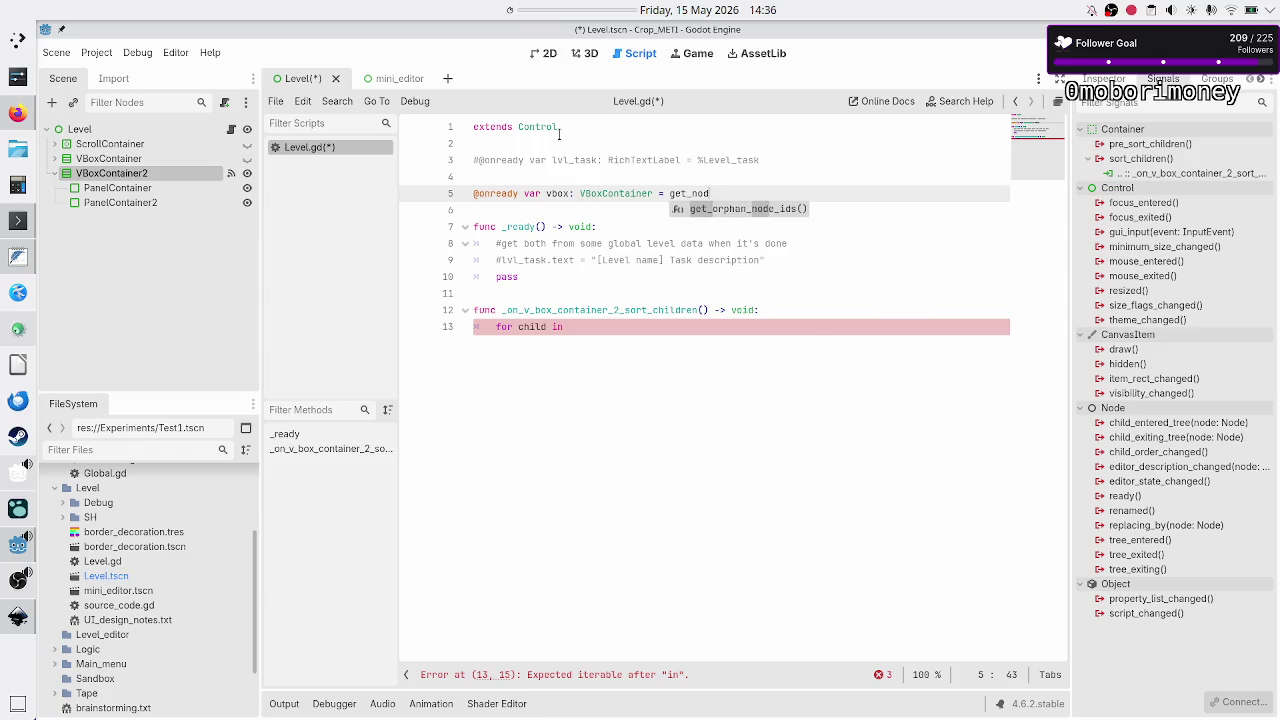
key("BackSpace")
key("BackSpace")
key("BackSpace")
key("BackSpace")
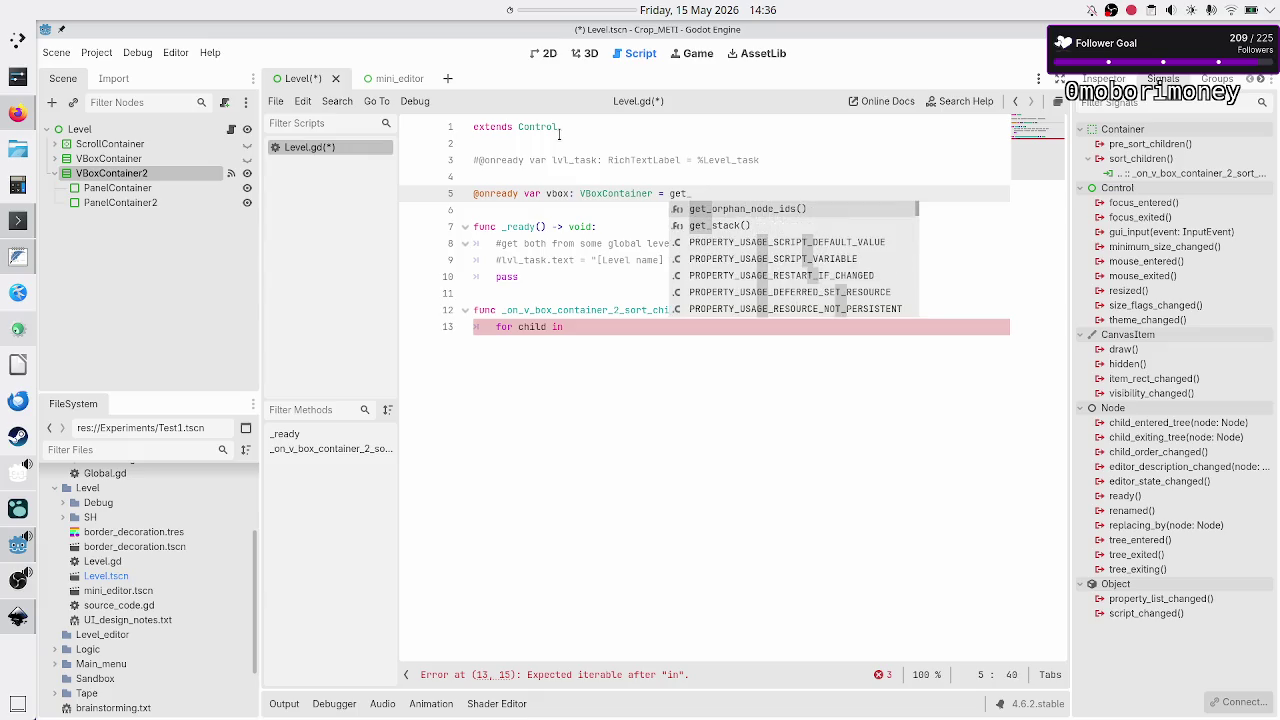
type("tre")
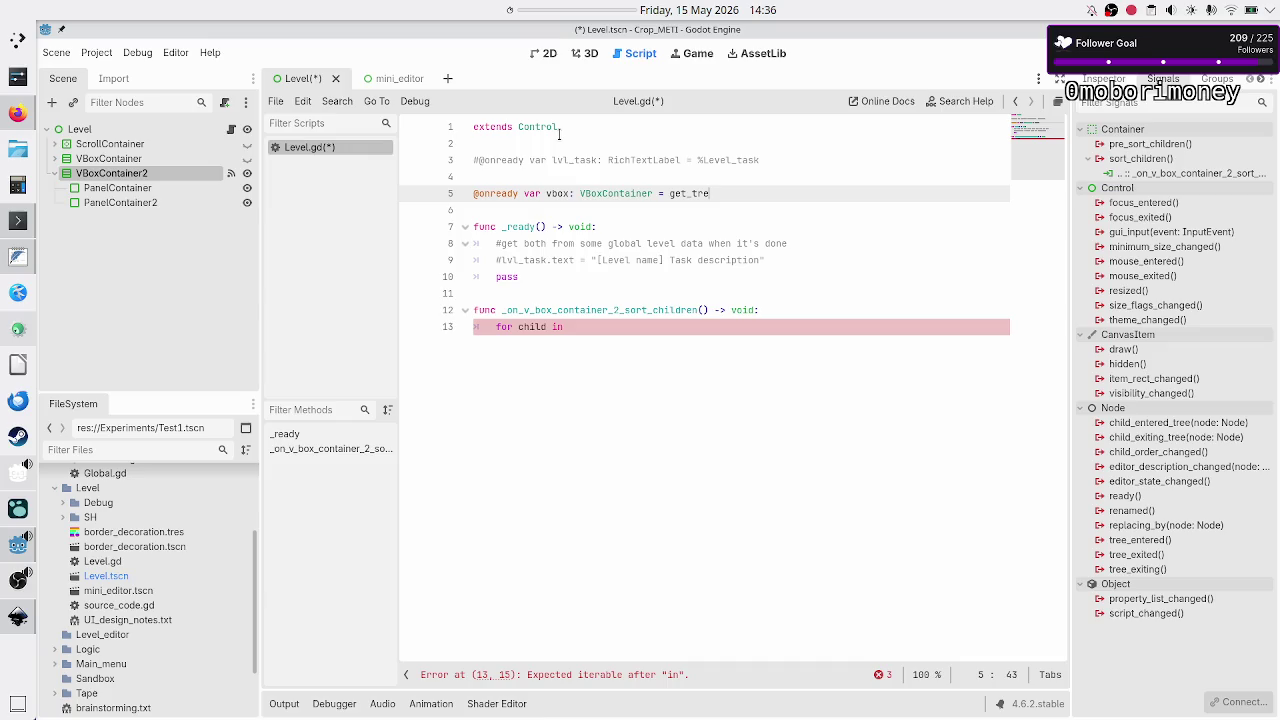
Comment out the unfinished 'for child in' line and add pass beneath it.
key("Down")
key("Down")
key("Down")
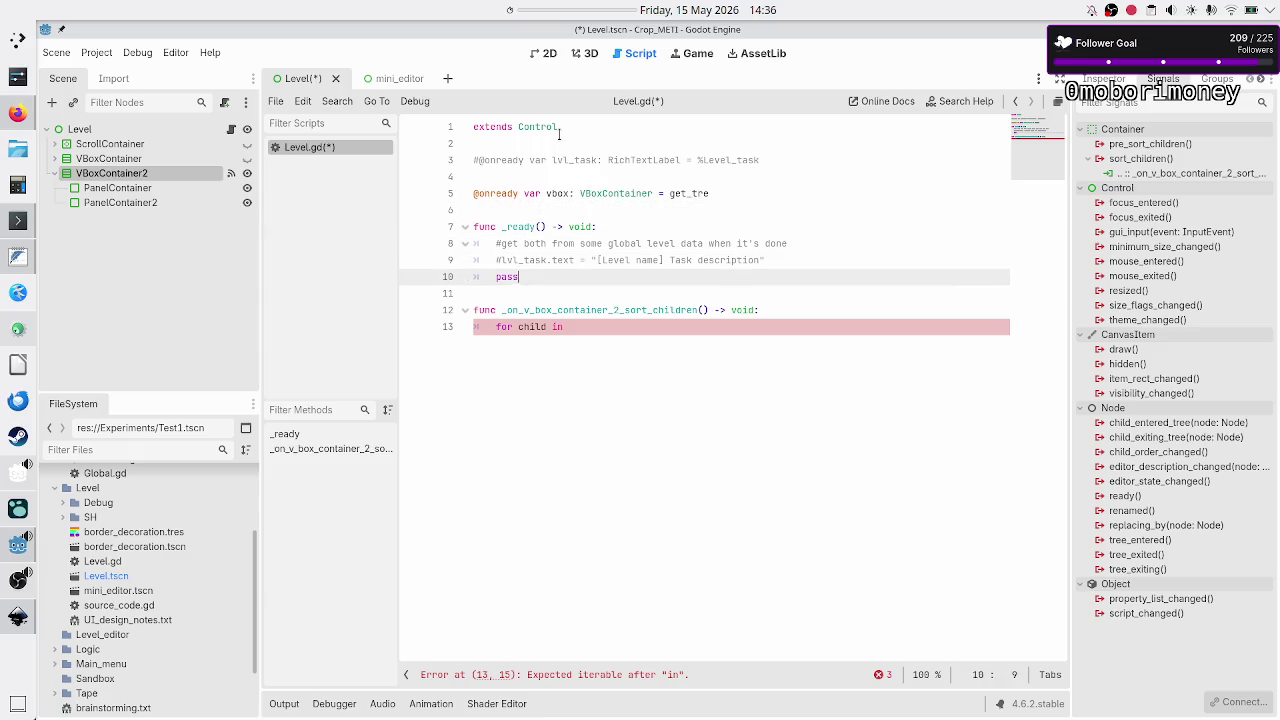
key("ctrl+Home")
key("Down")
key("Down")
key("Down")
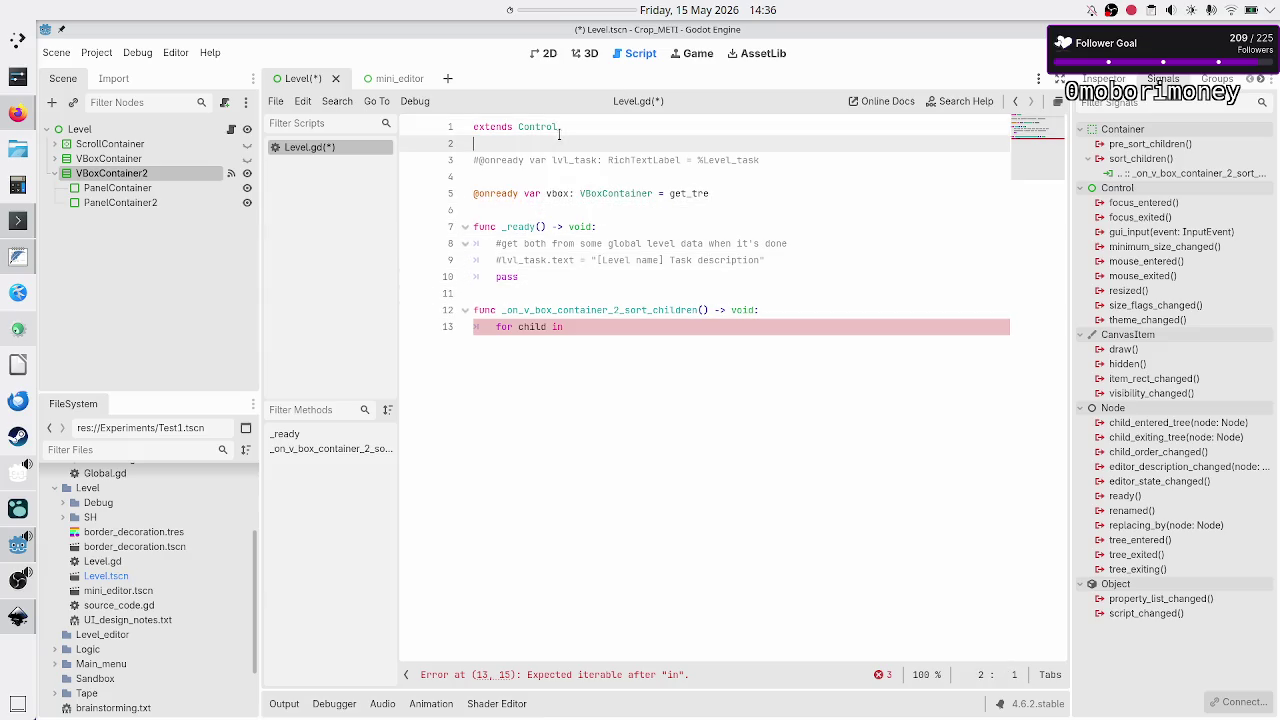
key("Home")
type("#")
key("End")
key("Return")
type("pass")
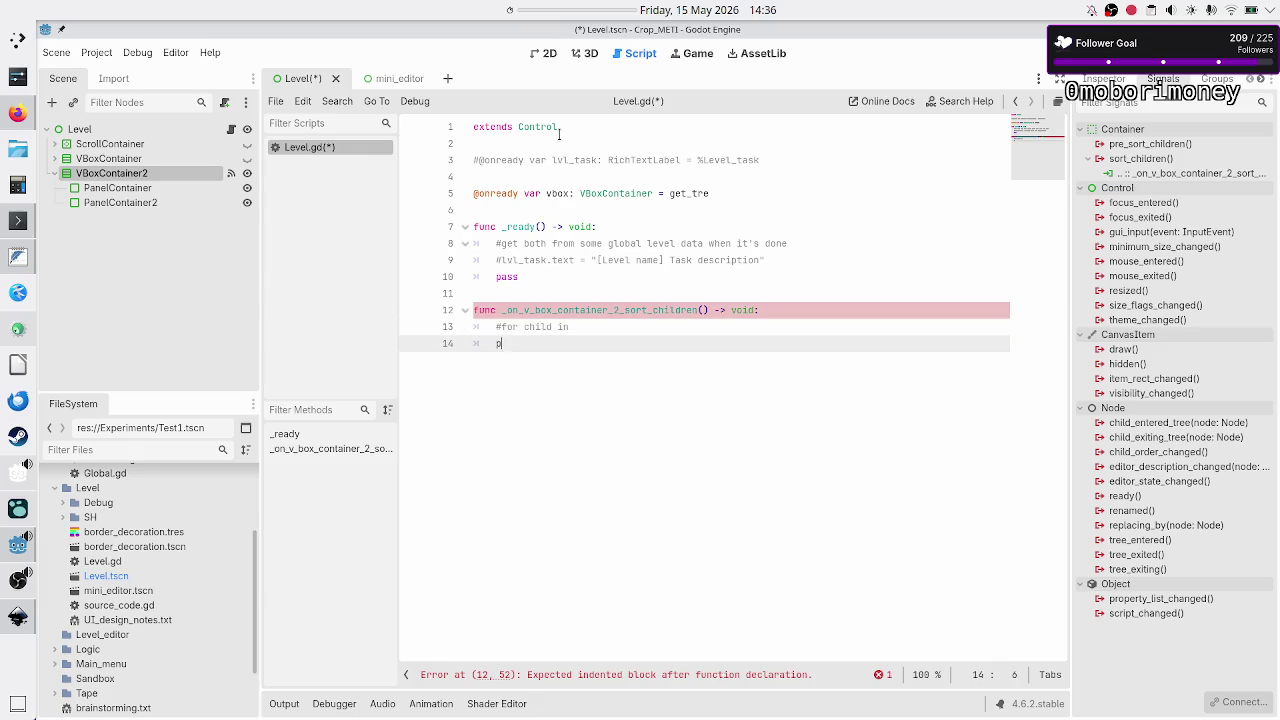
Assign $VBoxContainer2 to vbox by dragging the node from the Scene dock onto line 5.
key("Up")
key("Up")
key("Up")
key("Up")
key("Up")
key("Up")
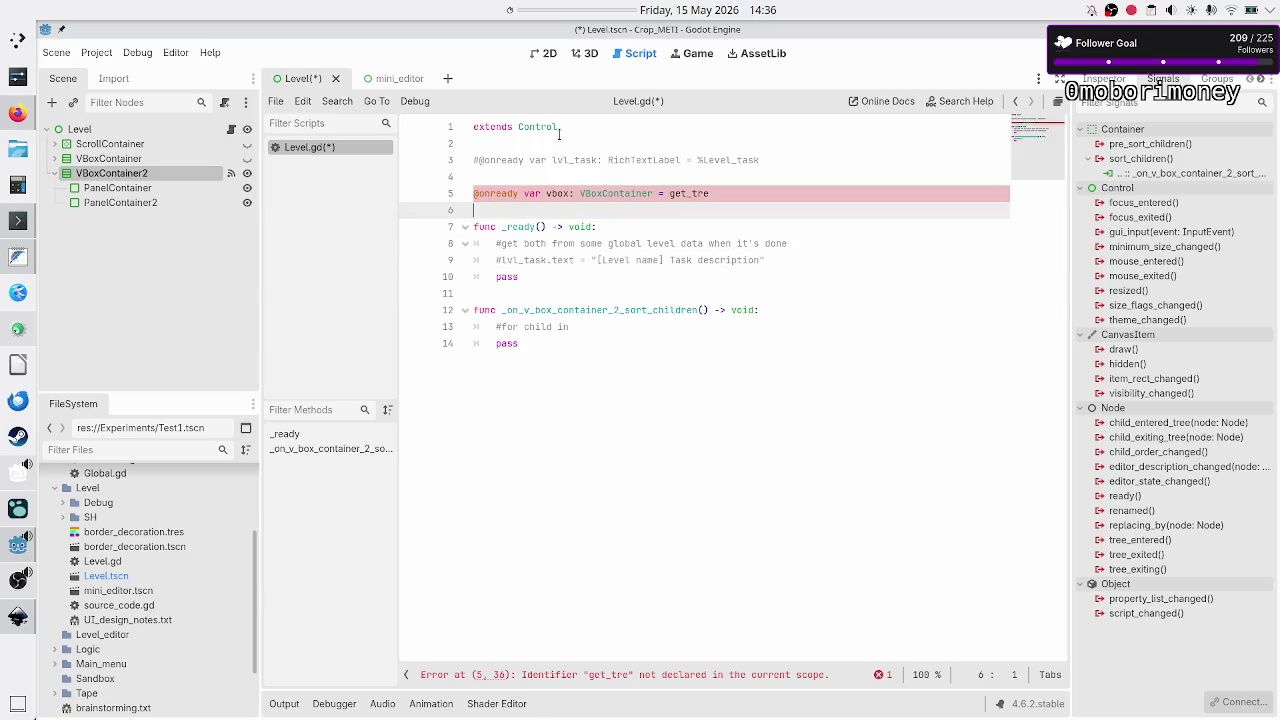
key("End")
key("BackSpace")
key("BackSpace")
key("BackSpace")
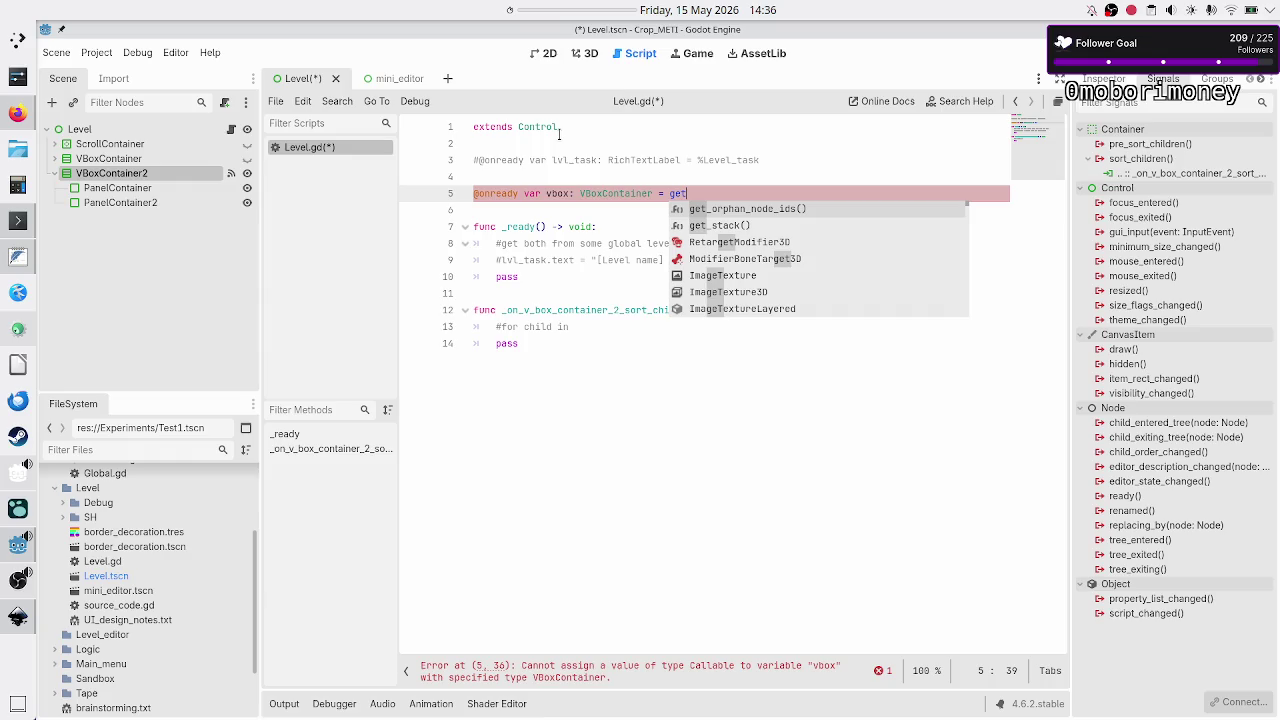
type("_nod")
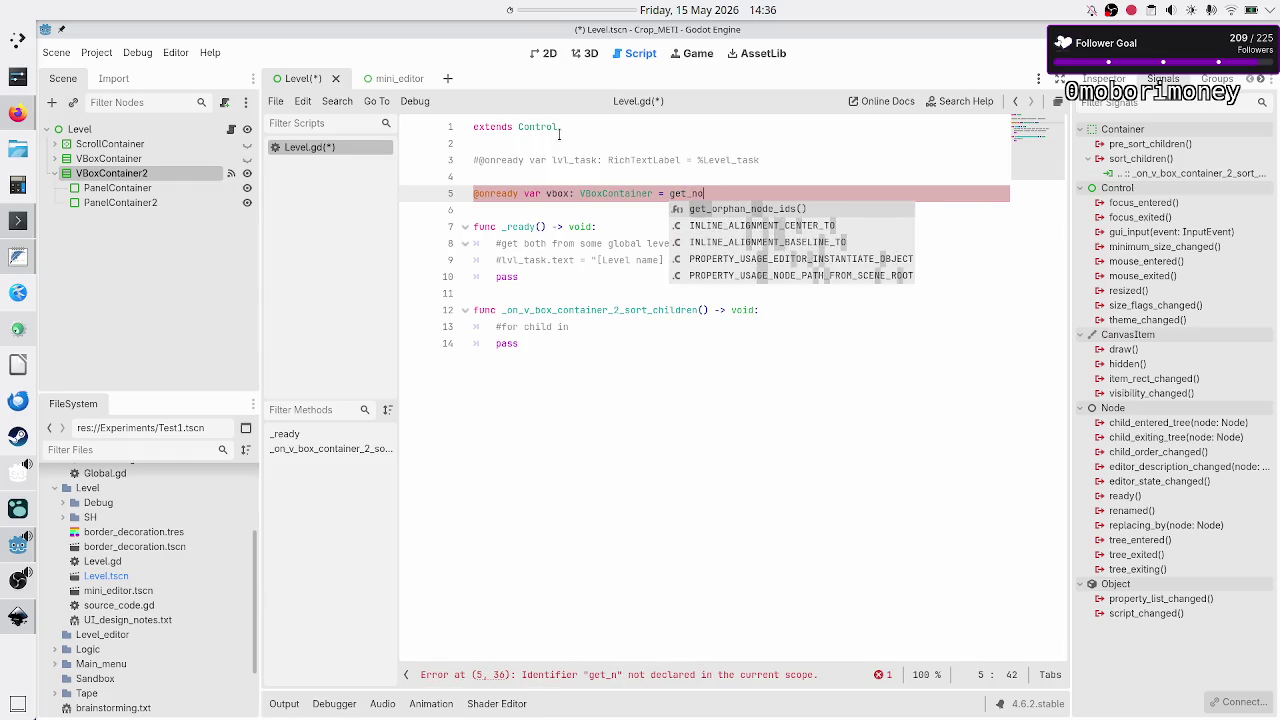
key("BackSpace")
key("BackSpace")
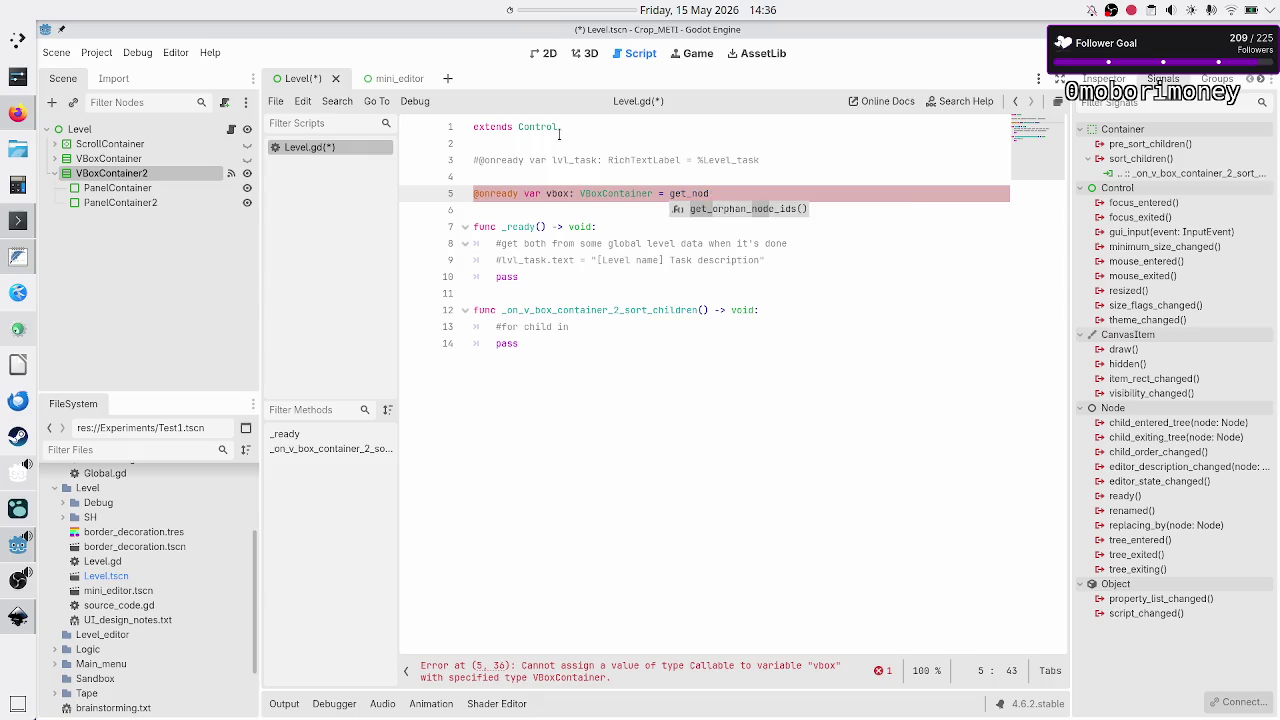
key("BackSpace")
key("BackSpace")
key("BackSpace")
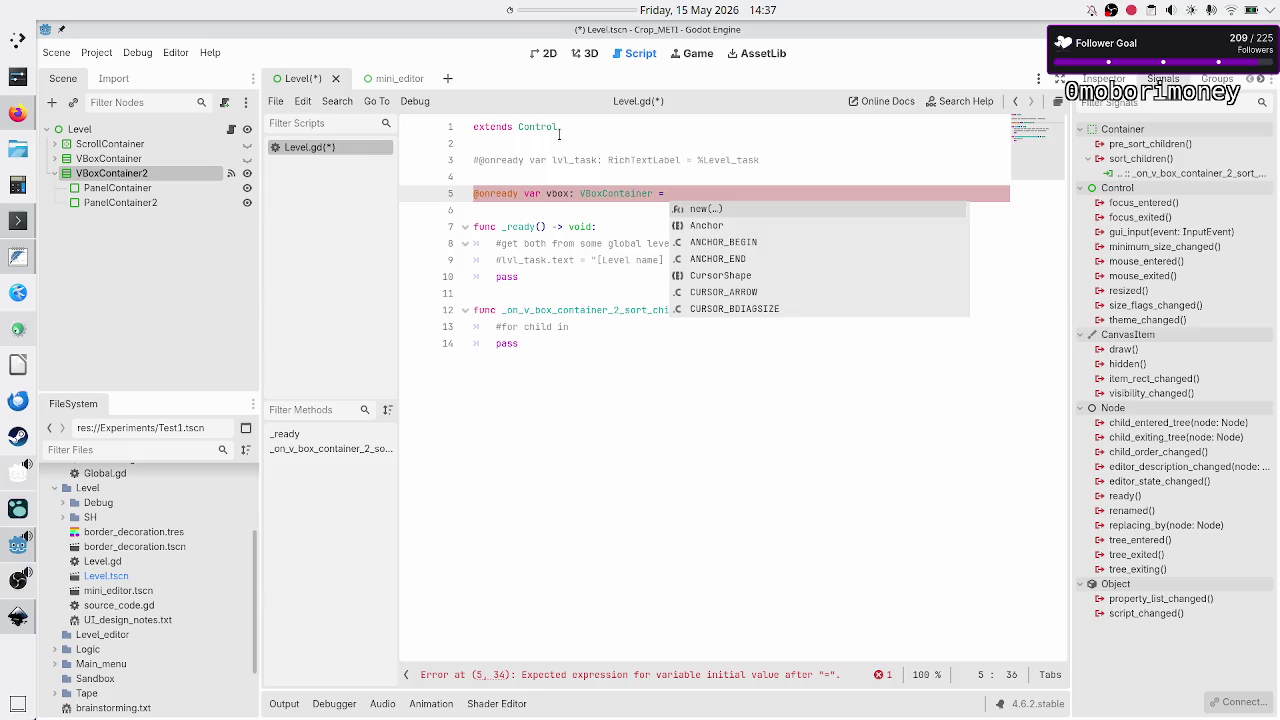
type("get_tr")
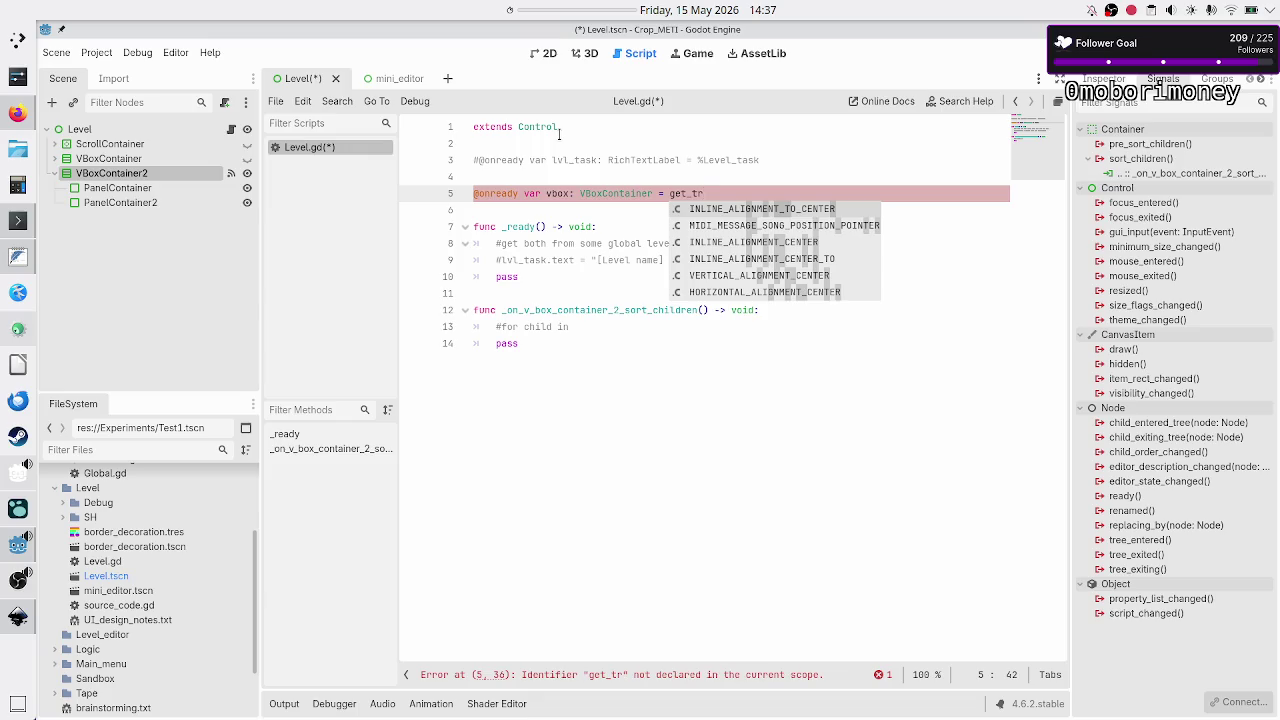
key("BackSpace")
key("BackSpace")
key("BackSpace")
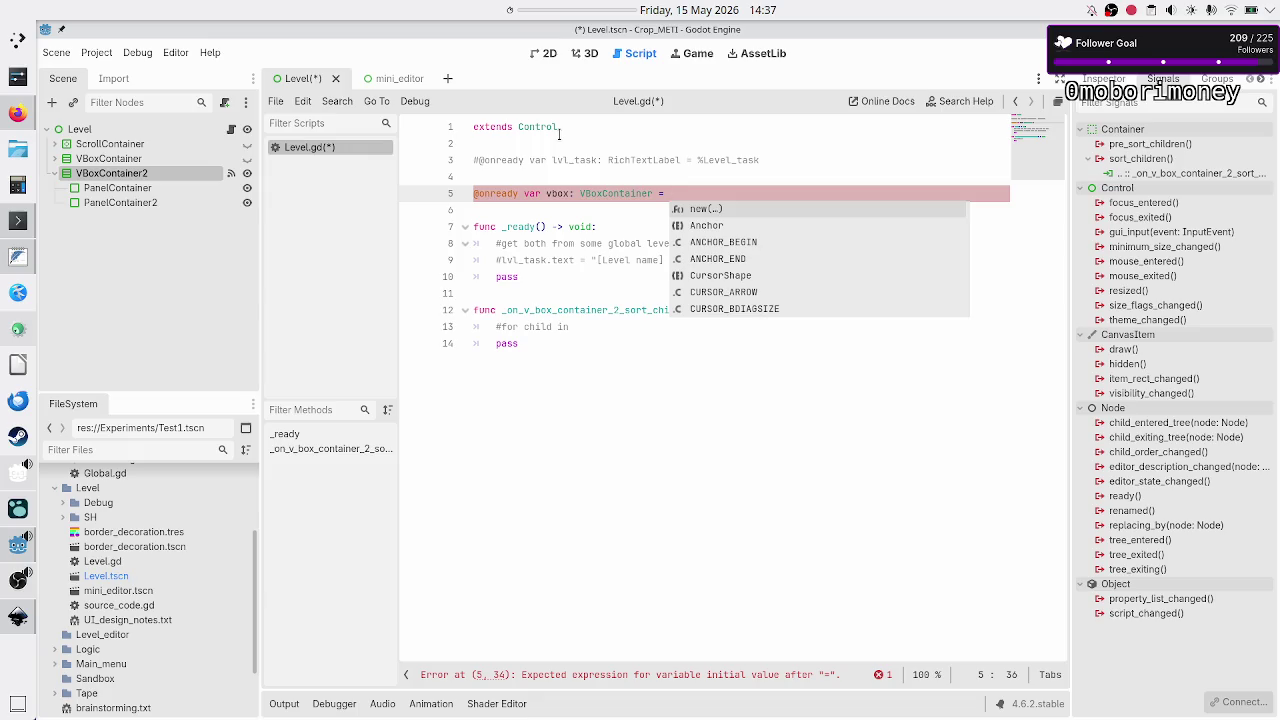
left_click(523, 395)
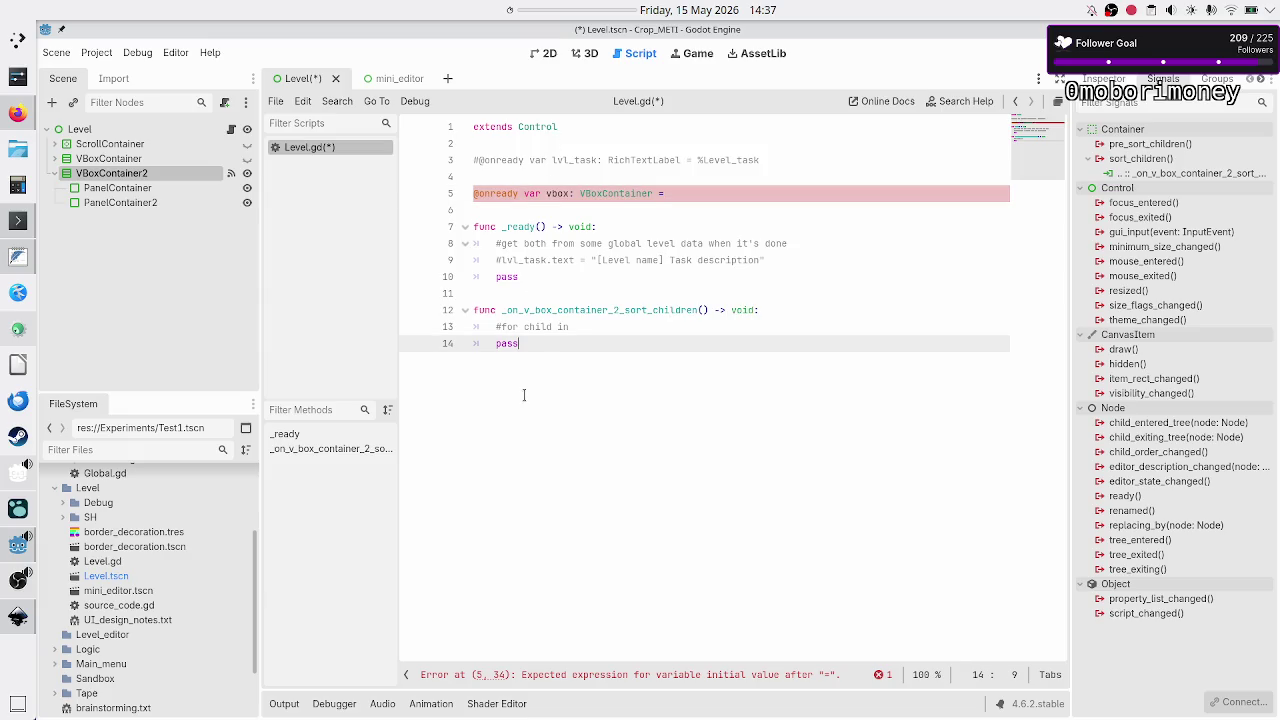
left_click(730, 193)
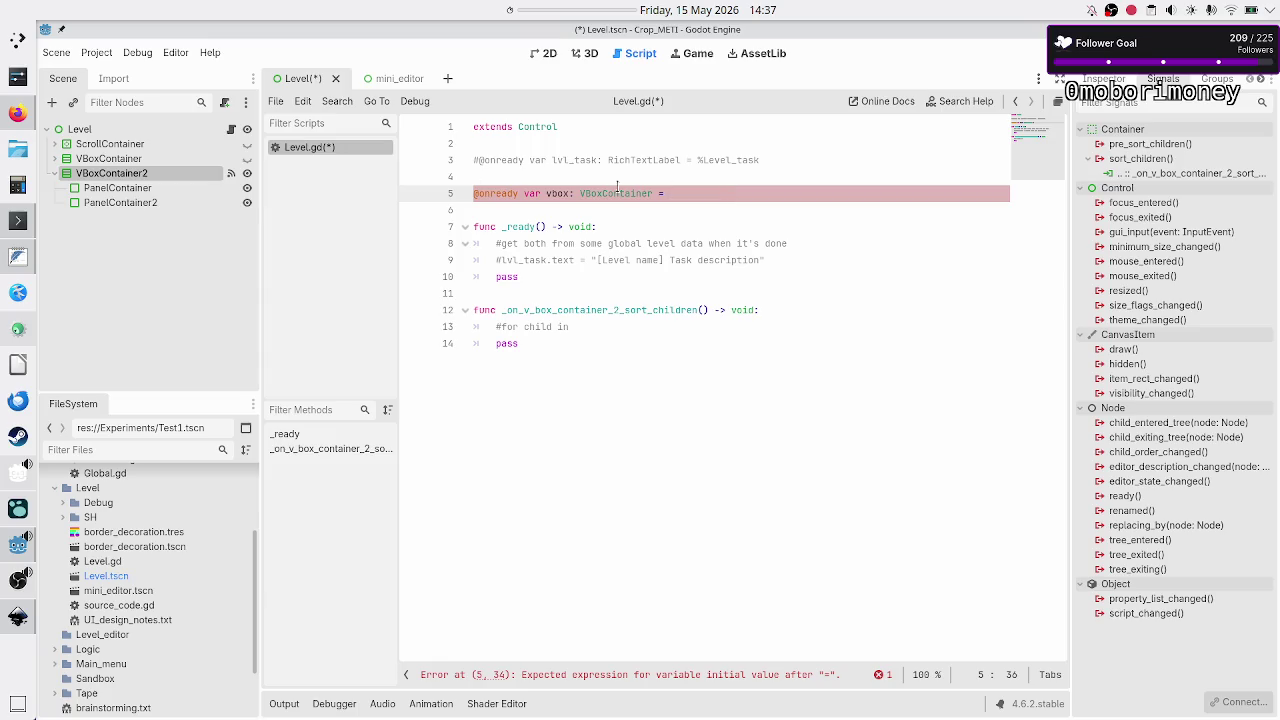
mouse_move(138, 174)
left_mouse_down()
mouse_move(350, 181)
mouse_move(430, 214)
mouse_move(672, 194)
left_mouse_up()
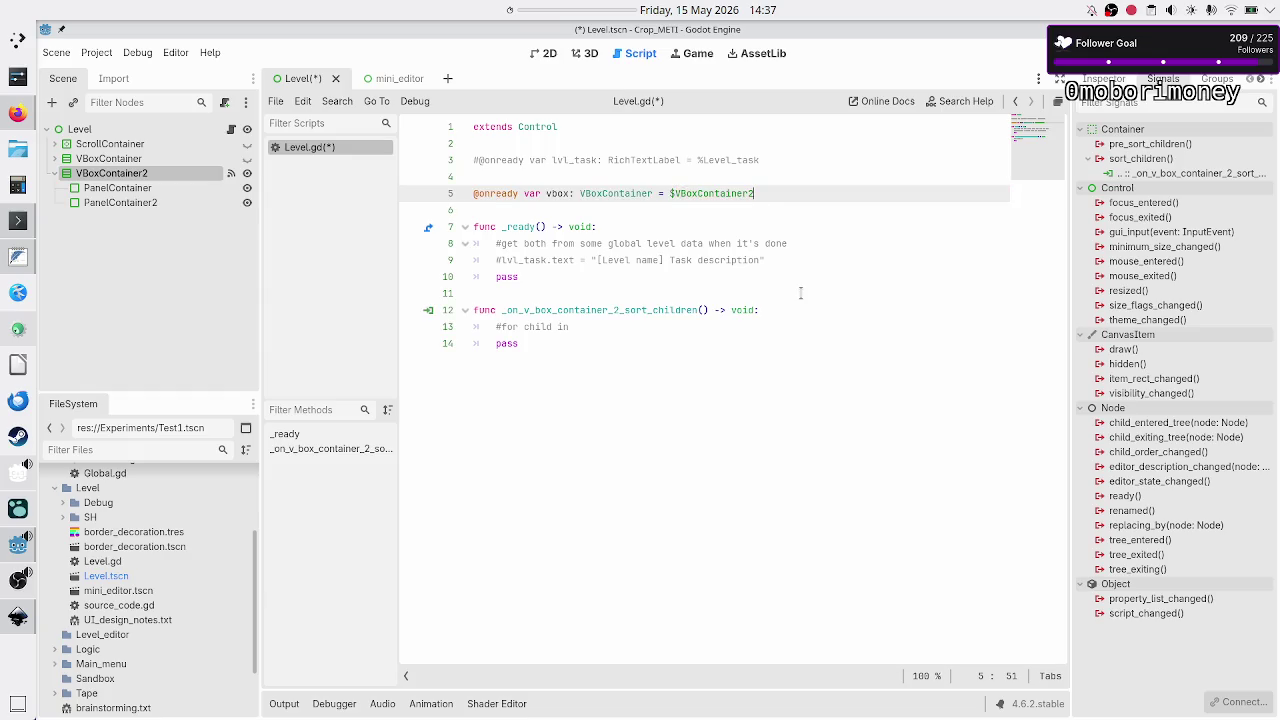
left_click(671, 194)
Uncomment the 'for child in' line in the sort_children handler.
left_click(803, 192)
left_click(667, 331)
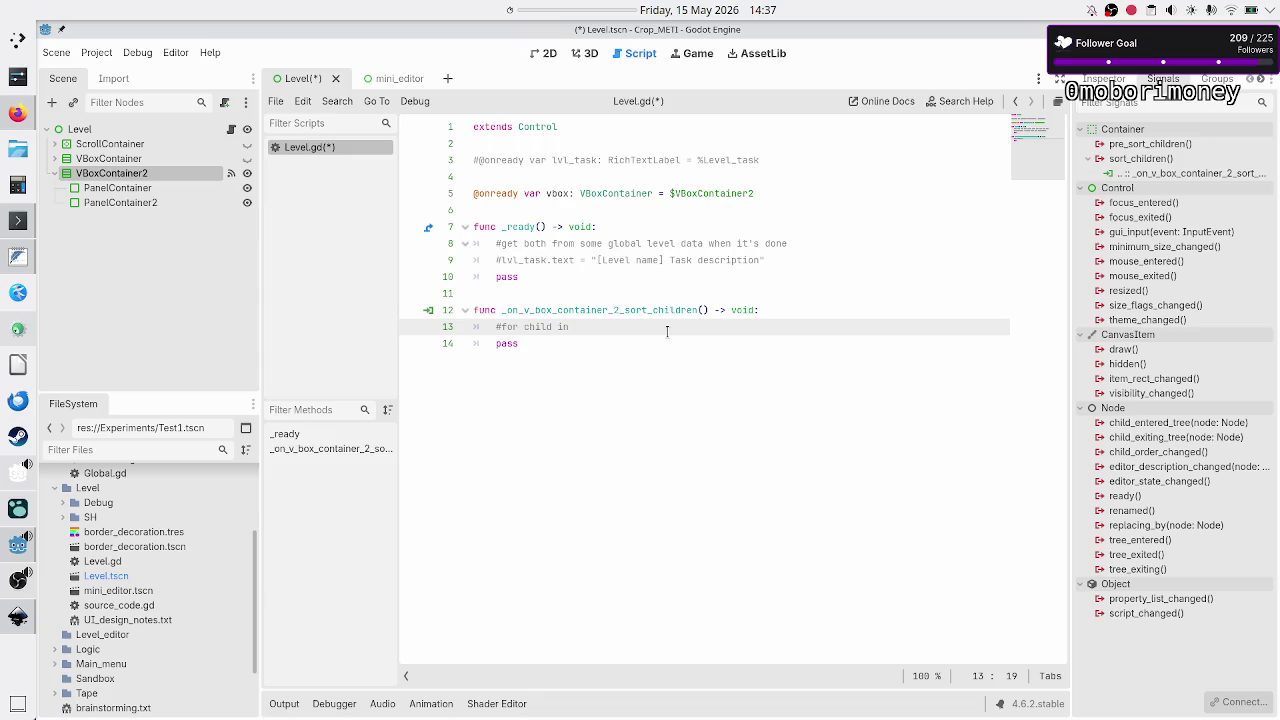
key("Home")
key("BackSpace")
key("Down")
left_click(667, 331)
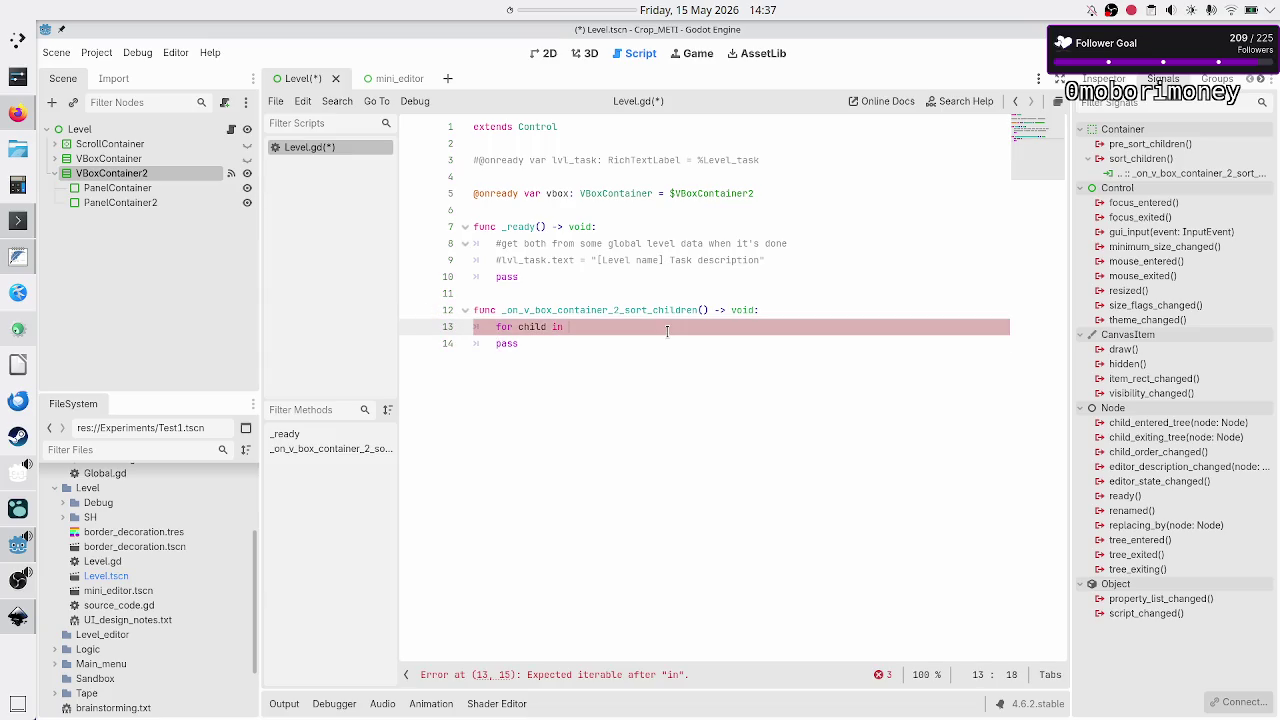
Complete the loop as 'for child in vbox.get_children():' with a 'child.ratio' body line.
type("vbox")
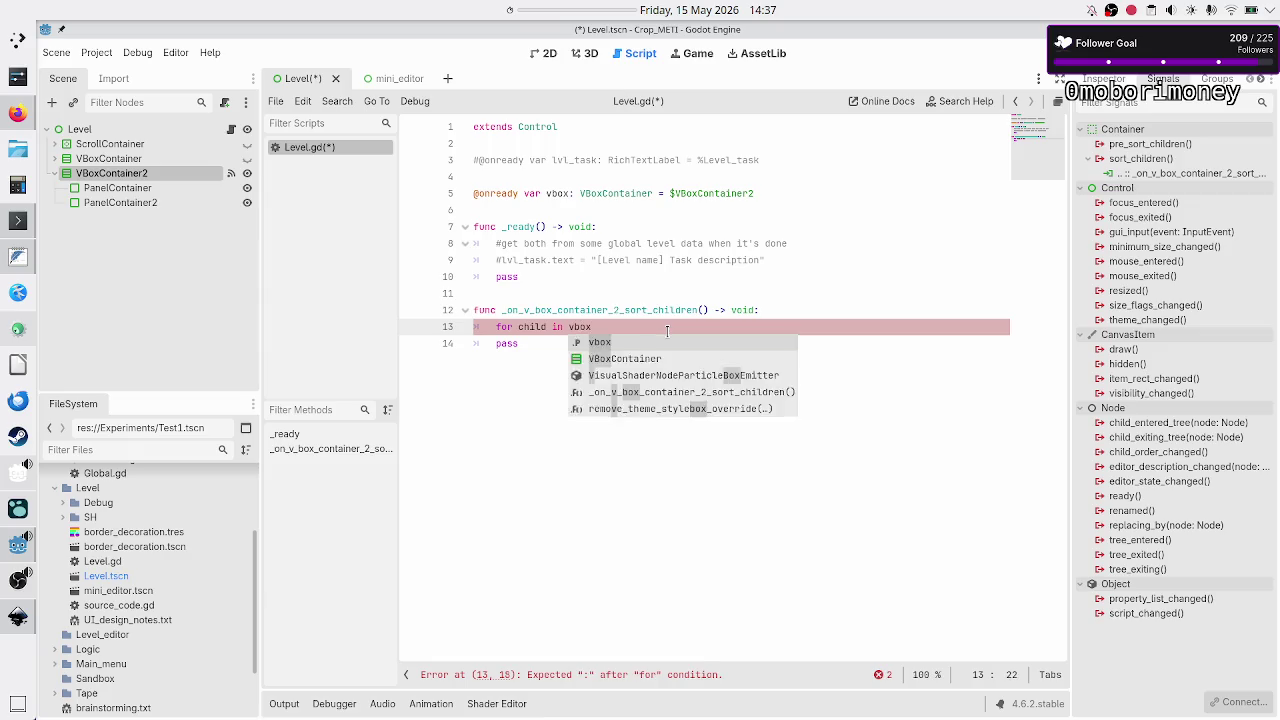
type(".get_ch")
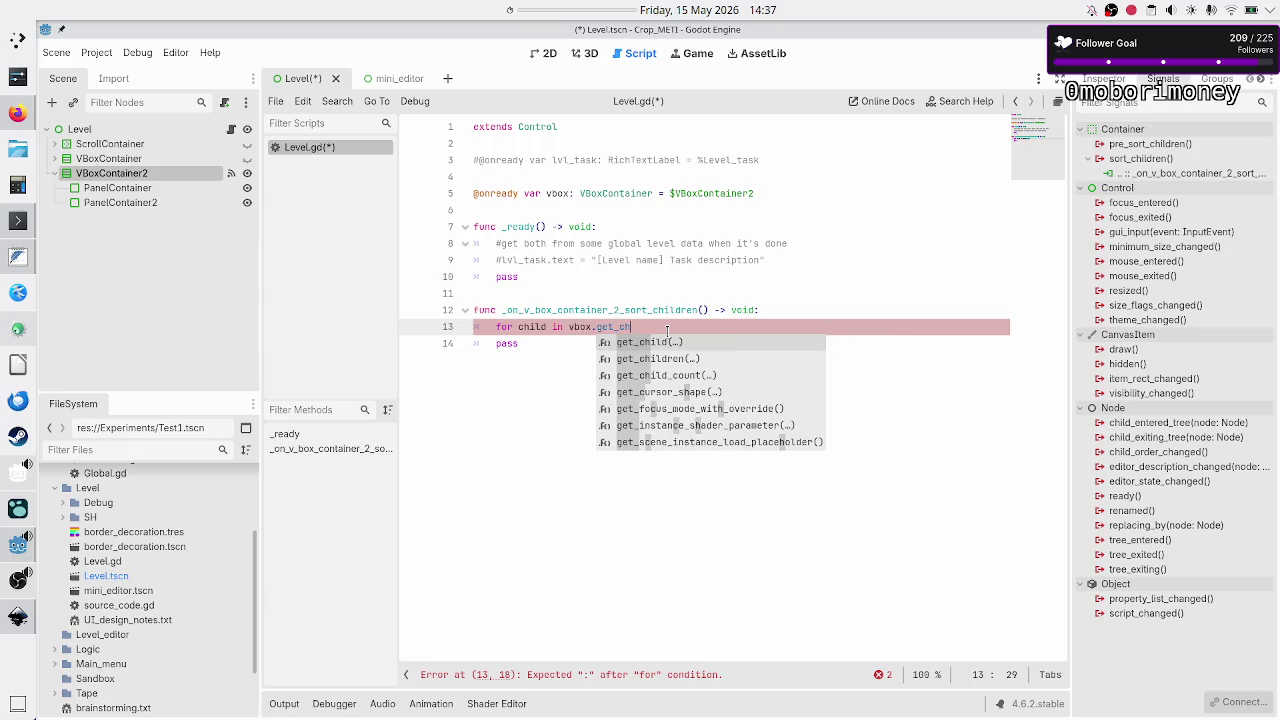
key("Down")
key("Return")
key("Right")
type(":")
key("Return")
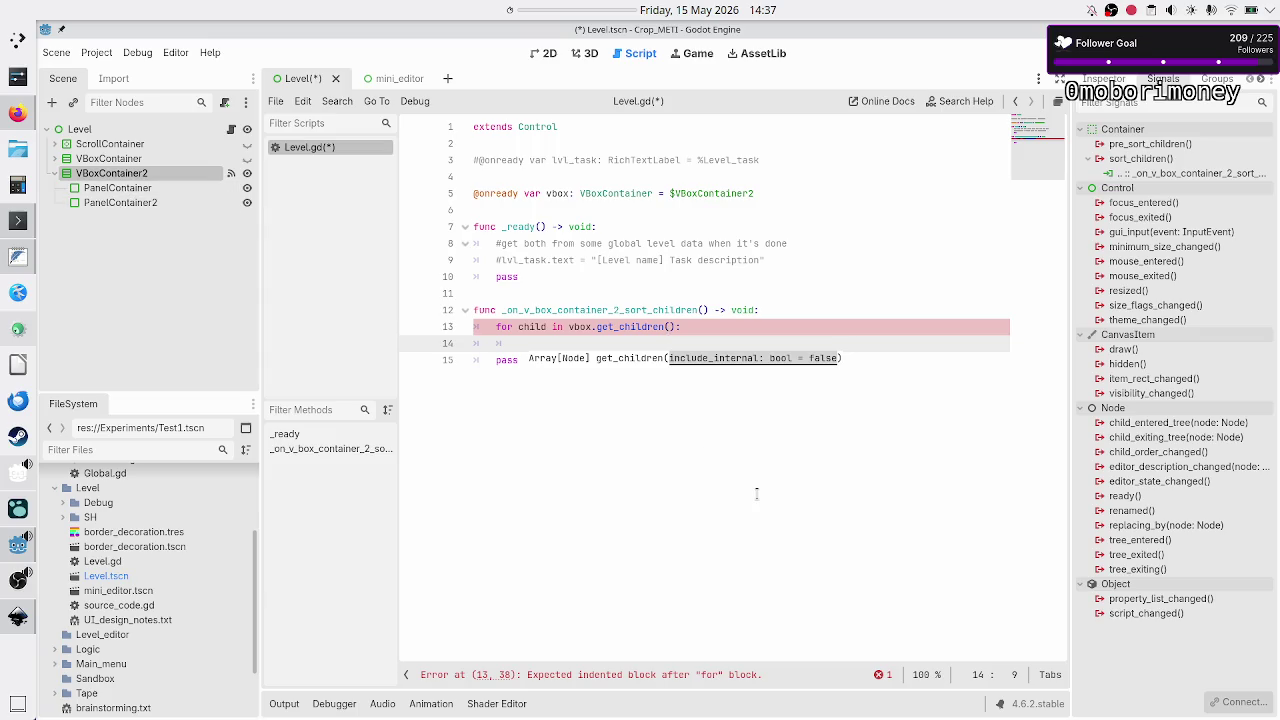
type("child.")
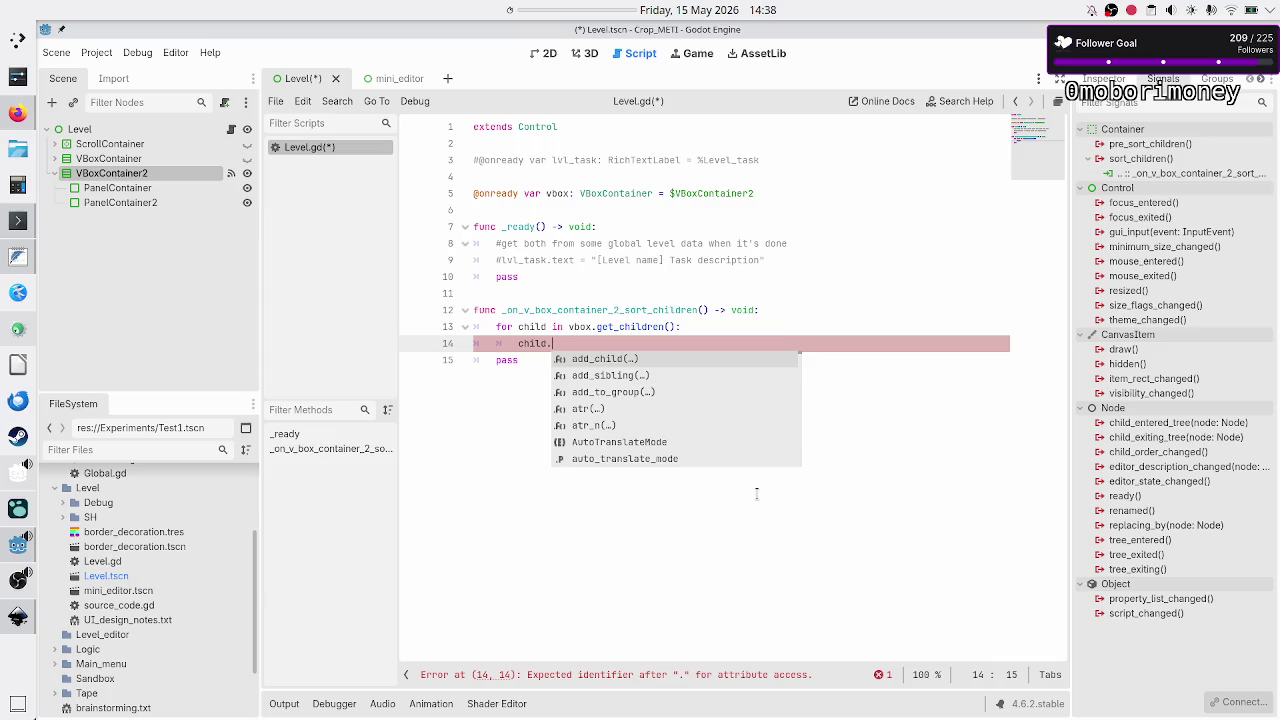
type("ra")
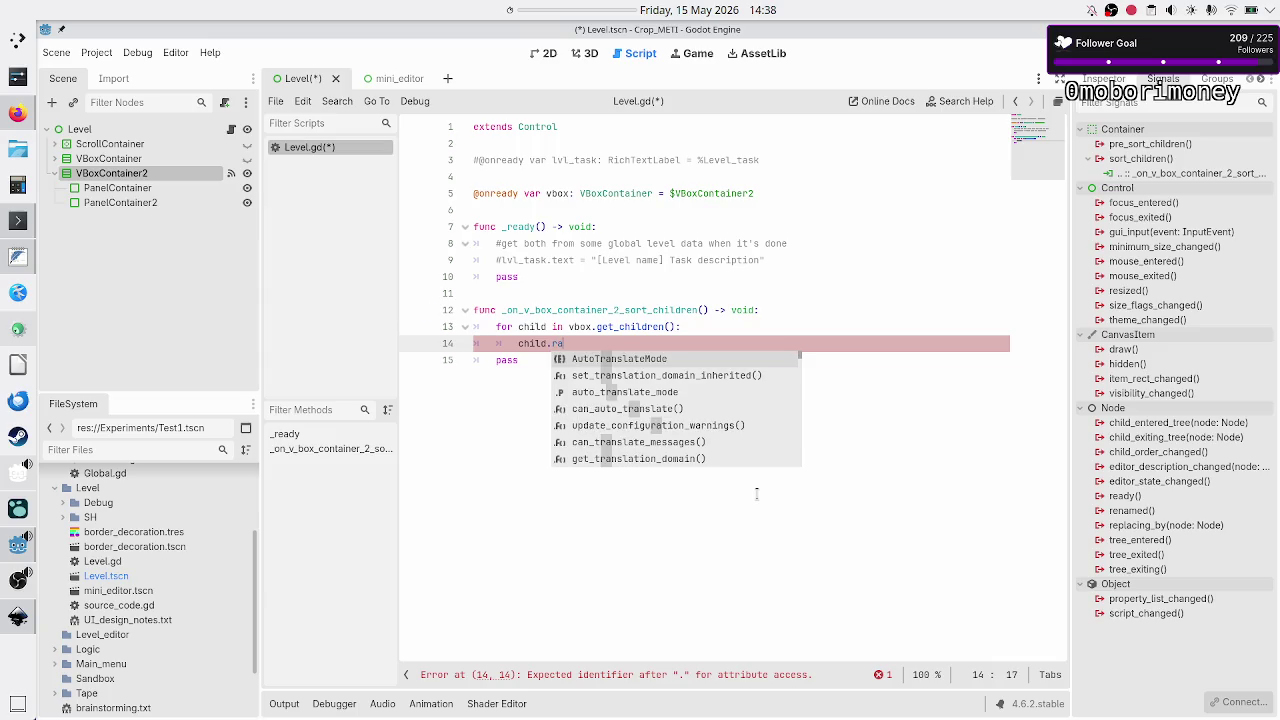
type("tio")
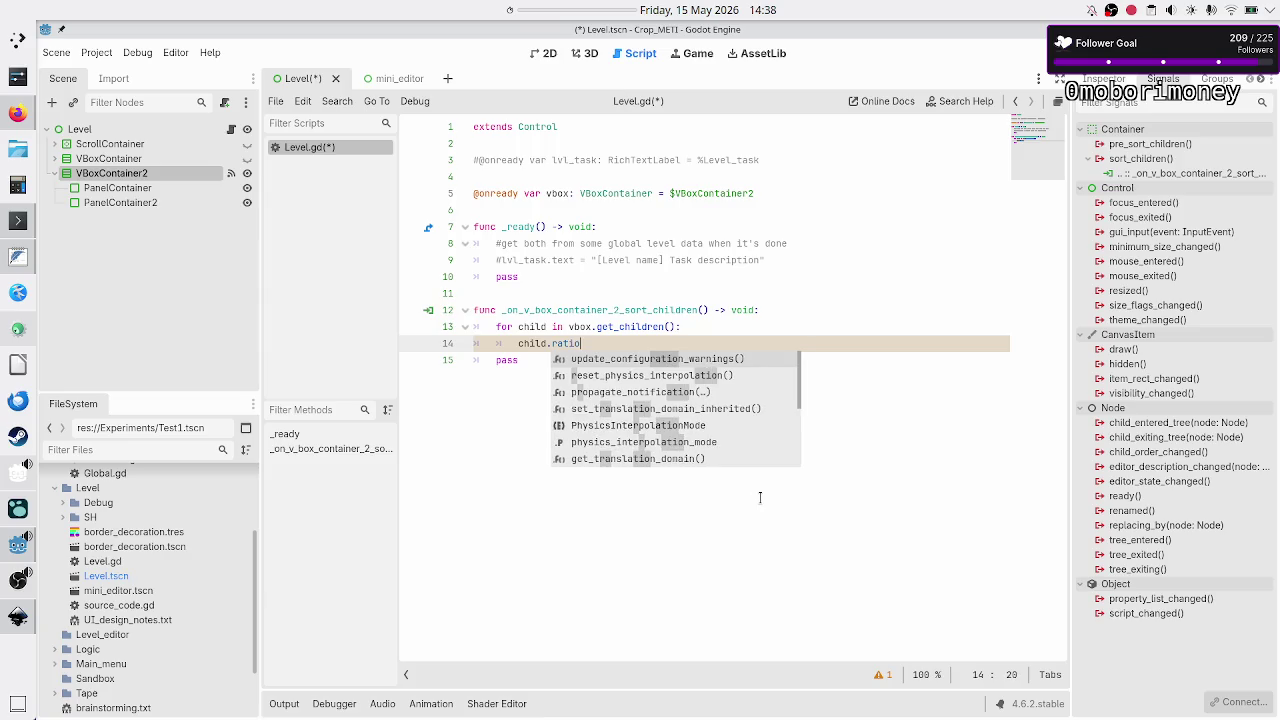
key("Escape")
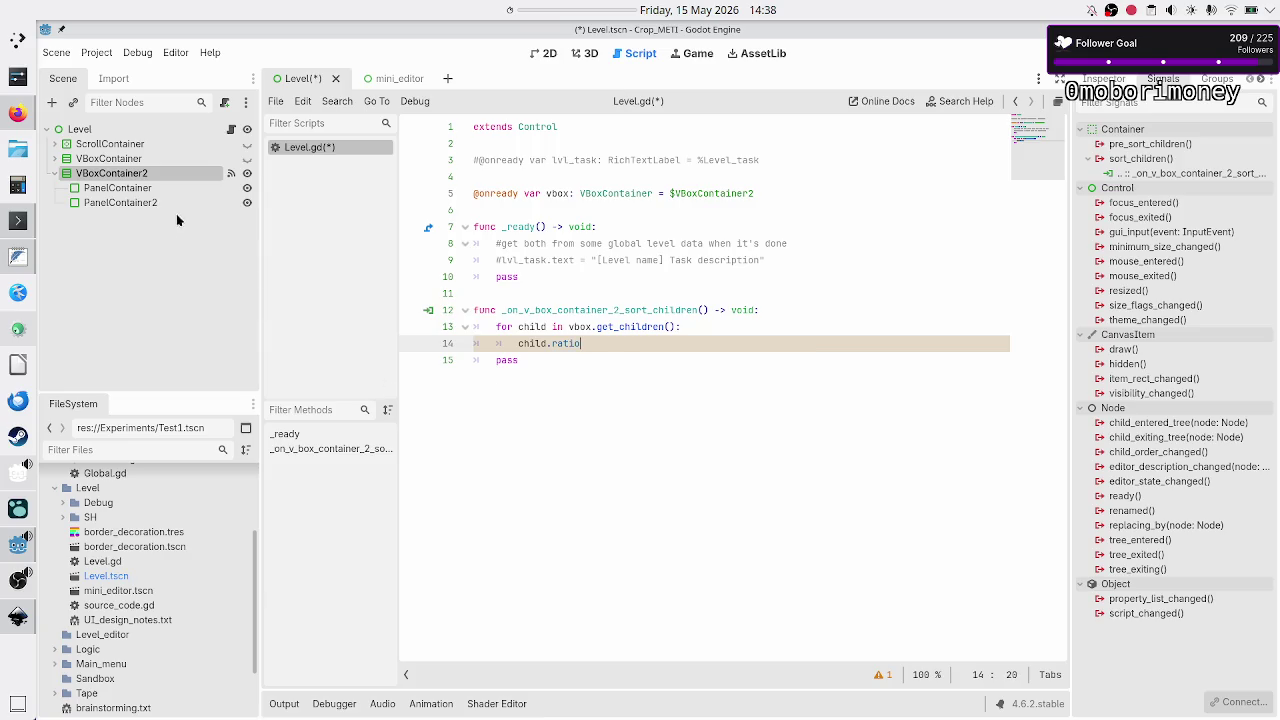
Look up PanelContainer2's Container Sizing Stretch Ratio property in the Inspector.
left_click(164, 203)
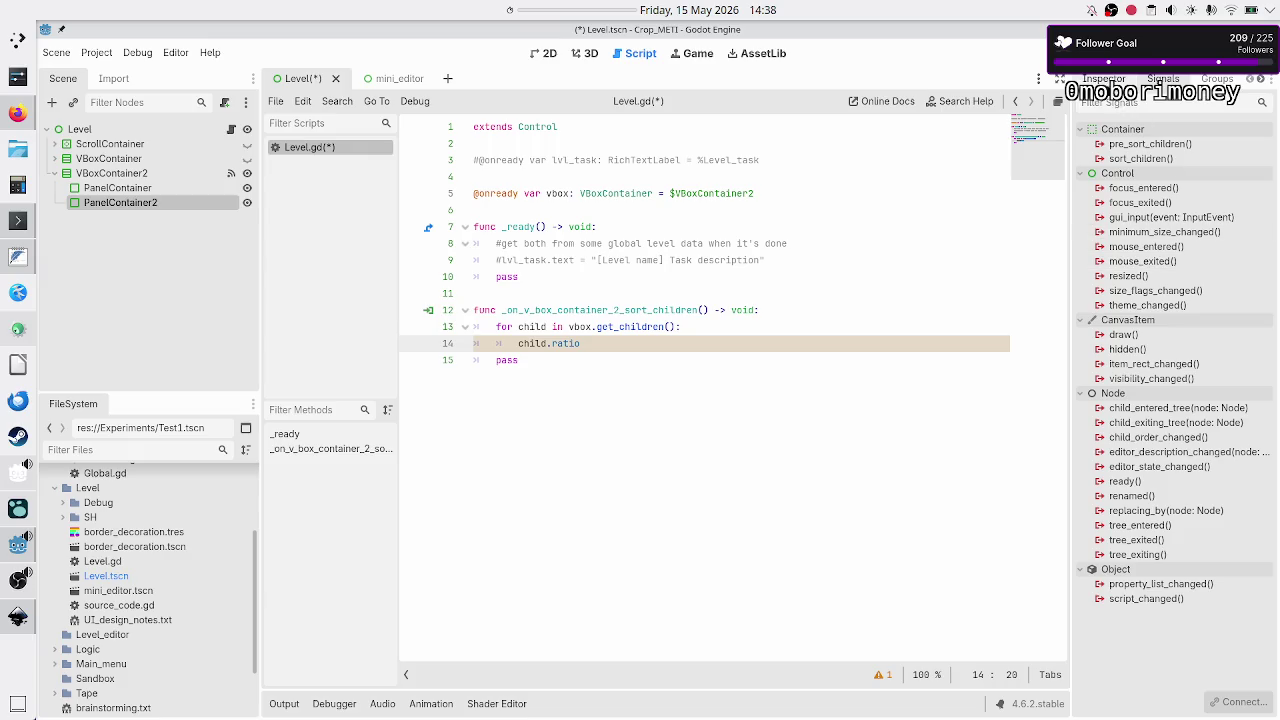
left_click(1103, 79)
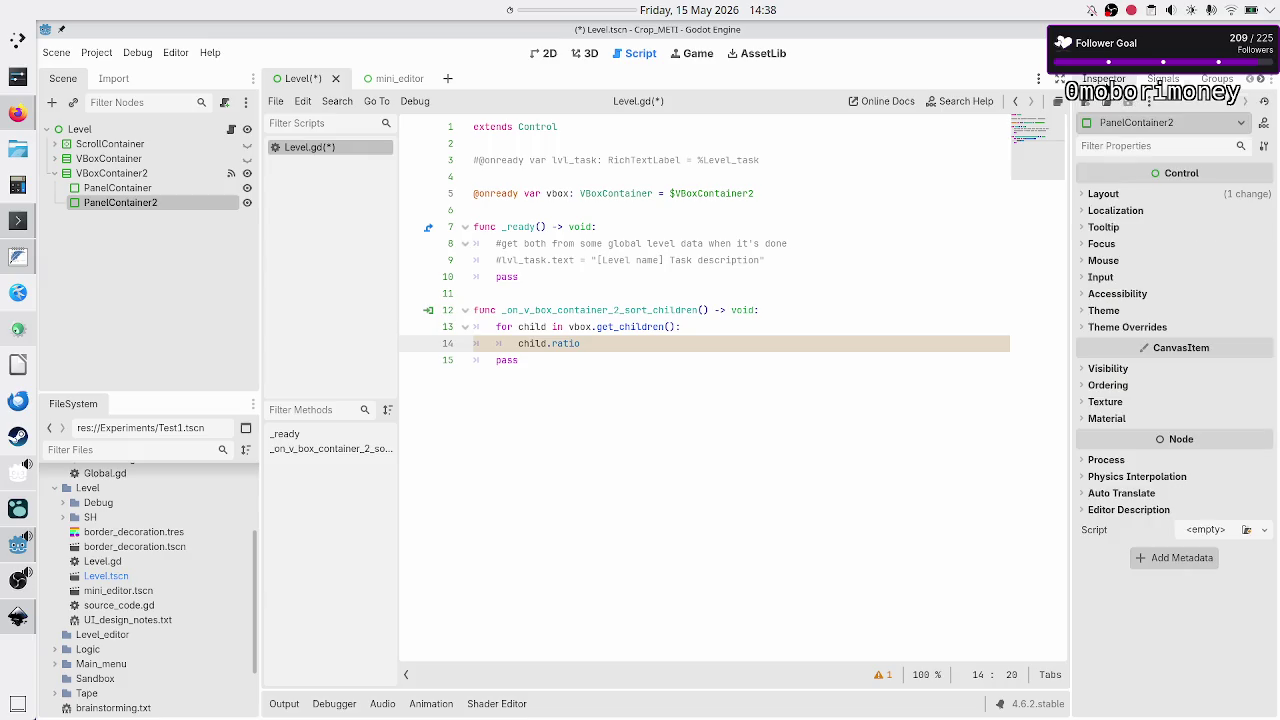
left_click(1114, 195)
left_click(1116, 376)
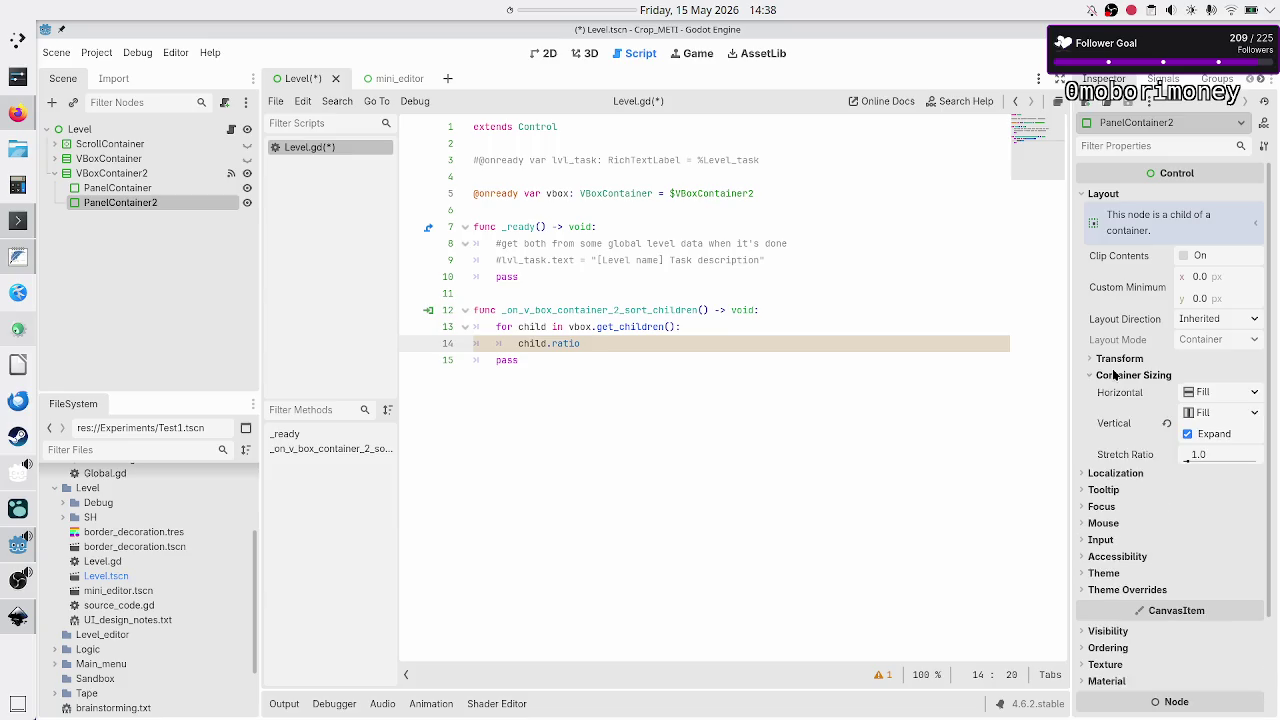
mouse_move(1146, 458)
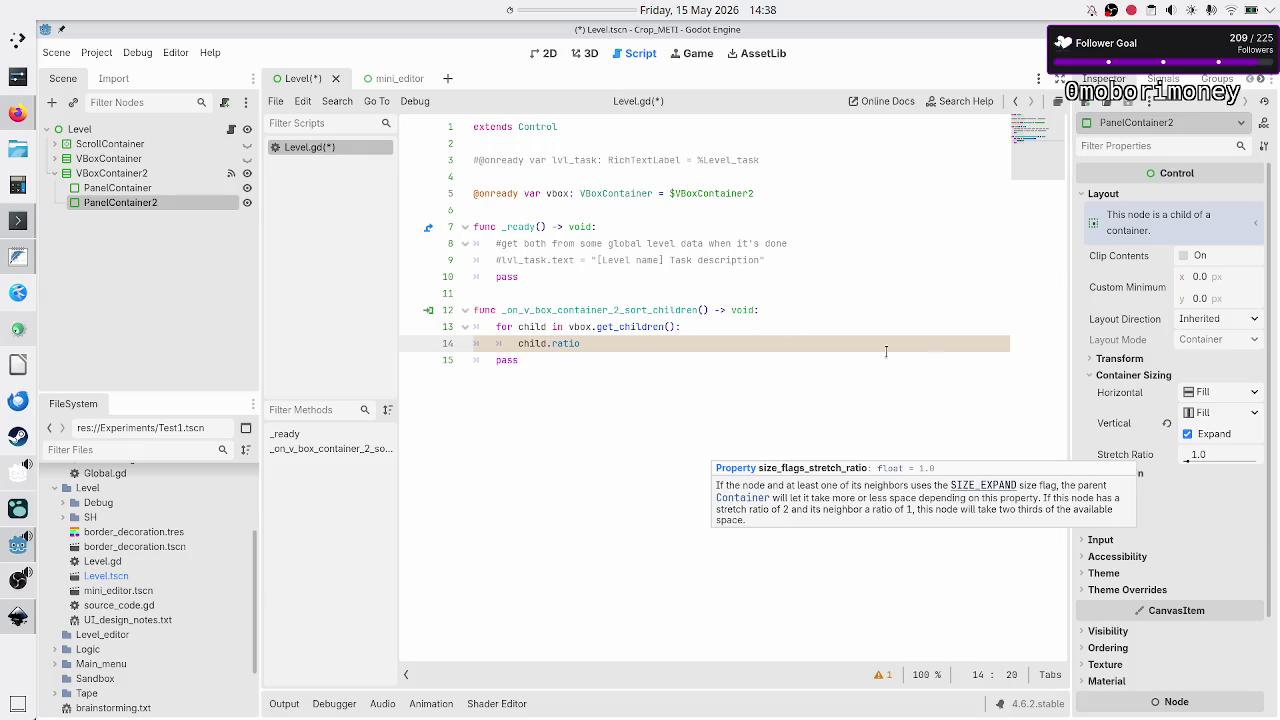
Type the loop variable as PanelContainer and autocomplete child.size_flags_stretch_ratio on line 14.
key("BackSpace")
key("BackSpace")
key("BackSpace")
type("size_fla")
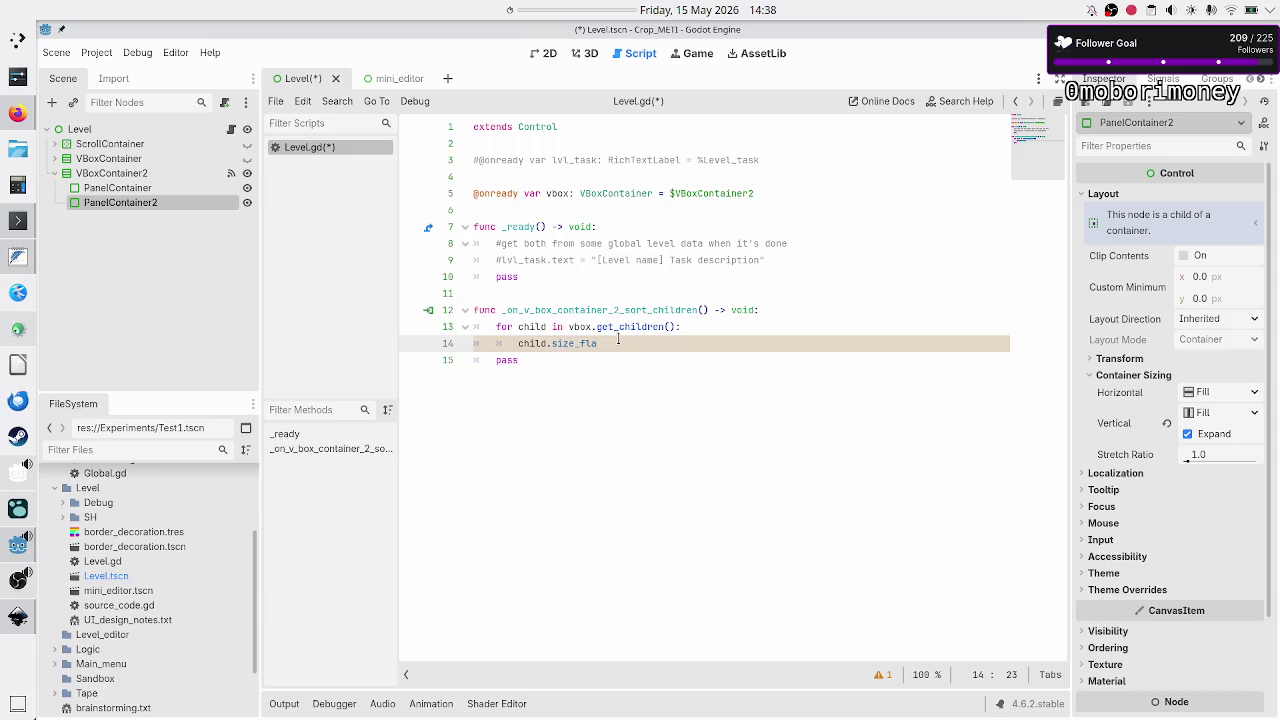
key("Up")
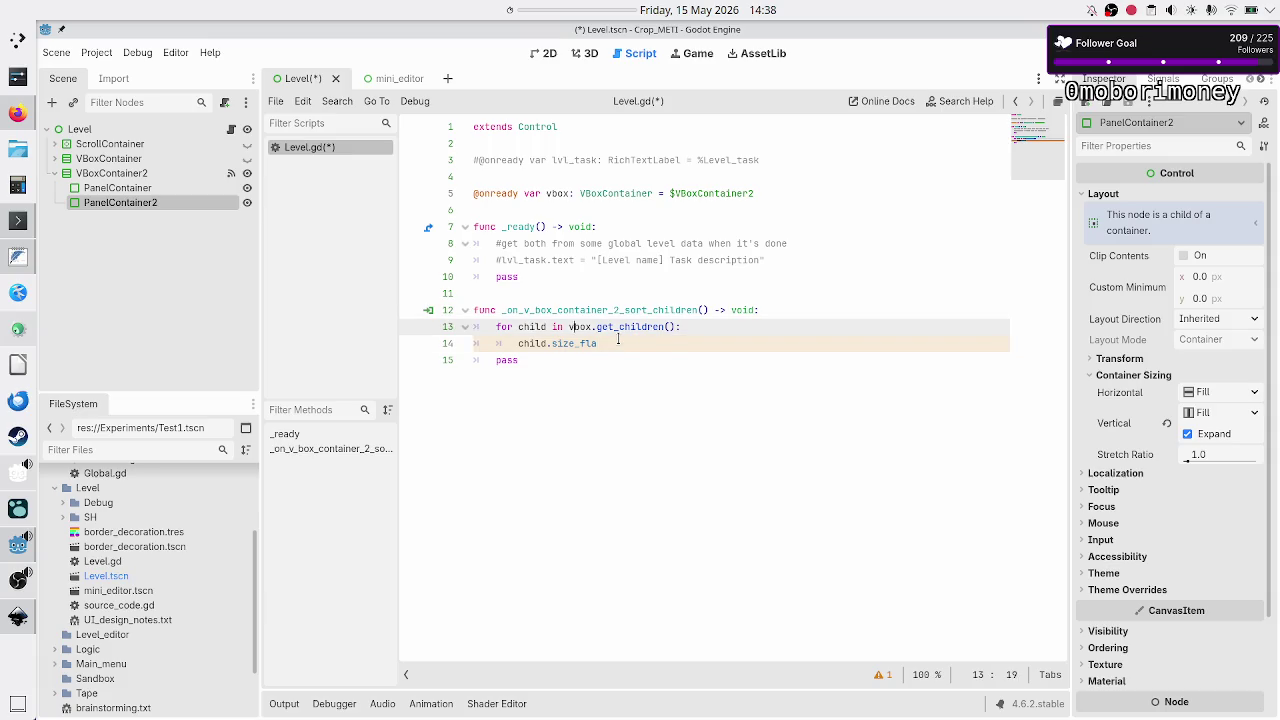
type(": Panel")
key("Down")
key("Return")
key("Down")
type("ize_fla")
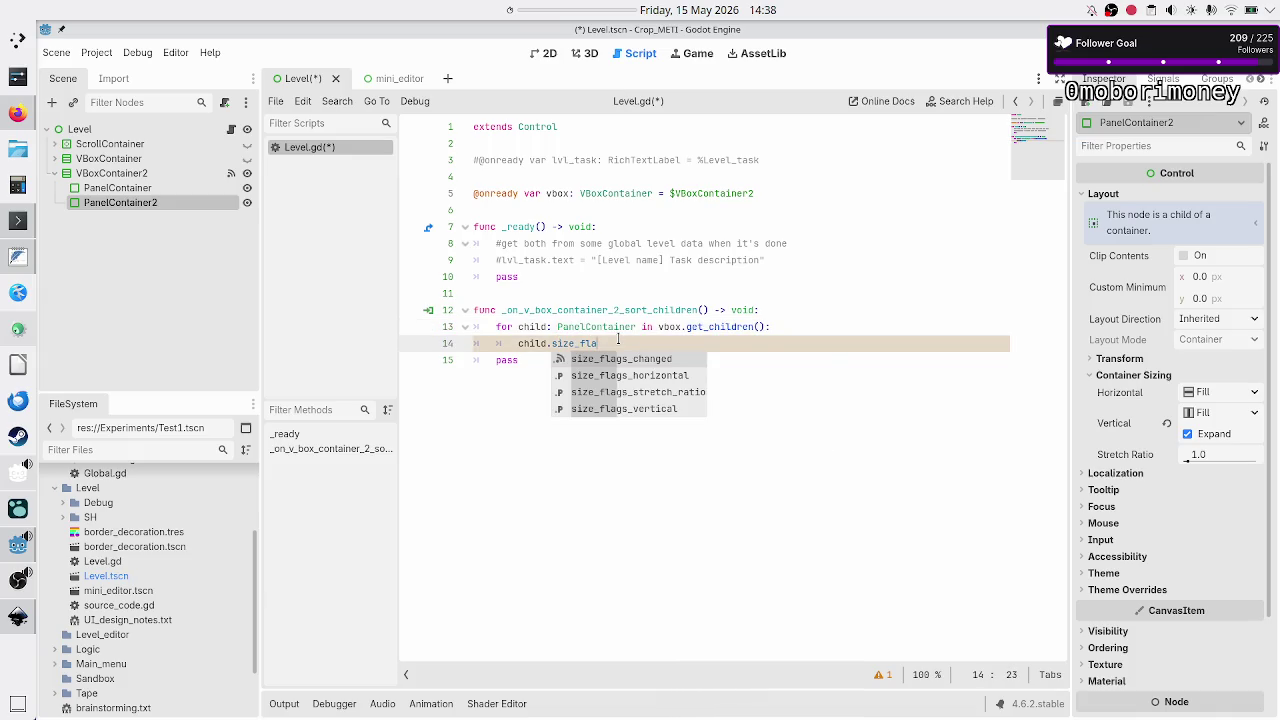
key("Down")
key("Down")
key("Return")
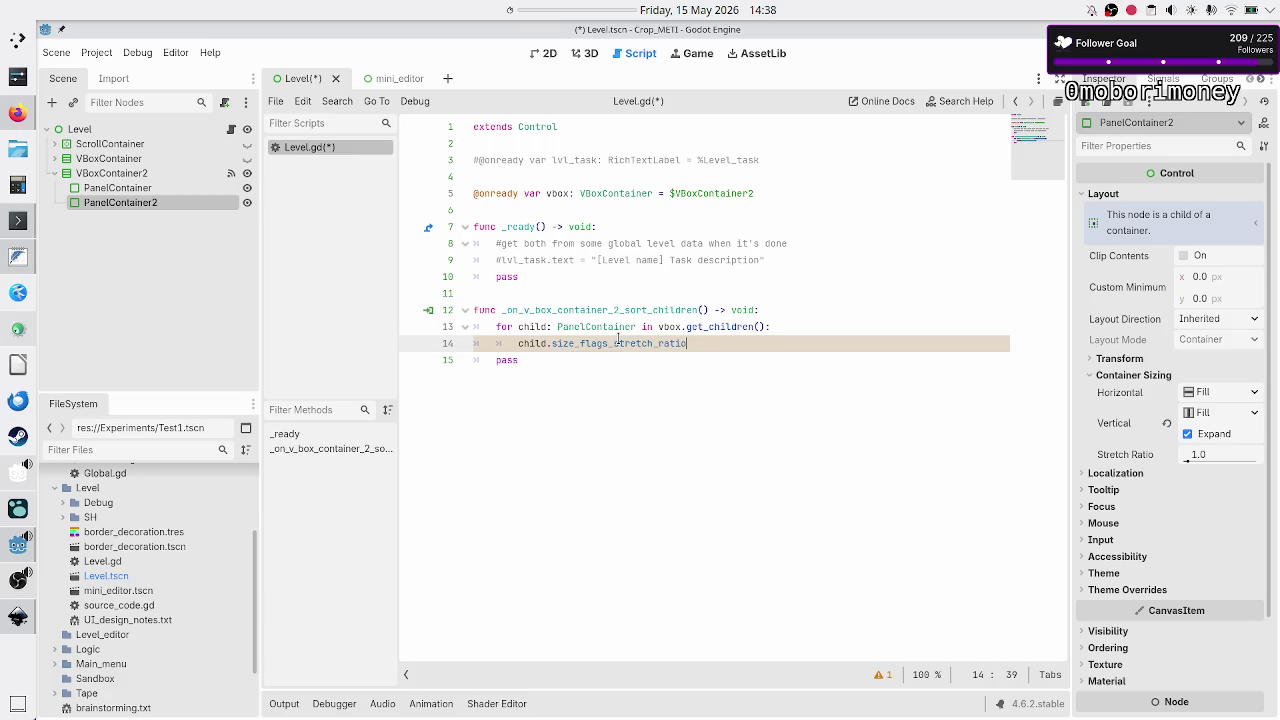
Change line 14 to 'child.size = size / 8' and delete the trailing pass line.
type(" = ")
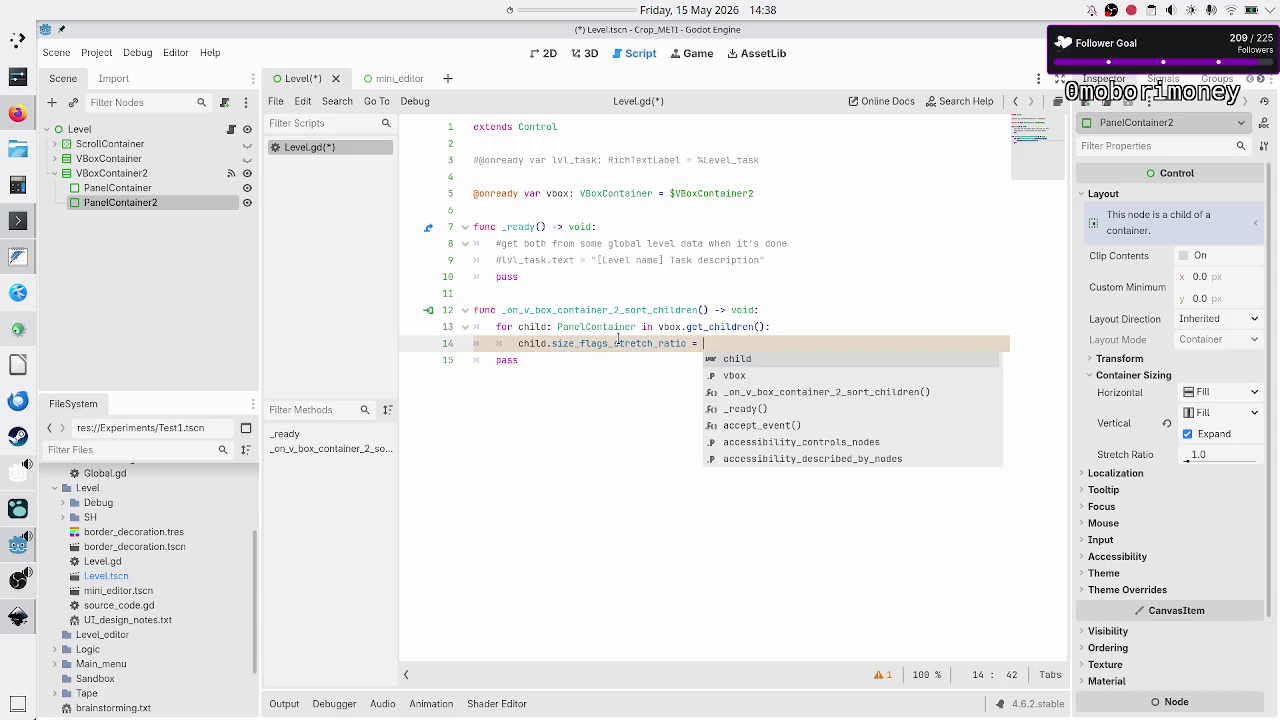
type("0.125")
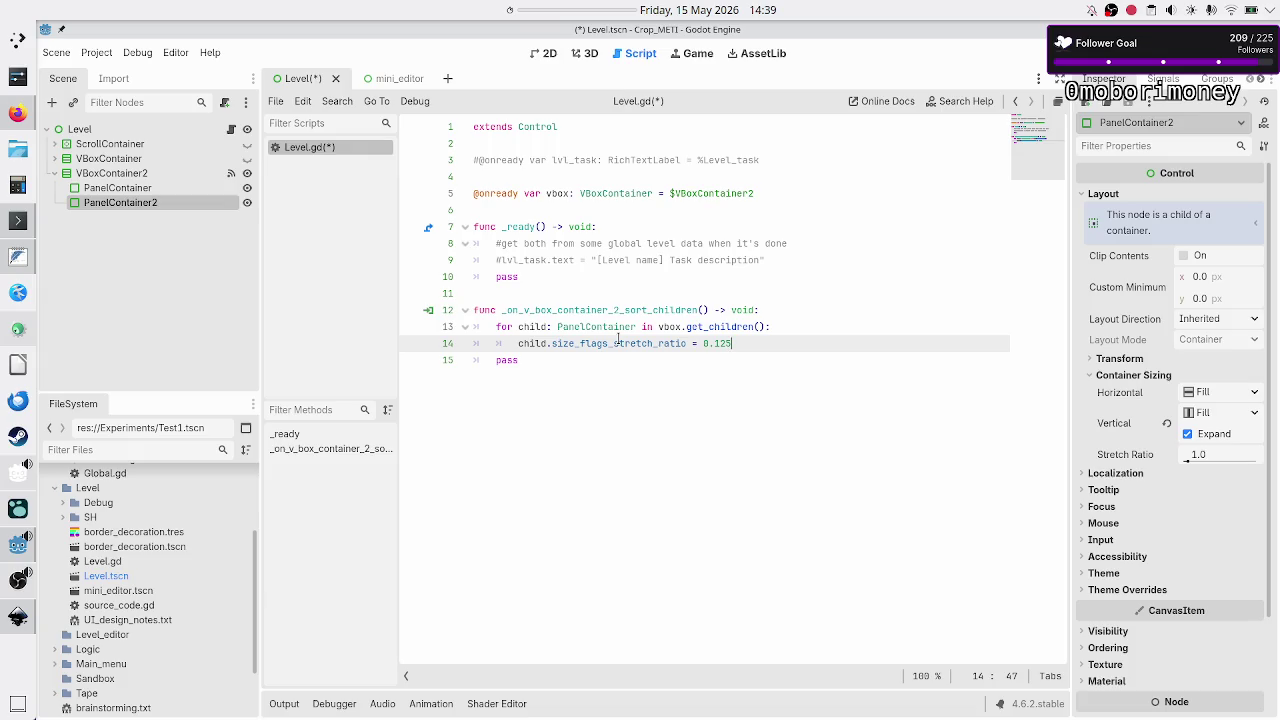
key("BackSpace")
key("BackSpace")
key("BackSpace")
key("BackSpace")
key("BackSpace")
key("BackSpace")
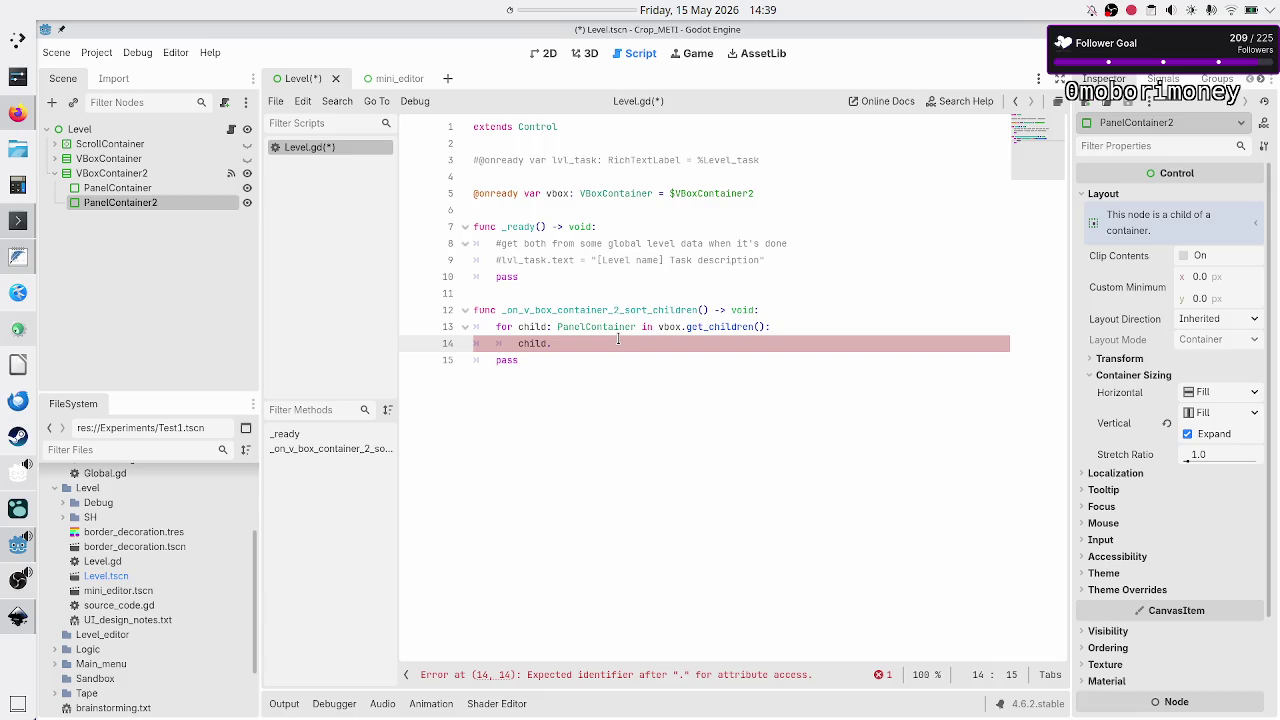
type("size")
key("Escape")
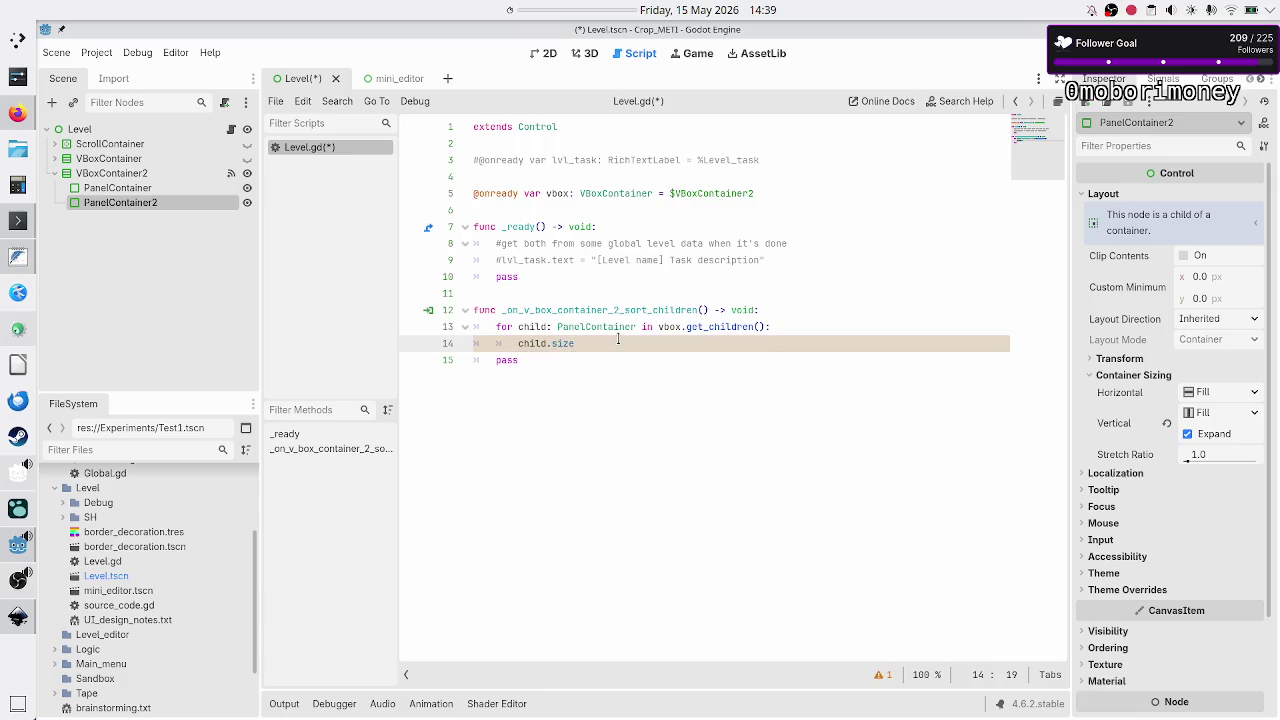
type(" = ")
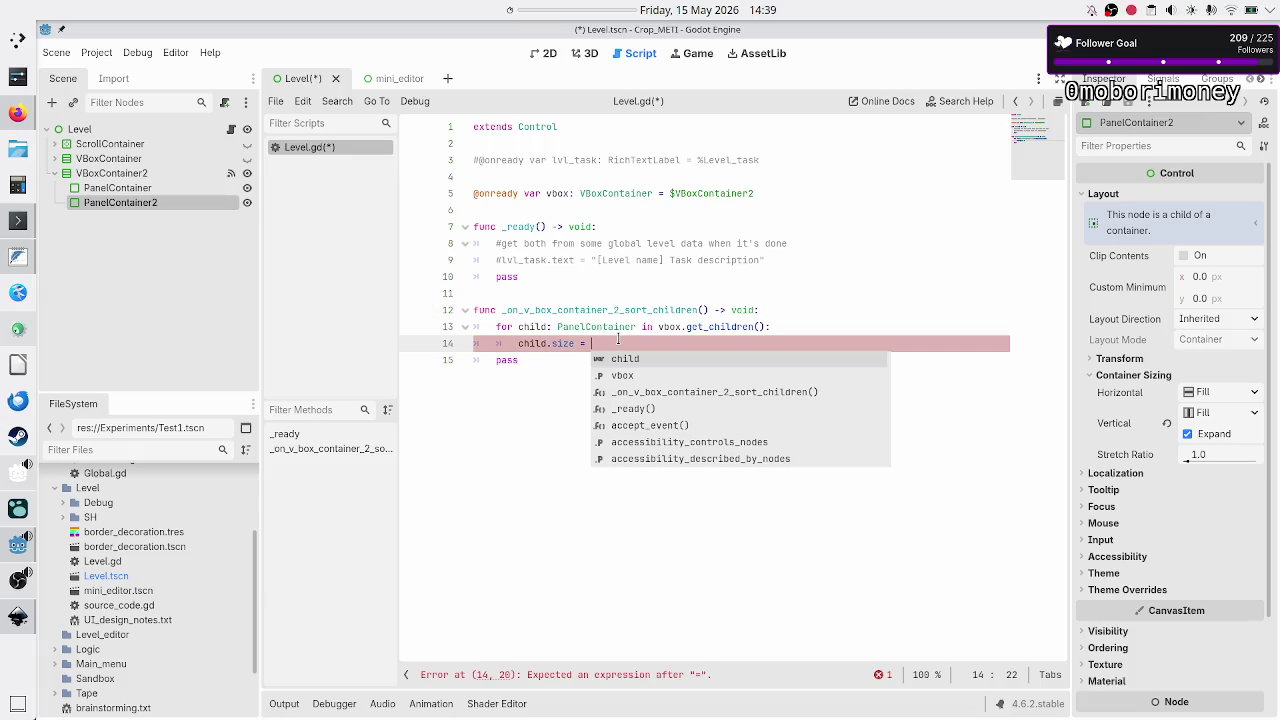
type("s")
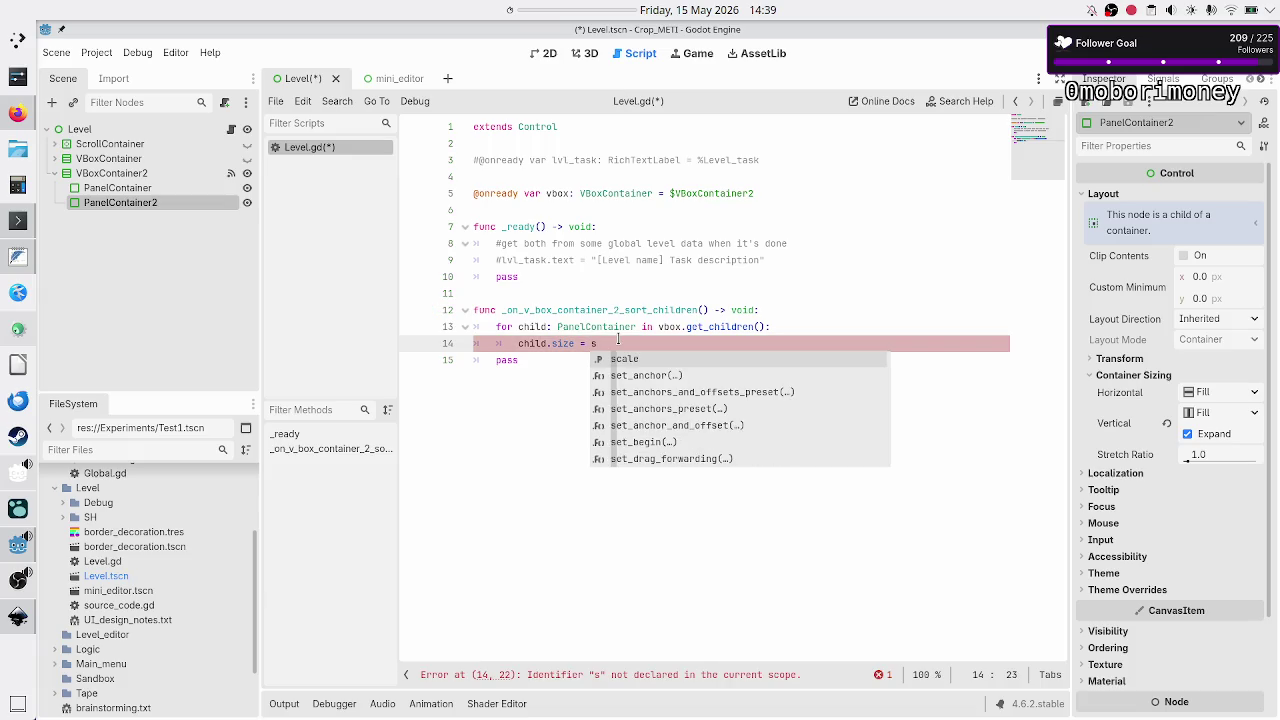
type("ize")
type(",")
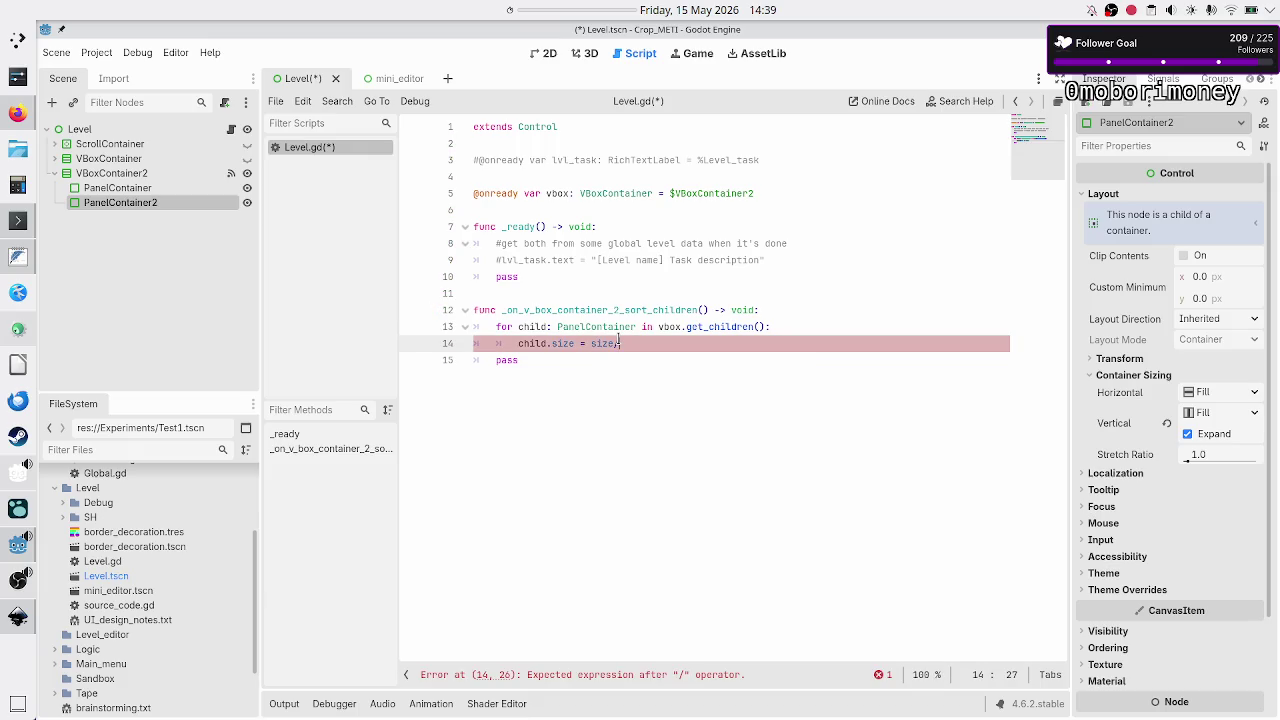
type(" 8")
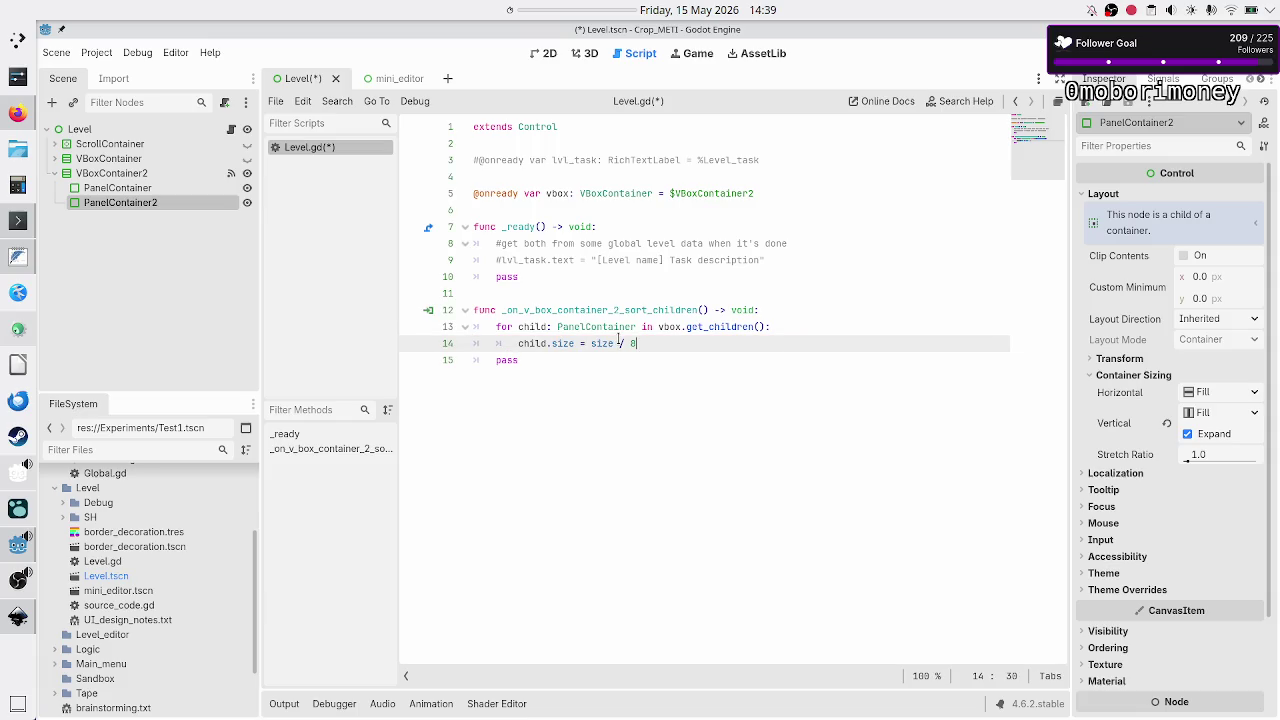
key("Down")
key("BackSpace")
key("BackSpace")
key("BackSpace")
key("BackSpace")
Save Level.gd, test-run the project with F5, close the game, and return to 2D view.
key("ctrl+s")
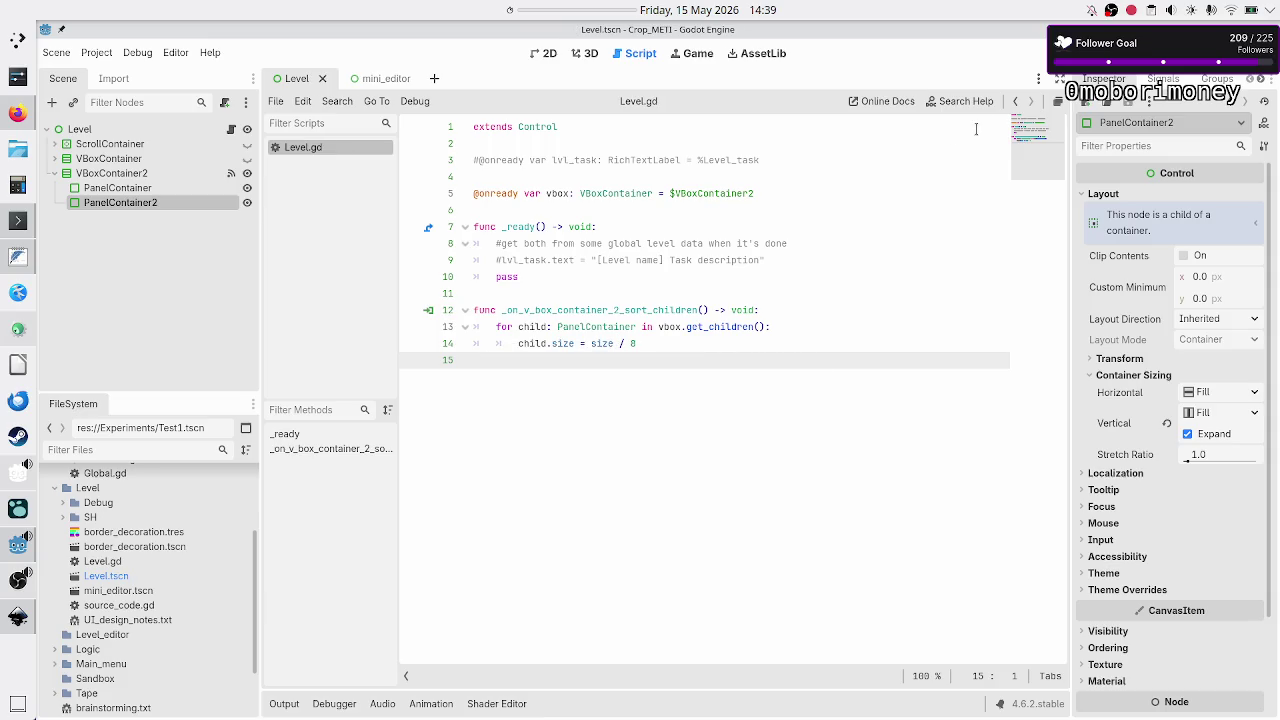
key("F5")
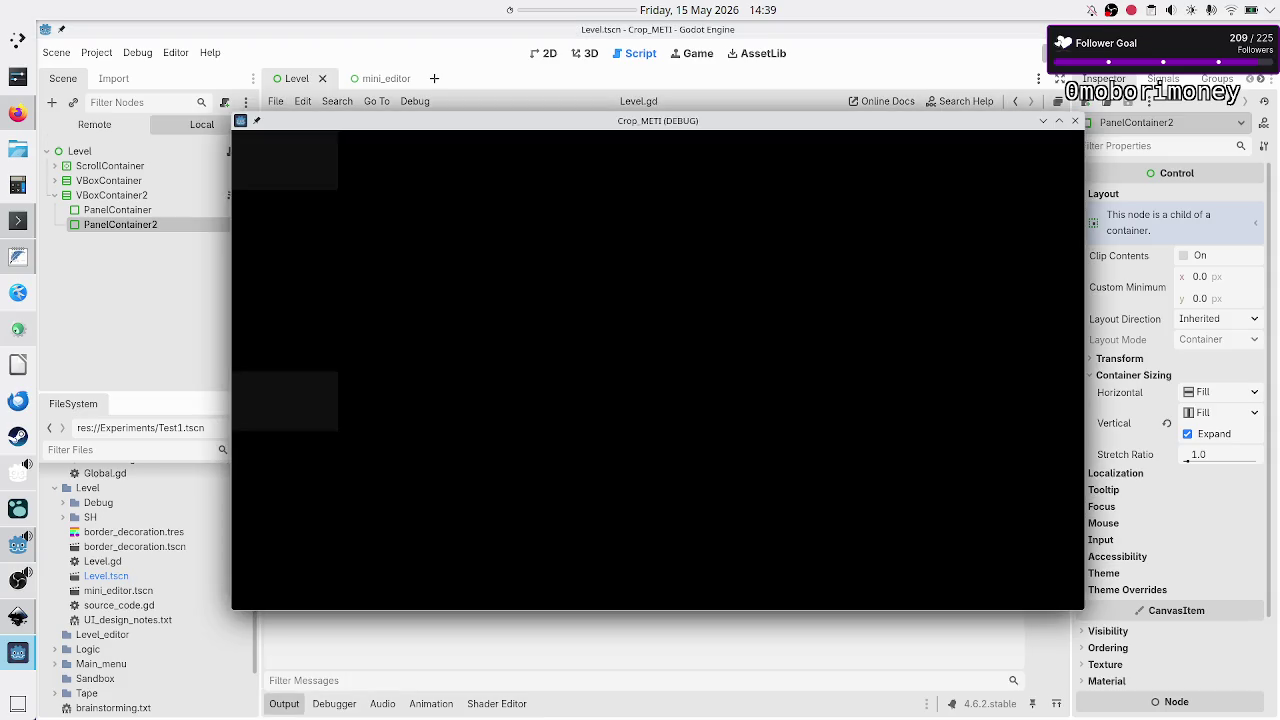
left_click(1075, 121)
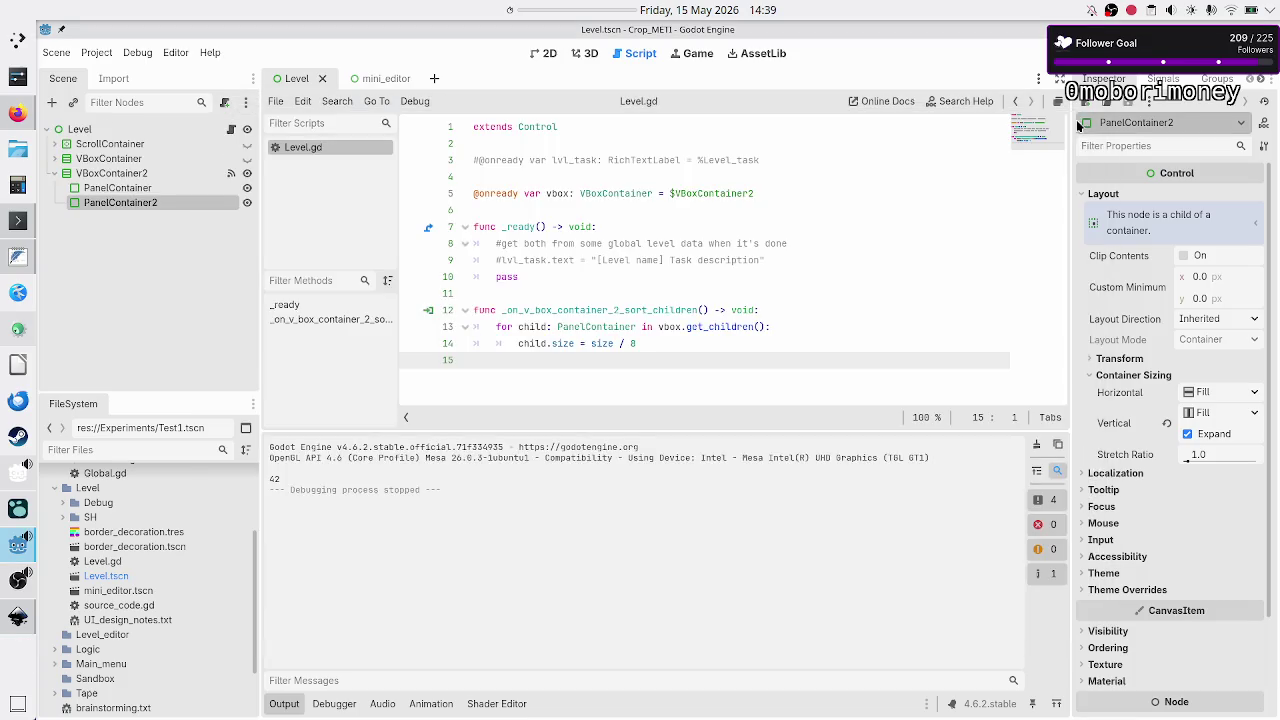
left_click(546, 53)
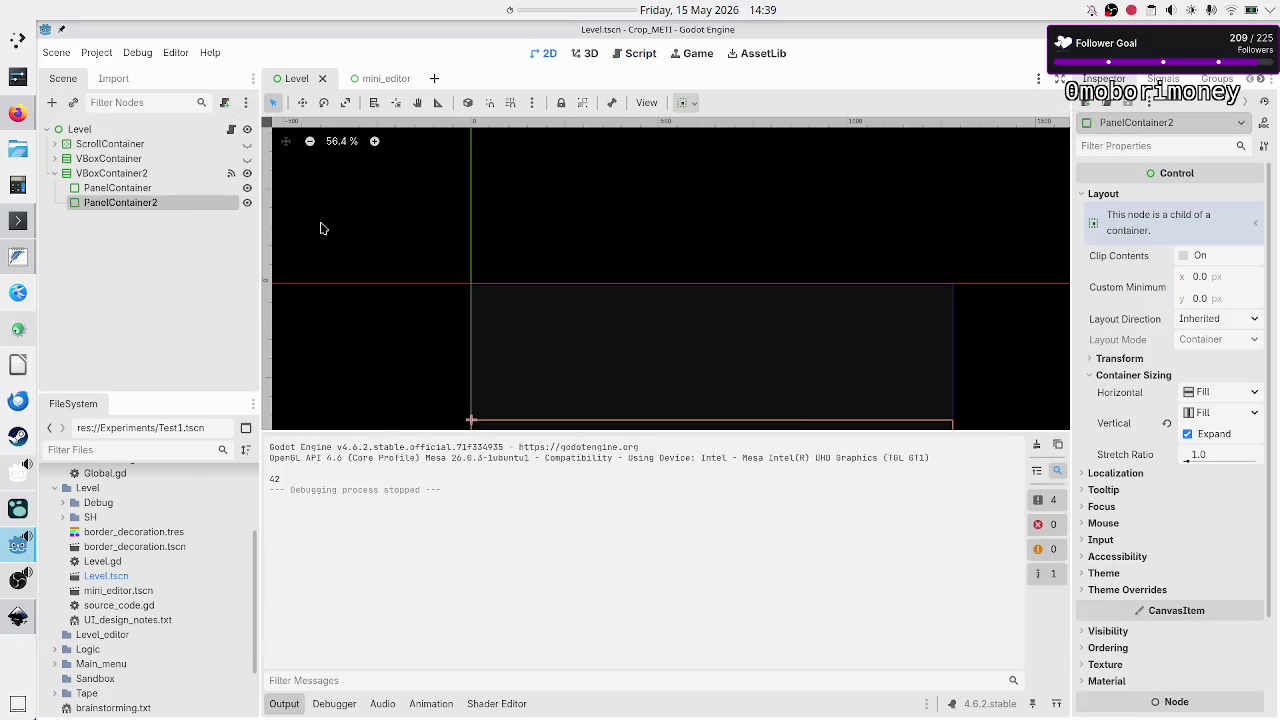
Give PanelContainer and PanelContainer2 a new StyleBoxFlat Panel override, then start a debug run.
left_click_drag(611, 428, 609, 537)
scroll(631, 370, "down", 4)
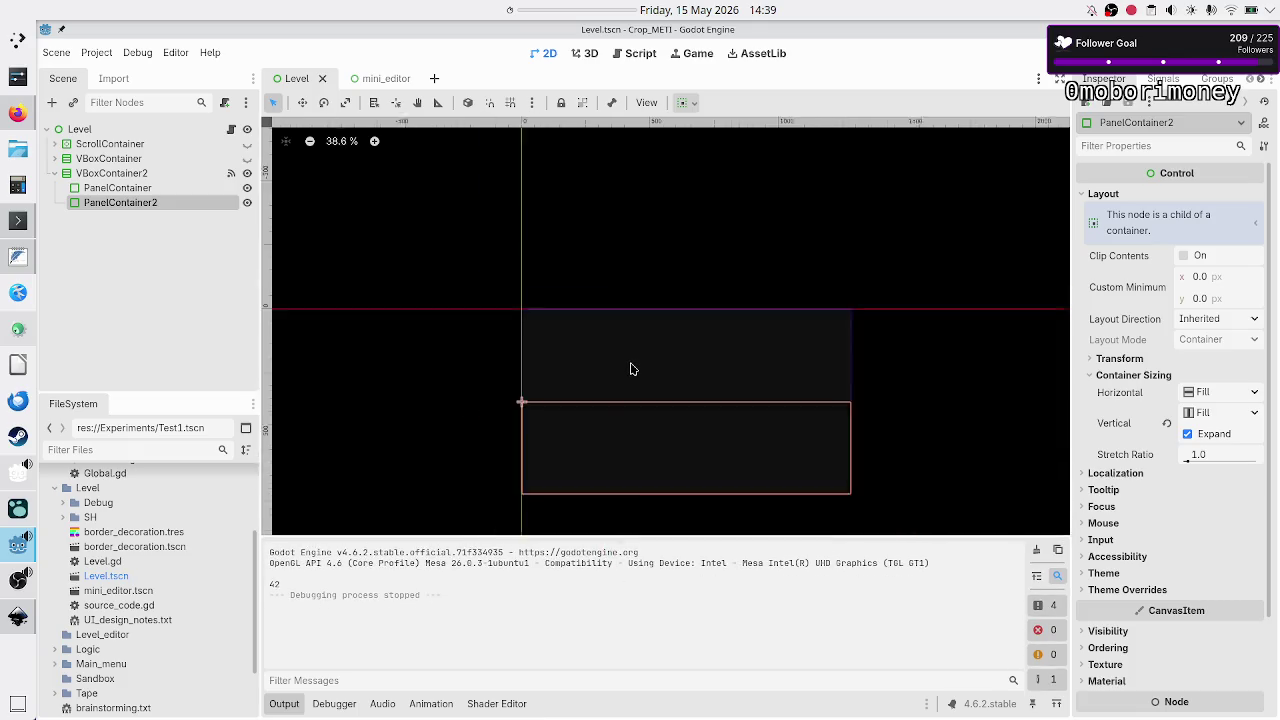
scroll(631, 368, "down", 3)
scroll(631, 368, "up", 2)
left_click(140, 193)
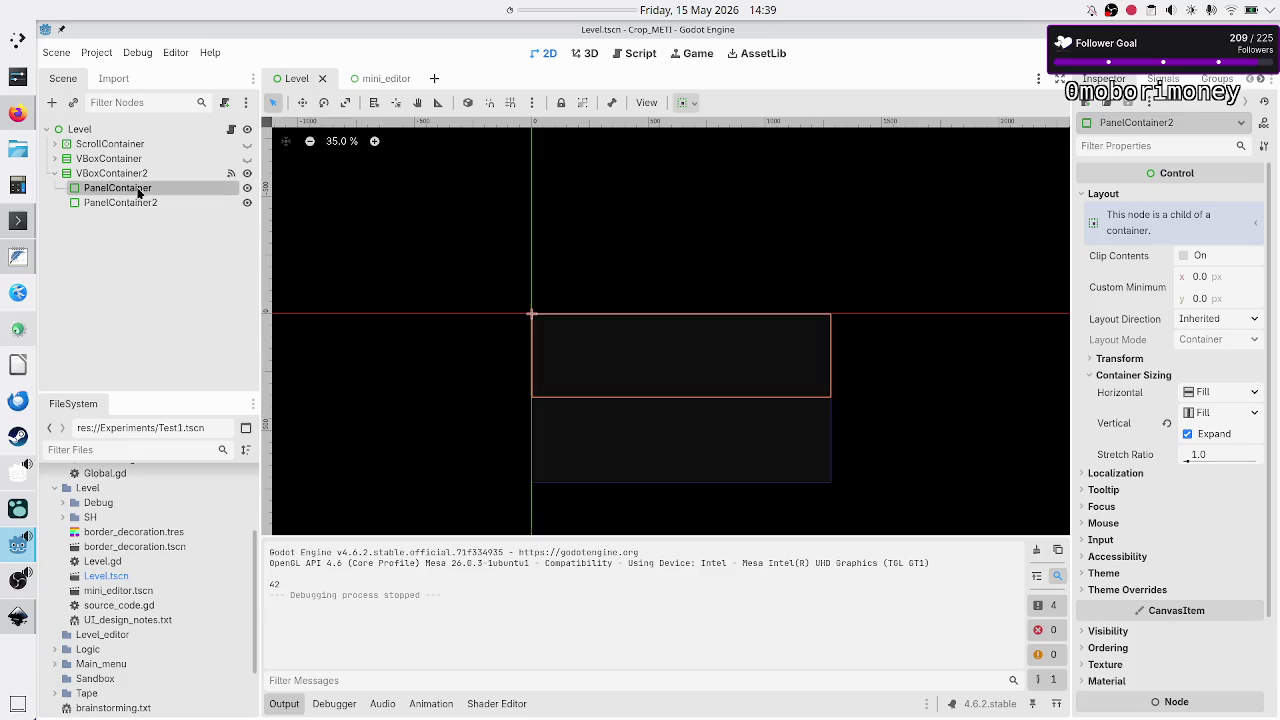
left_click(145, 202, "ctrl")
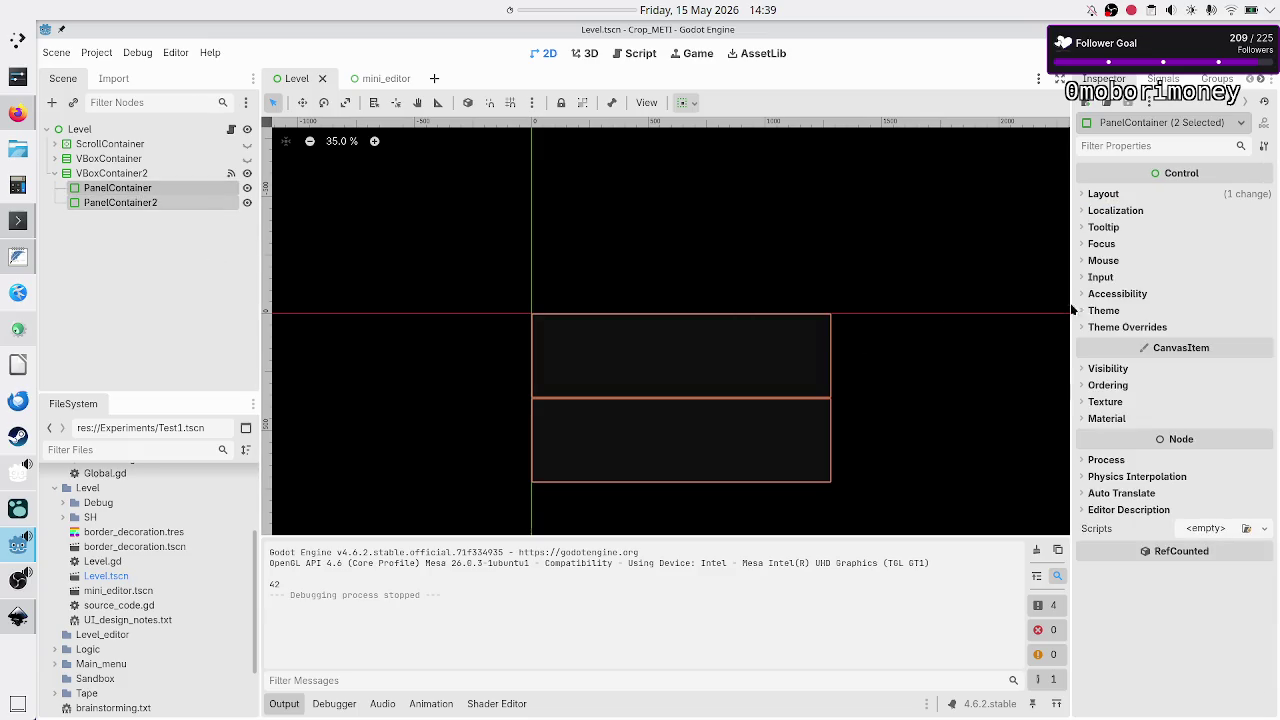
left_click(1125, 328)
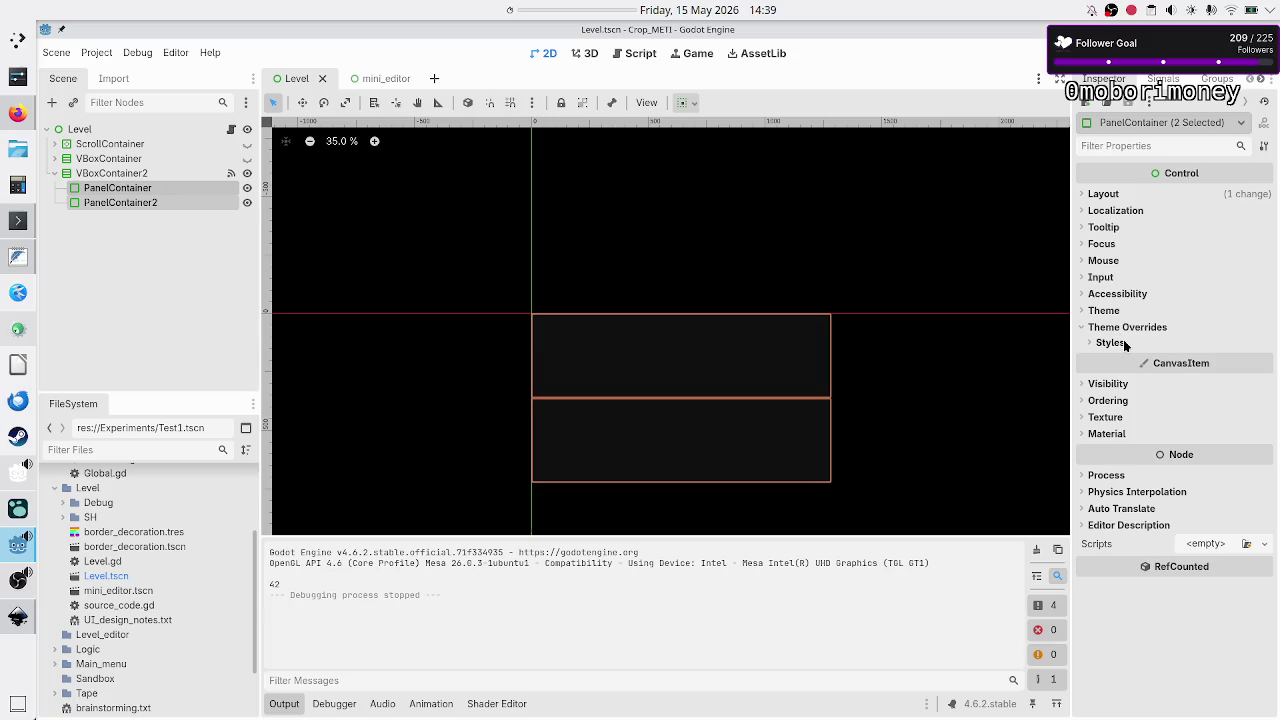
left_click(1110, 343)
left_click(1262, 359)
left_click(1200, 397)
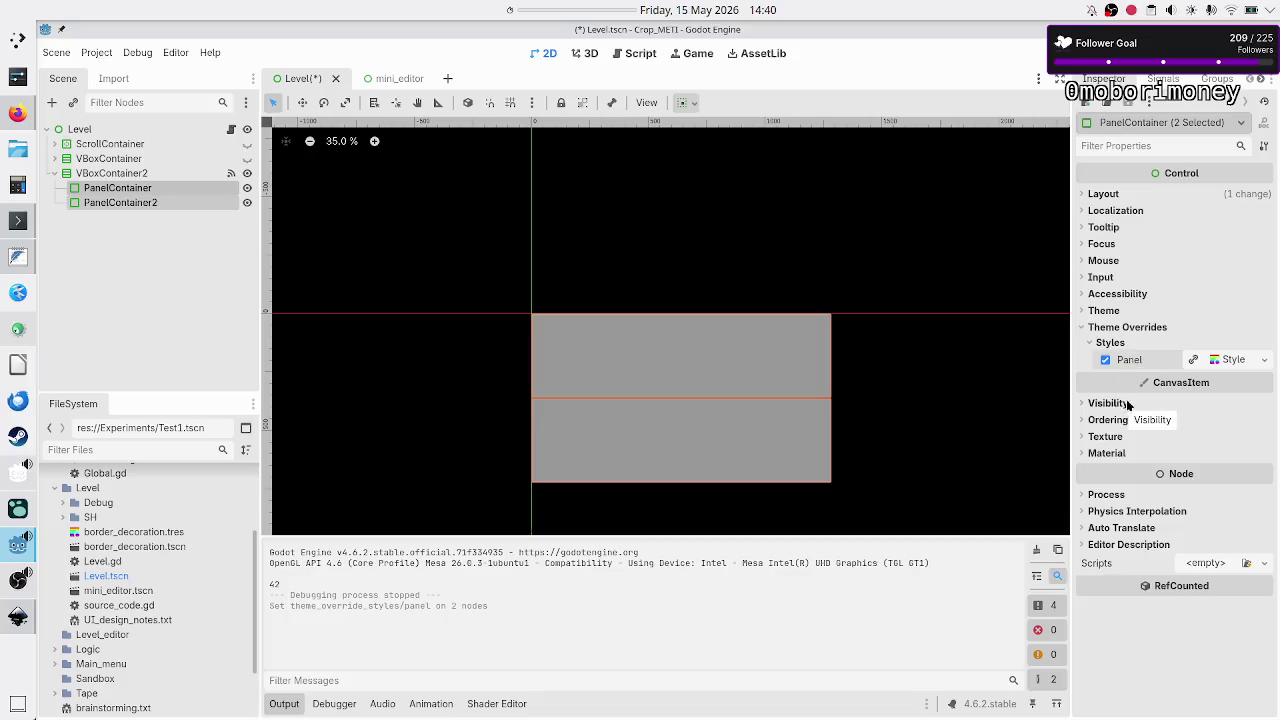
left_click(117, 236)
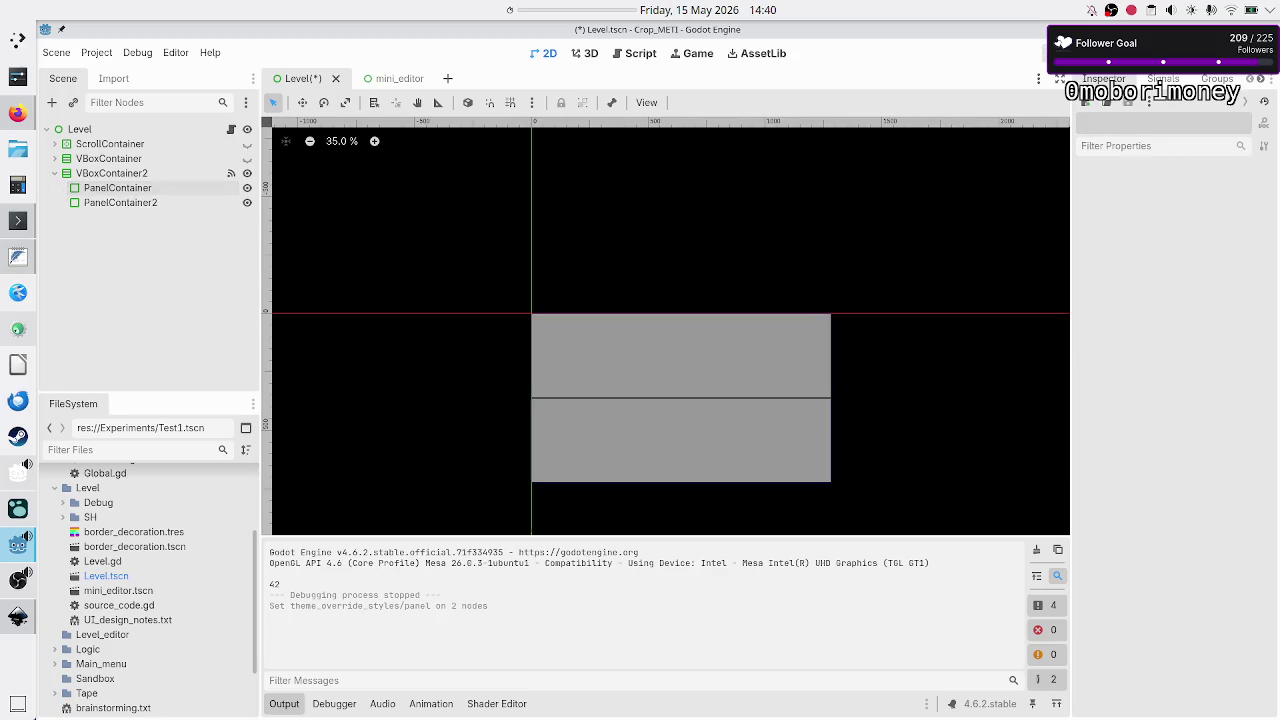
left_click(1058, 53)
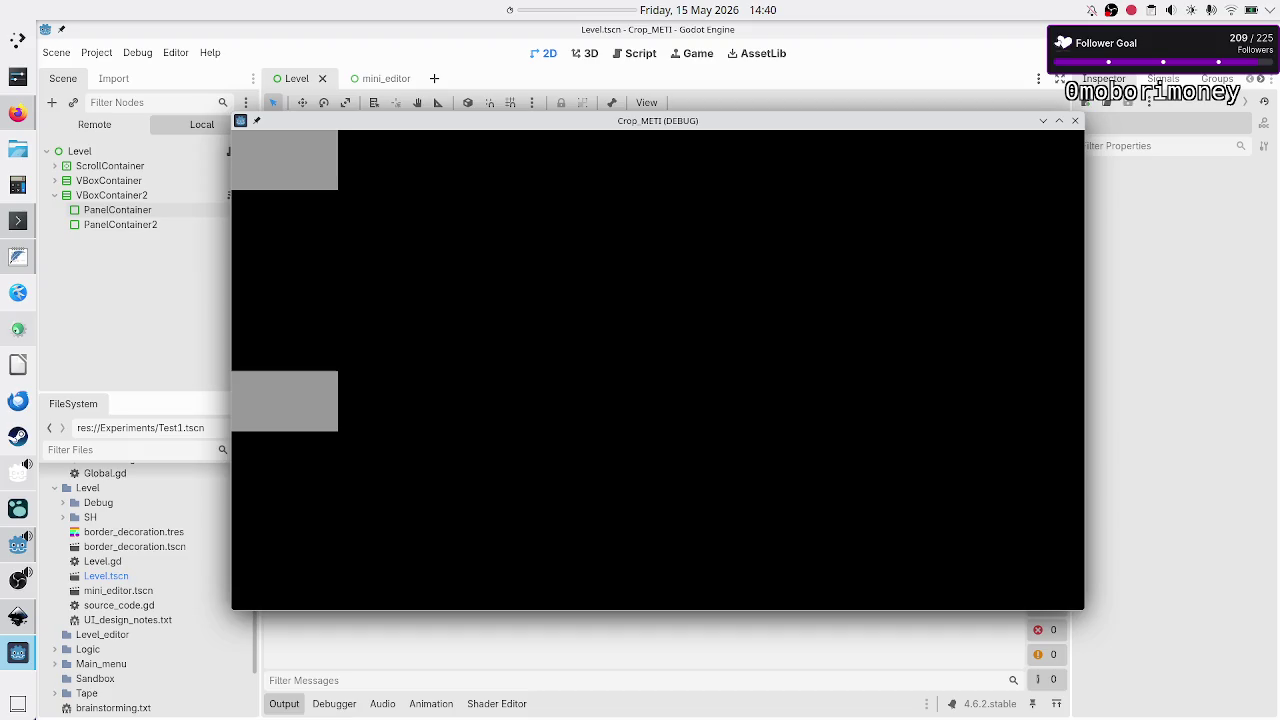
Move the Crop_METI (DEBUG) window around to inspect the grey panels, then close it.
mouse_move(812, 129)
left_mouse_down()
mouse_move(1014, 163)
mouse_move(980, 220)
mouse_move(1004, 191)
left_mouse_up()
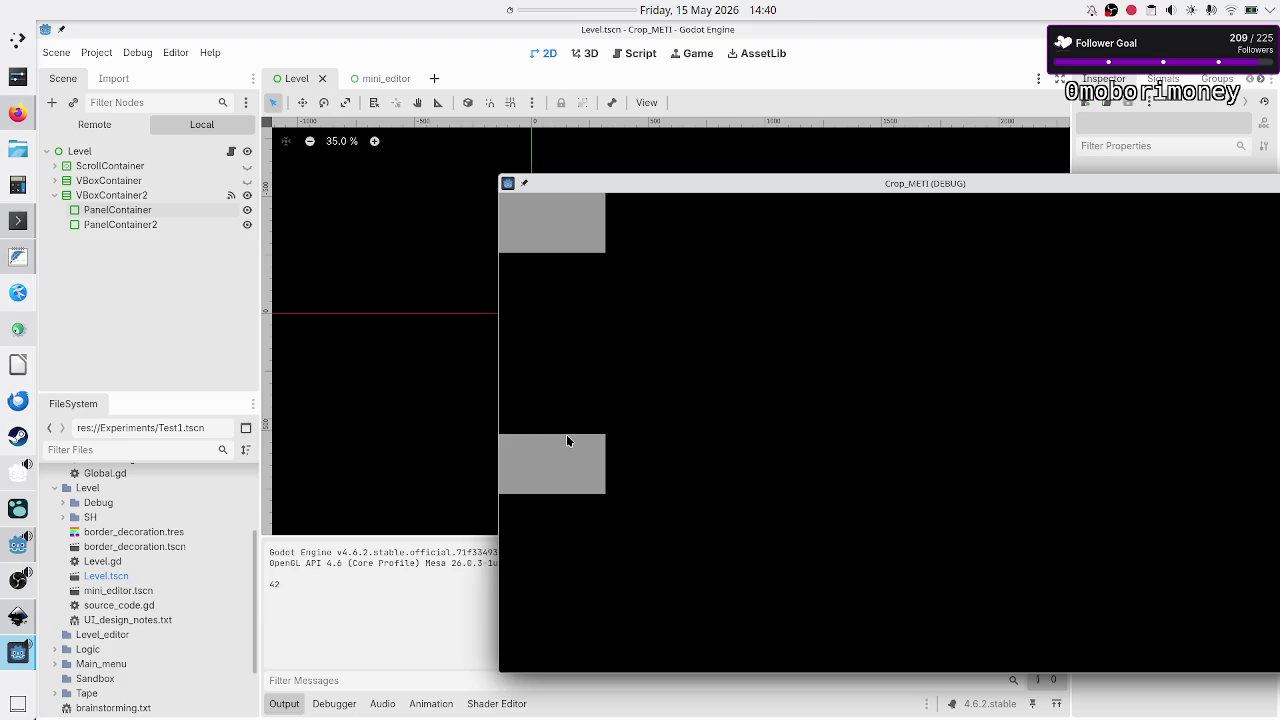
mouse_move(771, 185)
left_mouse_down()
mouse_move(958, 212)
mouse_move(922, 126)
left_mouse_up()
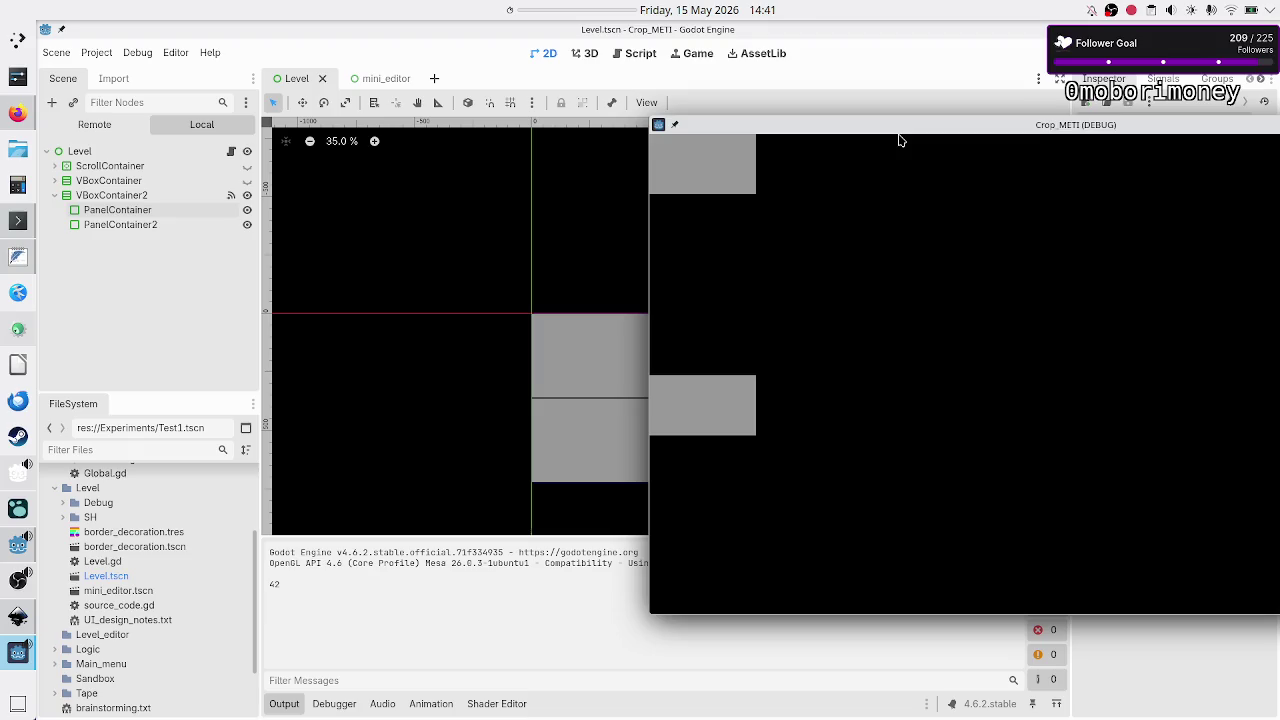
left_click_drag(901, 130, 624, 171)
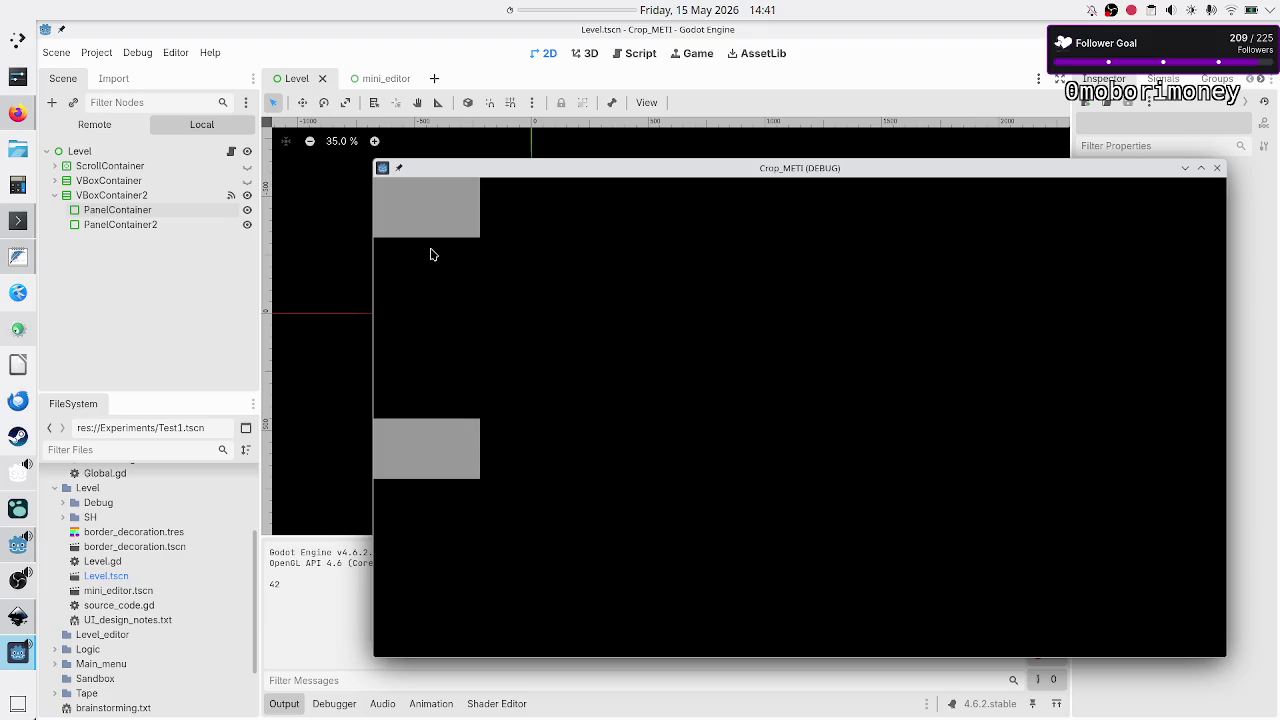
left_click(1217, 168)
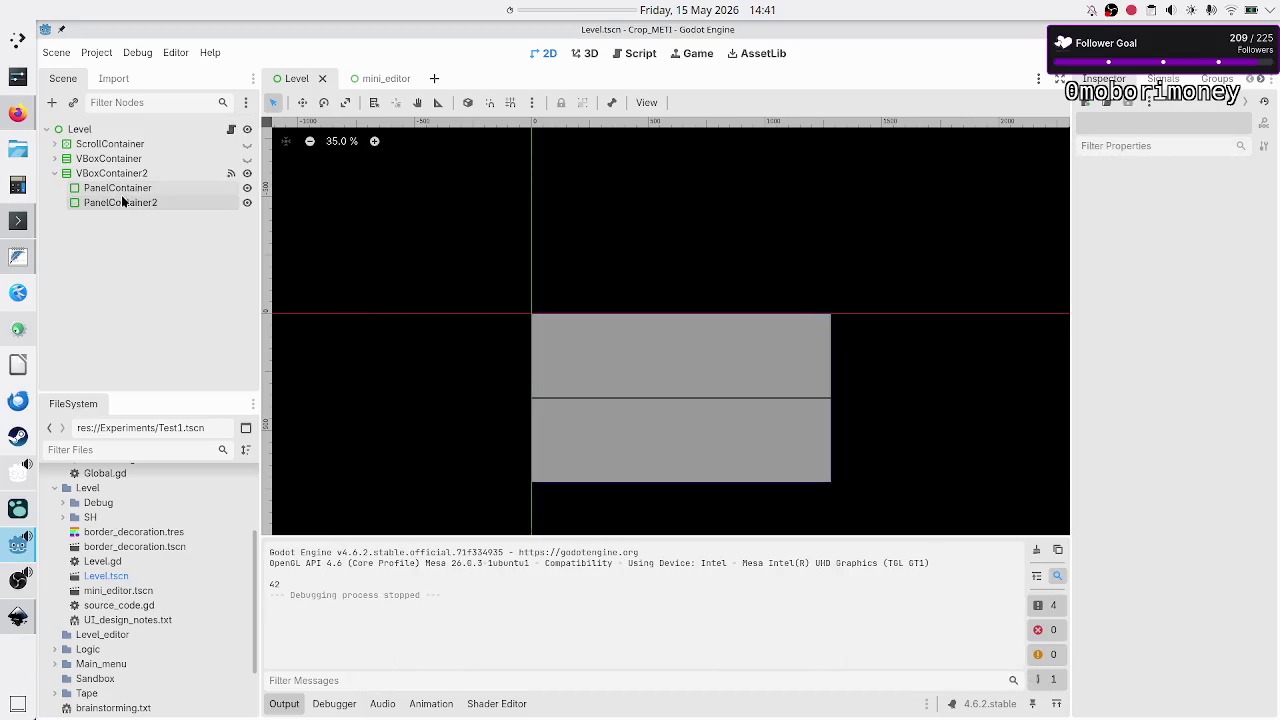
Turn off vertical Expand in Container Sizing for both PanelContainers.
left_click(136, 189)
left_click(148, 203, "shift")
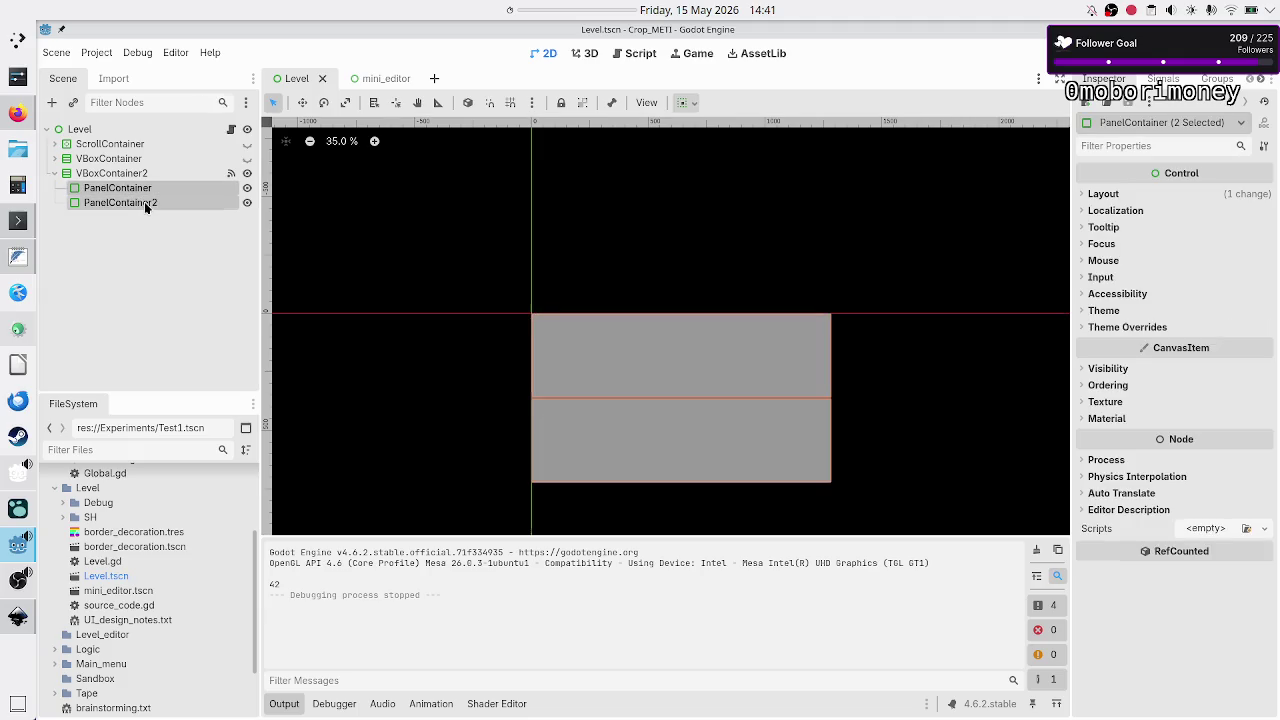
left_click(1110, 194)
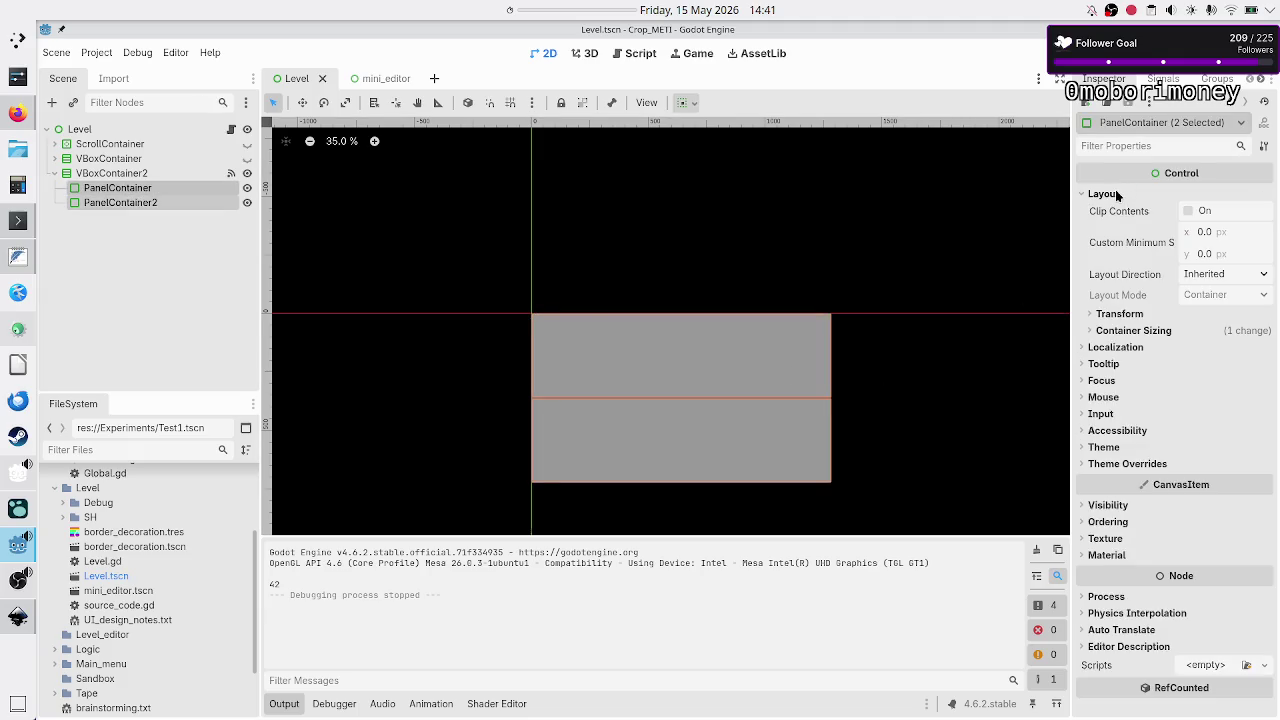
left_click(1140, 330)
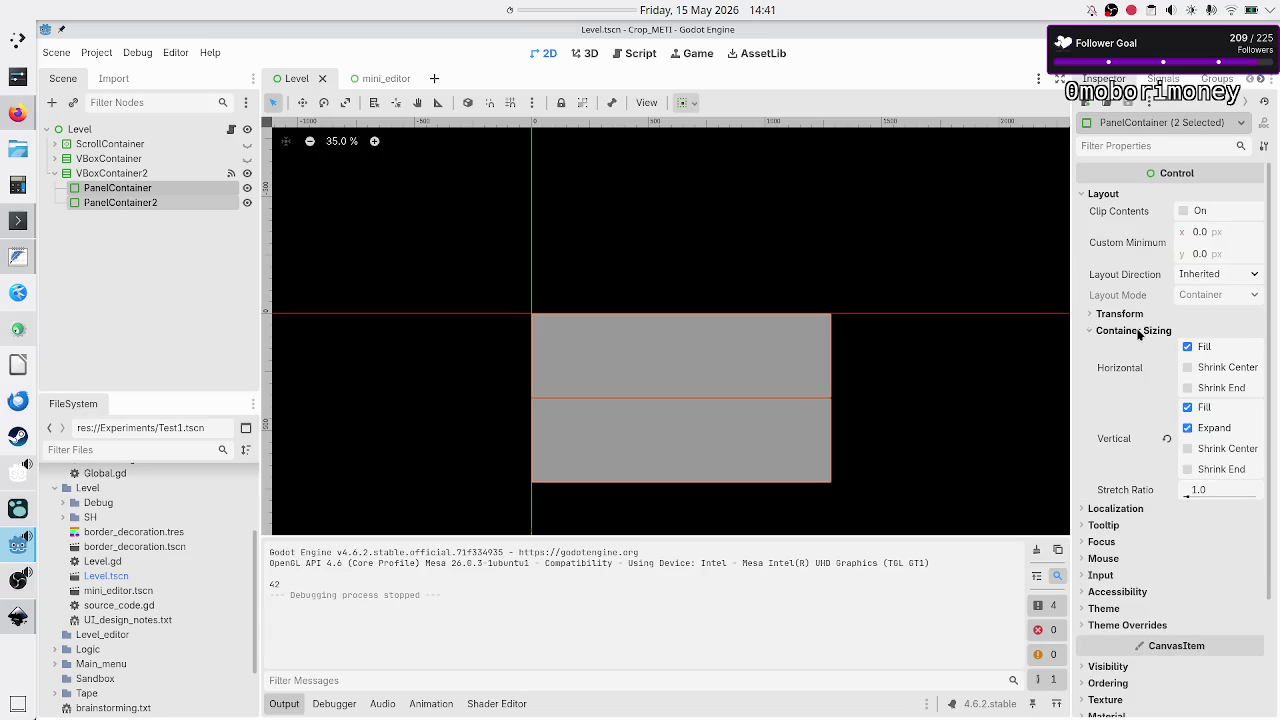
left_click(1196, 428)
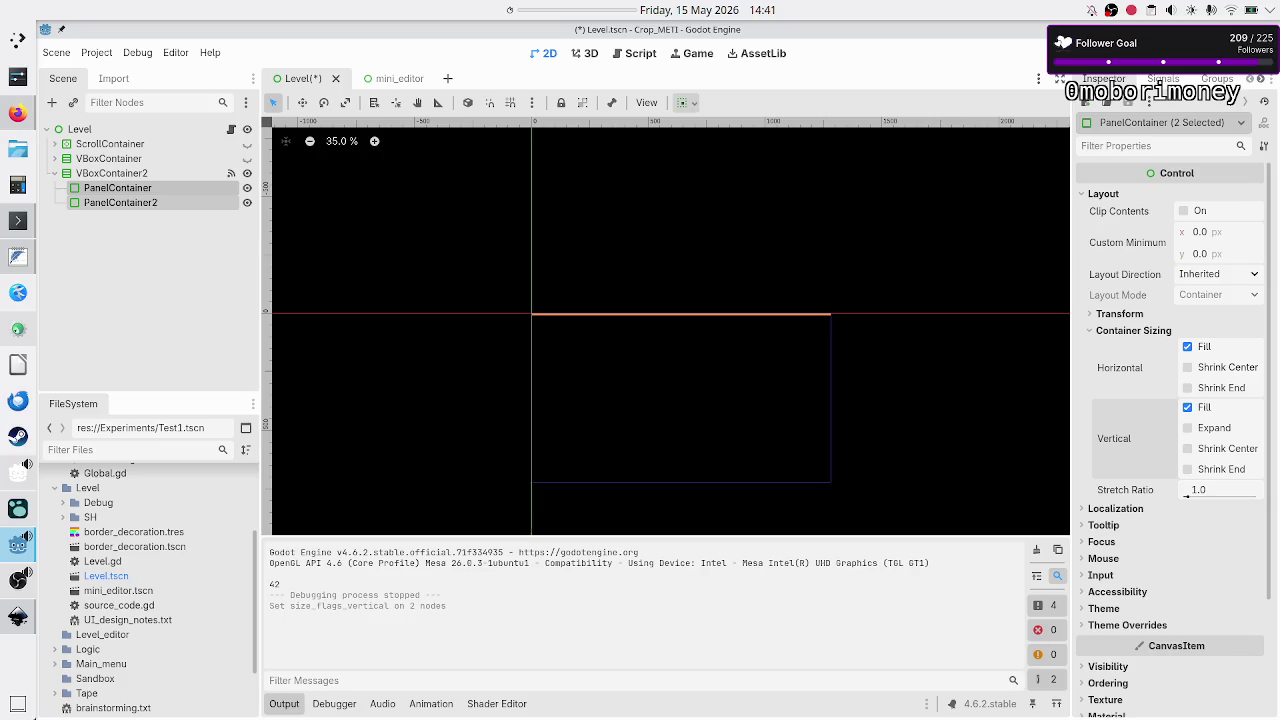
Run the project again, stop the debug game, and expand the panels' Theme Overrides.
left_click(1068, 53)
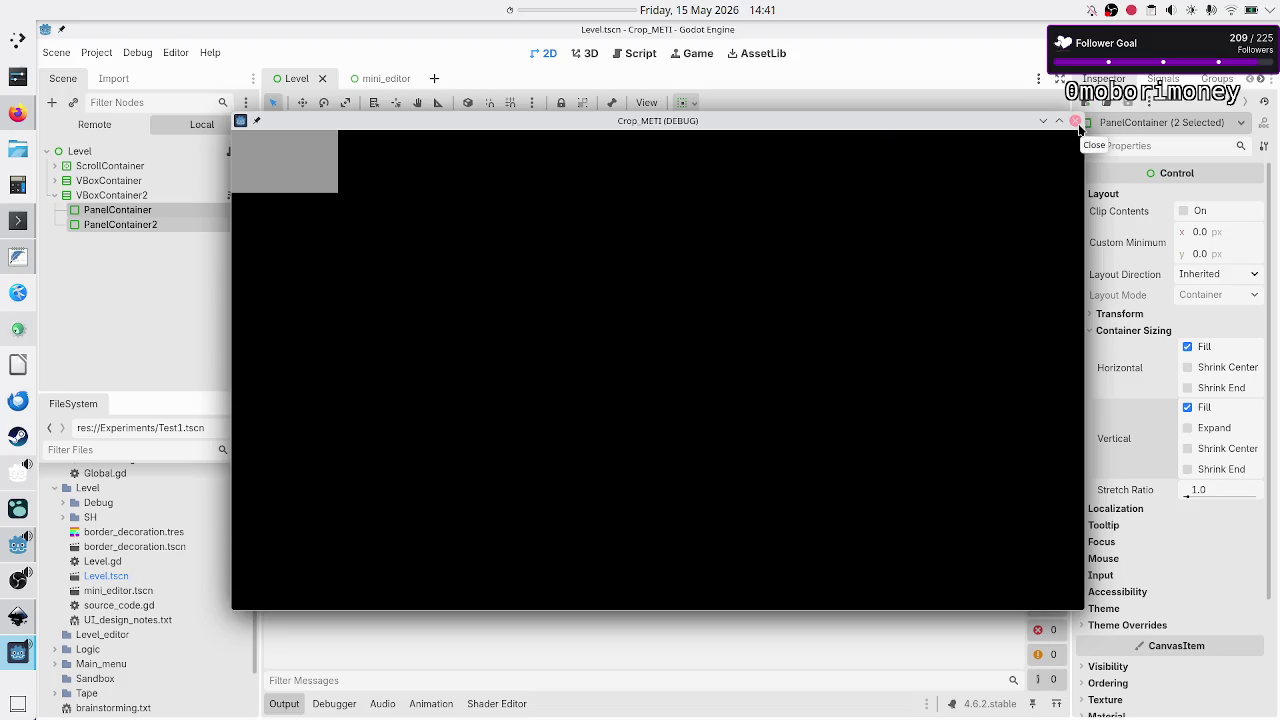
left_click(1076, 122)
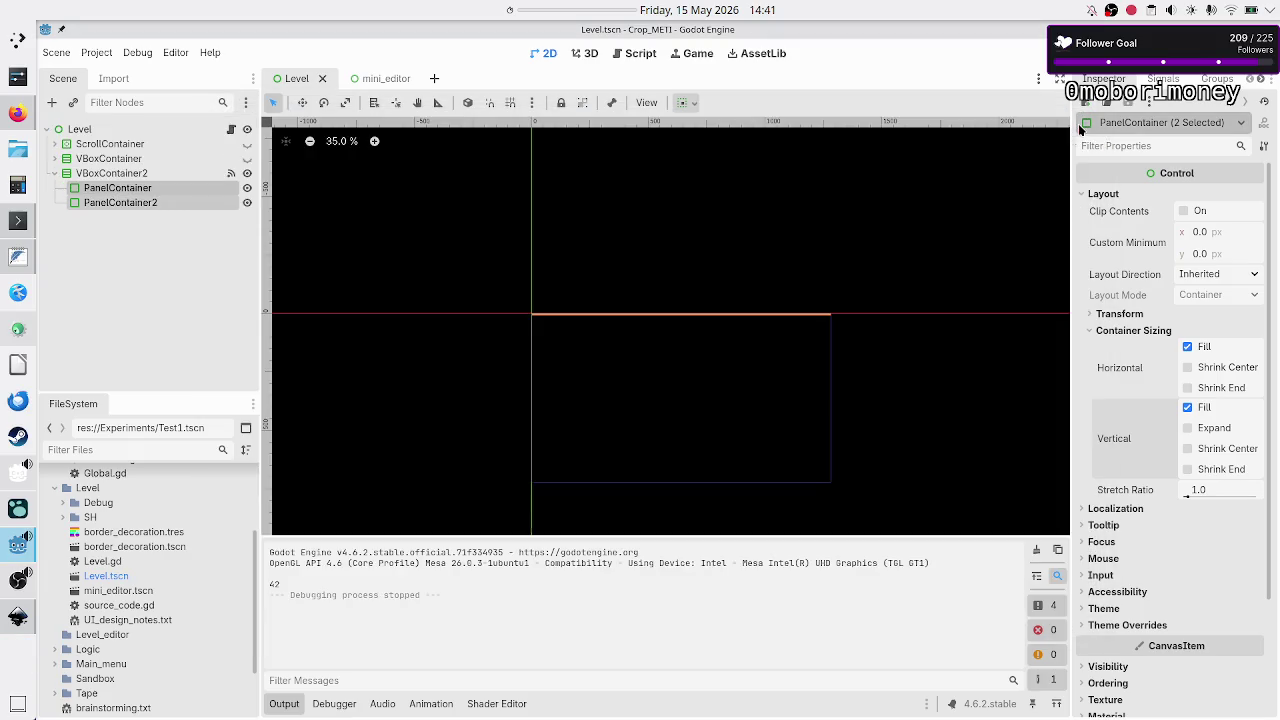
left_click(1122, 627)
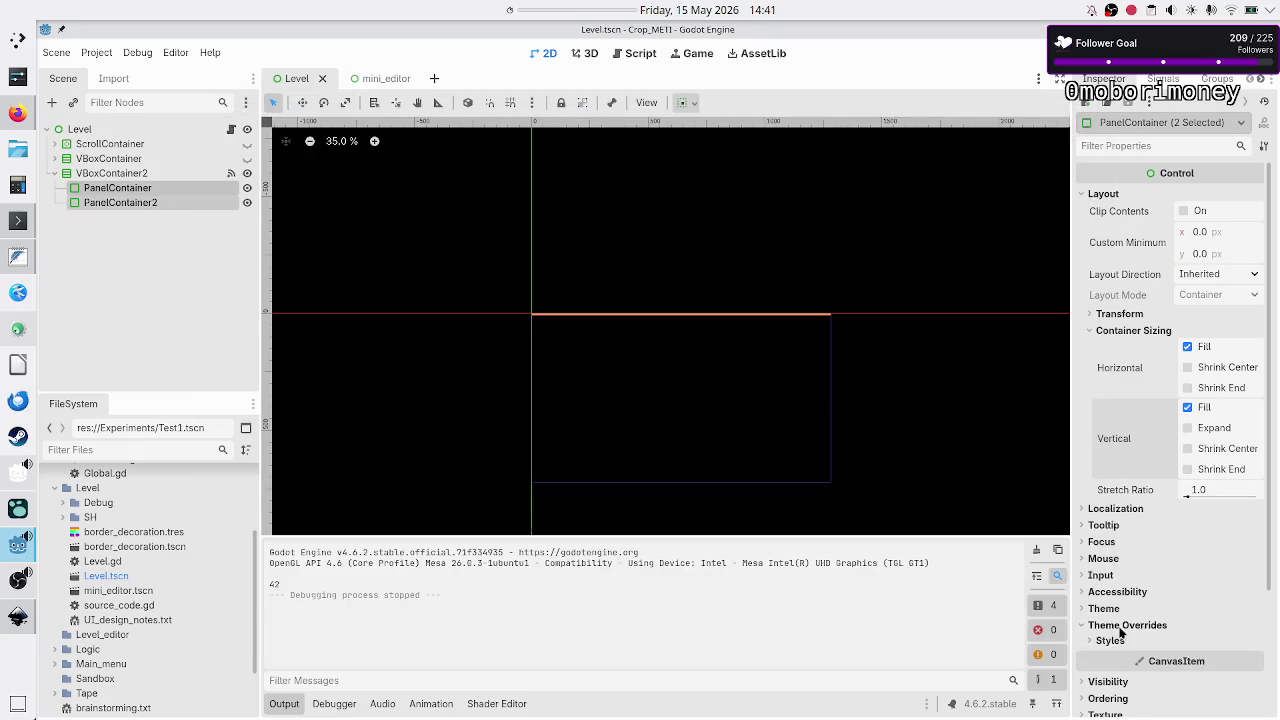
Set VBoxContainer2's Theme Overrides > Constants Separation to 0.
left_click(1127, 642)
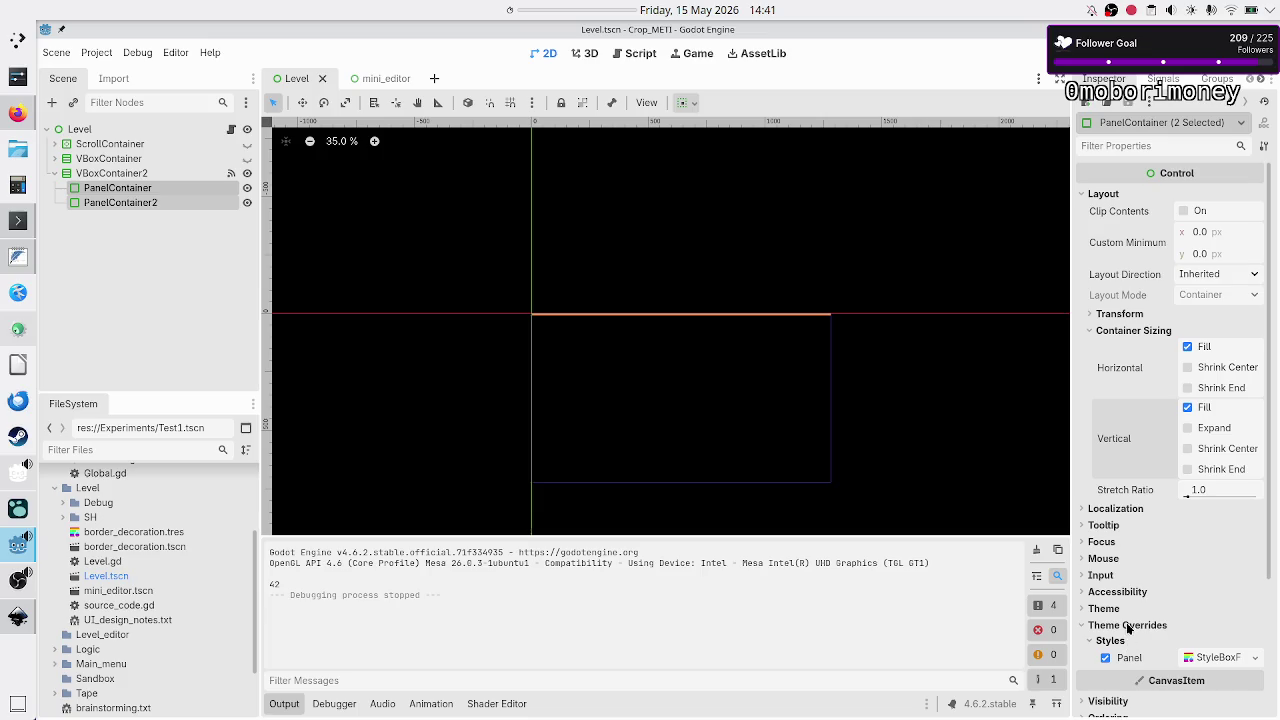
left_click(157, 170)
left_click(1130, 371)
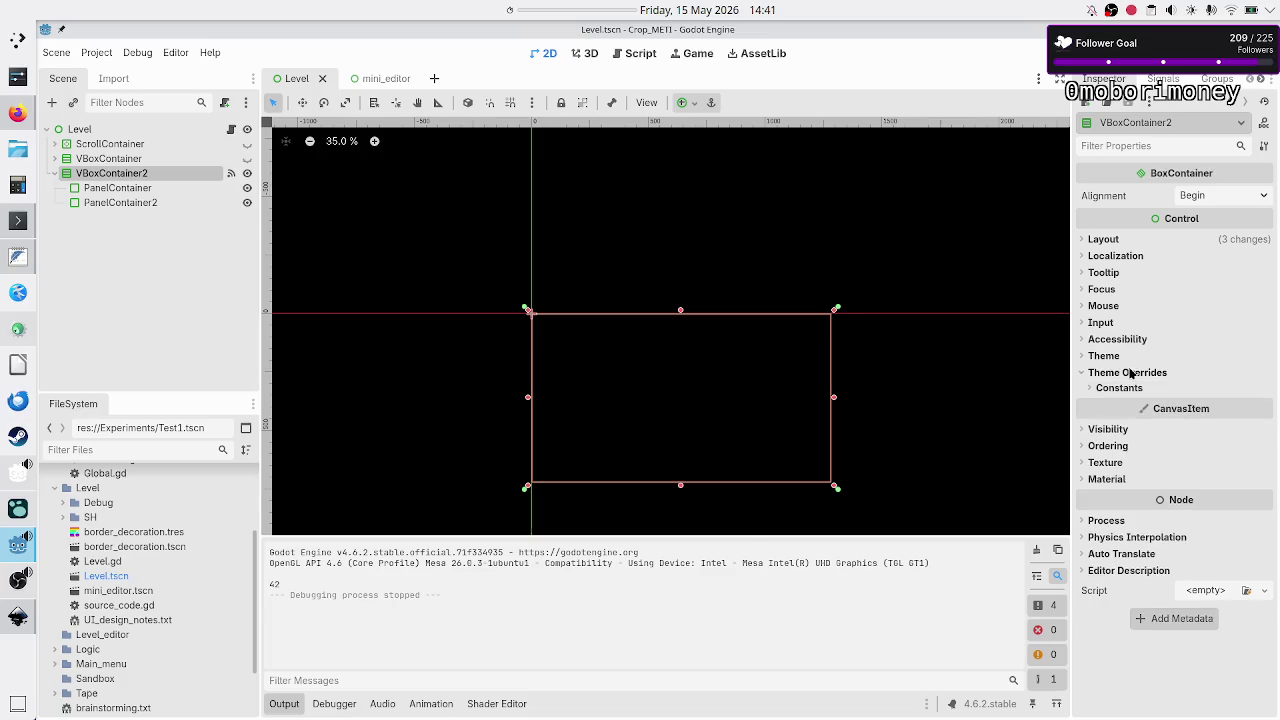
left_click(1132, 388)
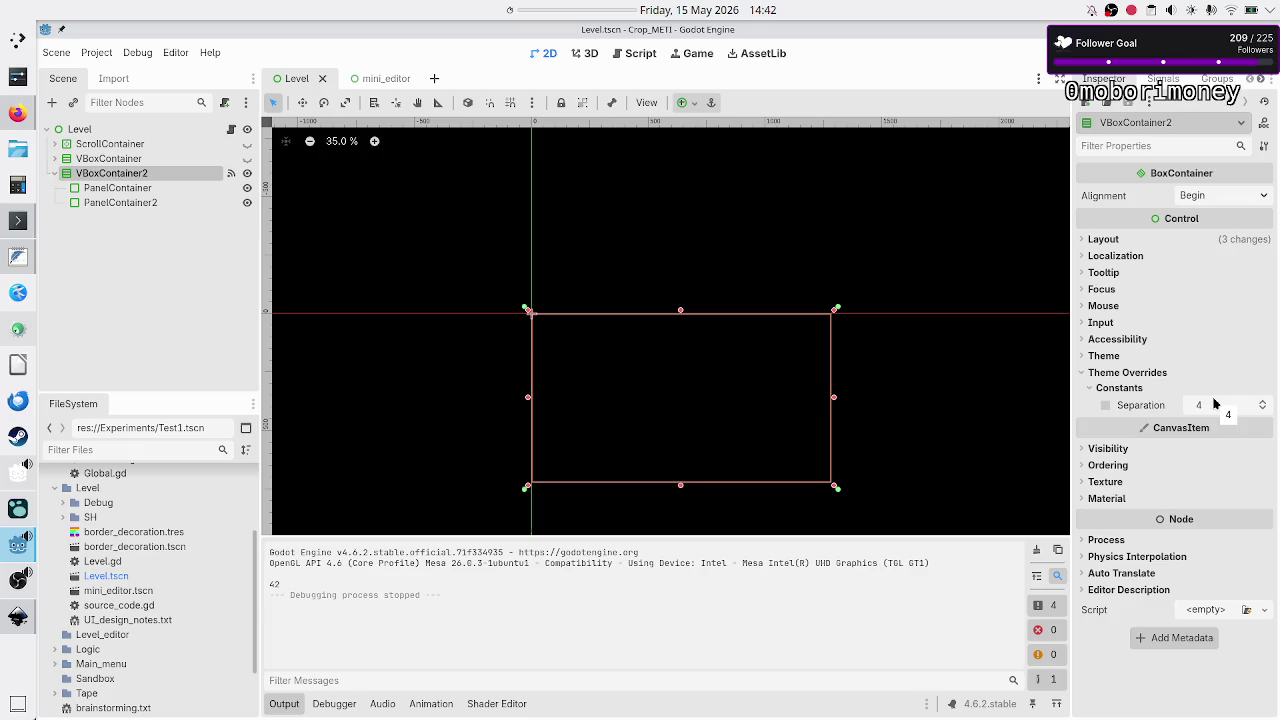
left_click(1210, 408)
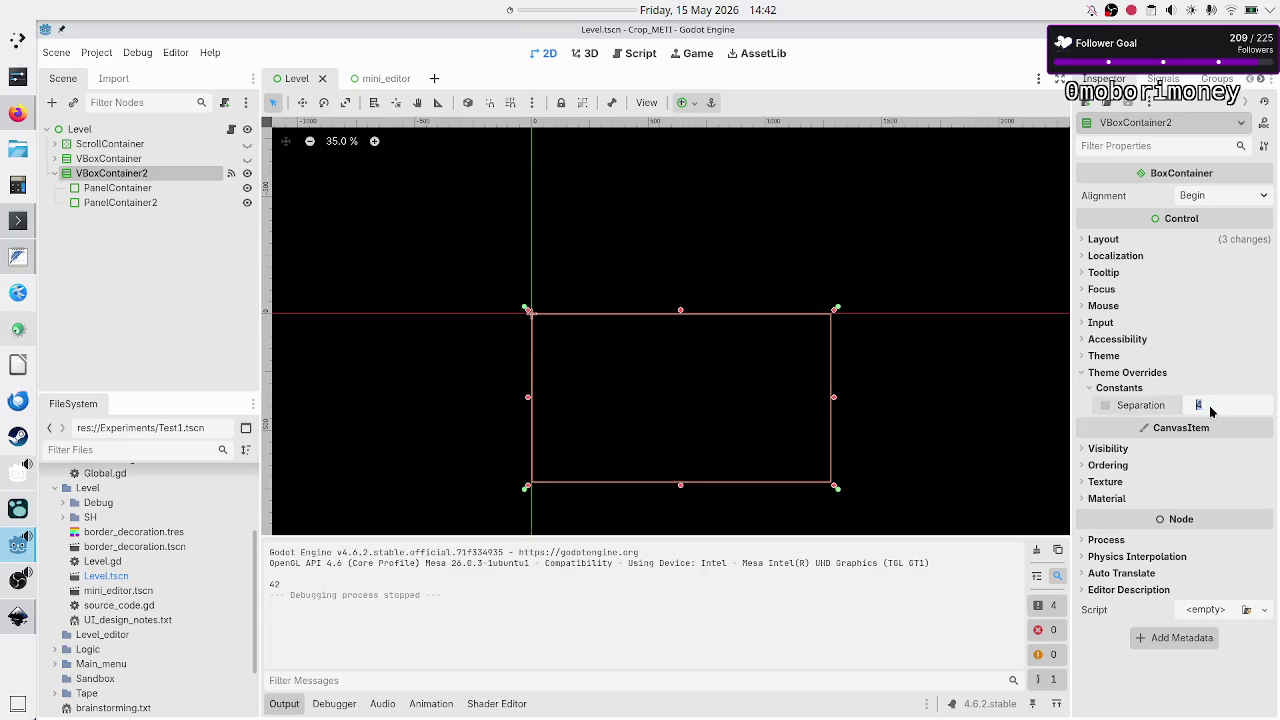
type("0")
key("Return")
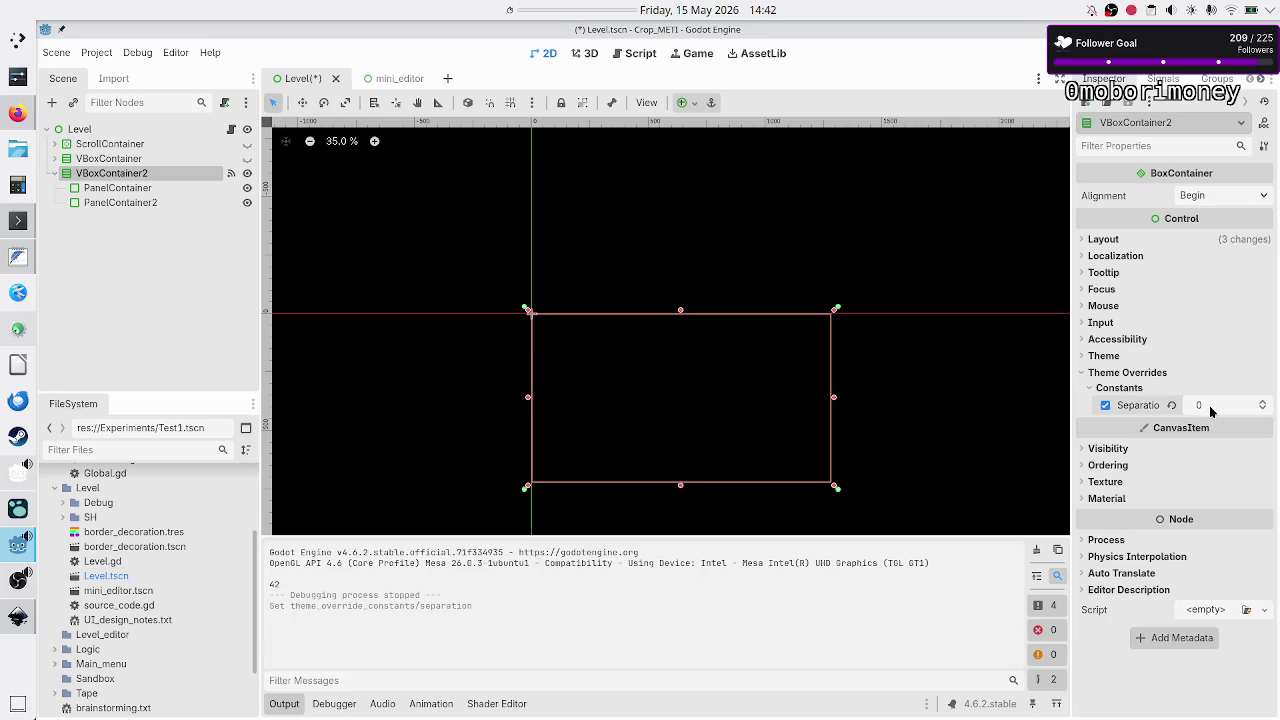
Set PanelContainer2's panel style background to pink da7781 and test-run the game.
left_click(127, 203)
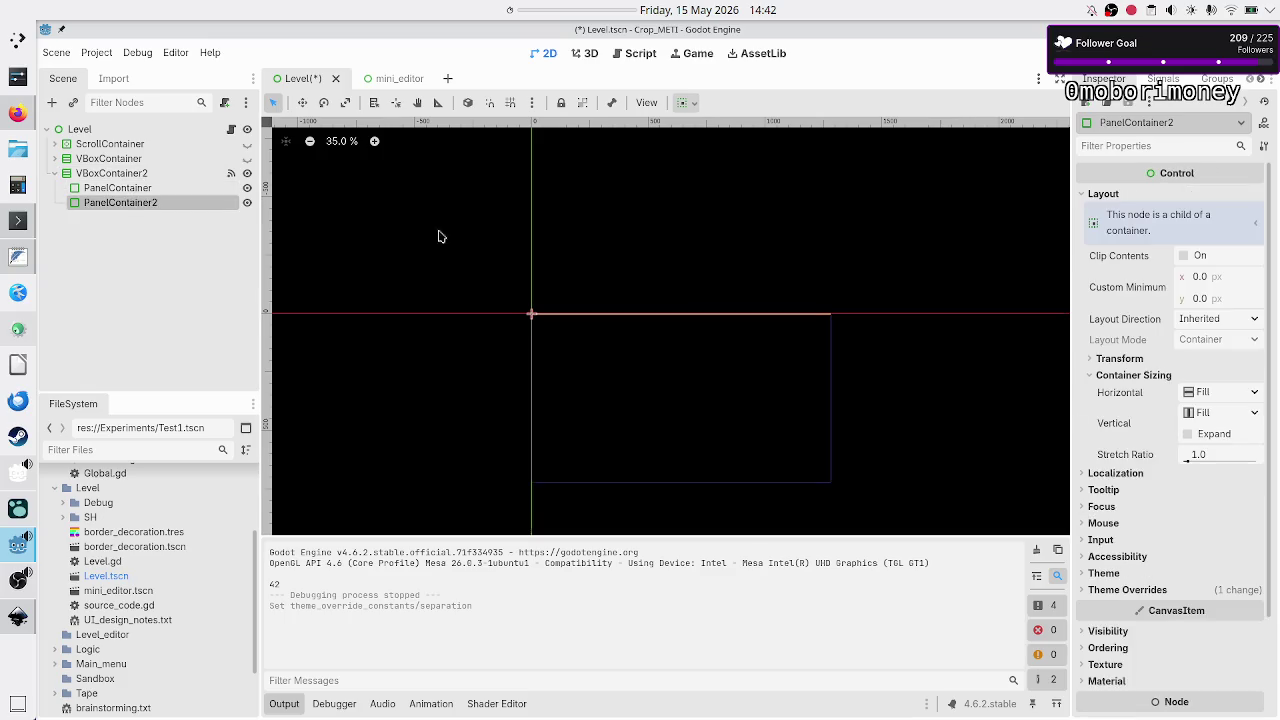
left_click(1137, 590)
left_click(1255, 606)
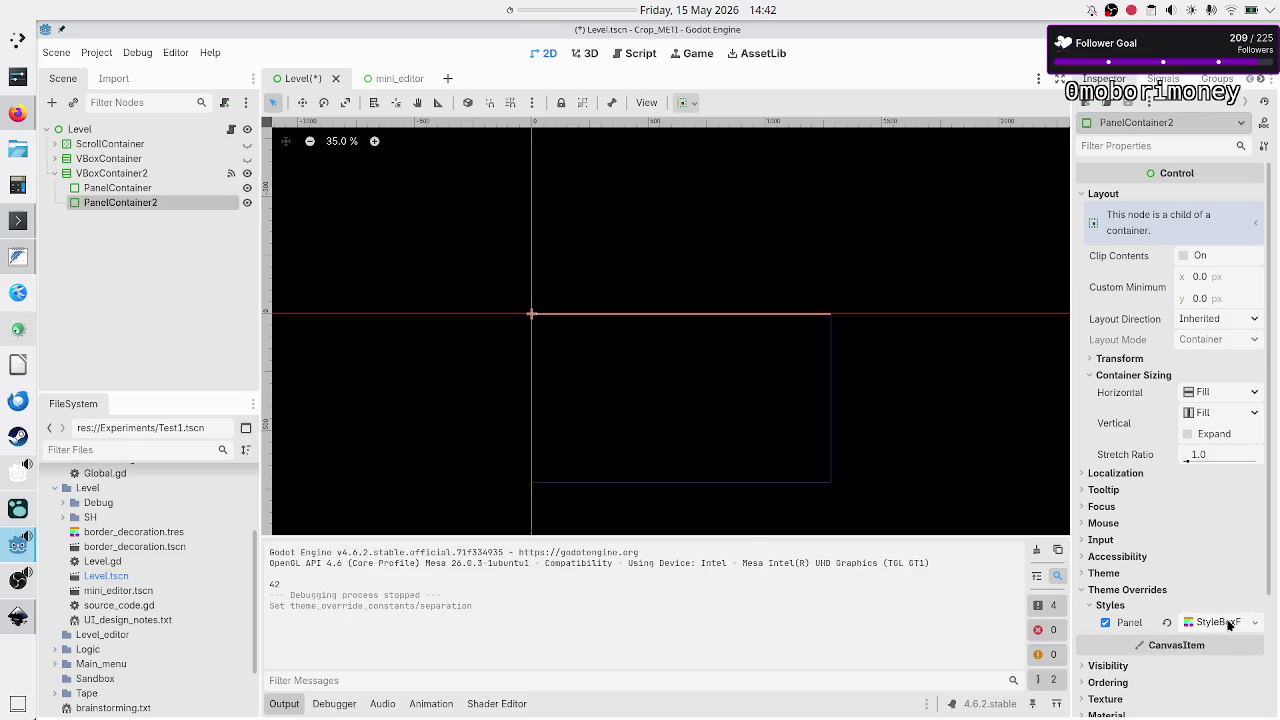
left_click(1212, 616)
scroll(1180, 657, "down", 5)
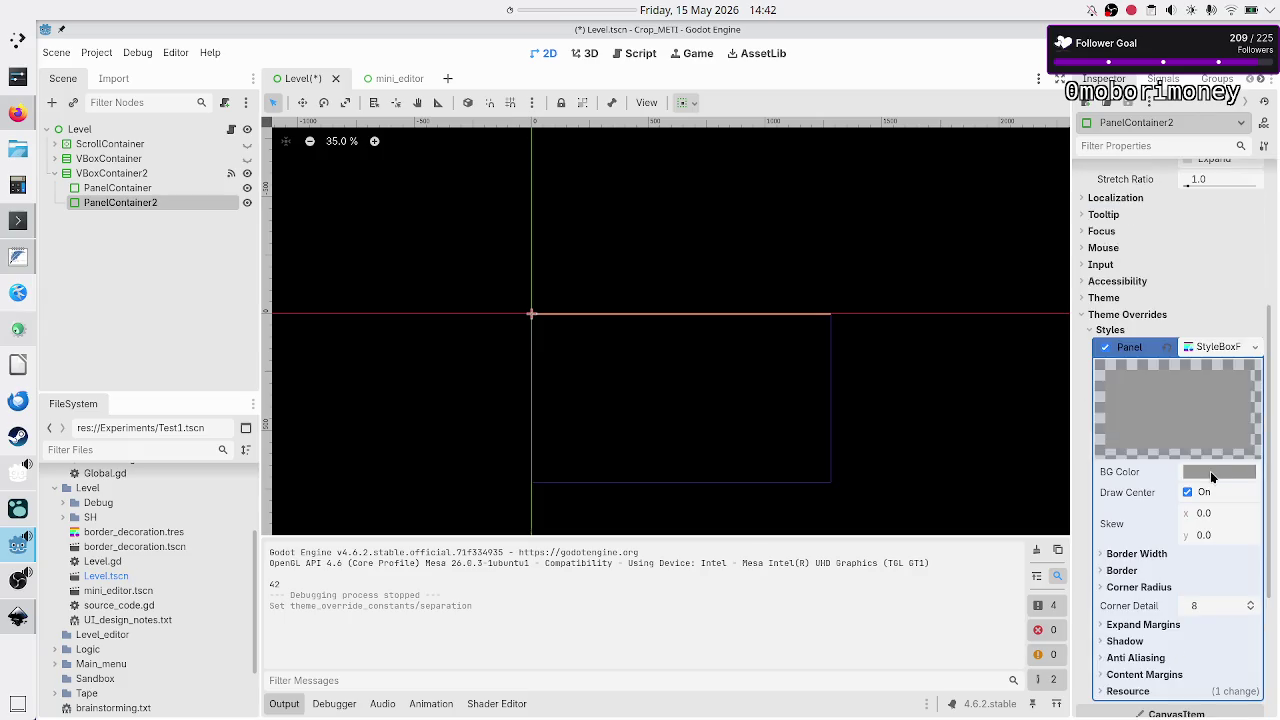
left_click(1210, 471)
left_click(1214, 156)
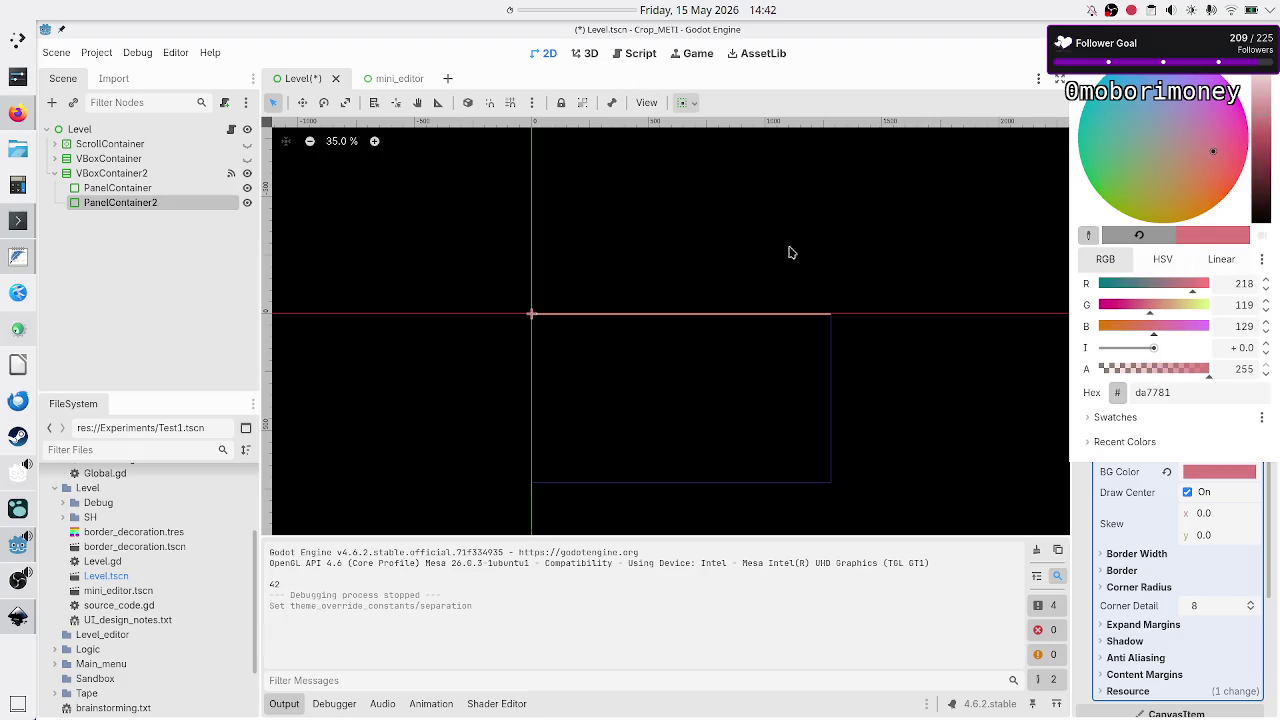
left_click(1209, 392)
key("Escape")
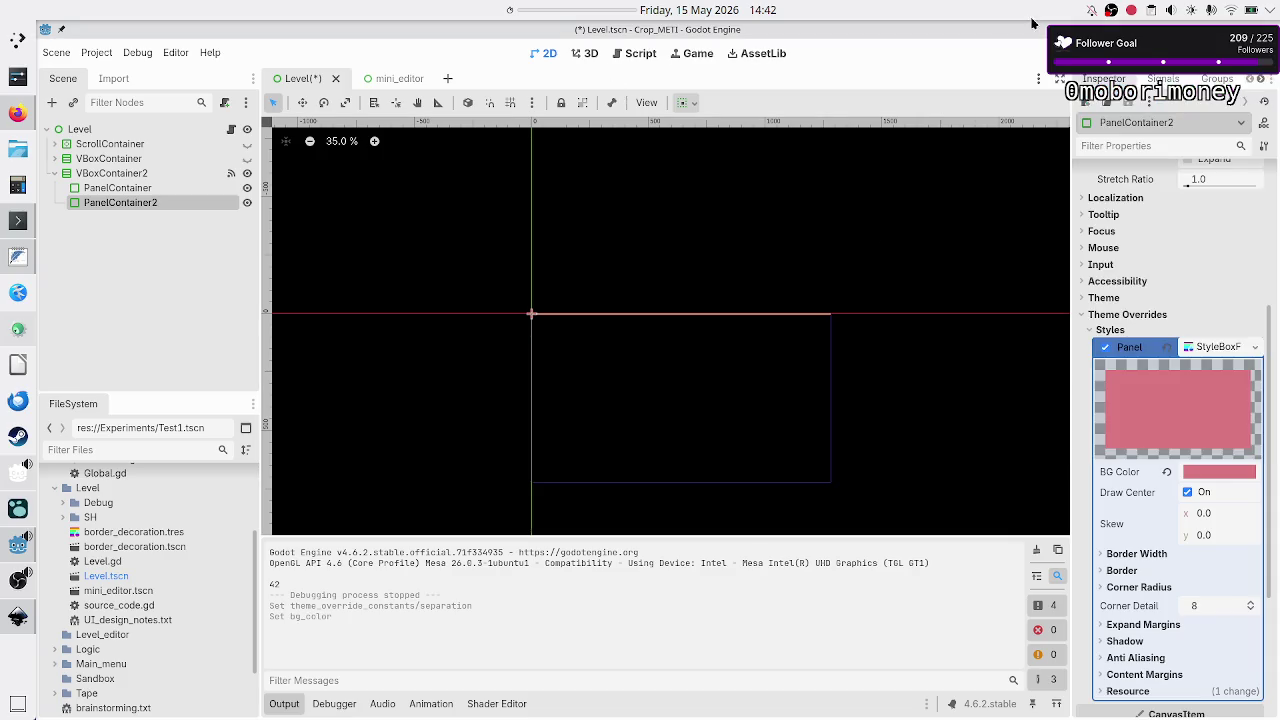
left_click(1068, 53)
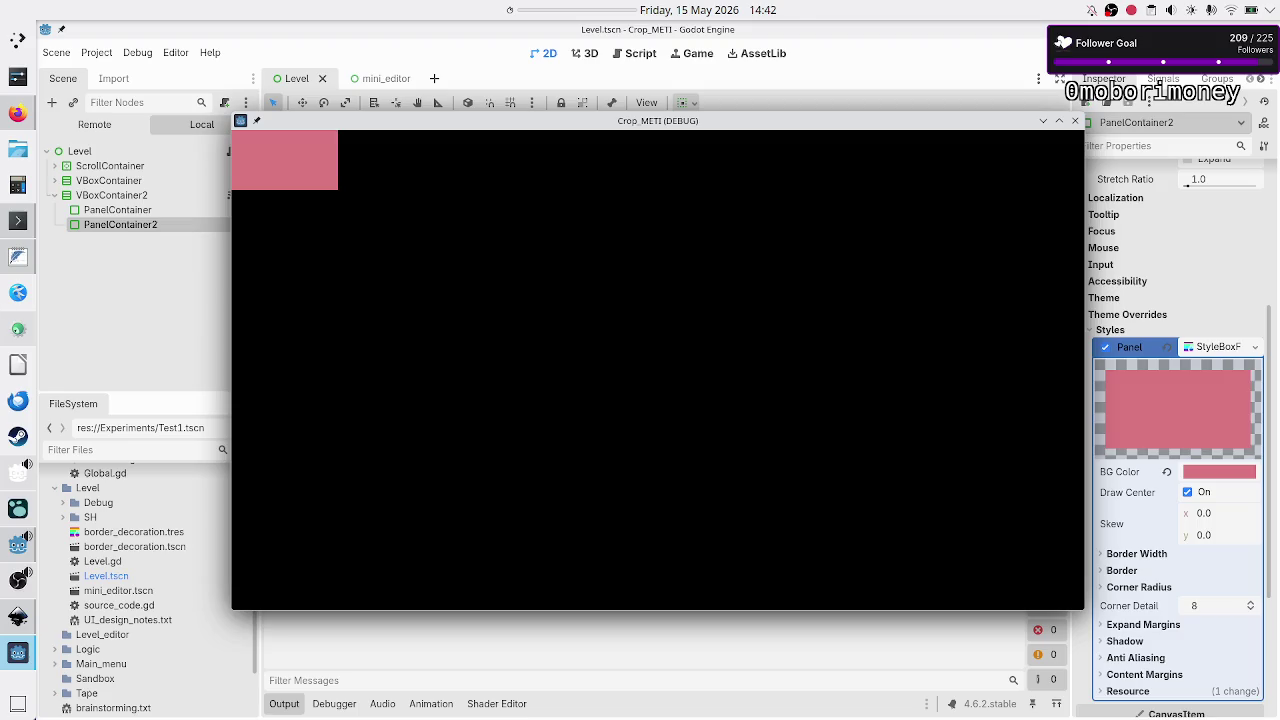
left_click(1075, 120)
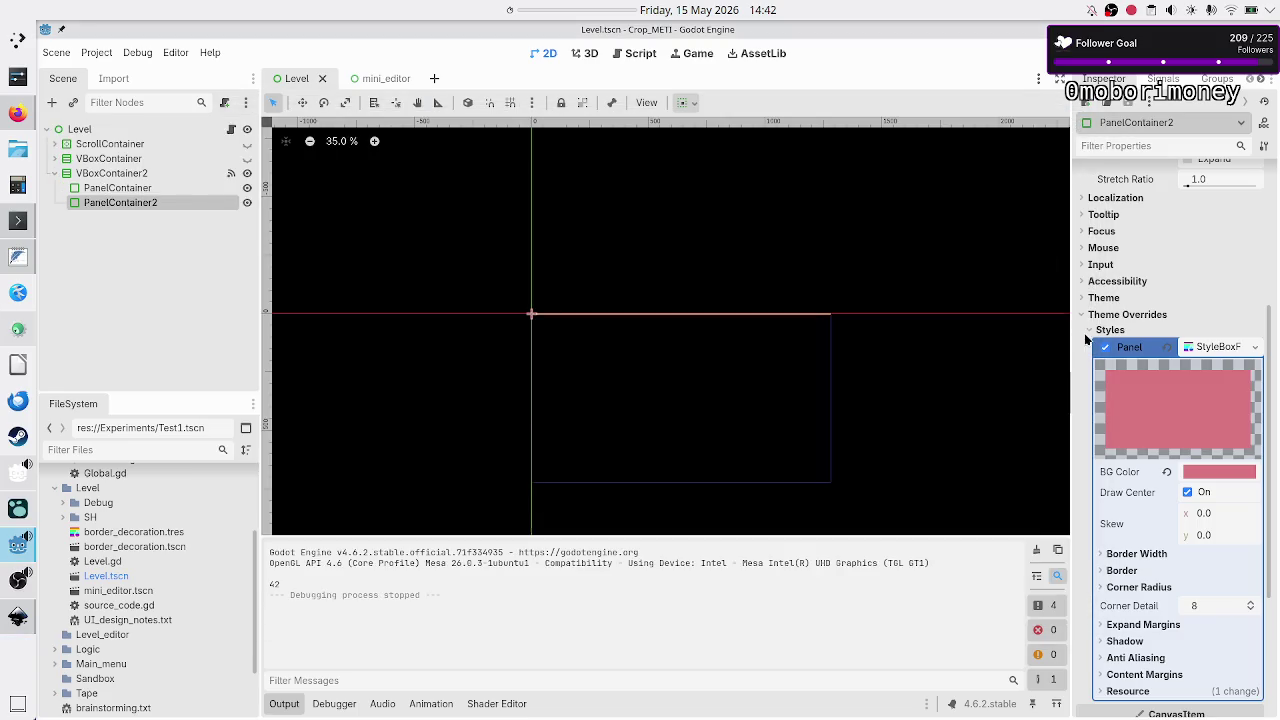
Give PanelContainer2 its own new StyleBoxFlat with gold background c38e36 and test-run it.
left_click(1255, 347)
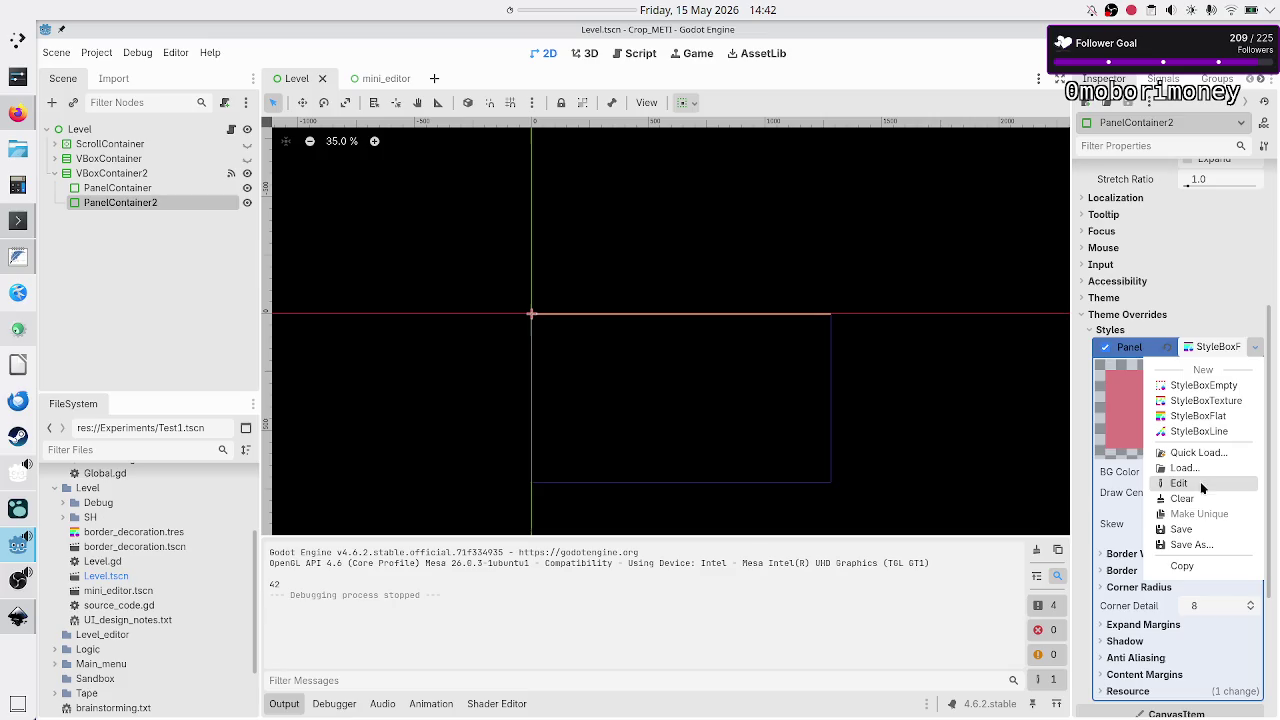
left_click(1195, 496)
left_click(1255, 349)
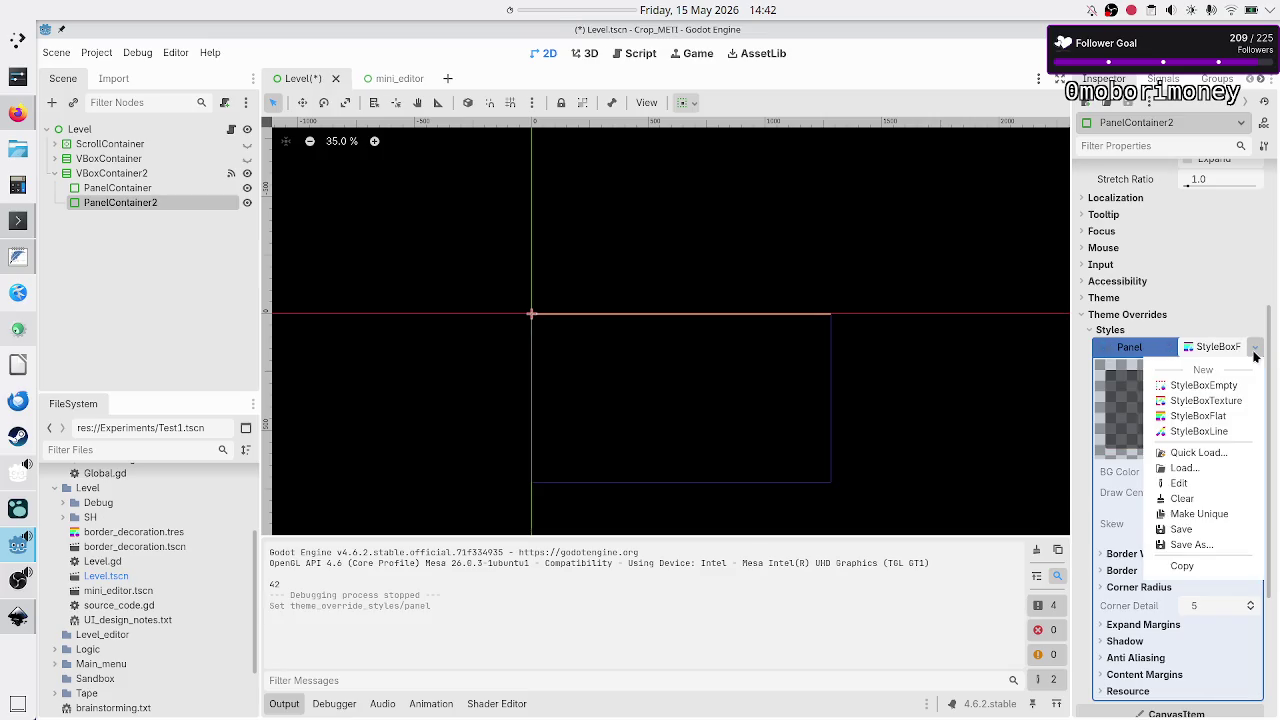
left_click(1215, 416)
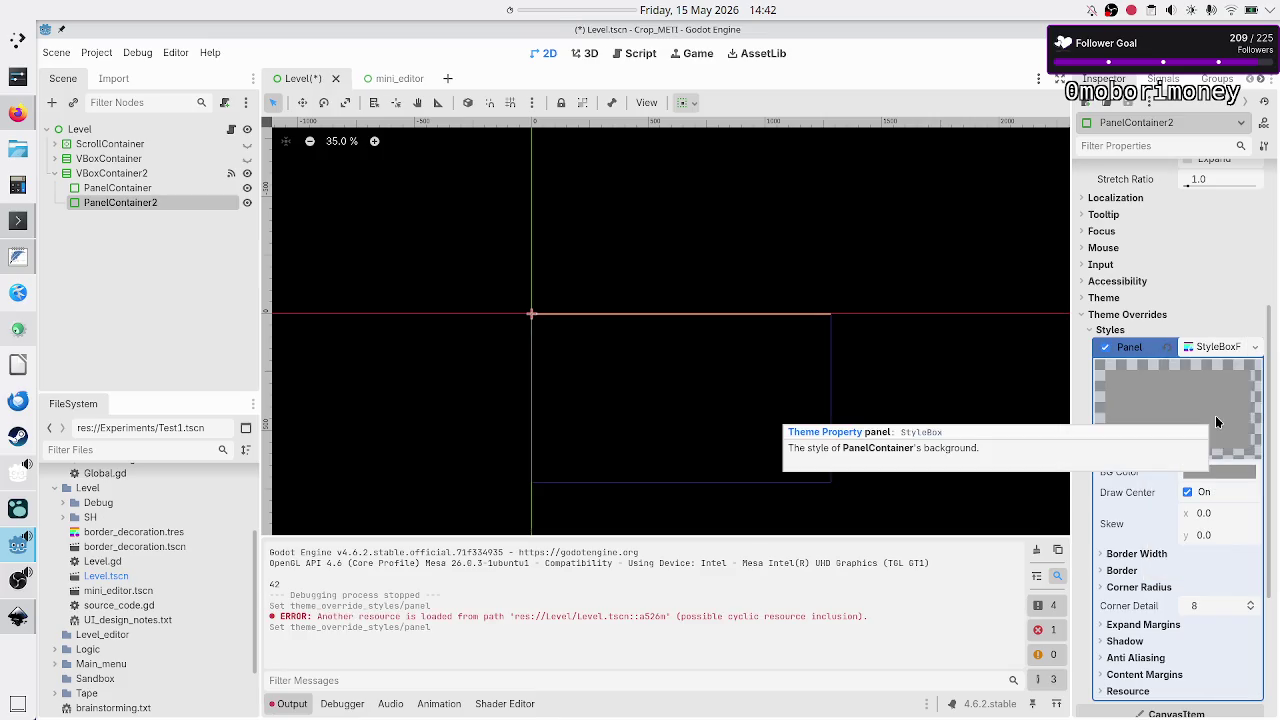
left_click(1216, 472)
left_click(1179, 205)
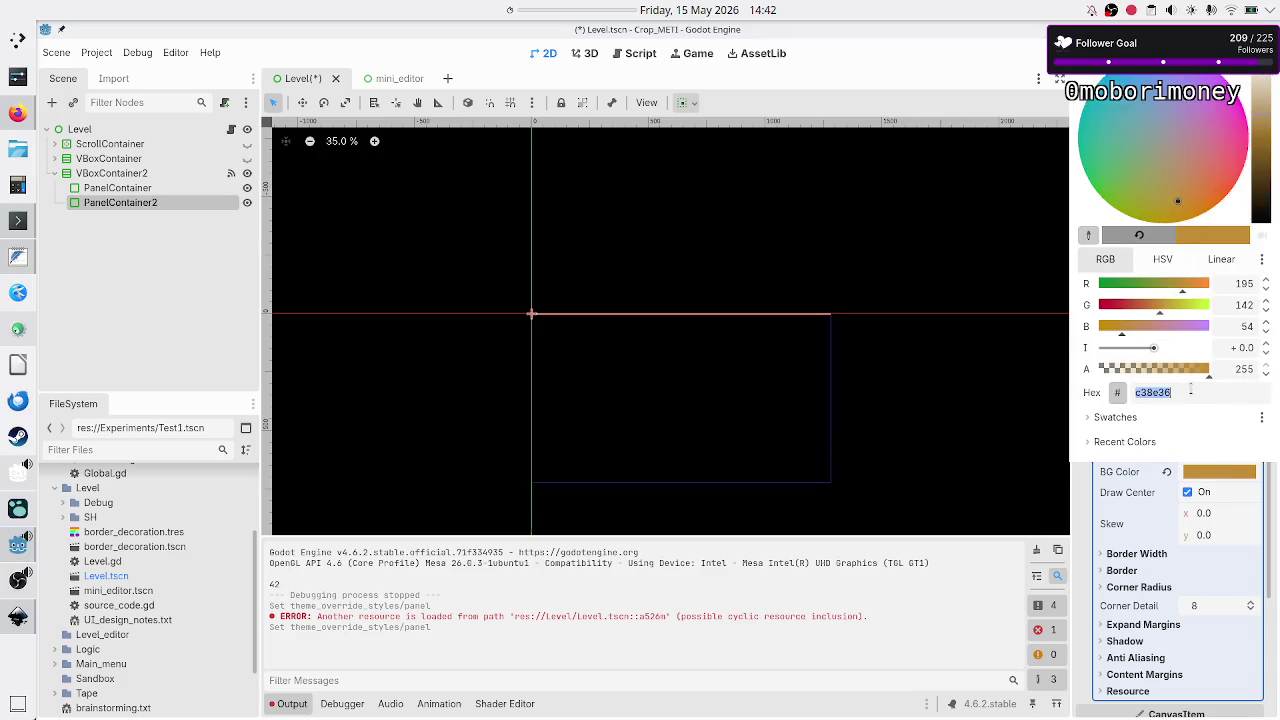
key("Escape")
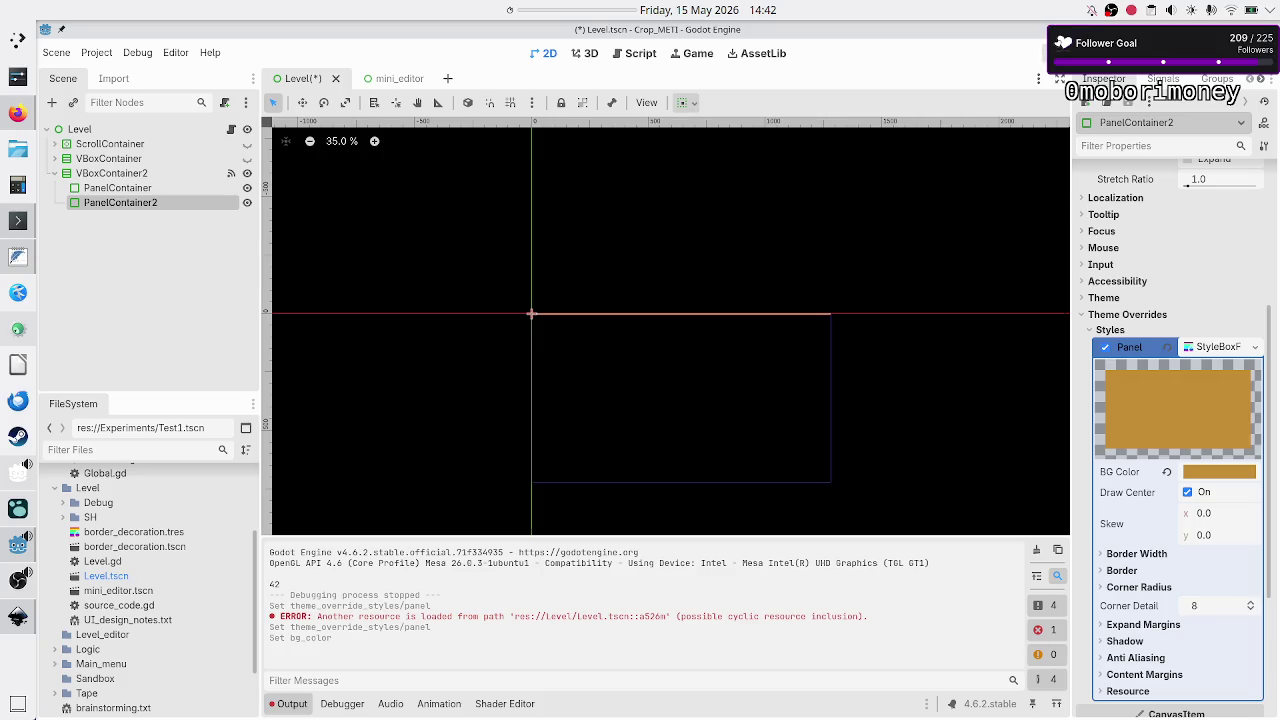
key("F6")
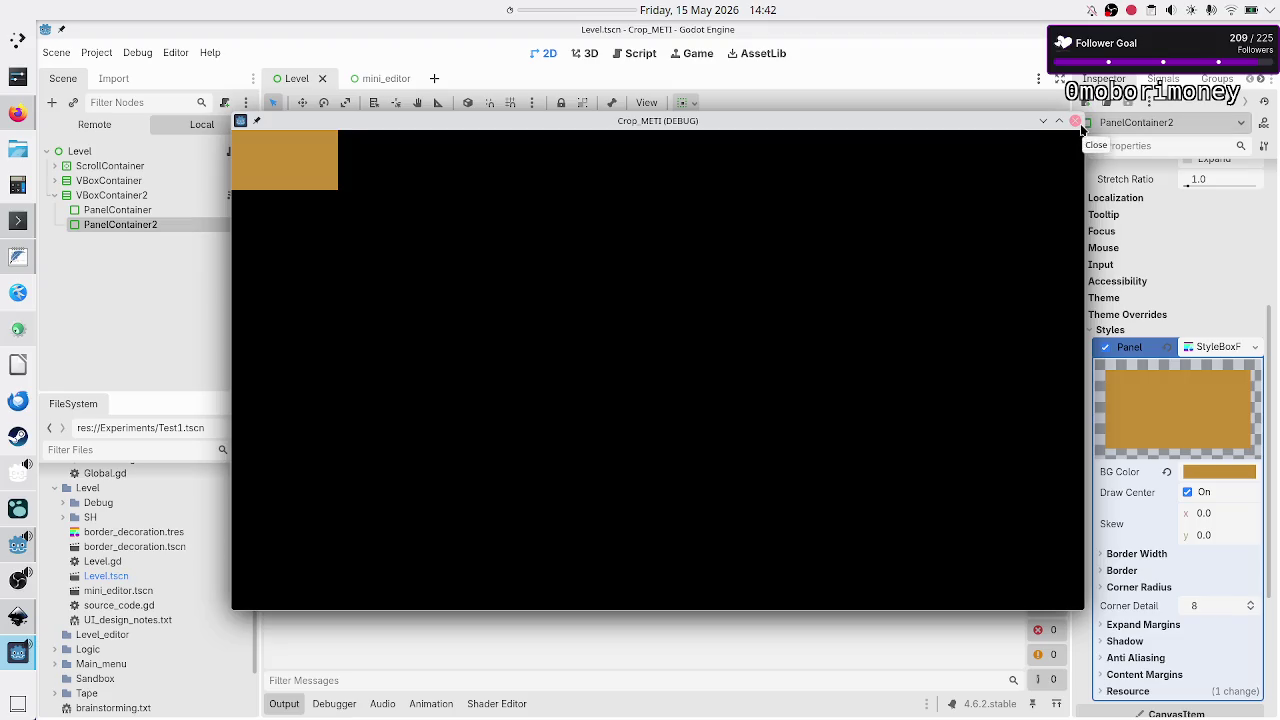
left_click(1075, 121)
left_click(162, 187)
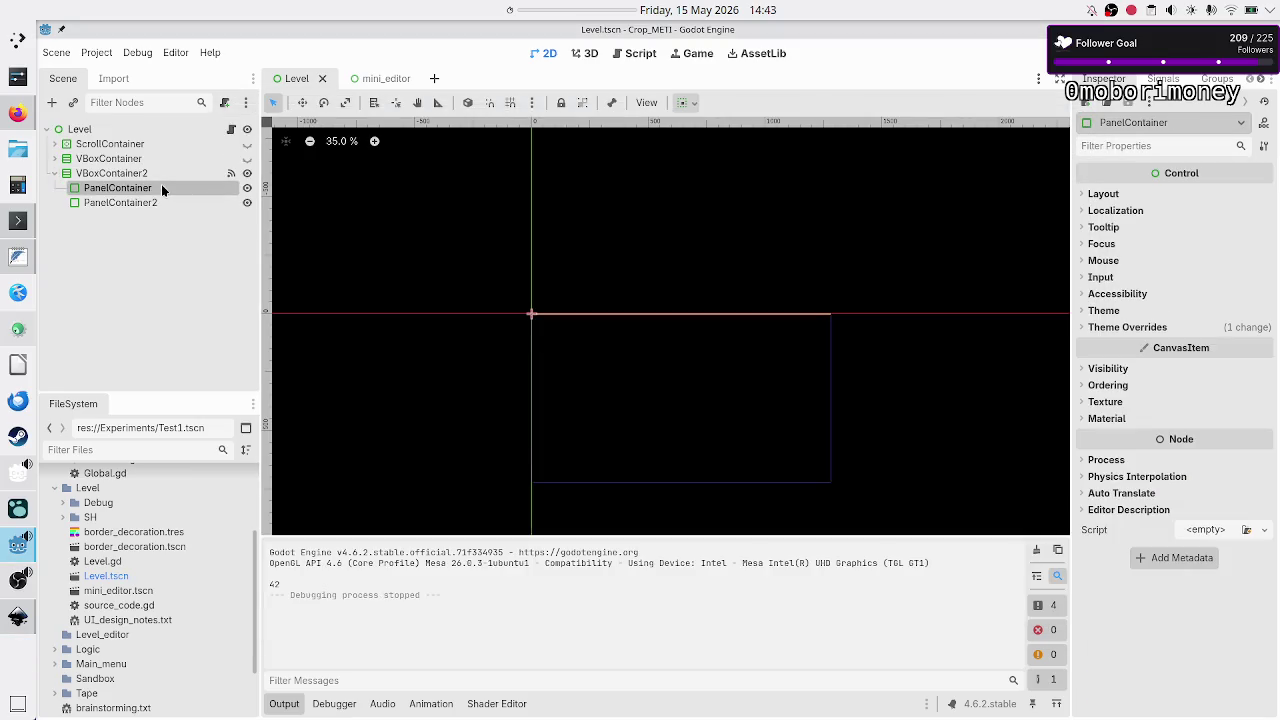
Compare PanelContainer's pink StyleBoxFlat with PanelContainer2's gold panel style.
left_click(1126, 328)
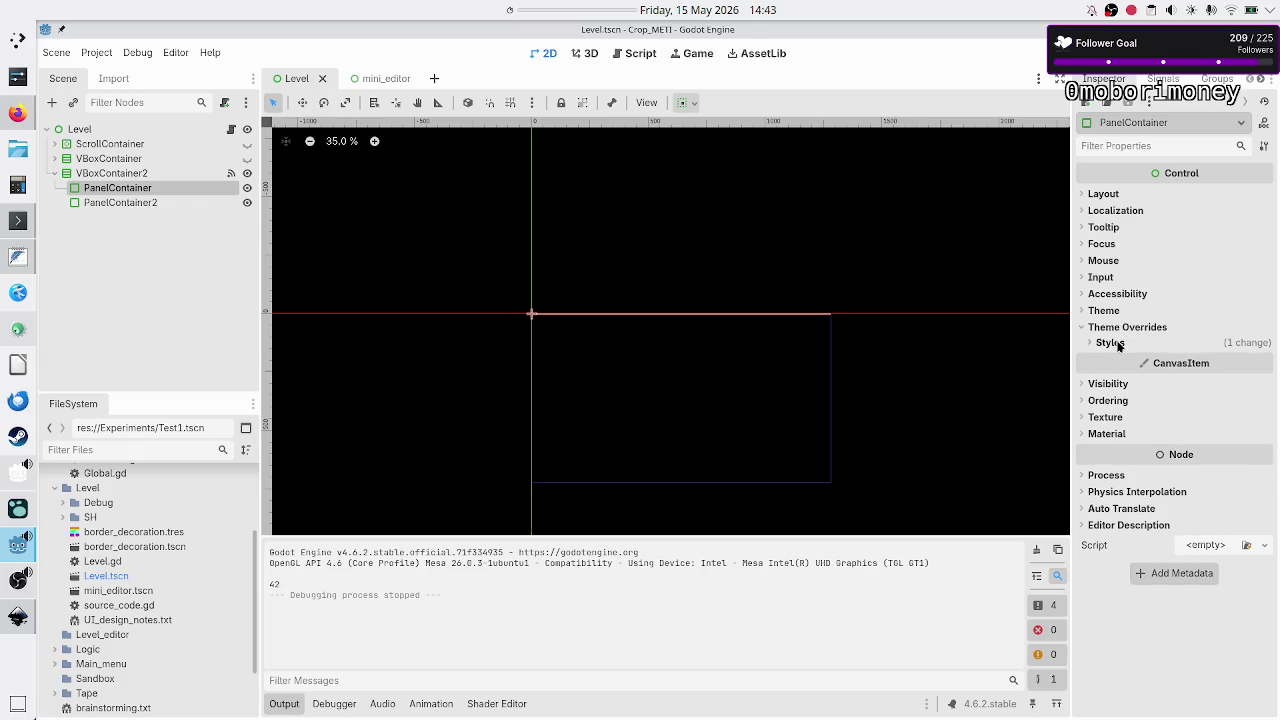
left_click(1118, 344)
left_click(1243, 360)
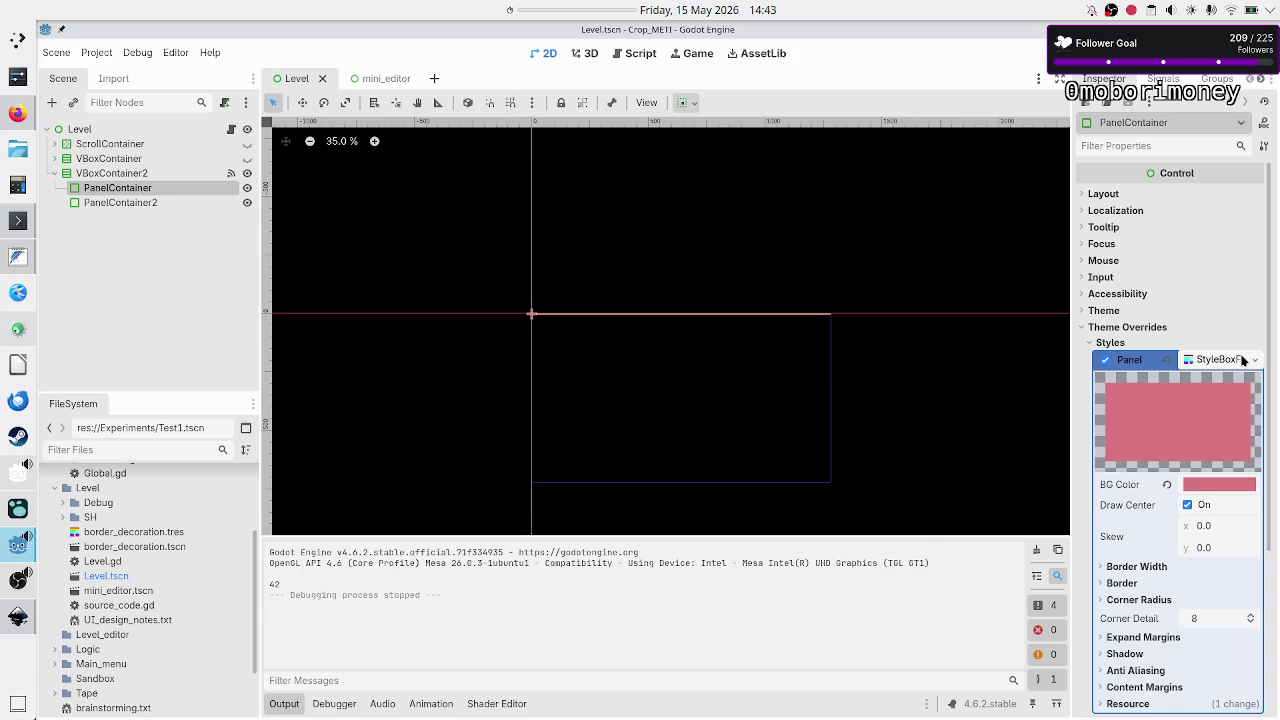
left_click(140, 206)
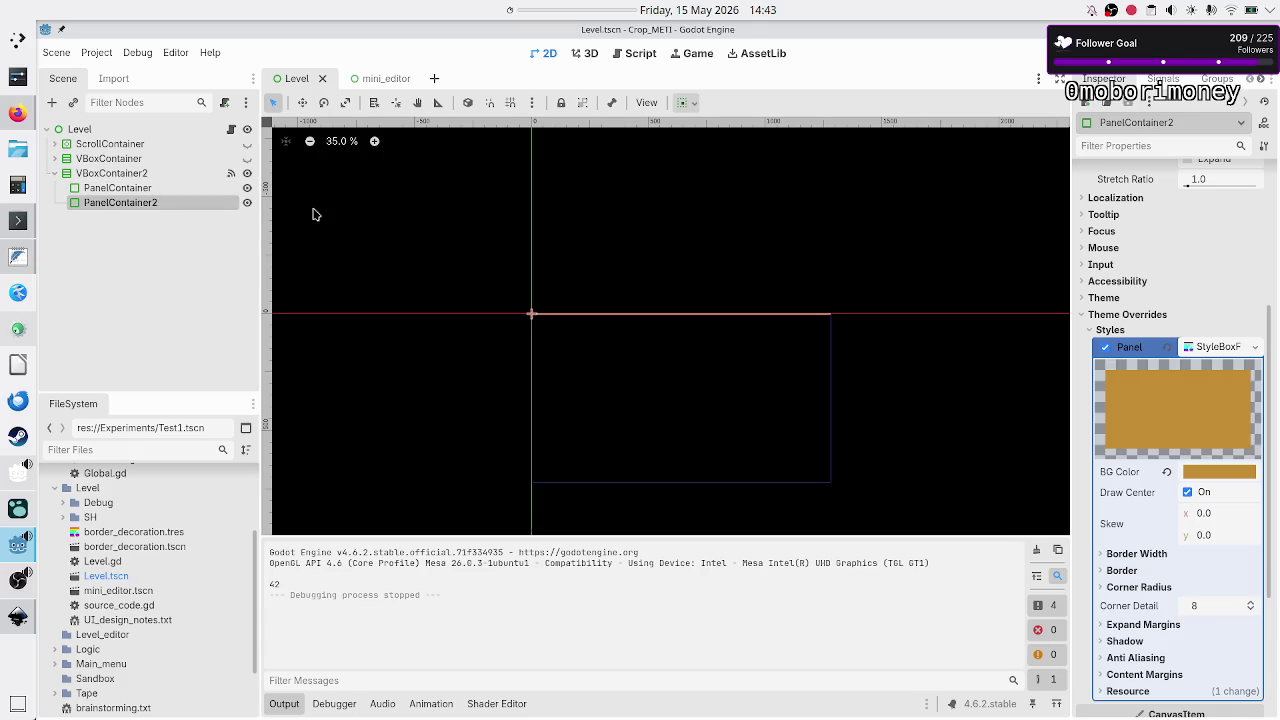
left_click(125, 188)
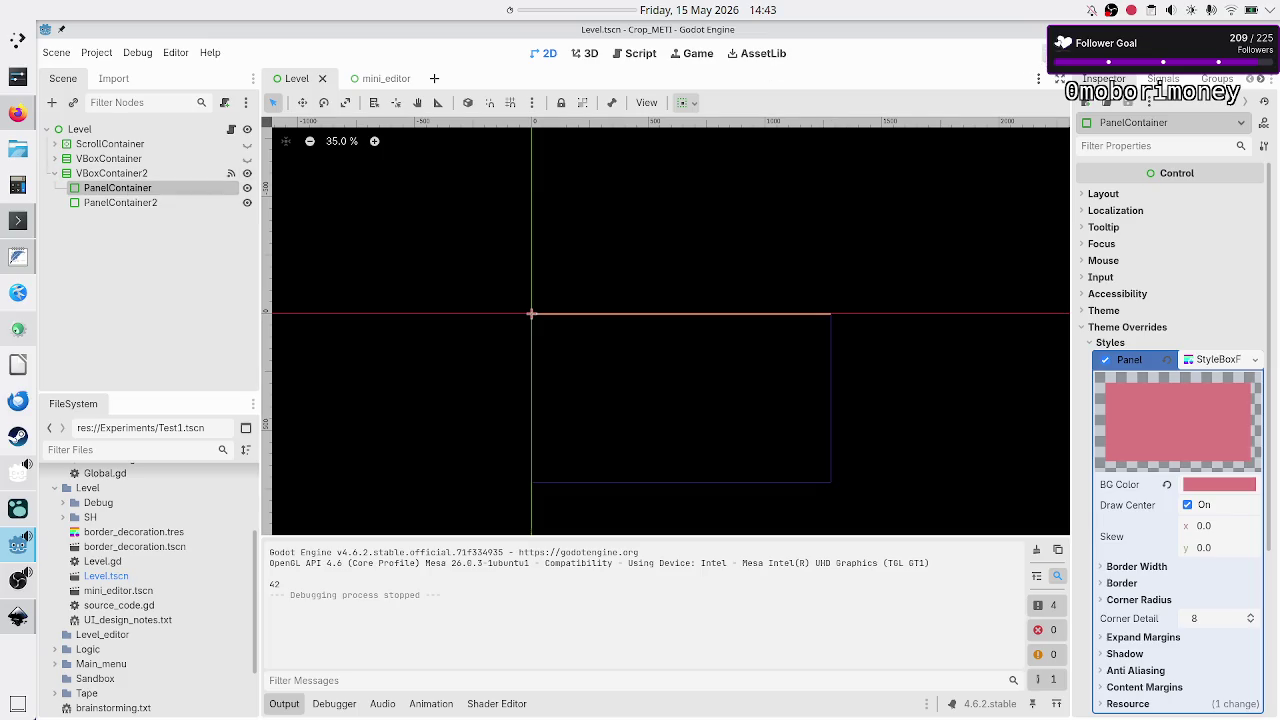
Run the game in debug, close it, and open the Level.gd script.
key("F5")
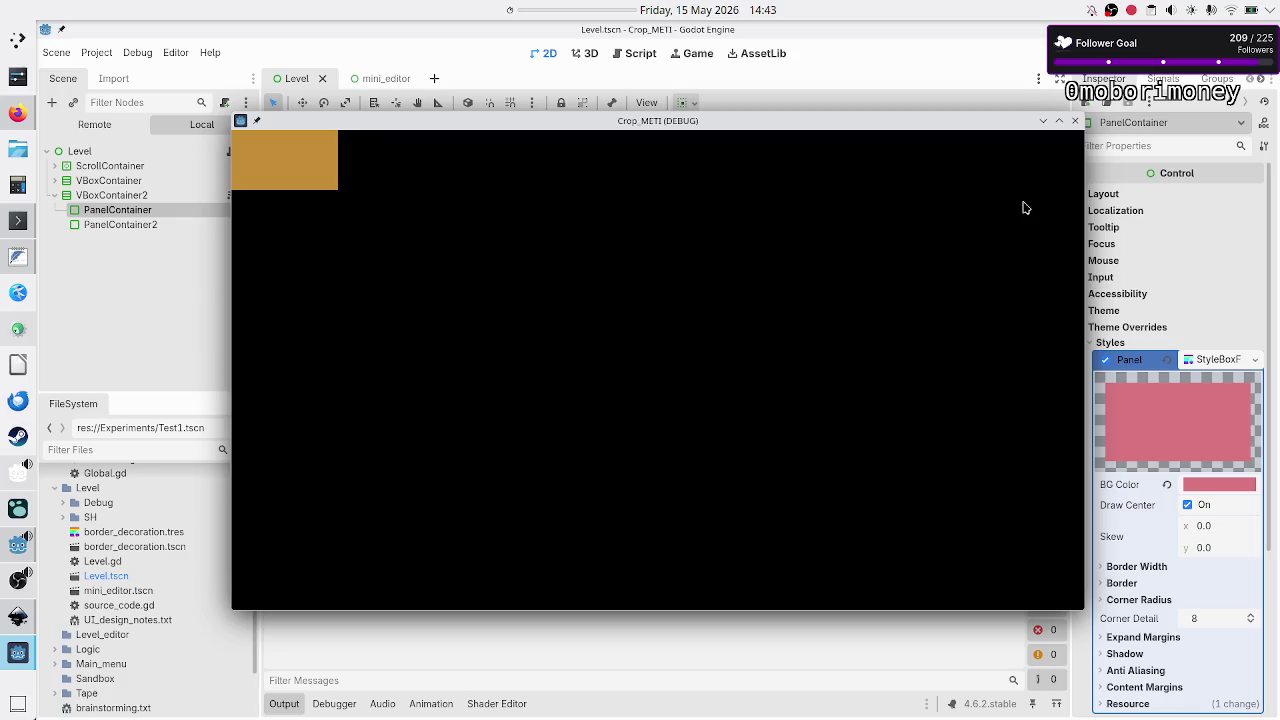
left_click(1077, 122)
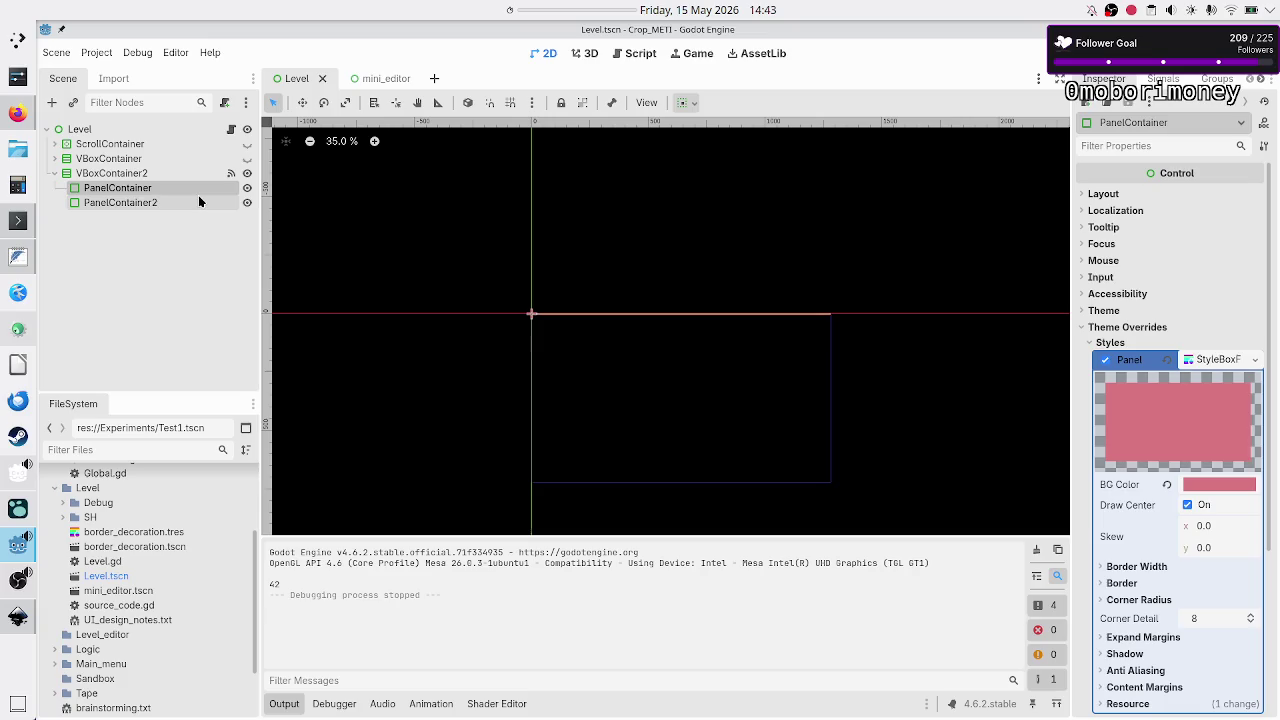
left_click(230, 129)
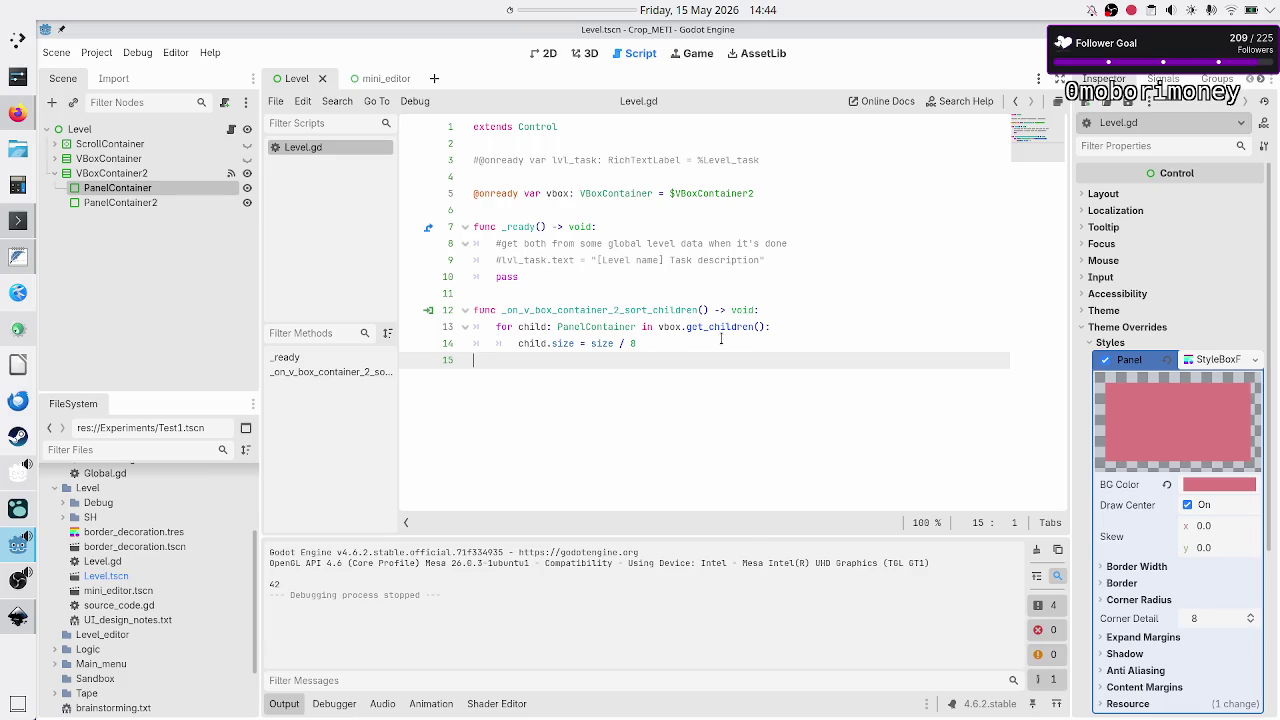
Review the for-loop and child.size lines in Level.gd, then switch to the Inkscape mockup.
left_click(780, 327)
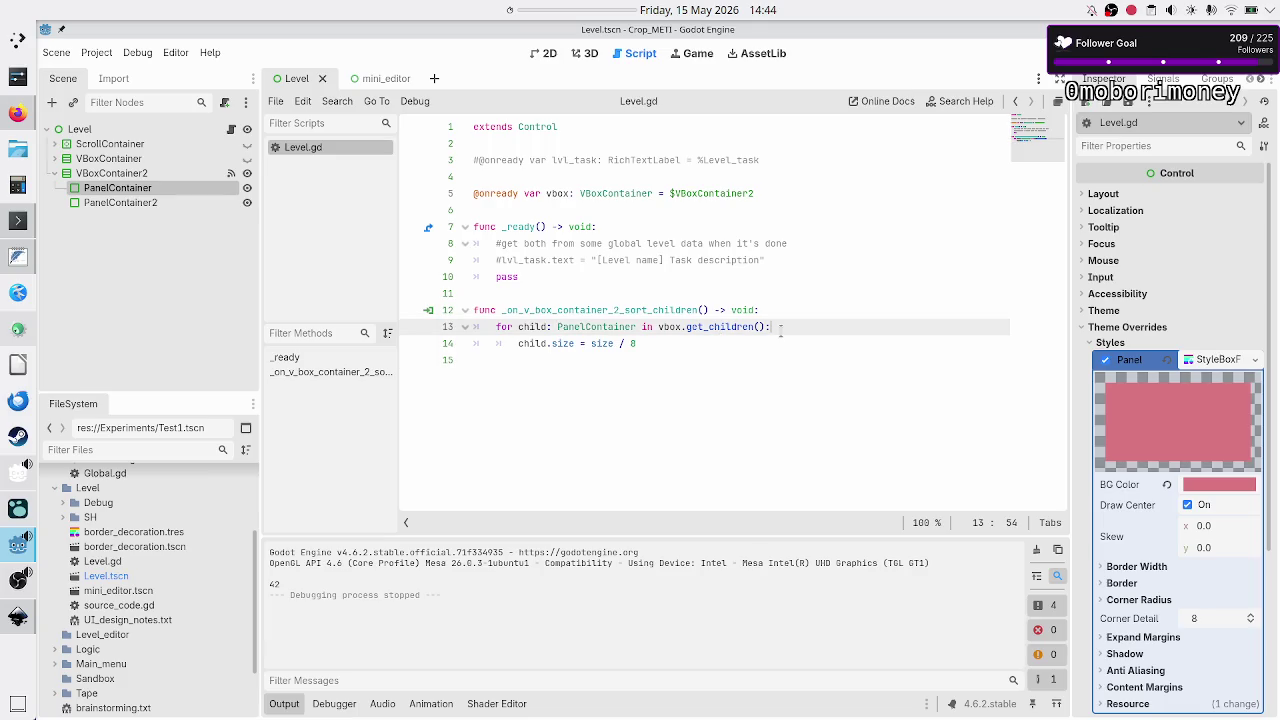
left_click(709, 345)
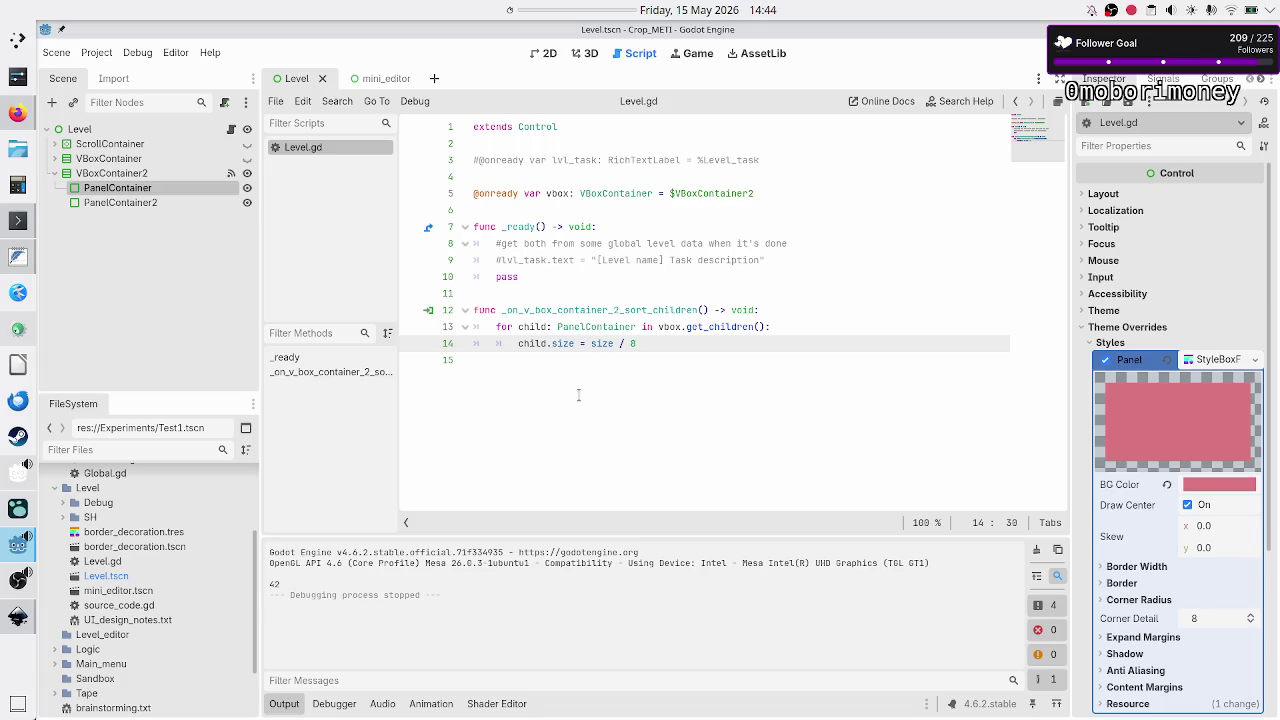
key("alt+Tab")
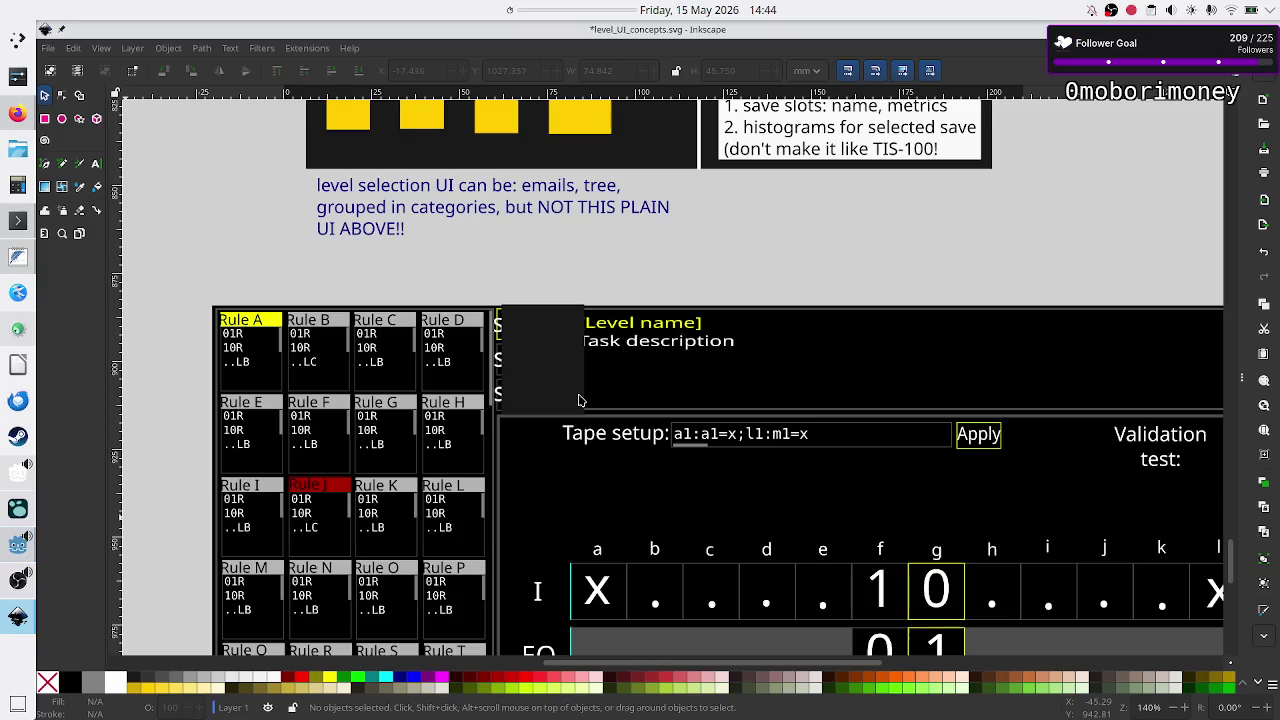
Scroll through the whole level UI mockup and its error panel, then return to Godot.
scroll(600, 380, "down", 5)
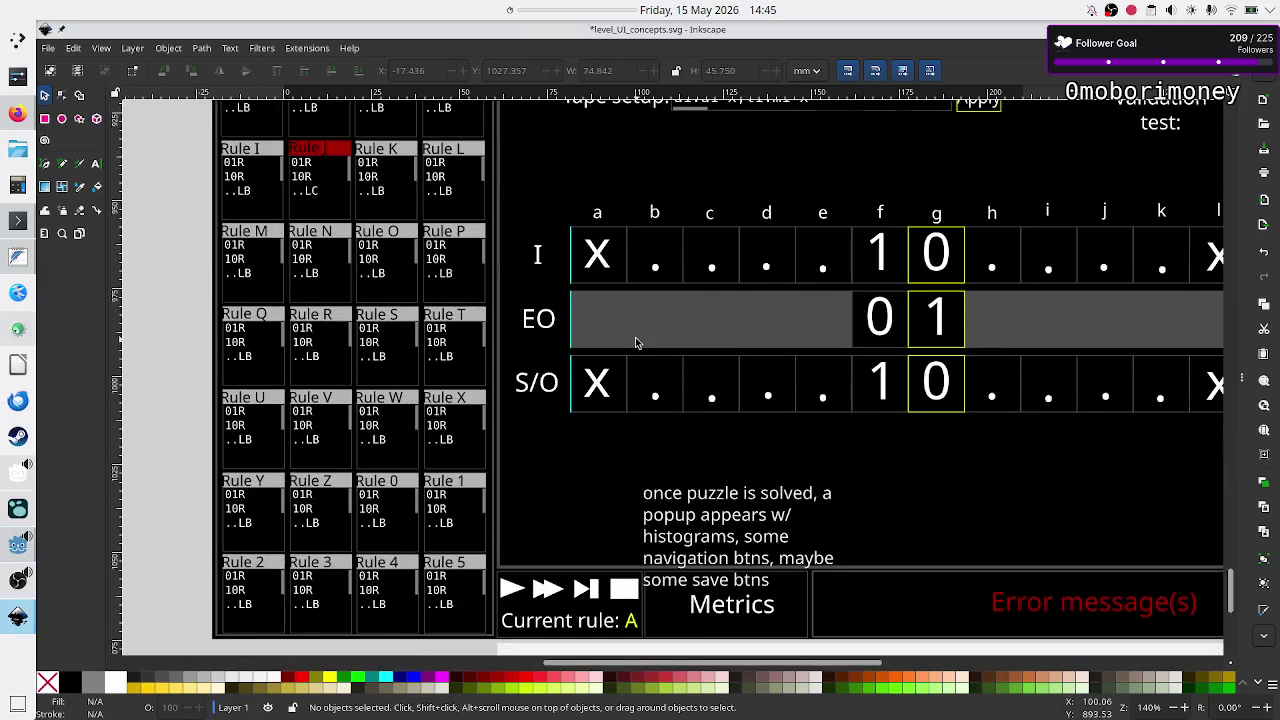
scroll(635, 343, "down", 2)
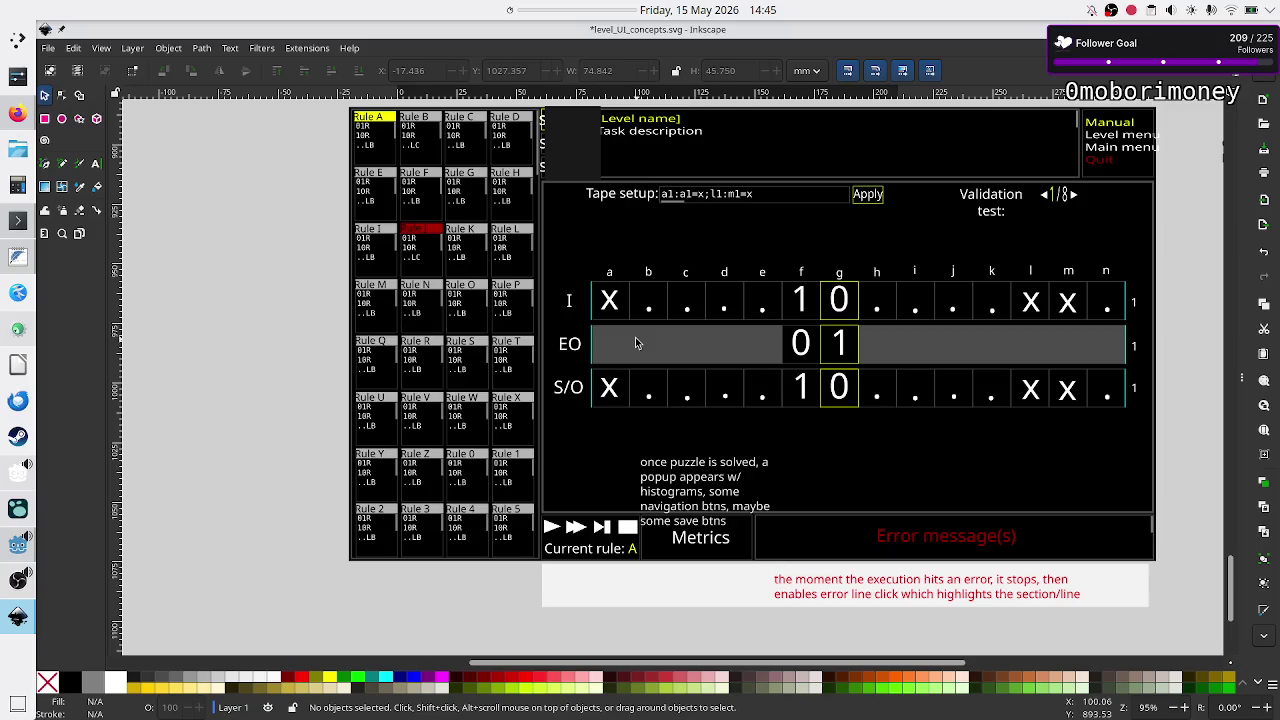
key("alt+Tab")
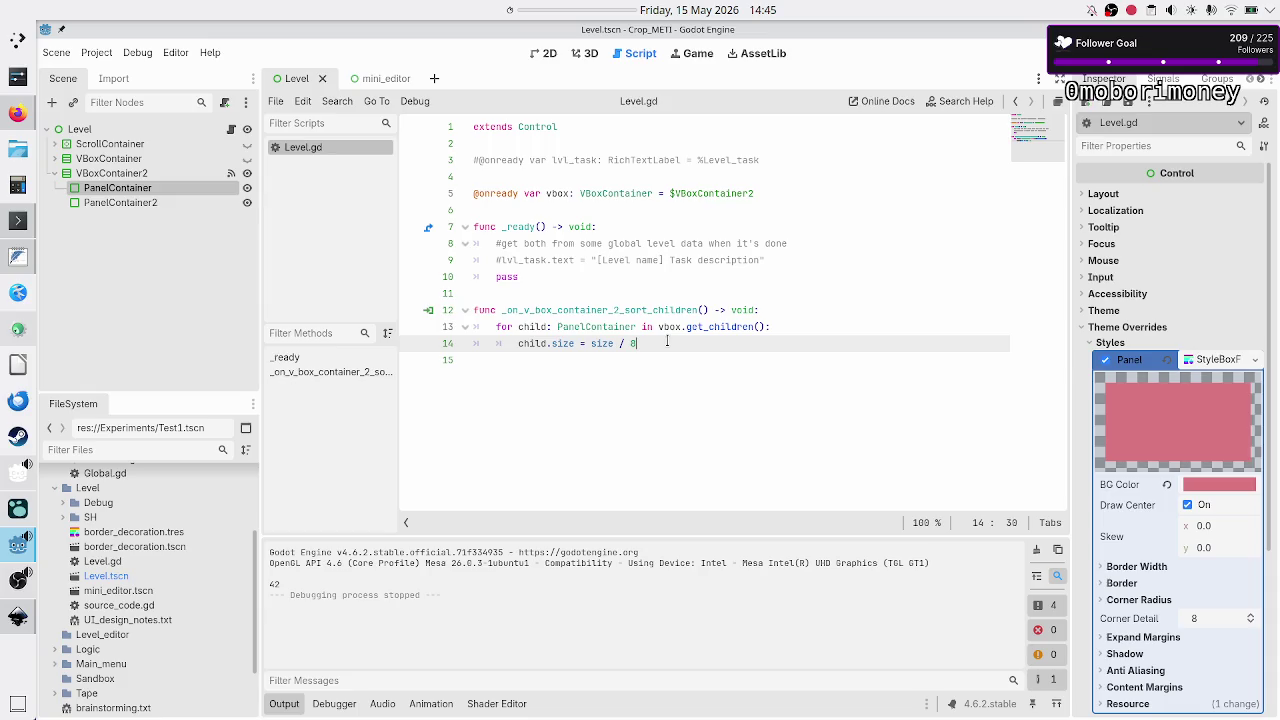
Try VBoxContainer2's custom minimum height at 150, reset it to 0, and reopen Level.gd.
left_click(549, 58)
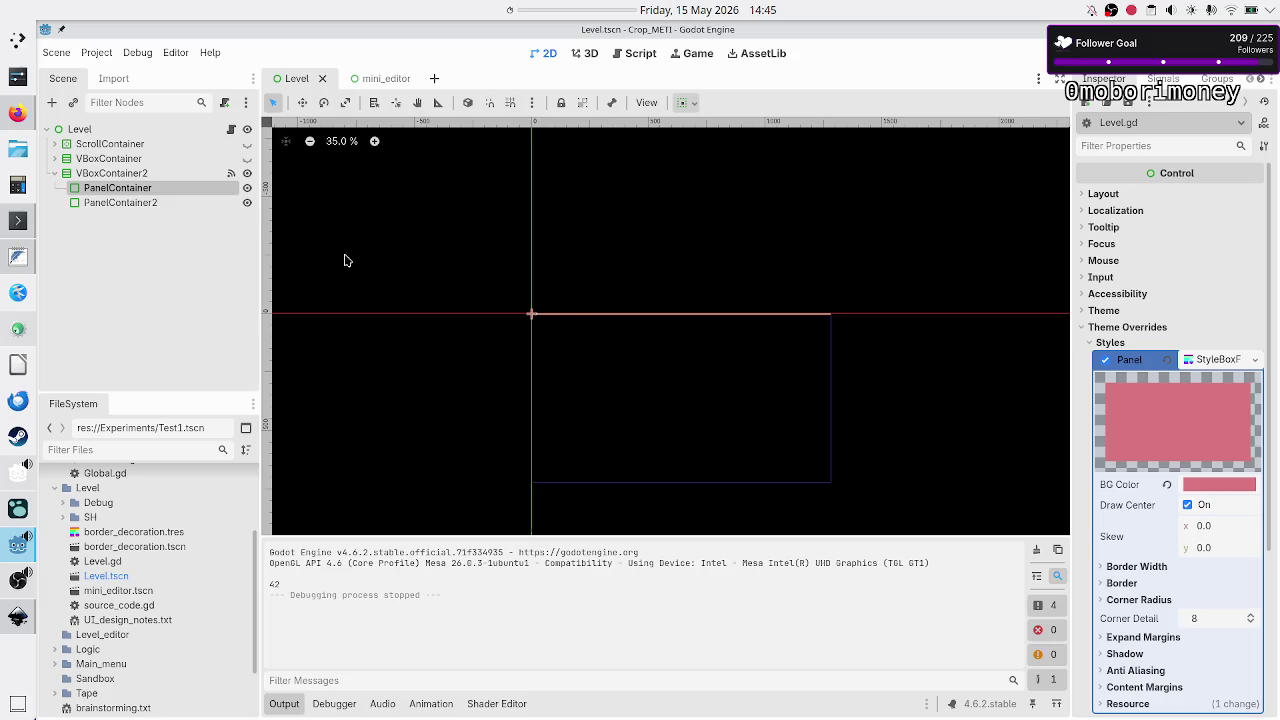
left_click(130, 177)
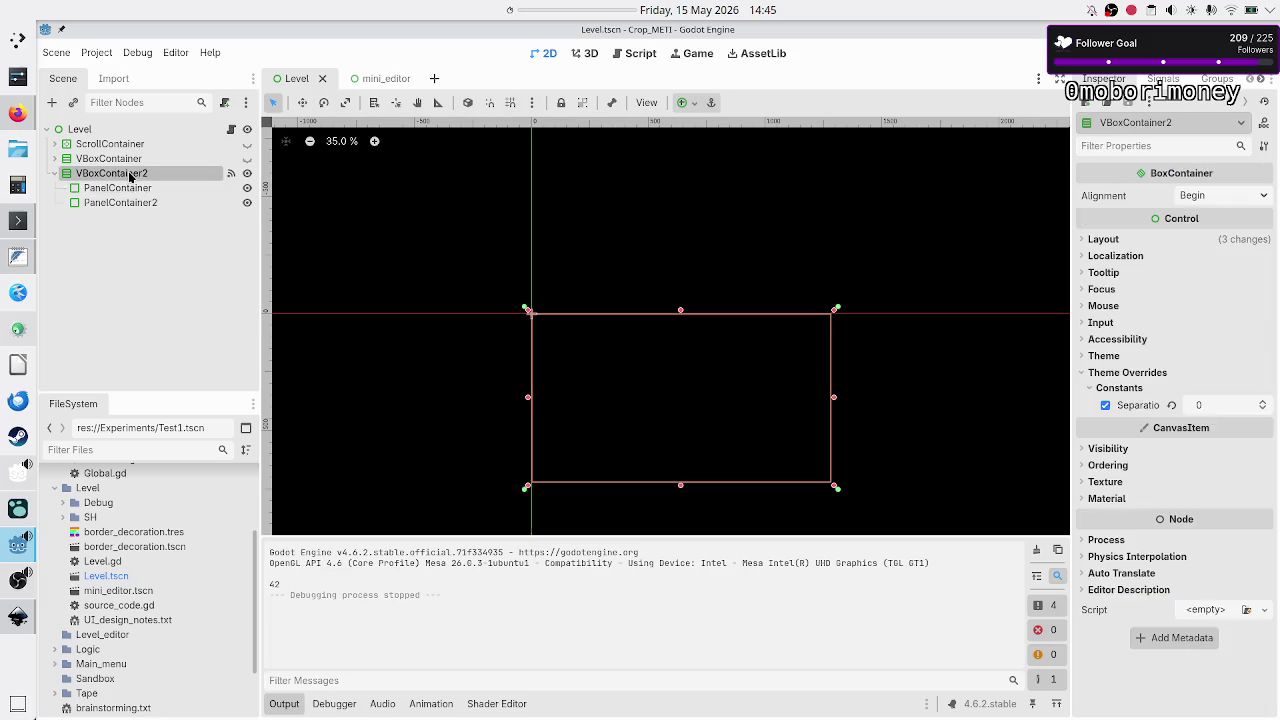
left_click(1103, 239)
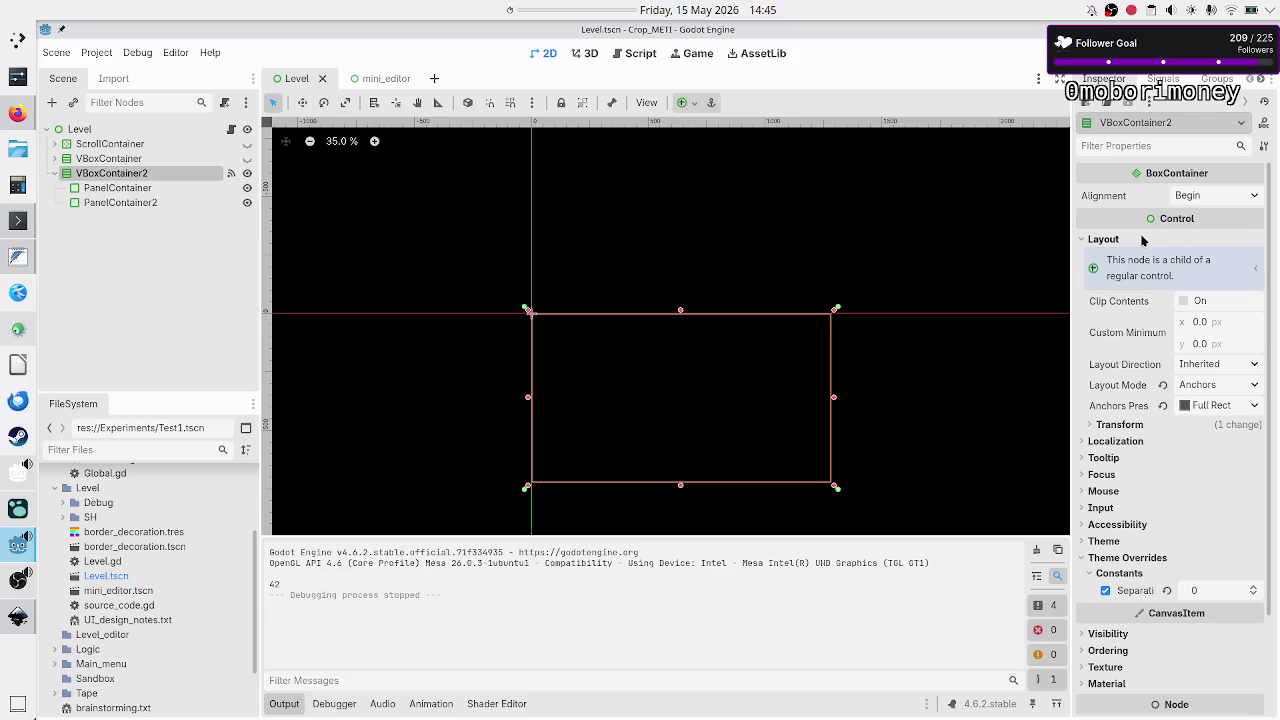
left_click(1214, 343)
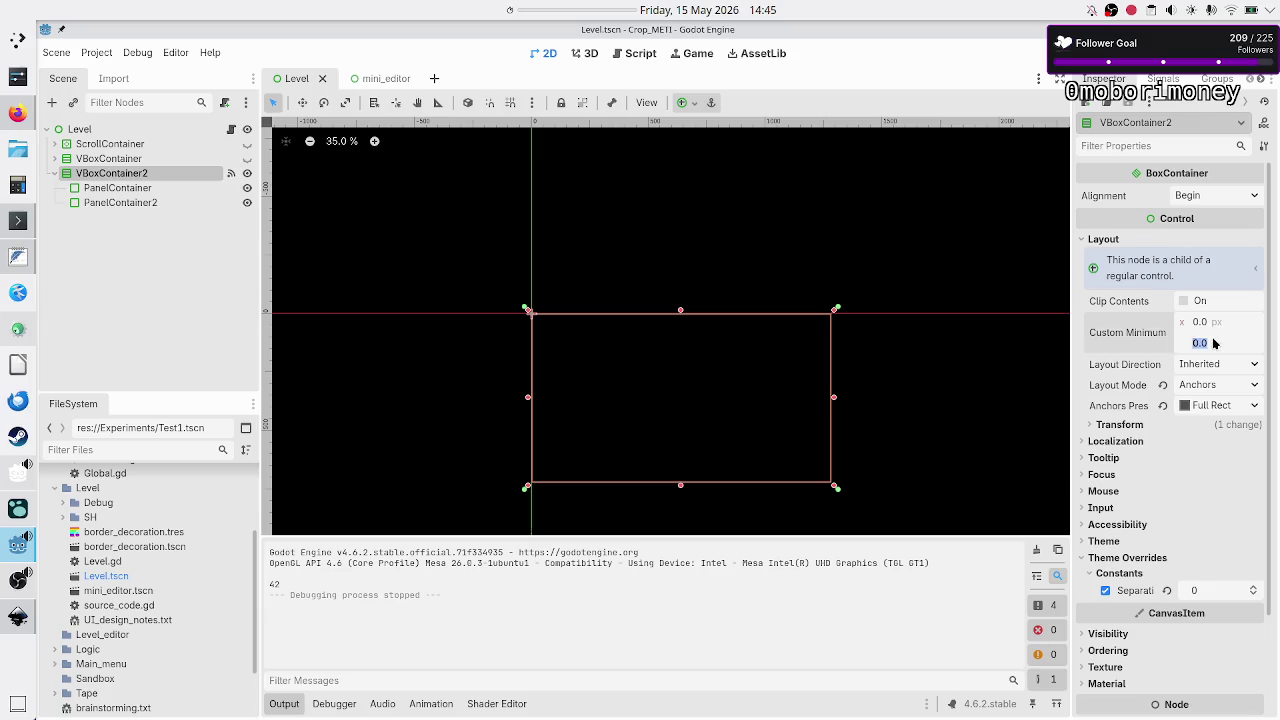
type("1")
type("50")
key("BackSpace")
key("BackSpace")
key("BackSpace")
type("0")
key("Return")
left_click(232, 131)
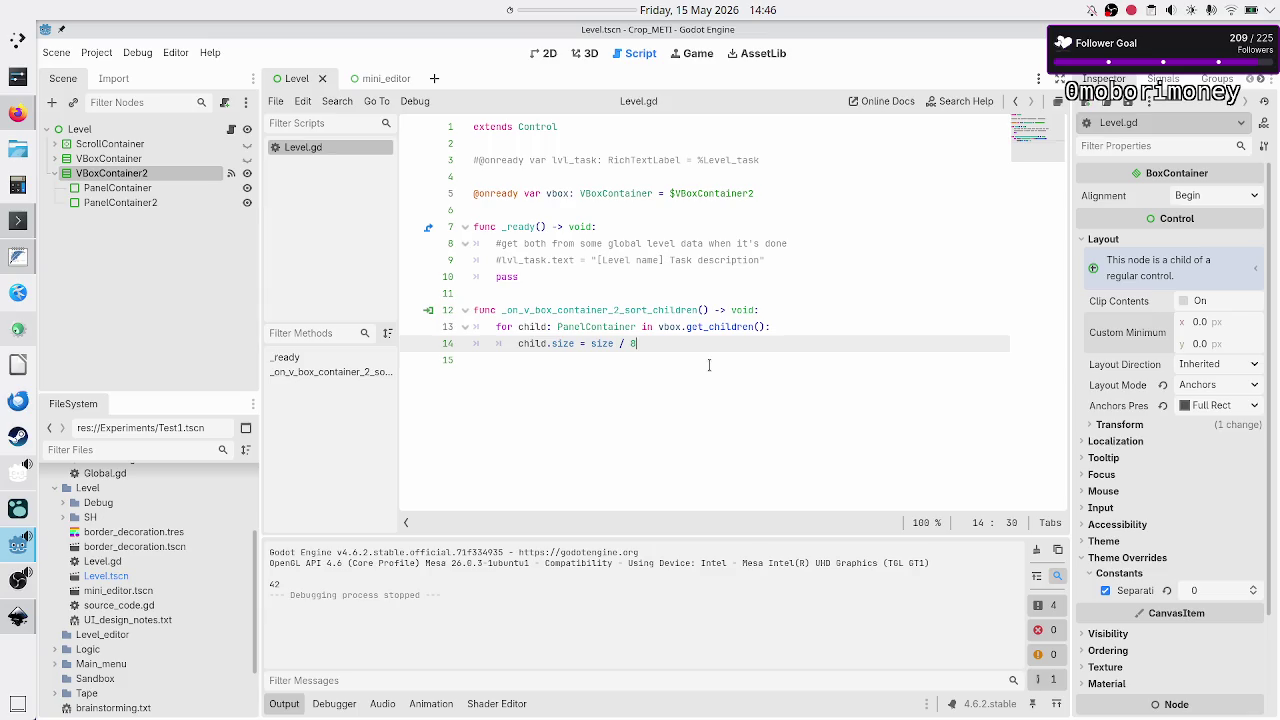
Add a child.position line below the size line in the loop.
key("Return")
type("child.")
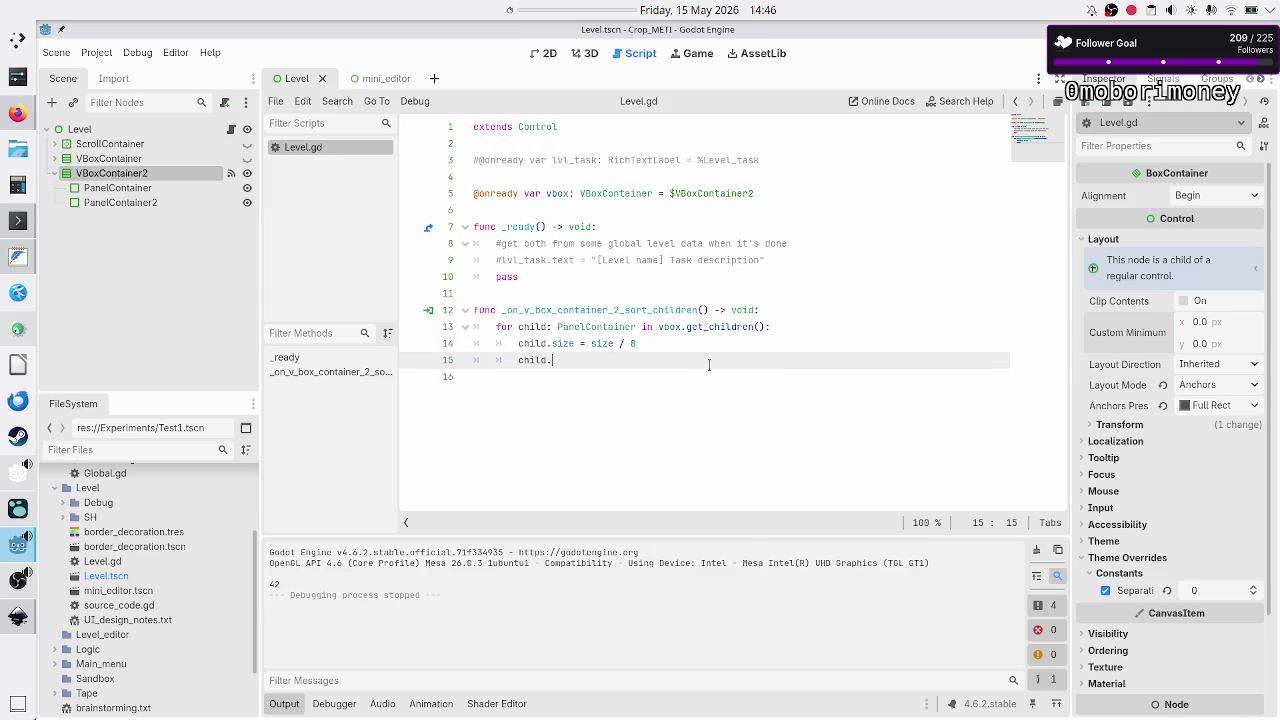
type("pos")
key("Return")
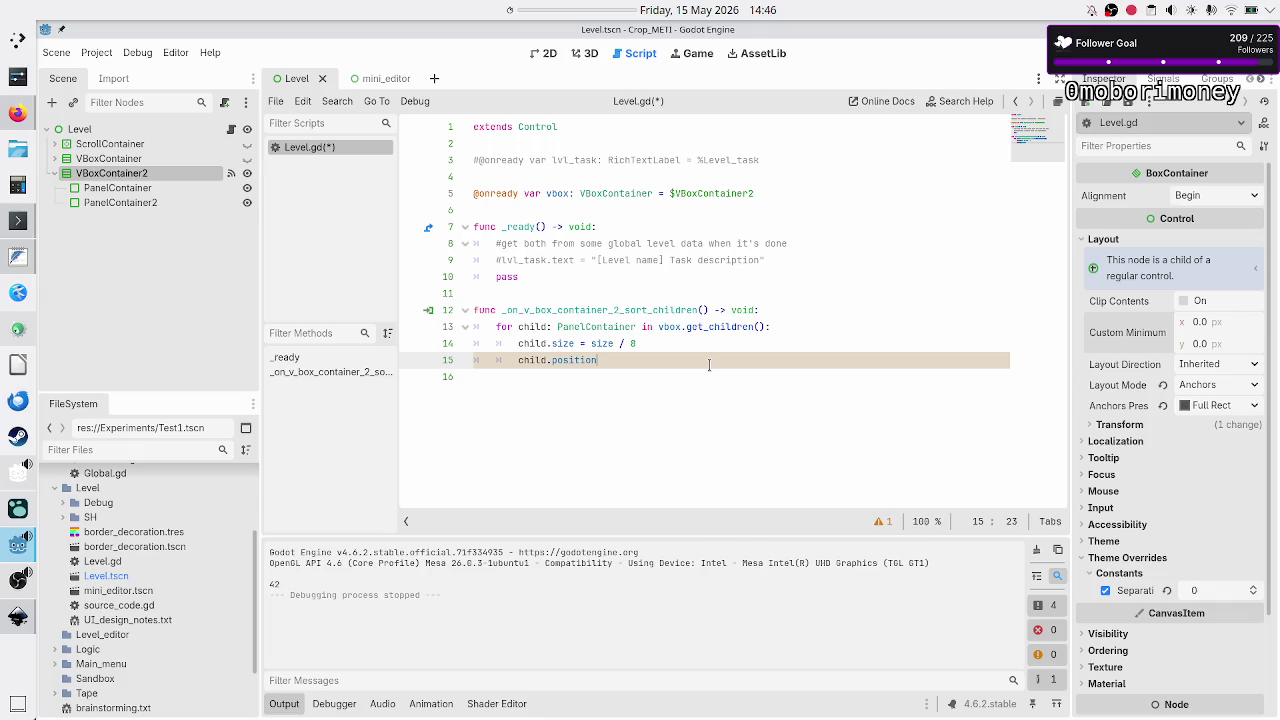
Declare 'var i: int = -1' at the start of the function.
key("Up")
key("Up")
key("Up")
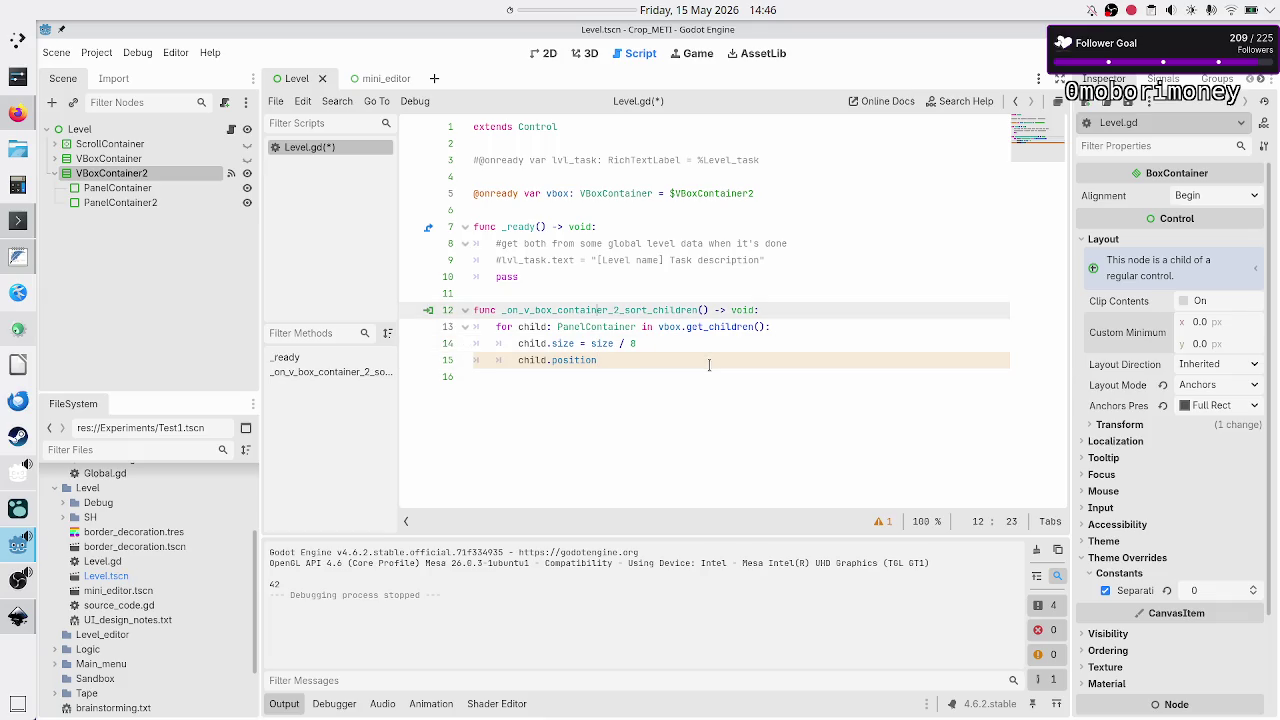
key("End")
key("Return")
type("var i:")
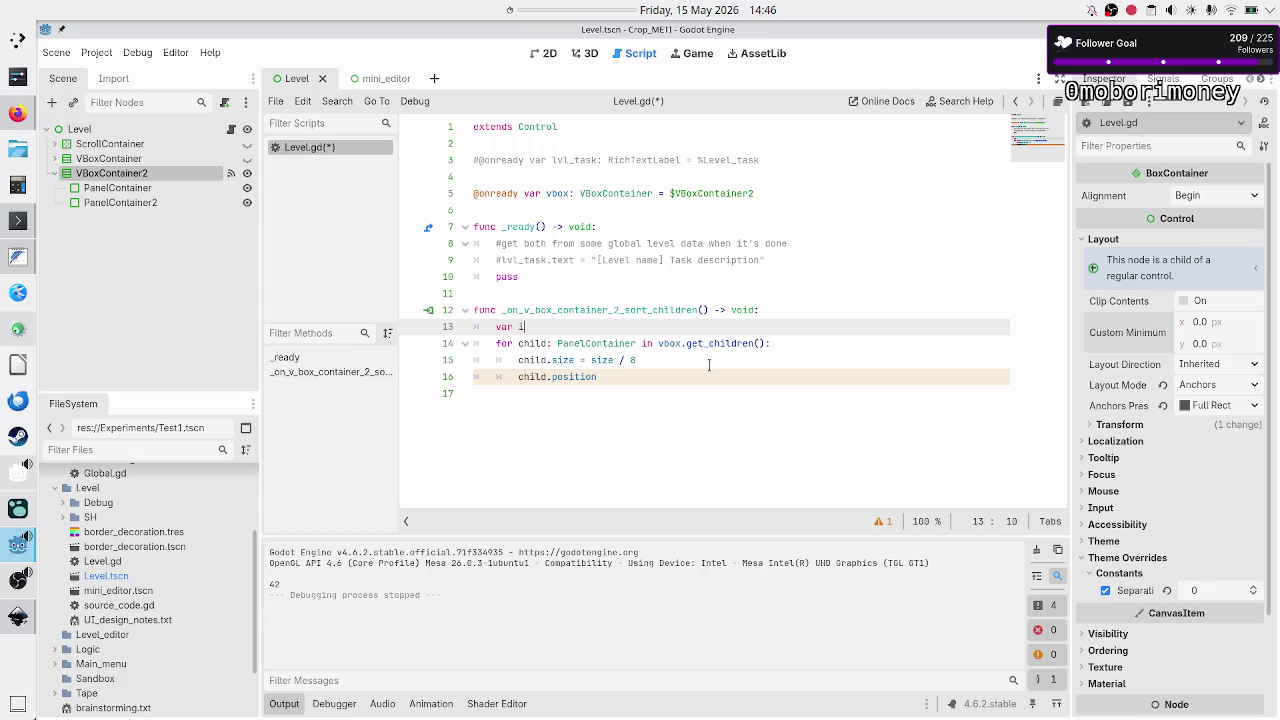
type(" int = ")
type("0")
key("BackSpace")
type("-1")
Add 'i += 1' inside the loop, then switch to the Inkscape mockup.
key("Down")
key("Down")
key("Home")
key("ctrl+shift+Return")
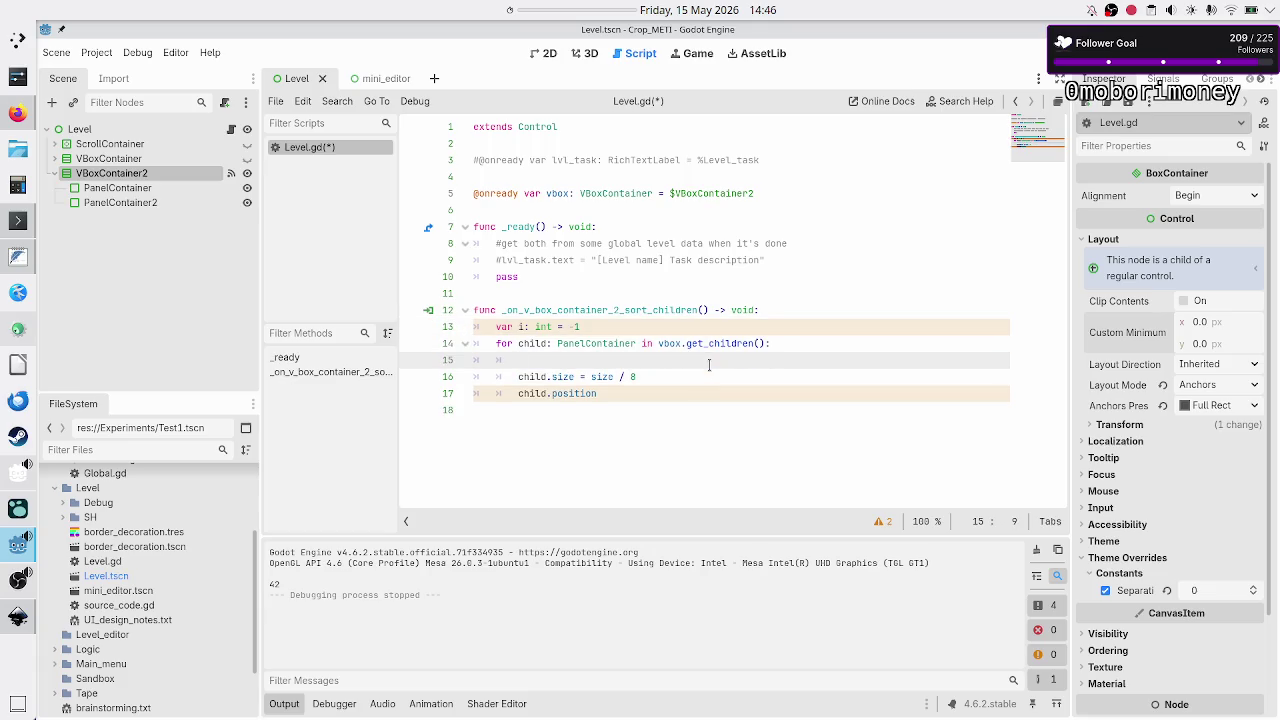
type("i ")
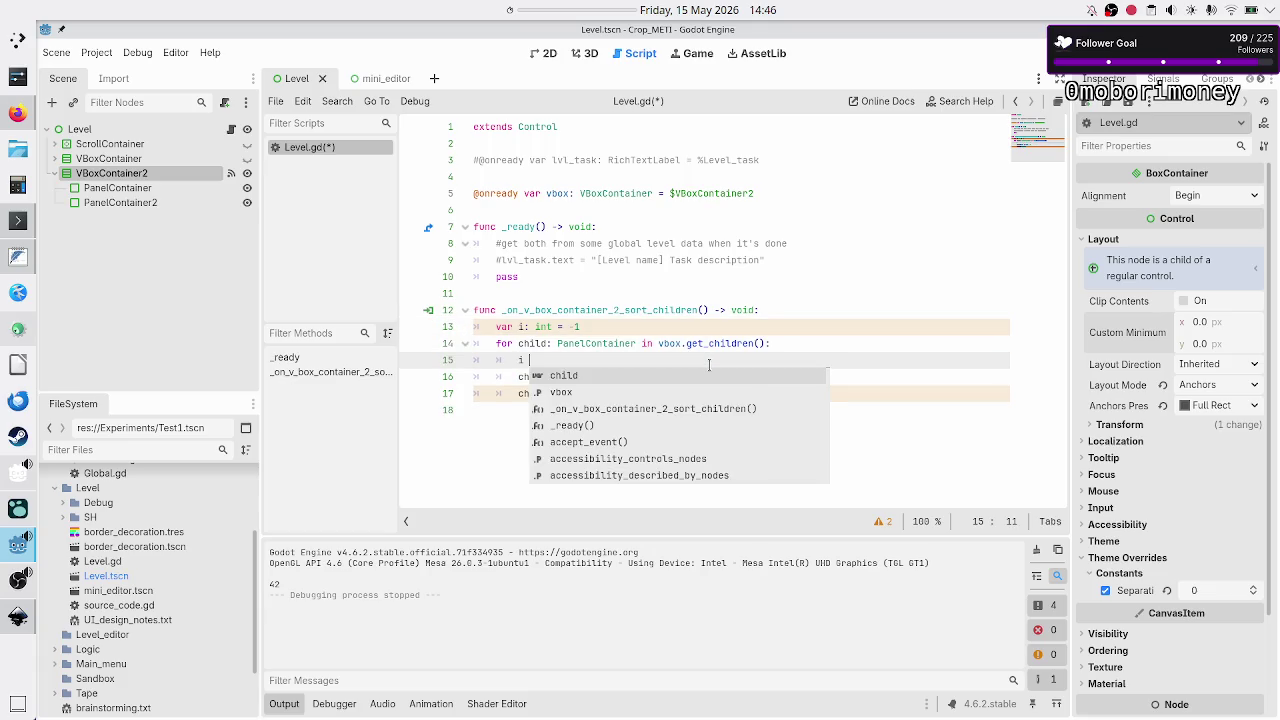
type("+= 1")
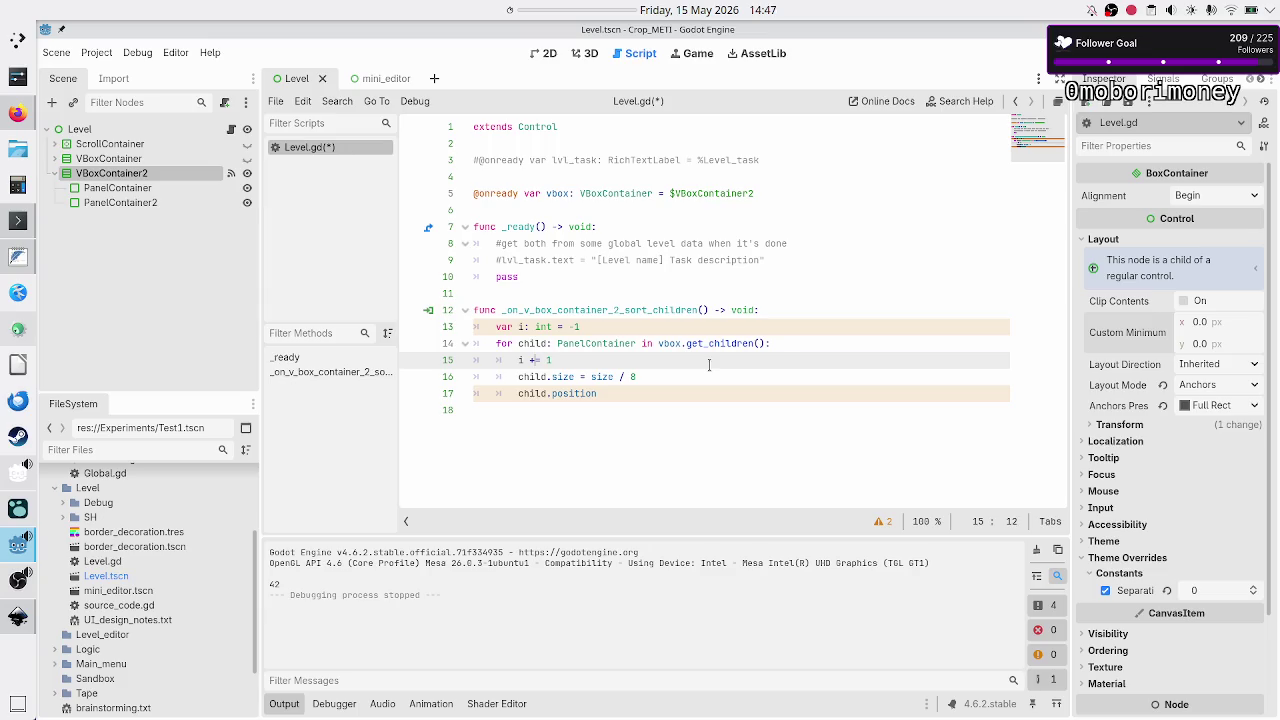
key("Down")
key("Down")
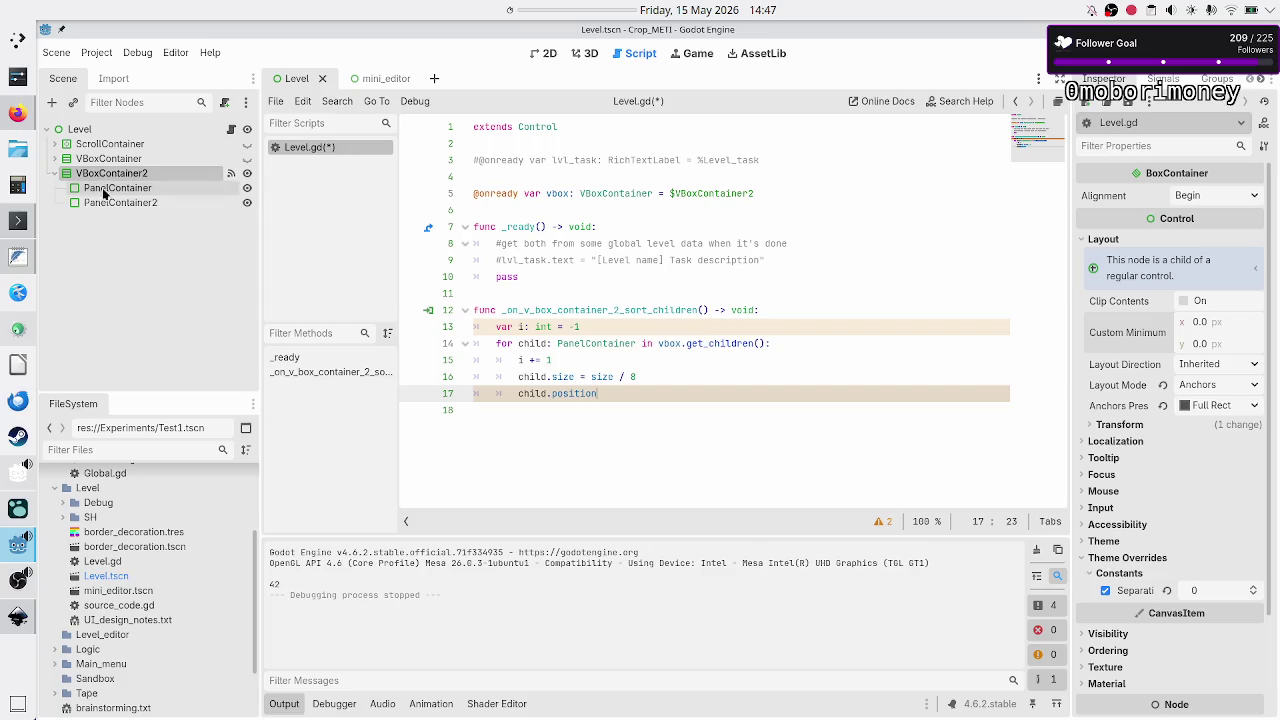
key("alt+Tab")
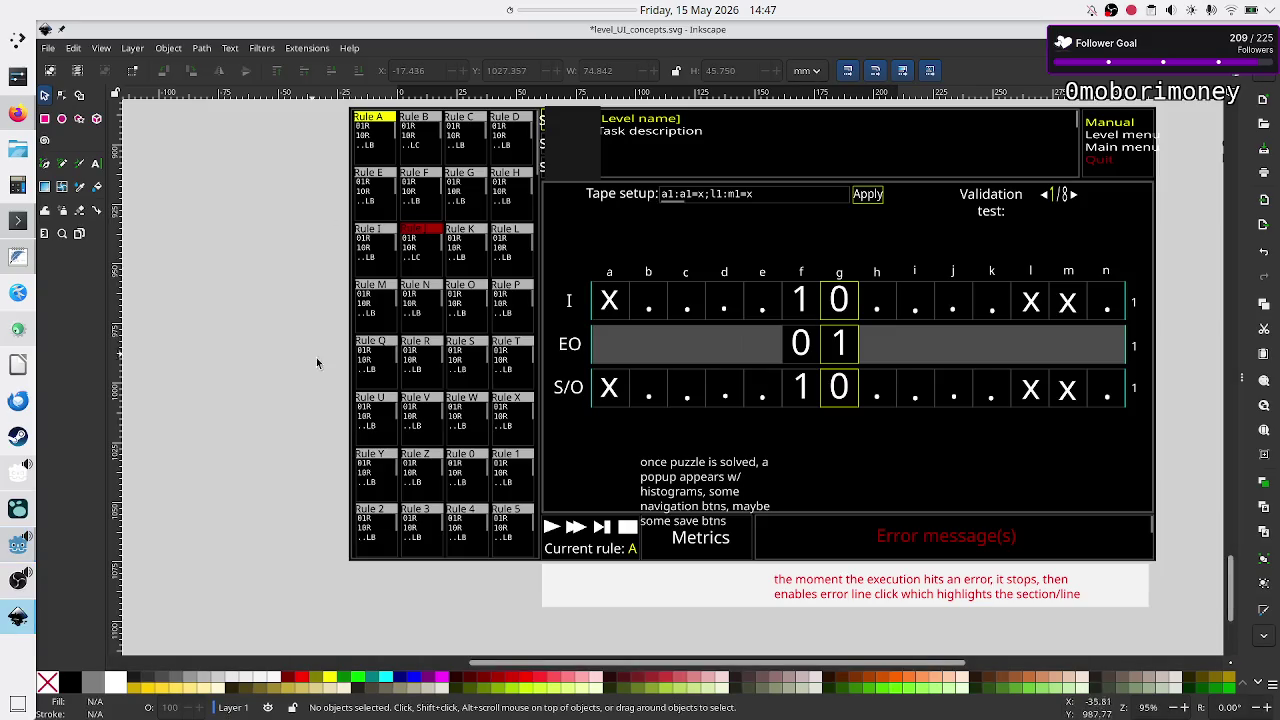
Switch from the Inkscape mockup back to Level.gd in Godot.
key("alt+Tab")
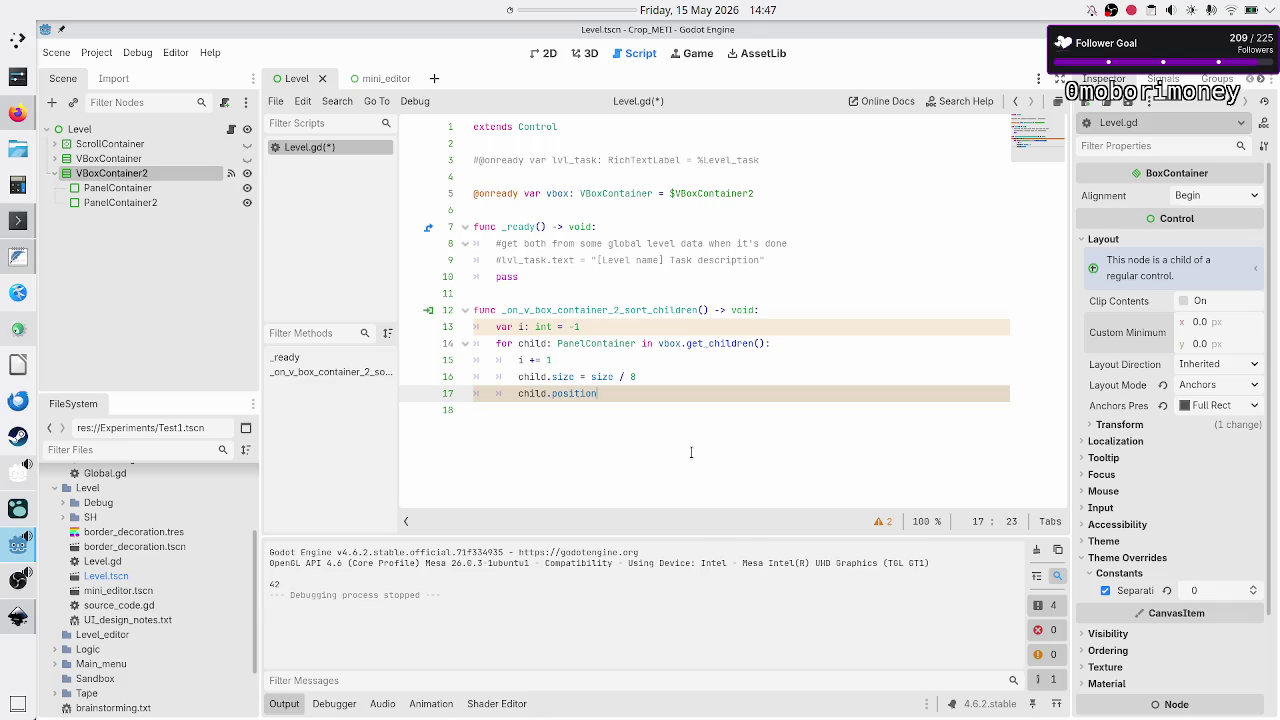
Make line 17 'child.position.y = i * size.y' and run the current scene with F6.
key("BackSpace")
key("BackSpace")
key("BackSpace")
key("BackSpace")
type("child")
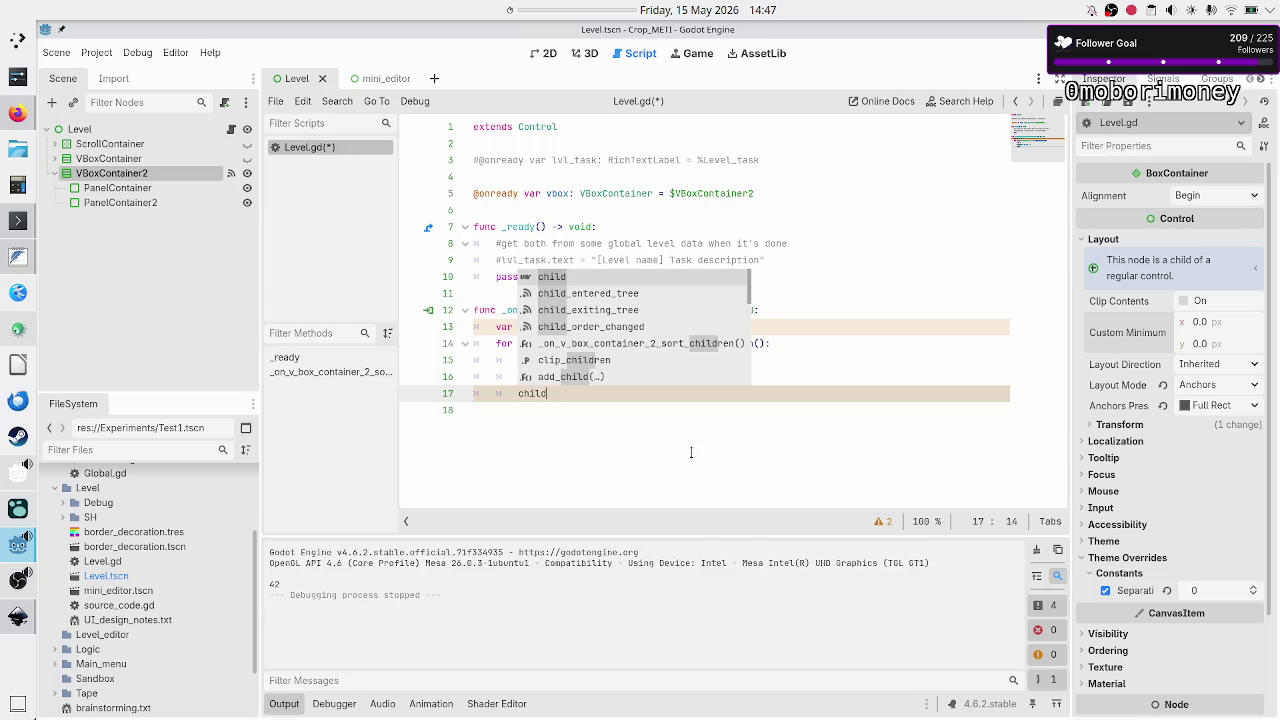
type(".pos")
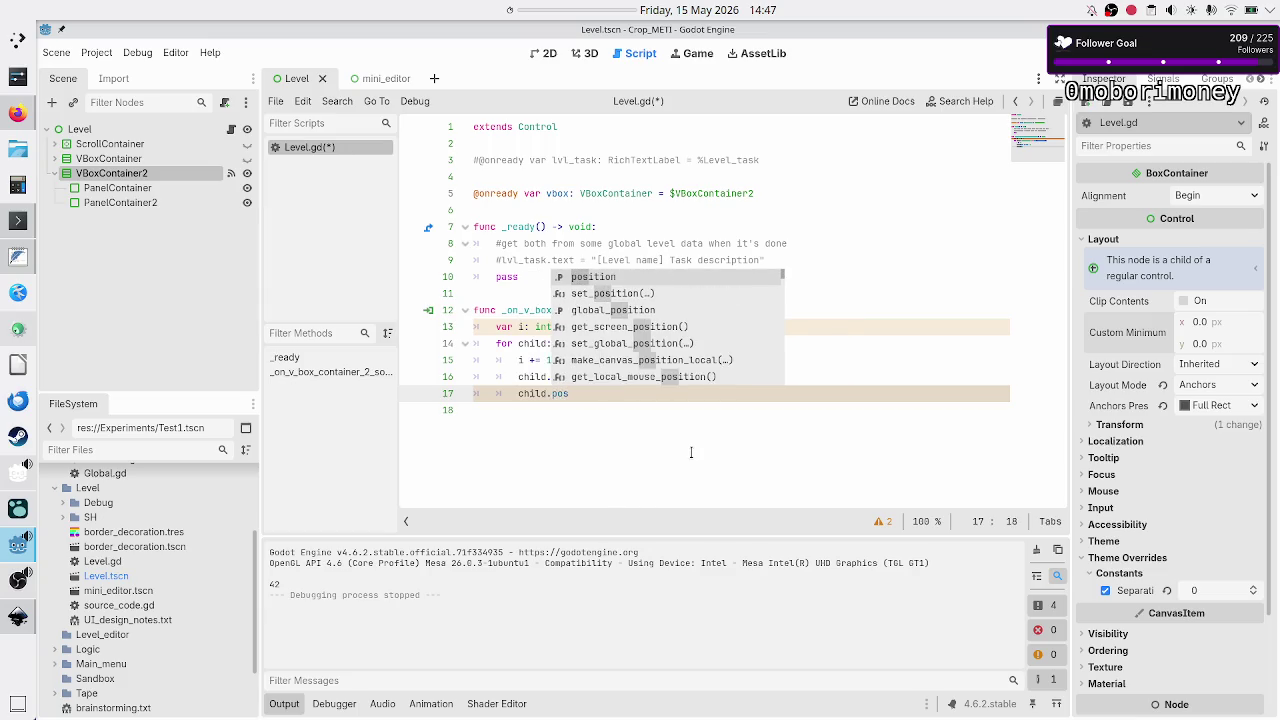
key("Return")
type(".")
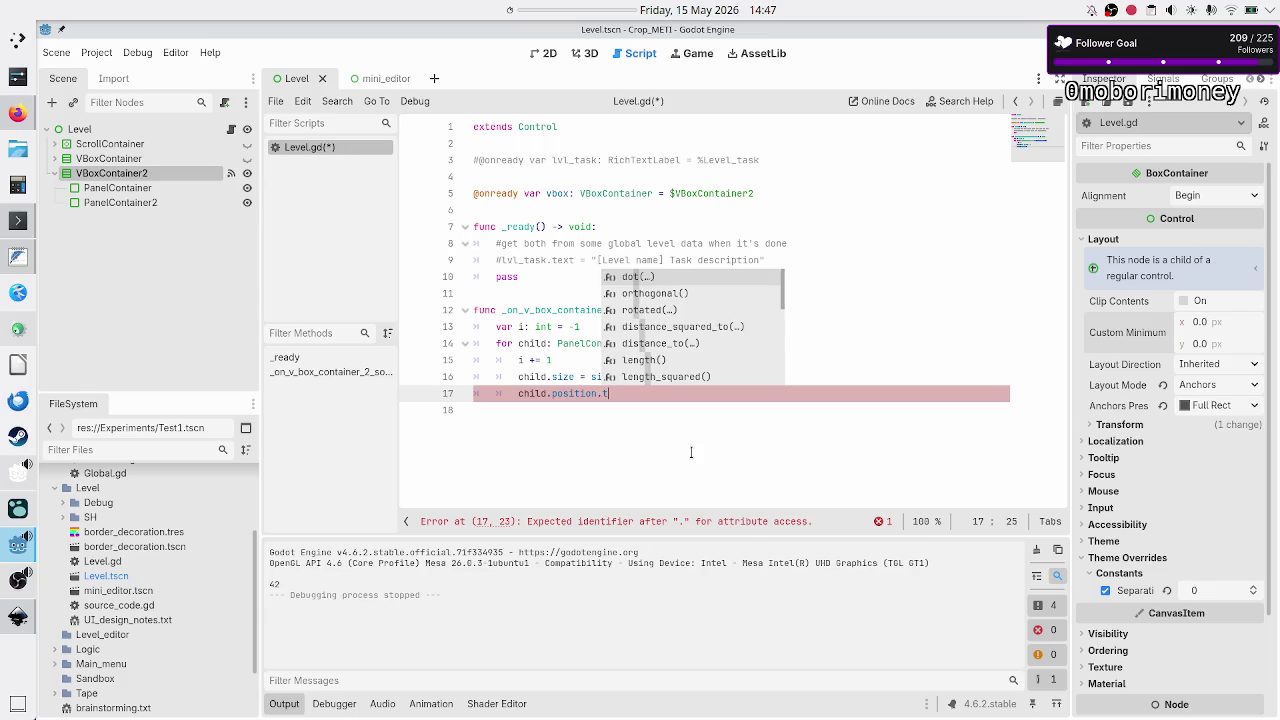
type("y")
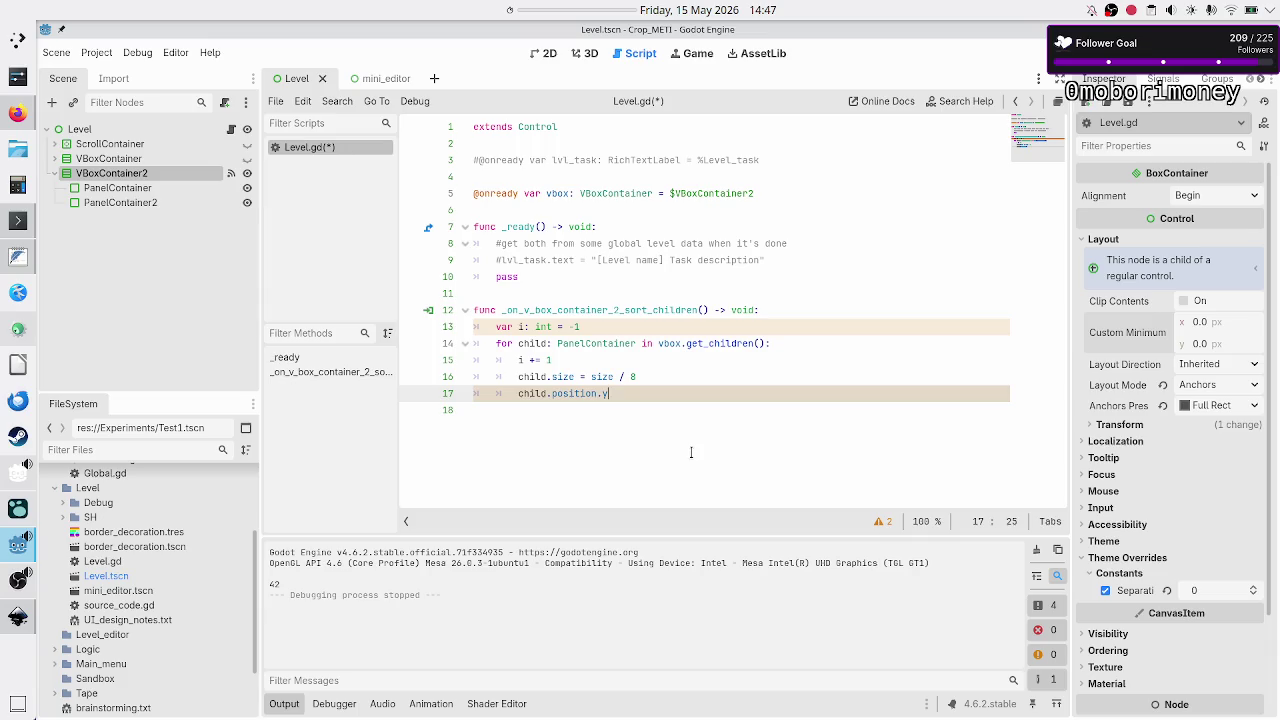
type("= i")
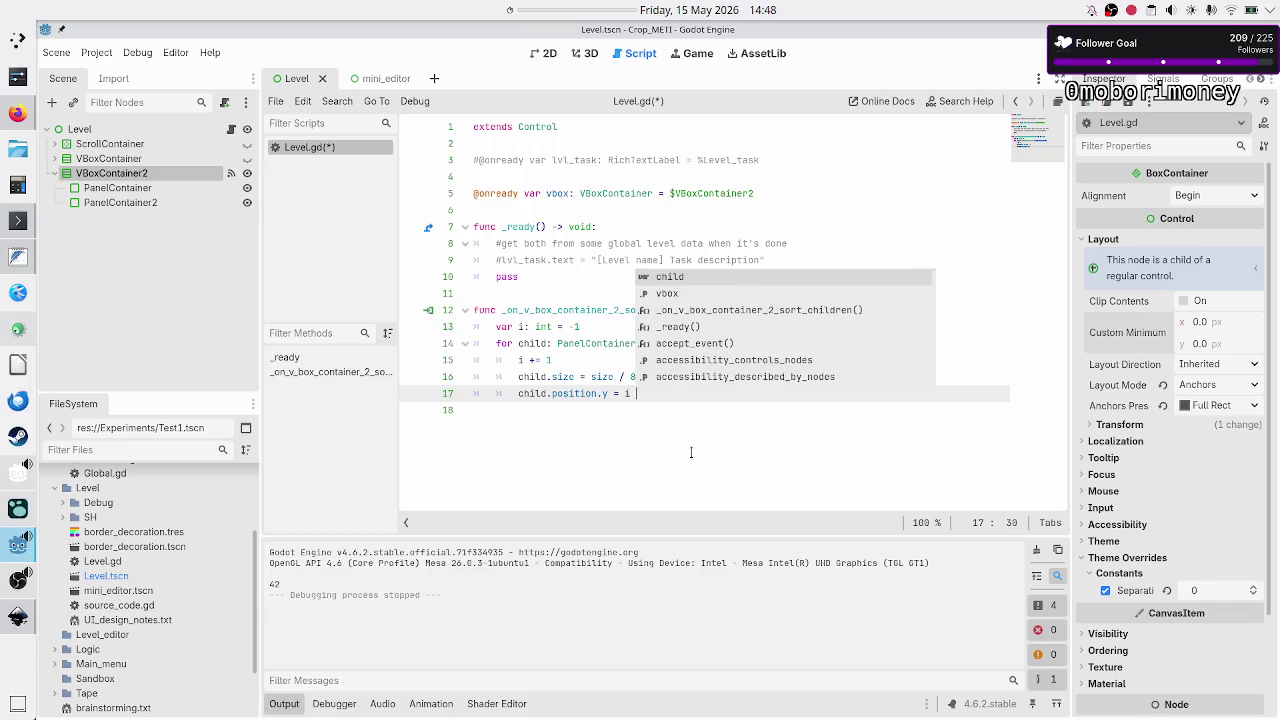
type("*")
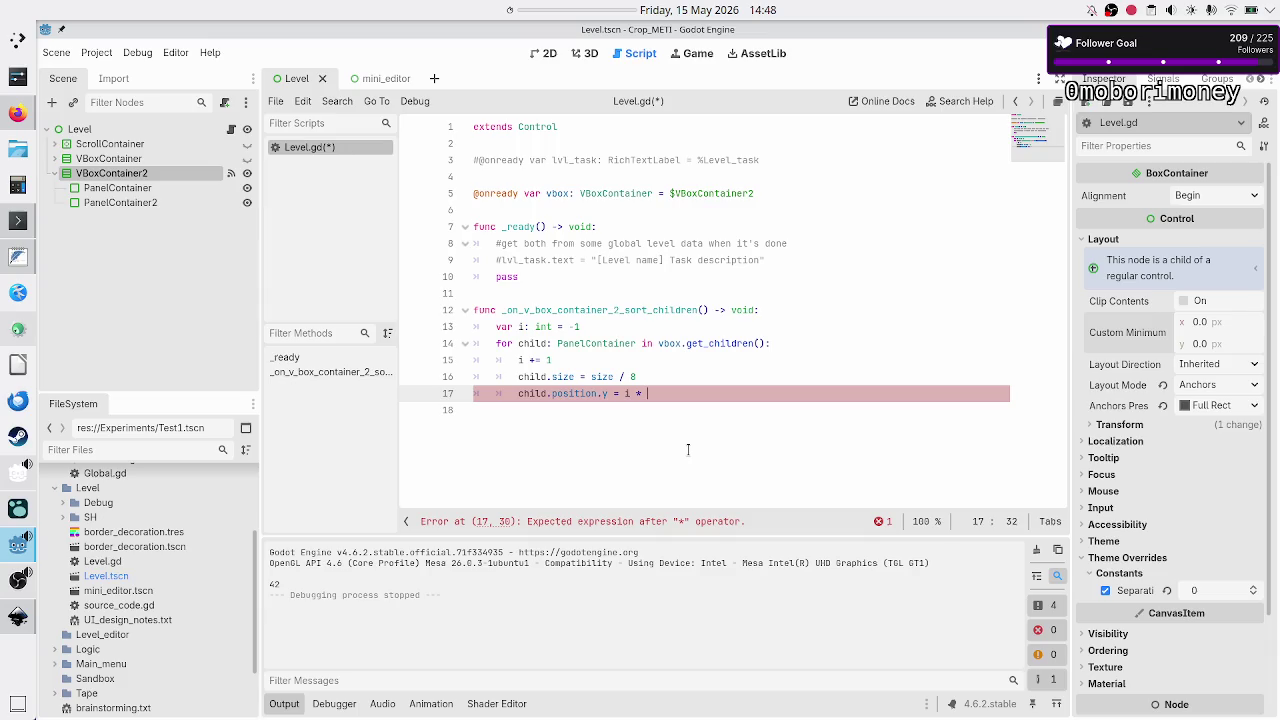
type("size.y")
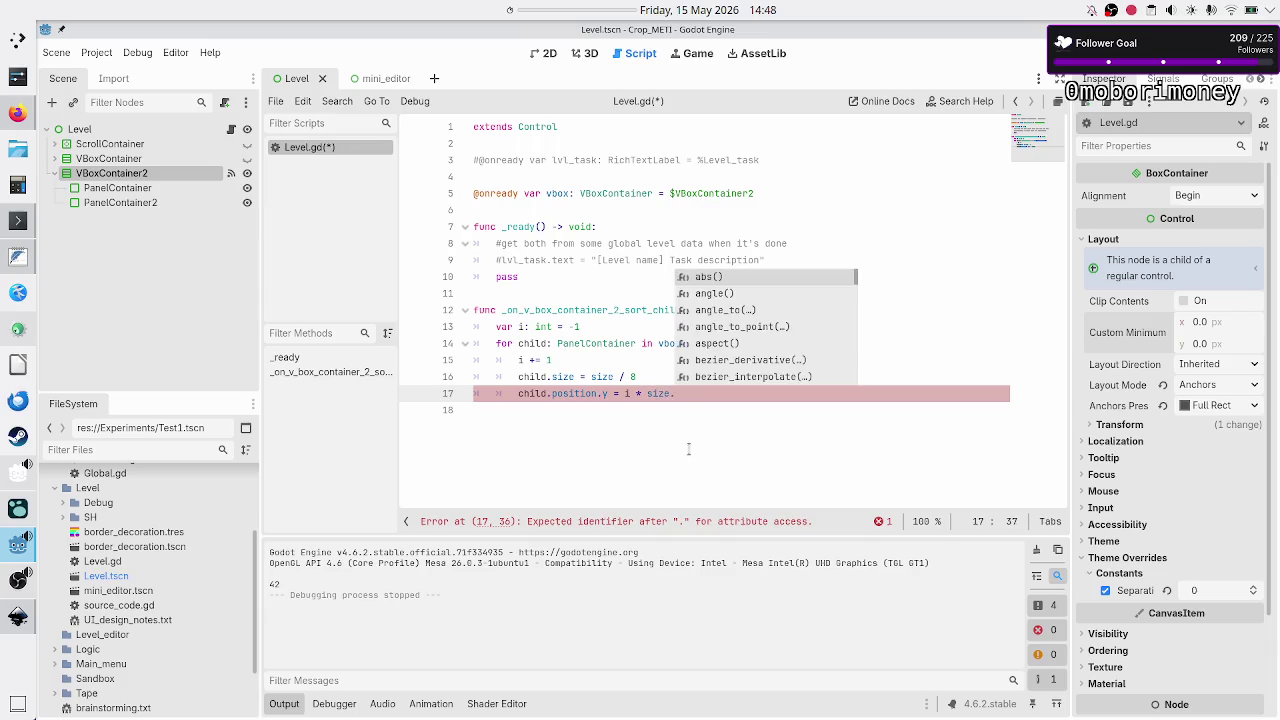
key("F6")
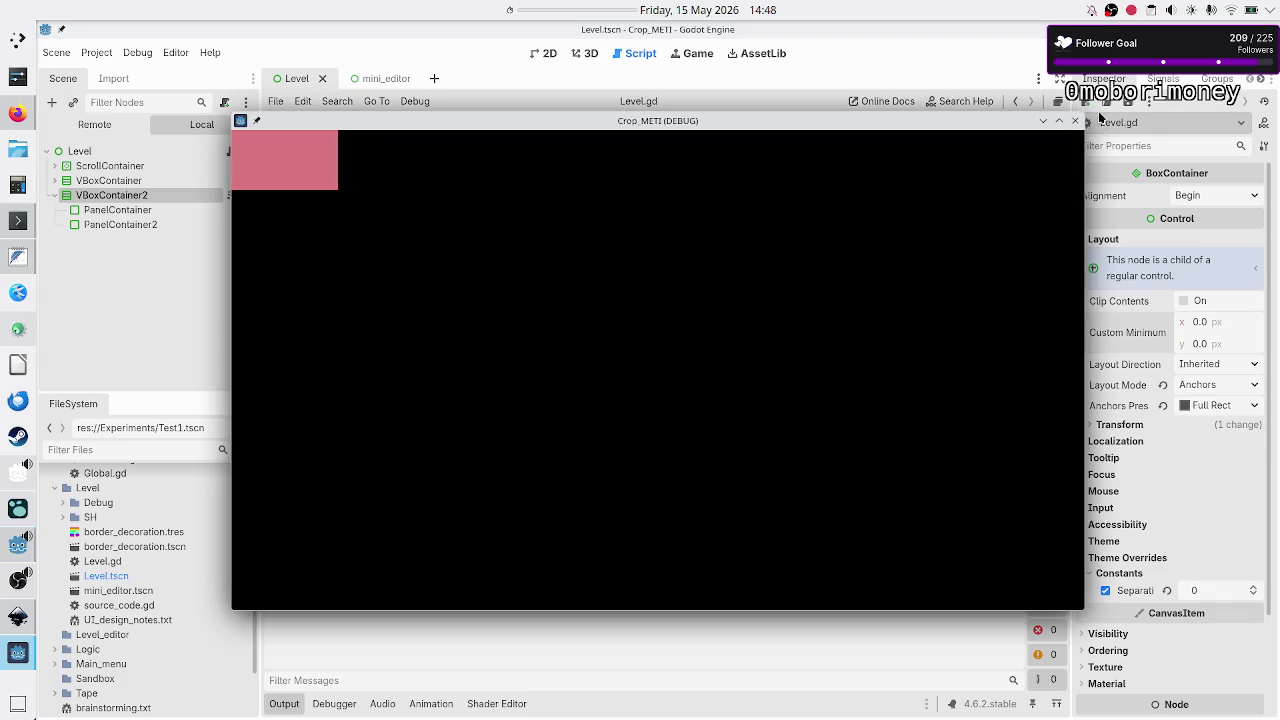
Close the debug game and select the first PanelContainer in the 2D view to see its pink style.
left_click(1075, 121)
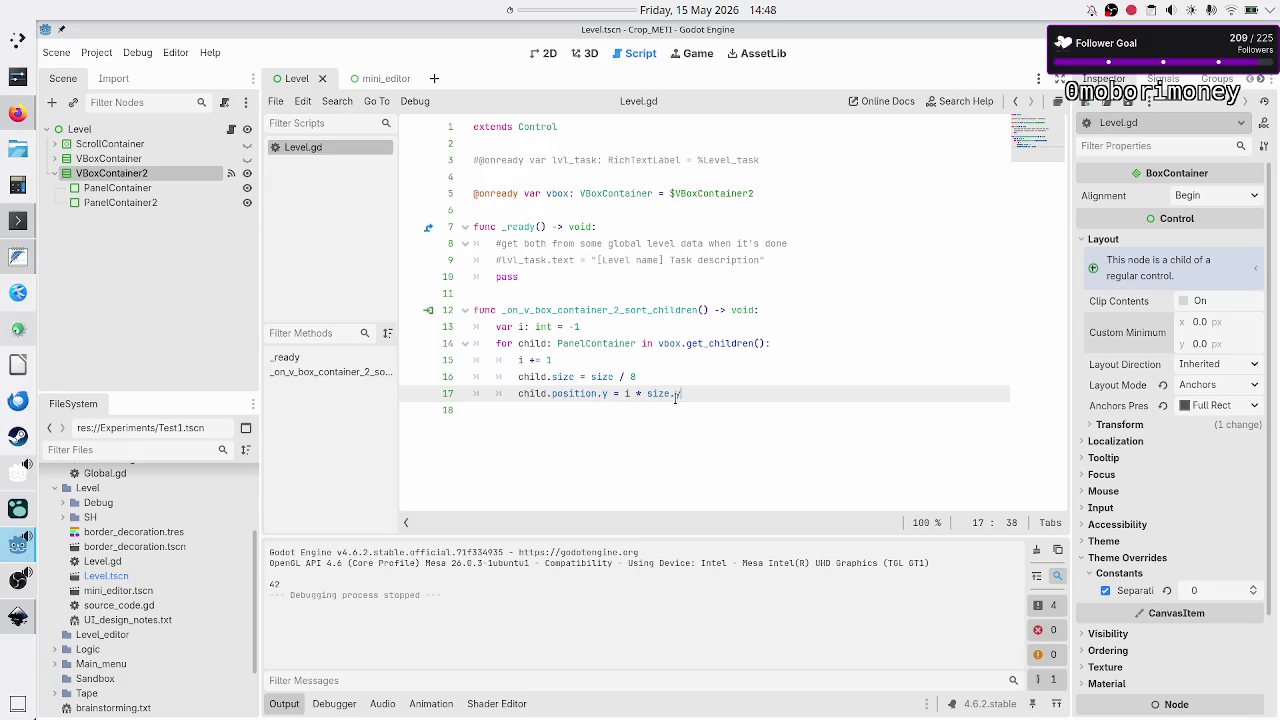
mouse_move(676, 397)
left_click(548, 53)
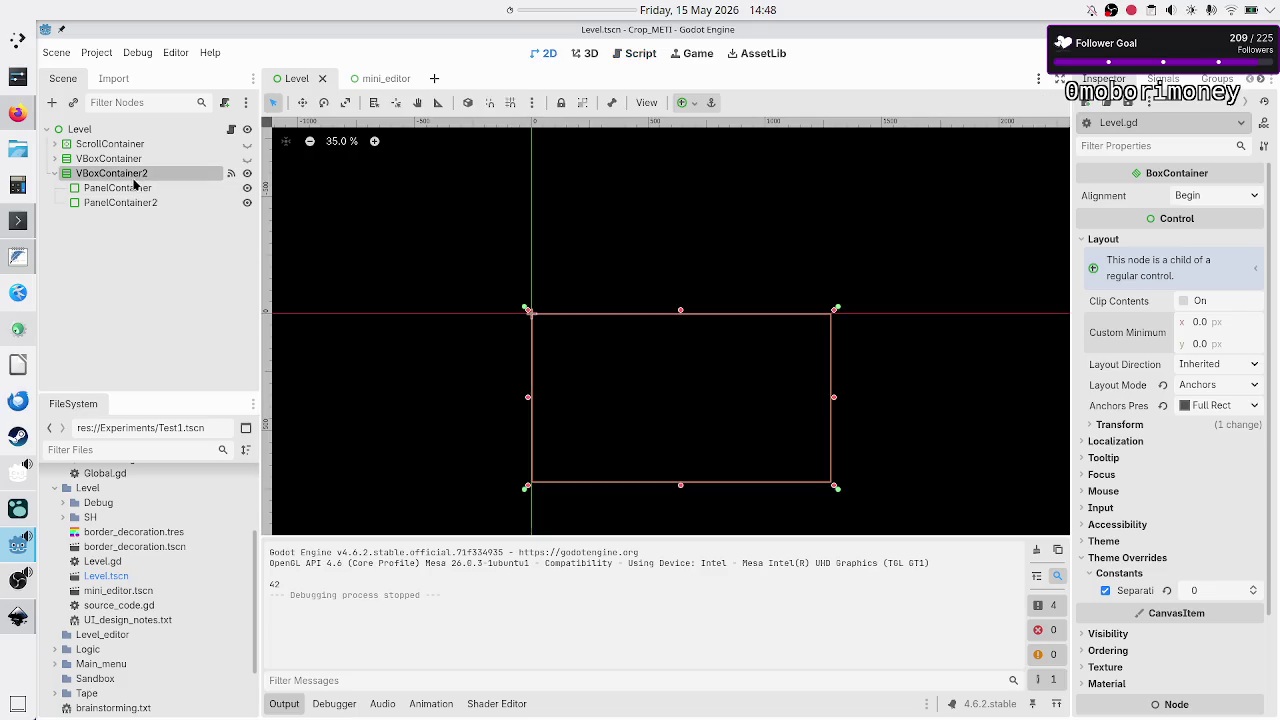
left_click(117, 188)
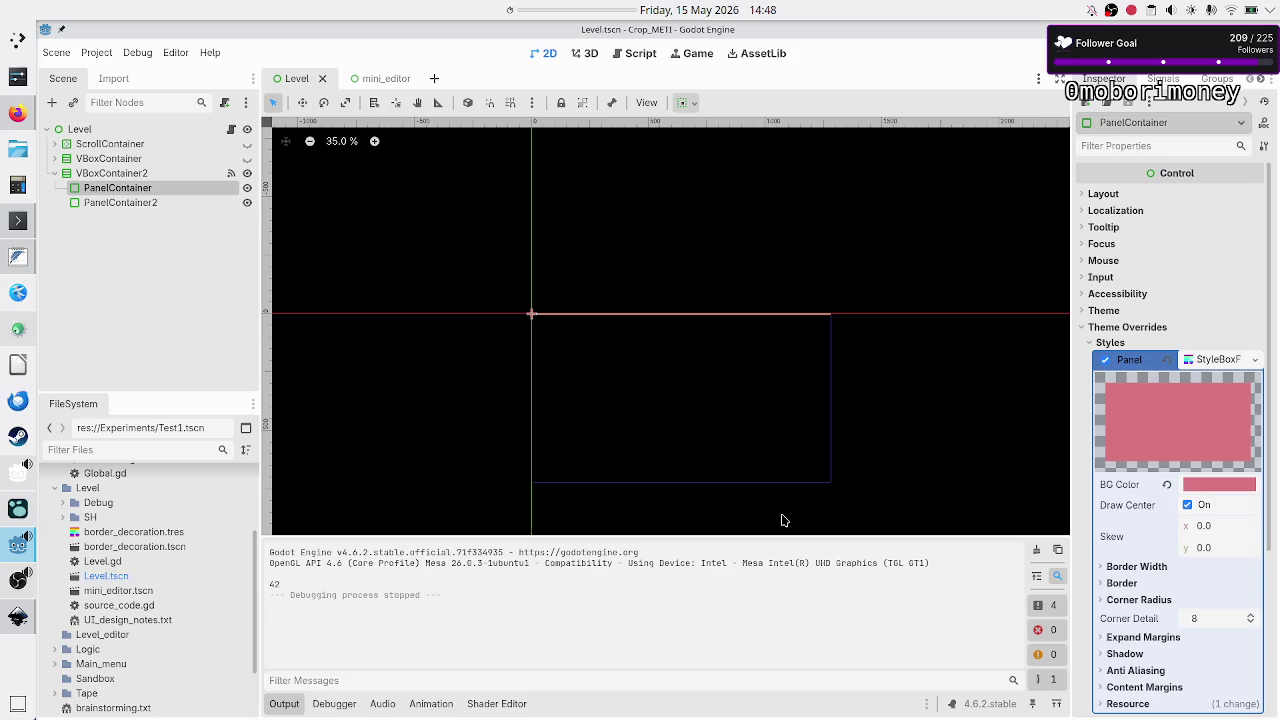
Check PanelContainer2's gold style, then comment out the position.y line in Level.gd.
left_click(187, 202)
left_click(231, 131)
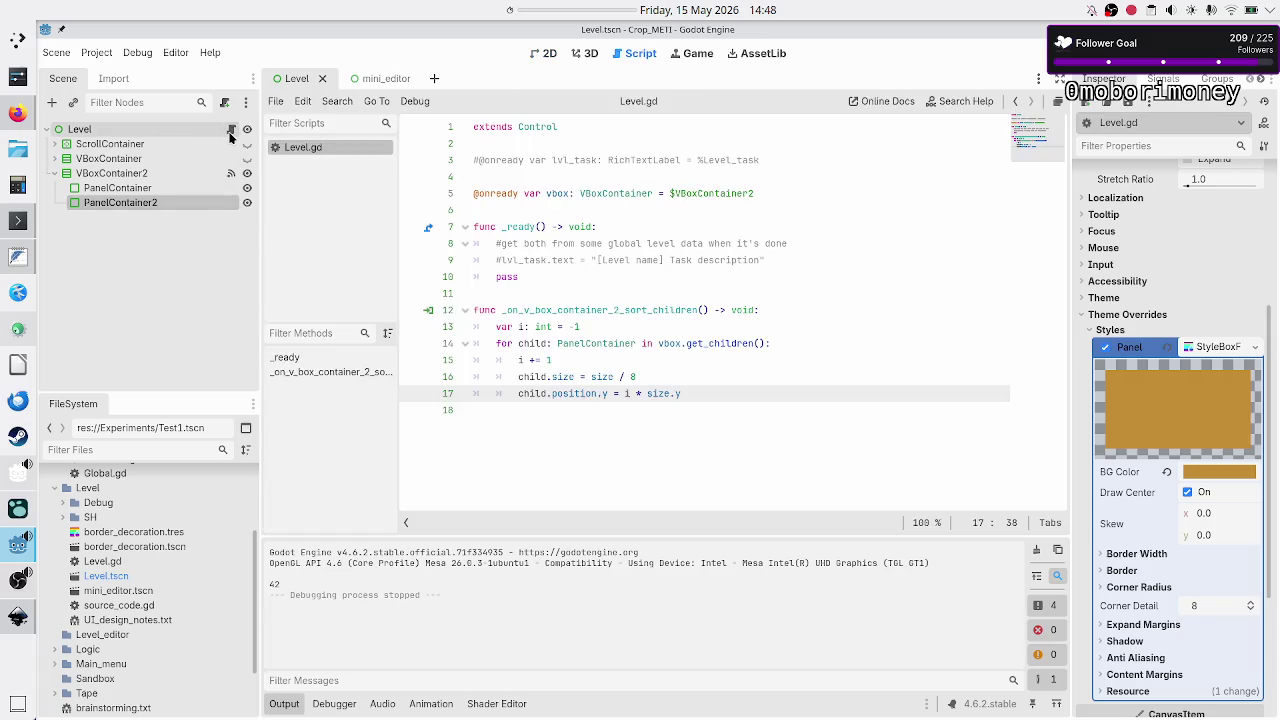
triple_click(716, 395)
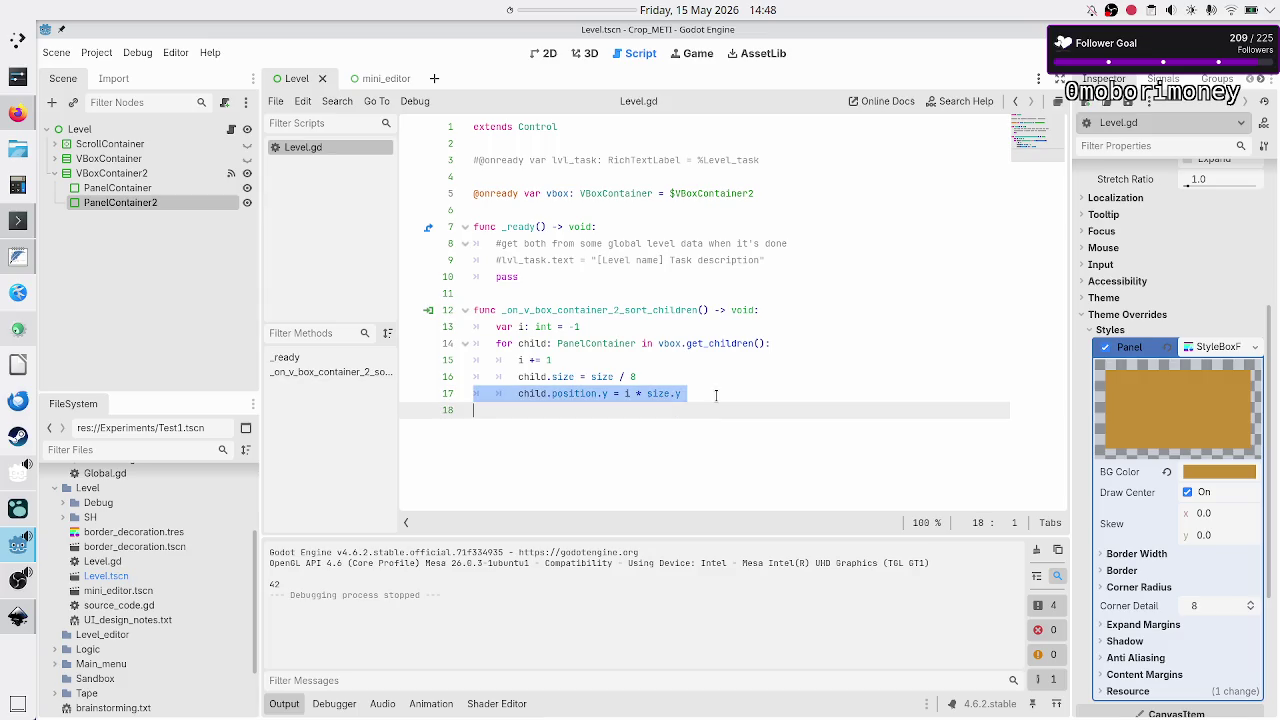
key("Up")
key("ctrl+k")
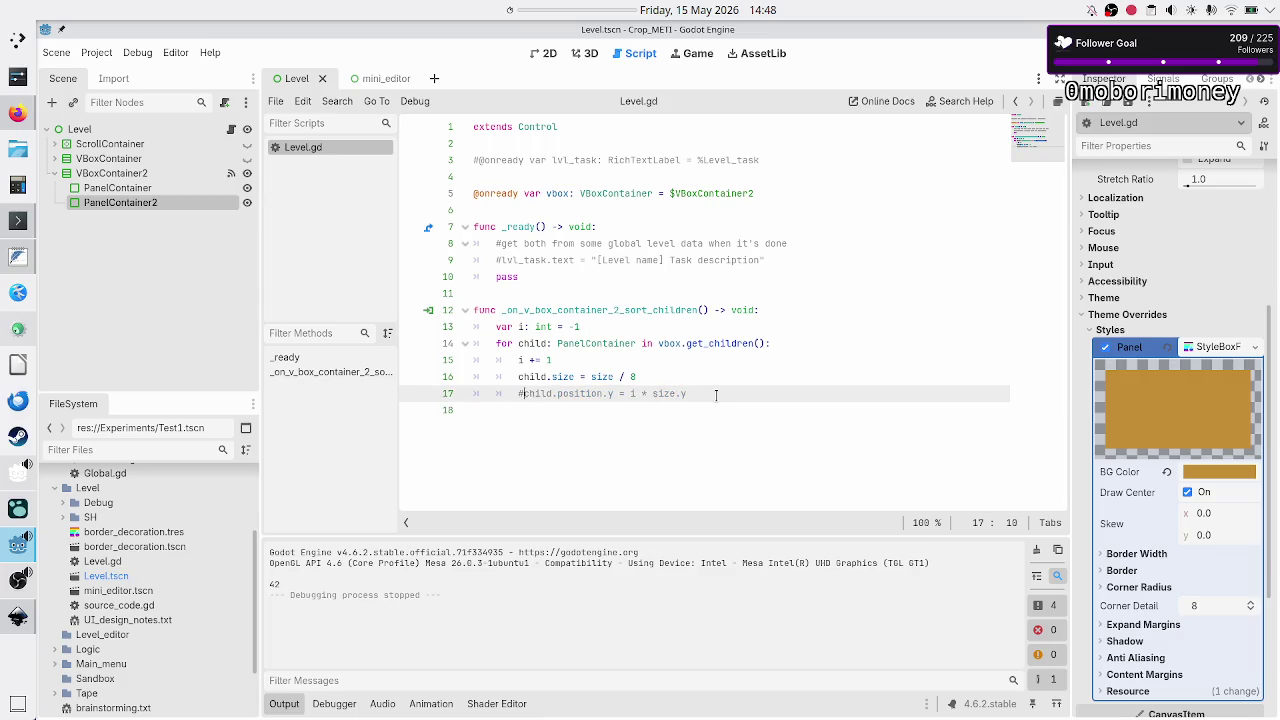
Change the size line to 'child.custom_minimum_size = size / 8' and run the project with F5.
key("Up")
key("Right")
key("Right")
key("Right")
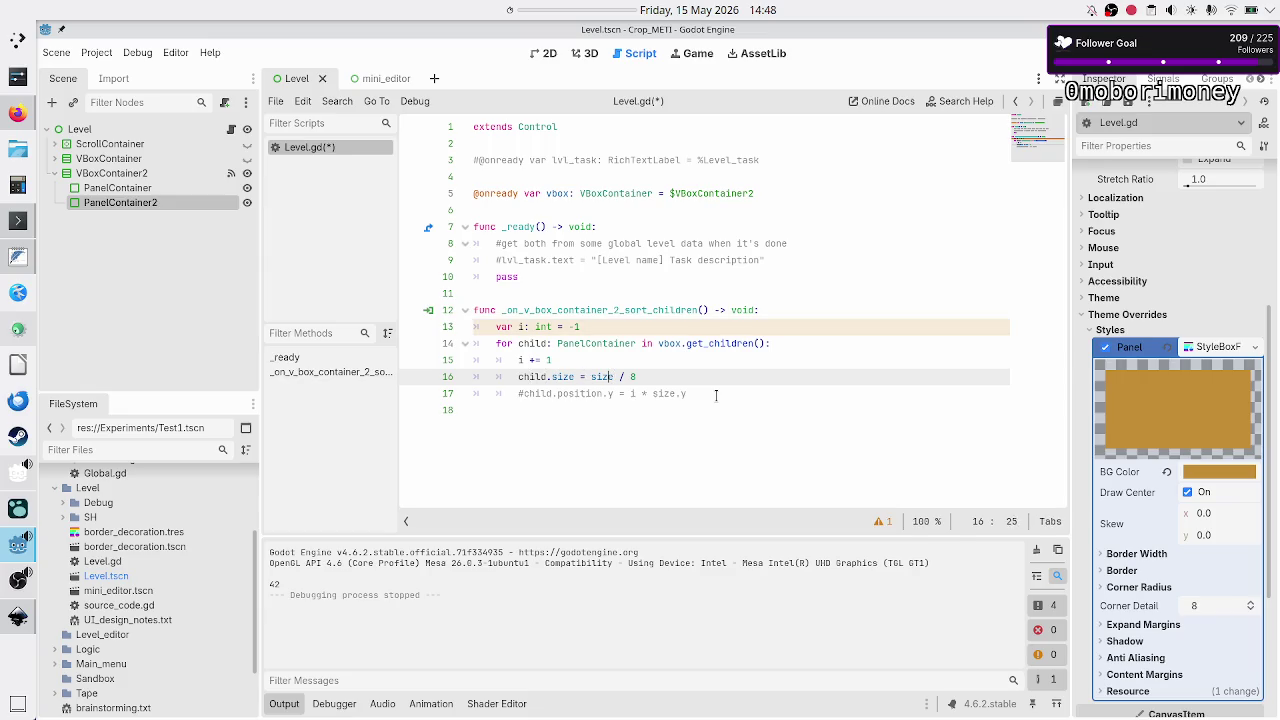
key("Left")
key("Left")
key("Left")
key("BackSpace")
key("BackSpace")
key("BackSpace")
type("custom_m")
key("Return")
key("End")
key("F5")
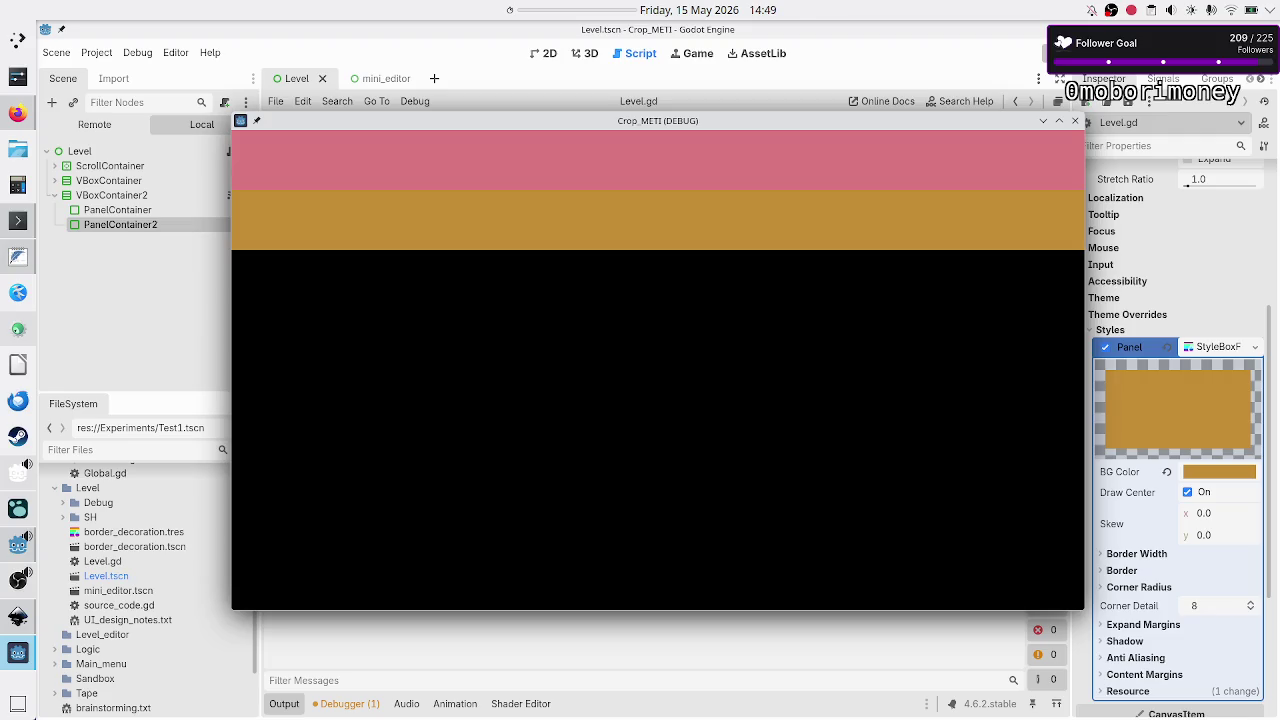
Inspect the pink and gold bars in the debug window, then close it and return to 2D.
mouse_move(937, 118)
left_mouse_down()
mouse_move(839, 161)
mouse_move(912, 124)
left_mouse_up()
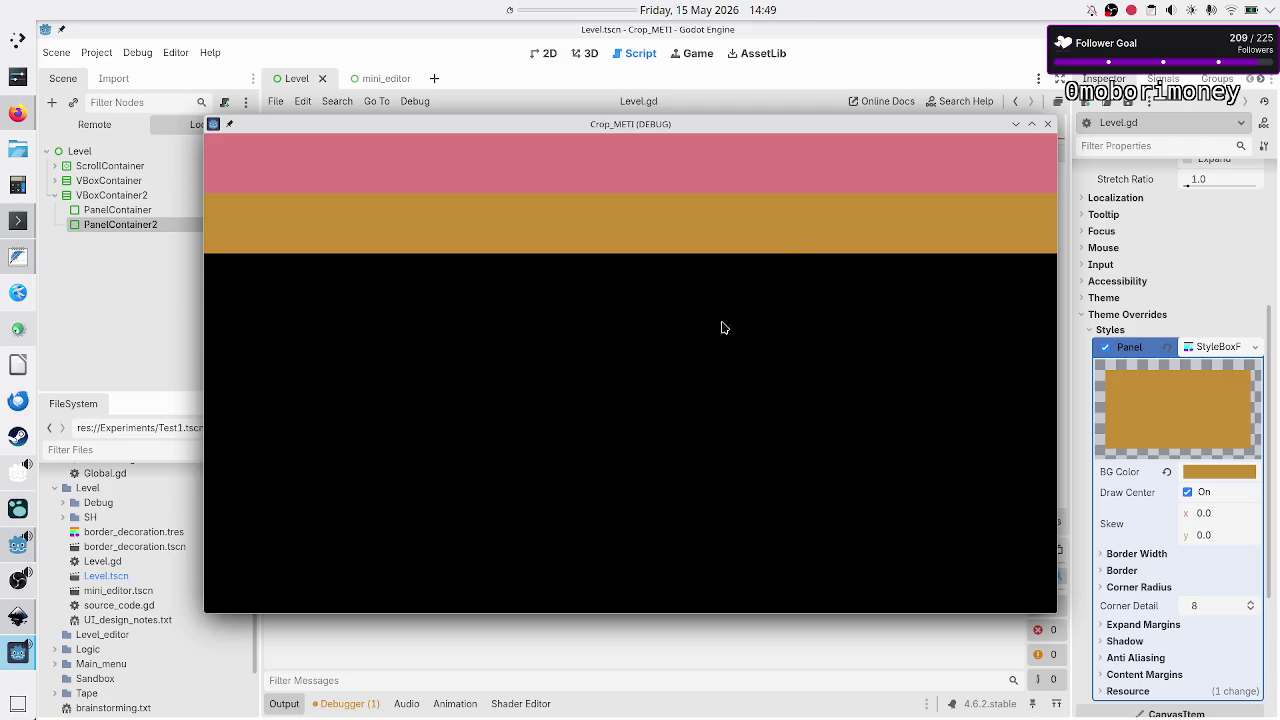
mouse_move(920, 124)
left_mouse_down()
mouse_move(875, 320)
mouse_move(874, 397)
left_mouse_up()
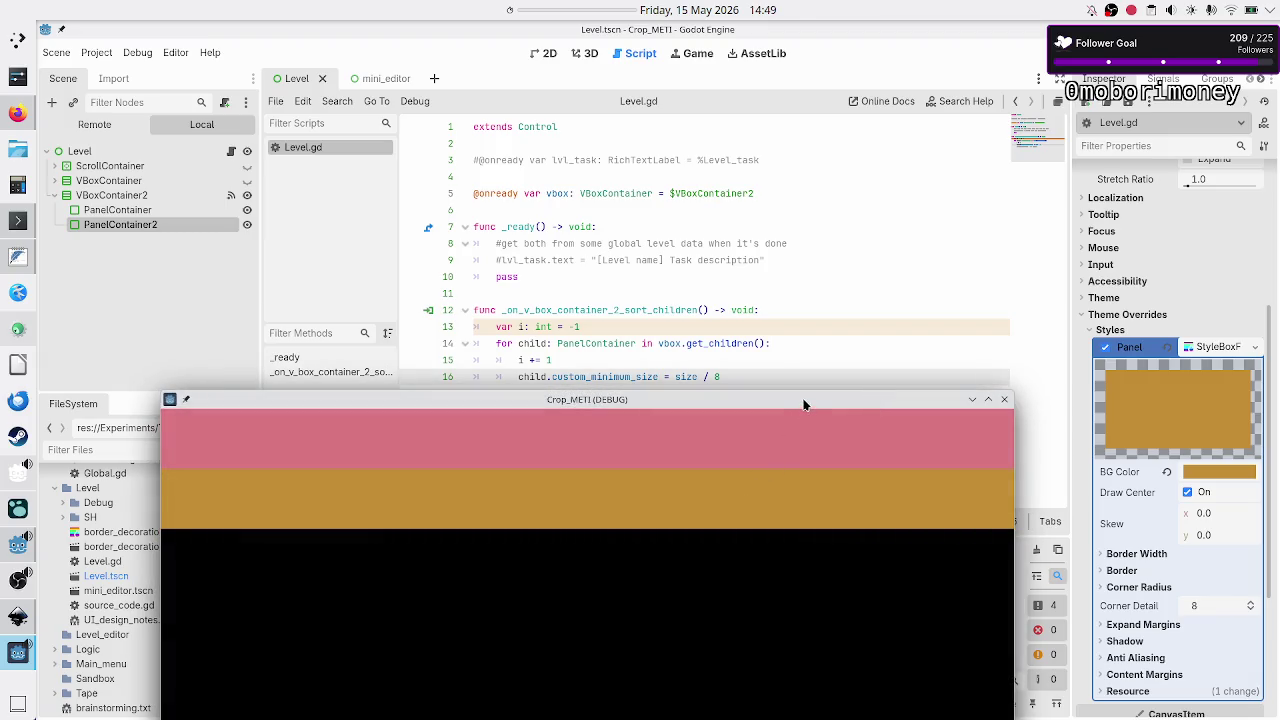
left_click_drag(803, 404, 862, 180)
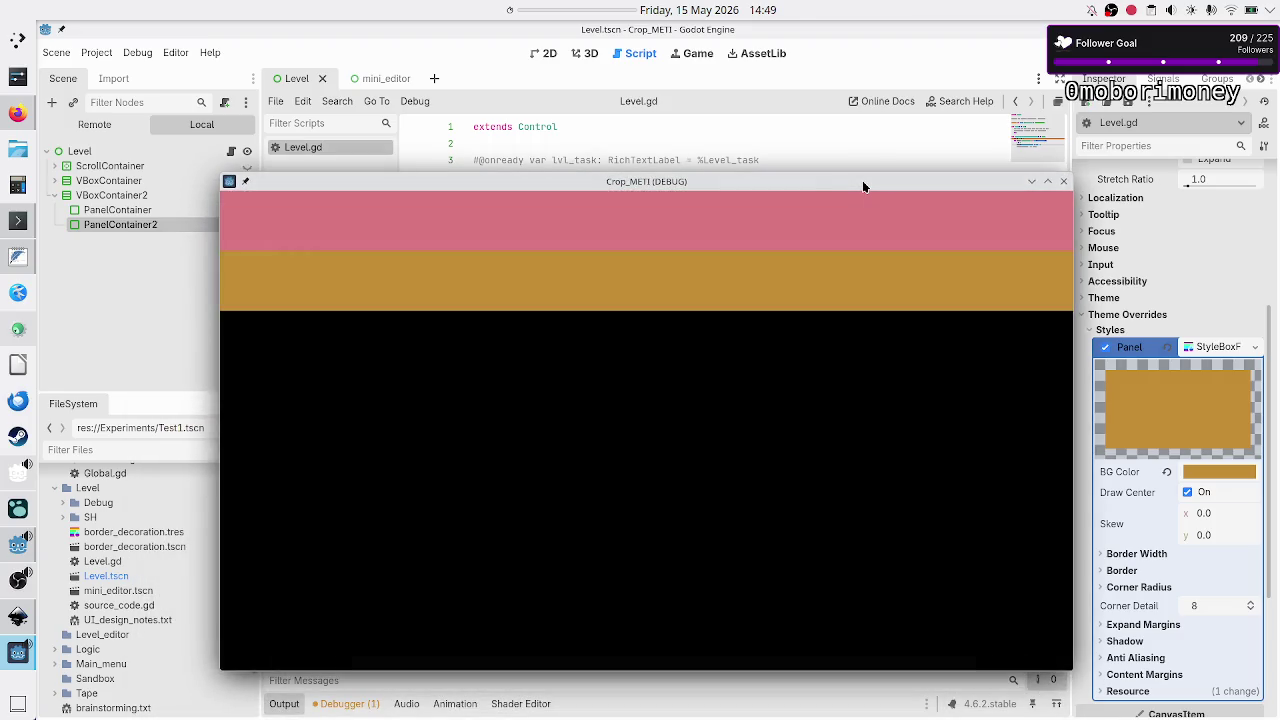
left_click(1064, 182)
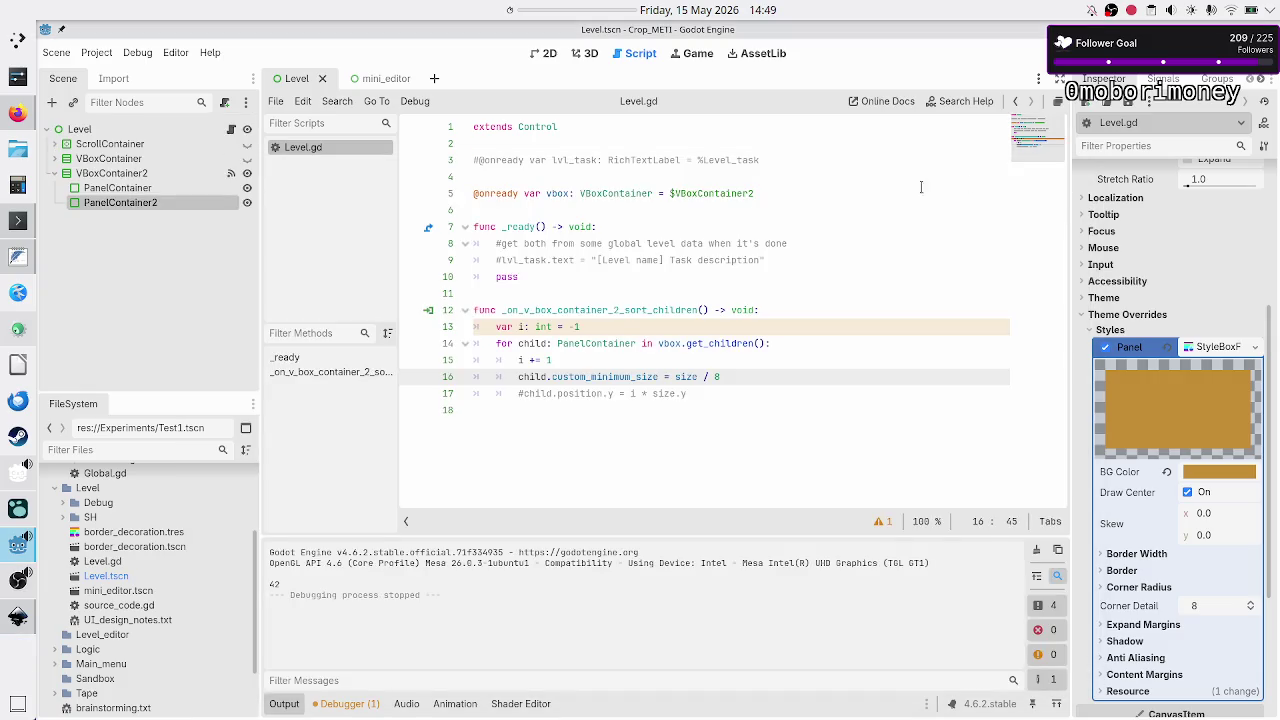
left_click(545, 53)
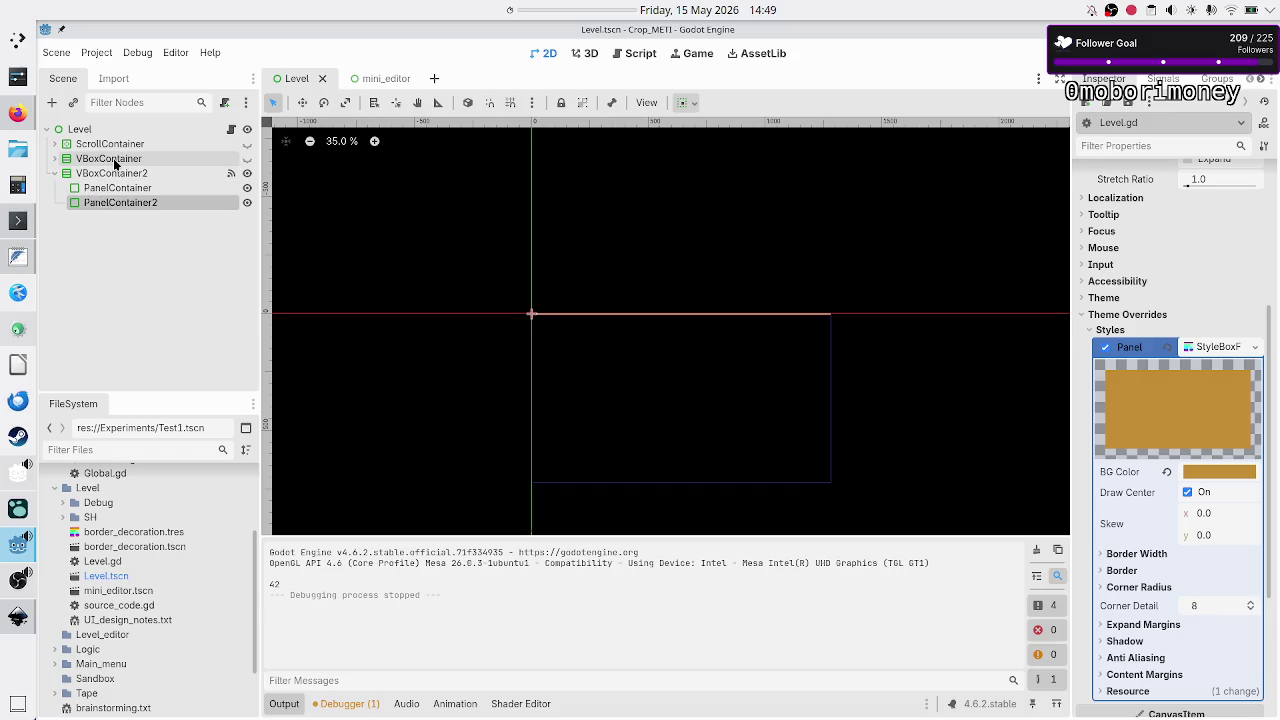
Expand the old VBoxContainer, check its PanelContainers' anchors, and open its node context menu.
left_click(102, 158)
left_click(56, 159)
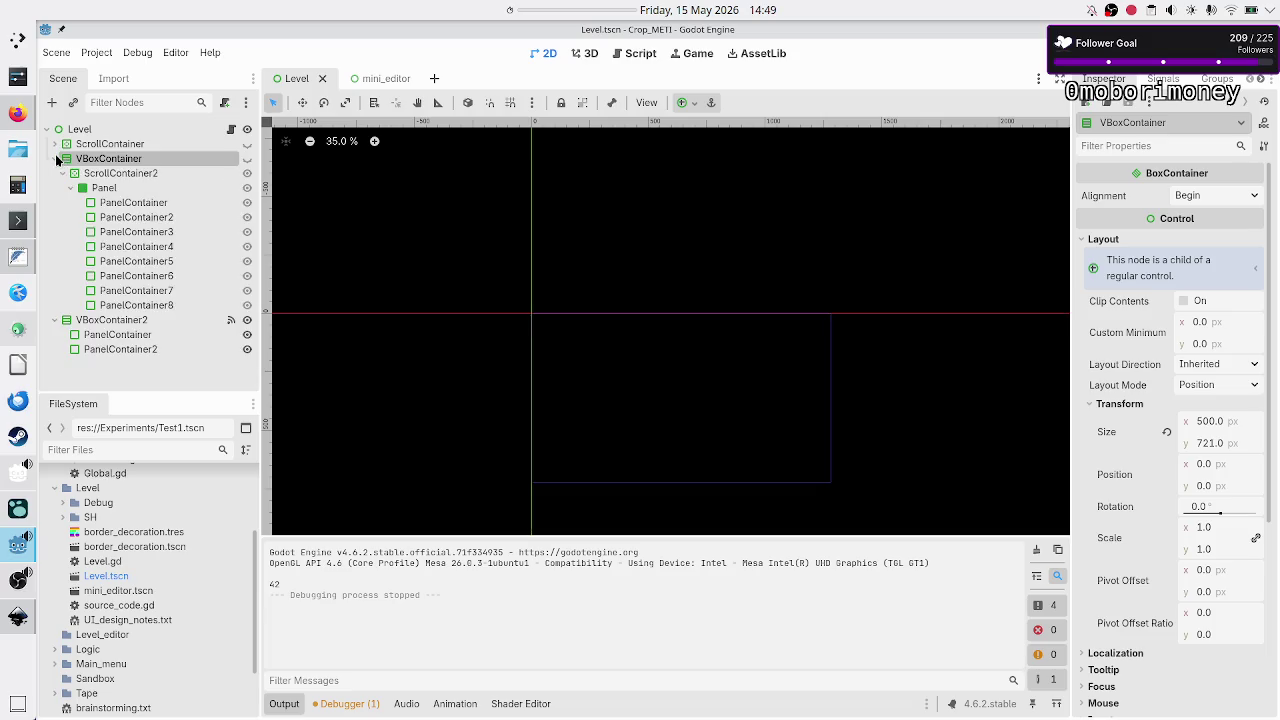
left_click(120, 204)
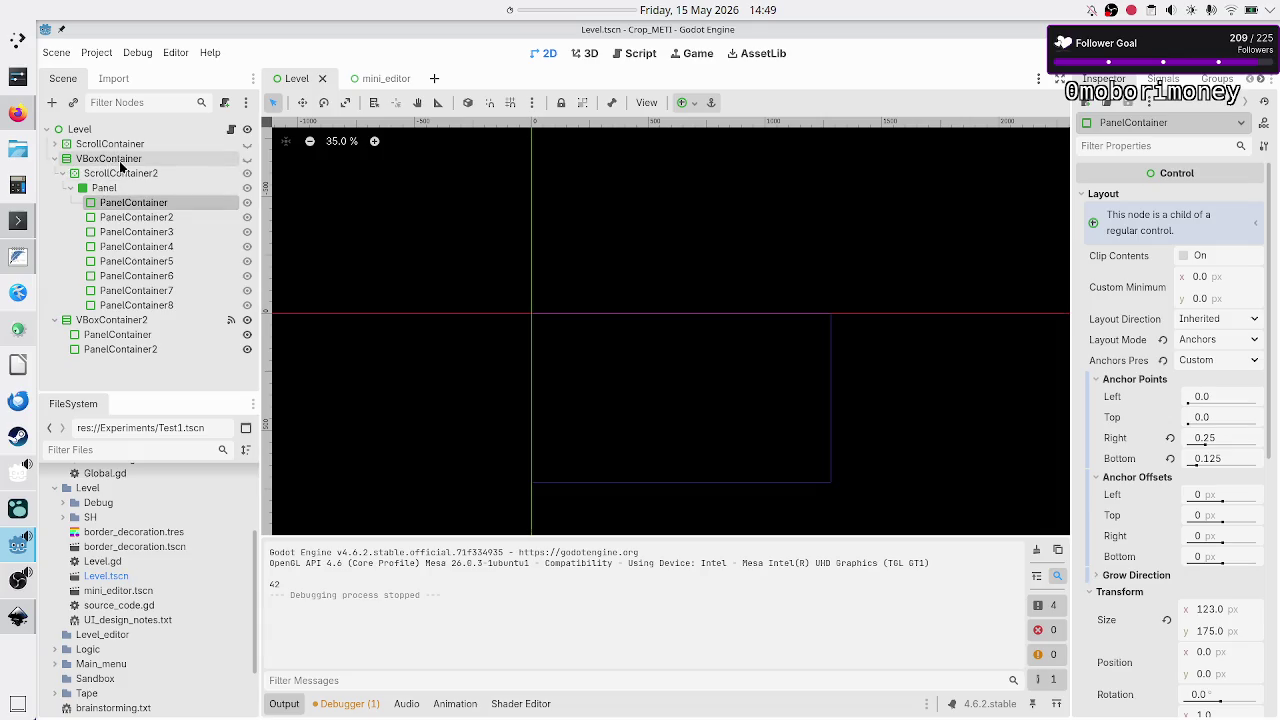
left_click(120, 163)
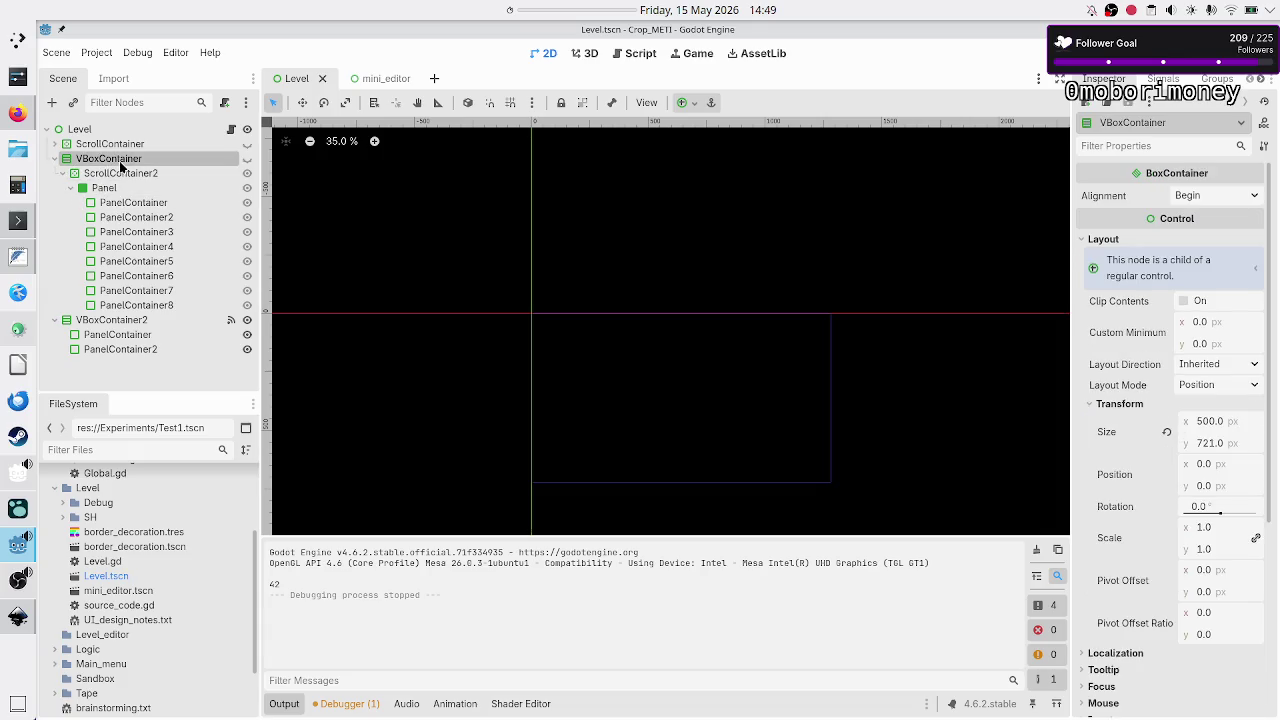
left_click(145, 221)
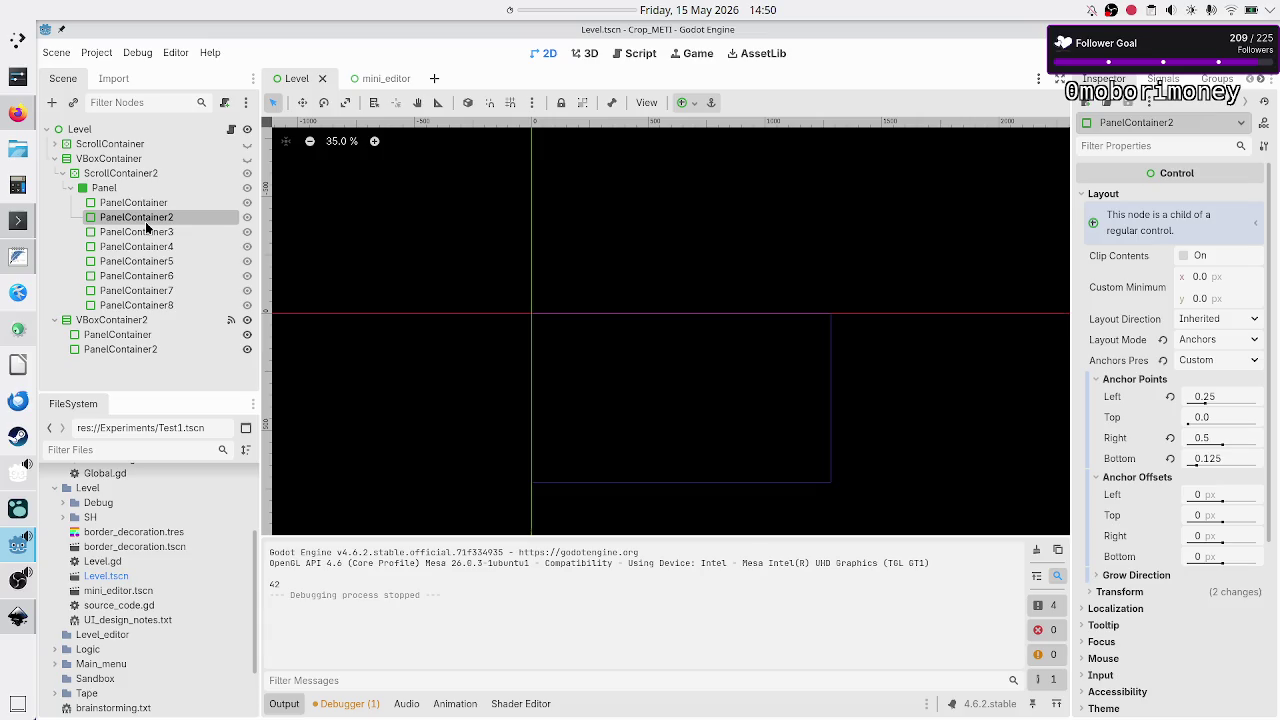
right_click(134, 163)
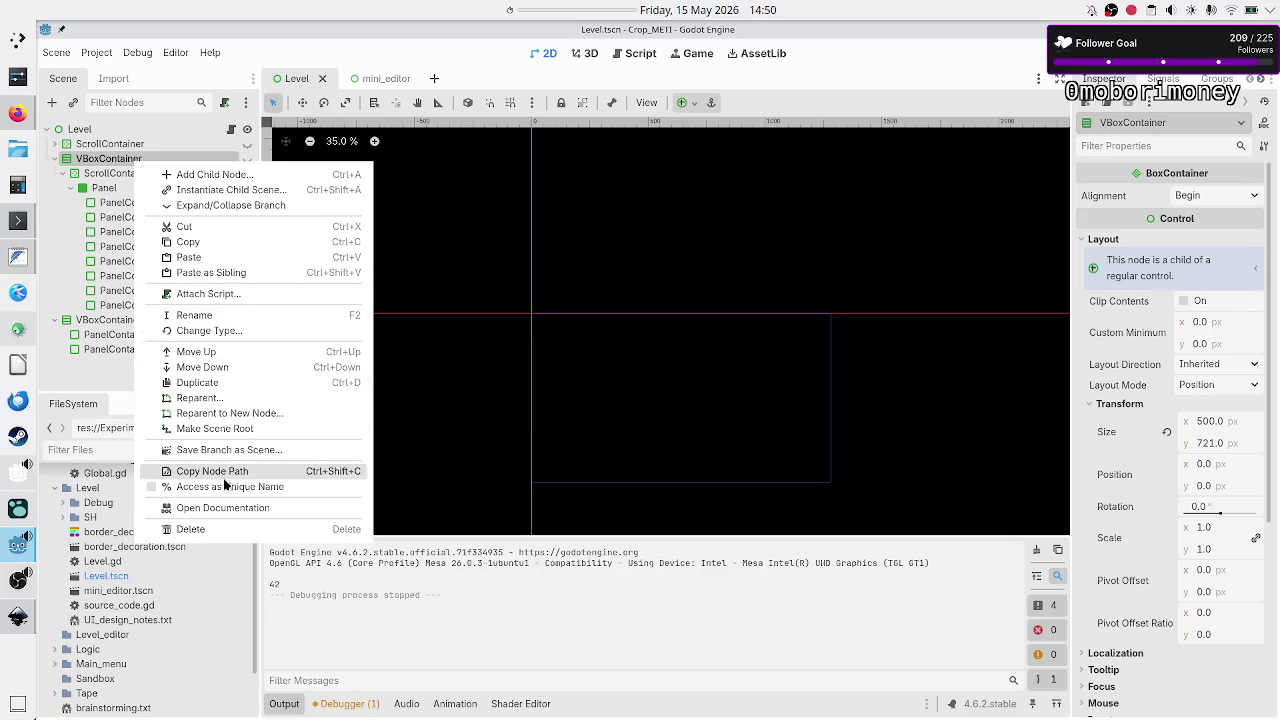
Delete the old VBoxContainer, then expand ScrollContainer and inspect its panels' anchor values.
left_click(204, 528)
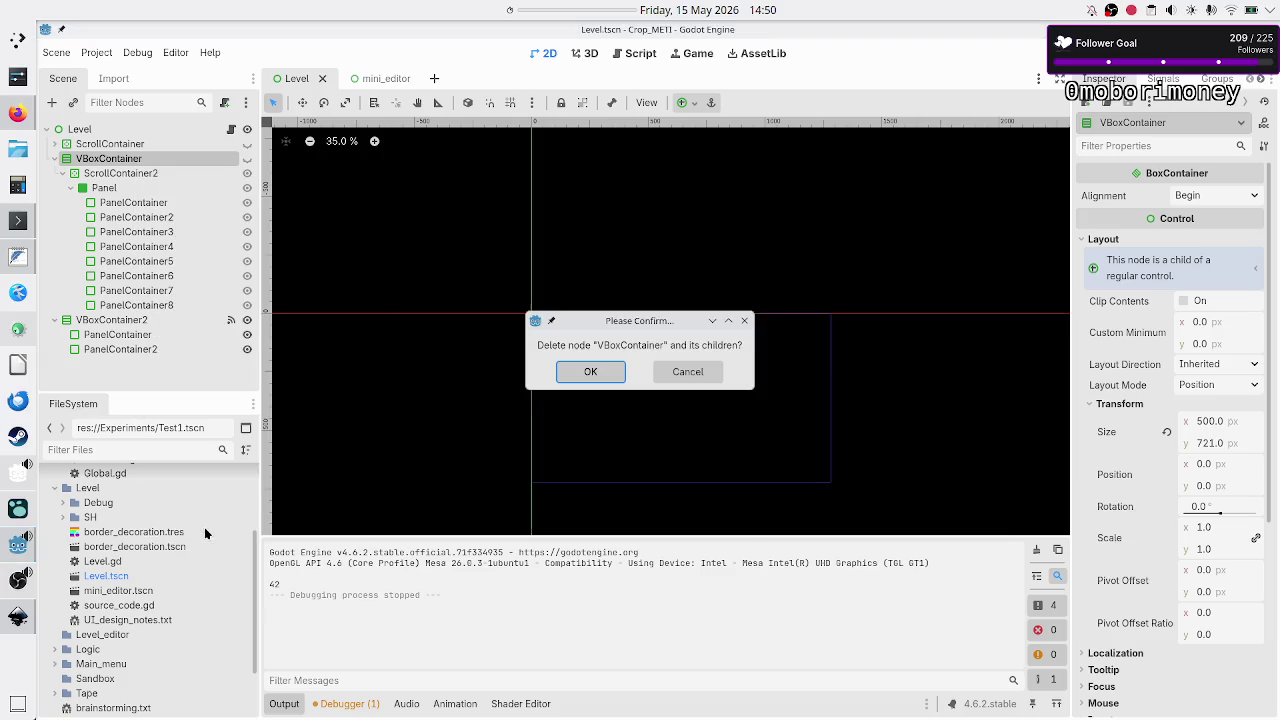
left_click(590, 372)
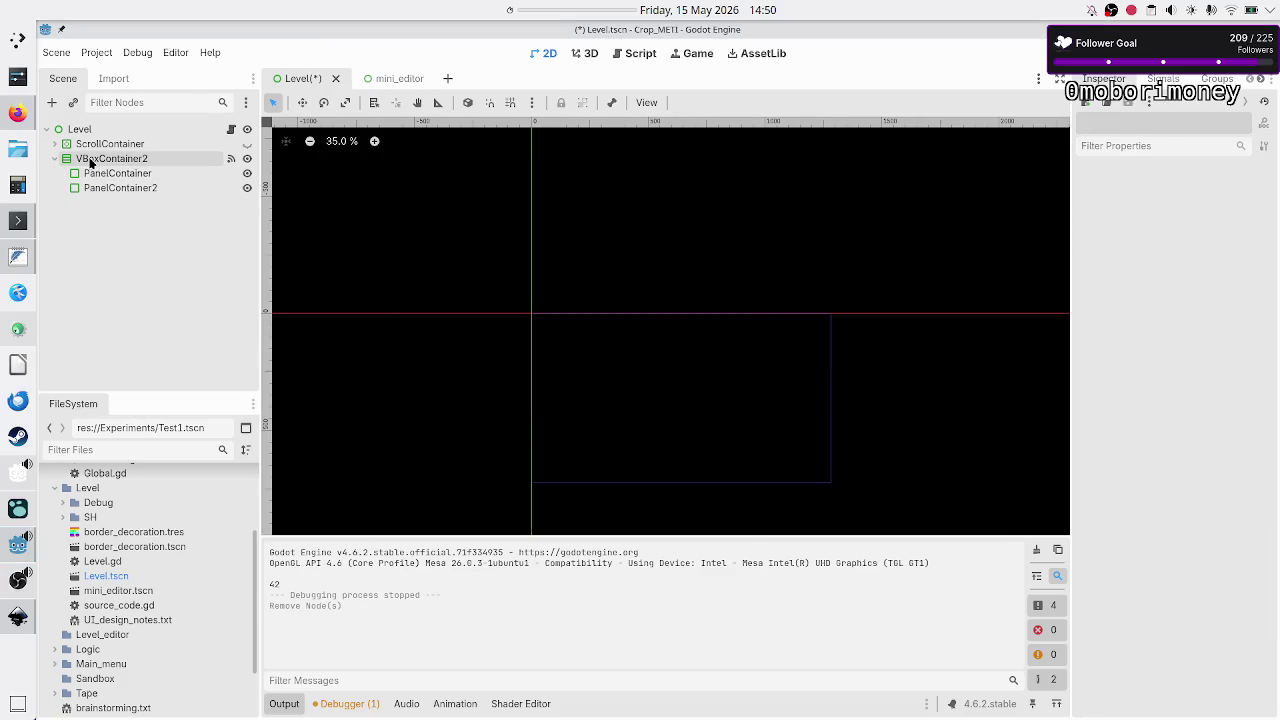
left_click(55, 162)
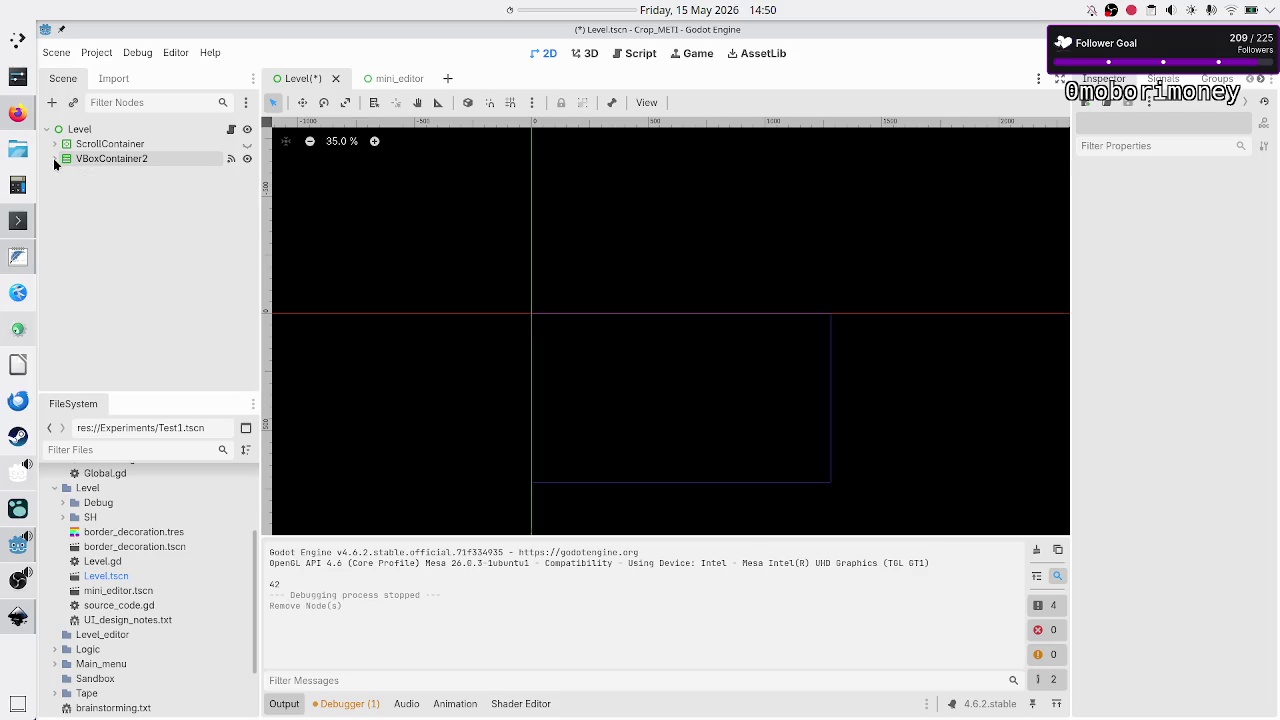
left_click(55, 144)
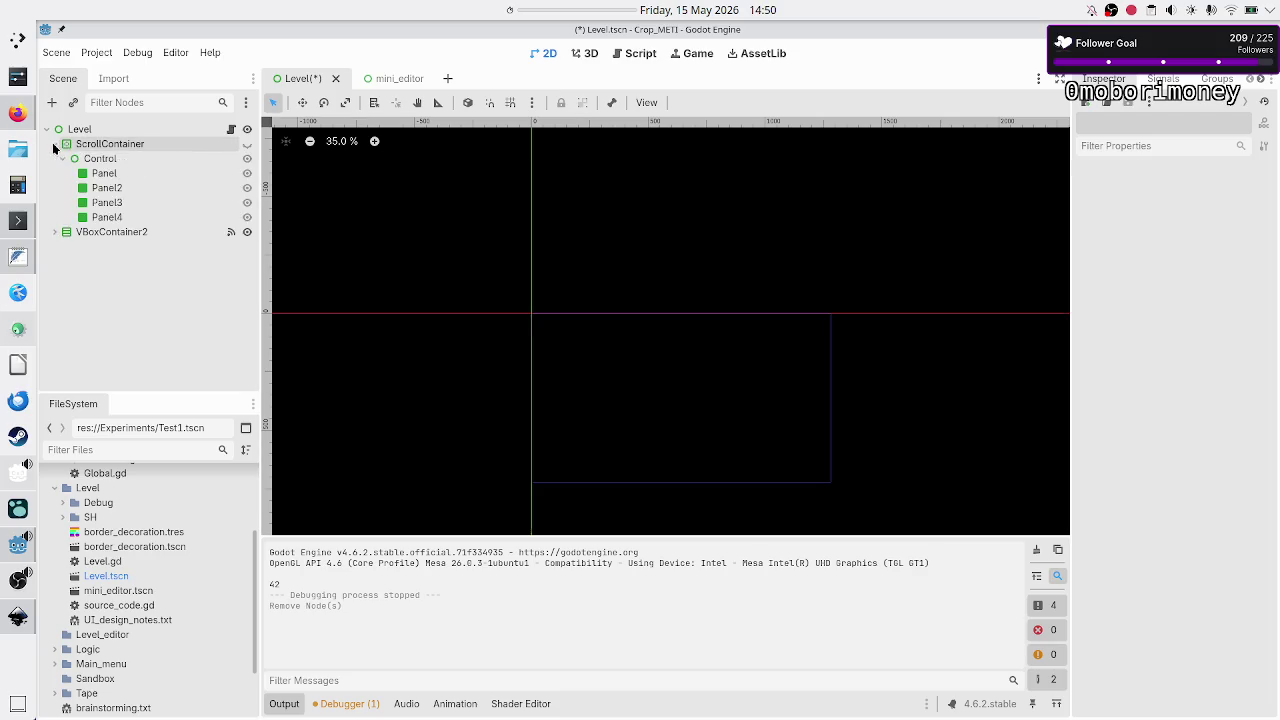
left_click(108, 173)
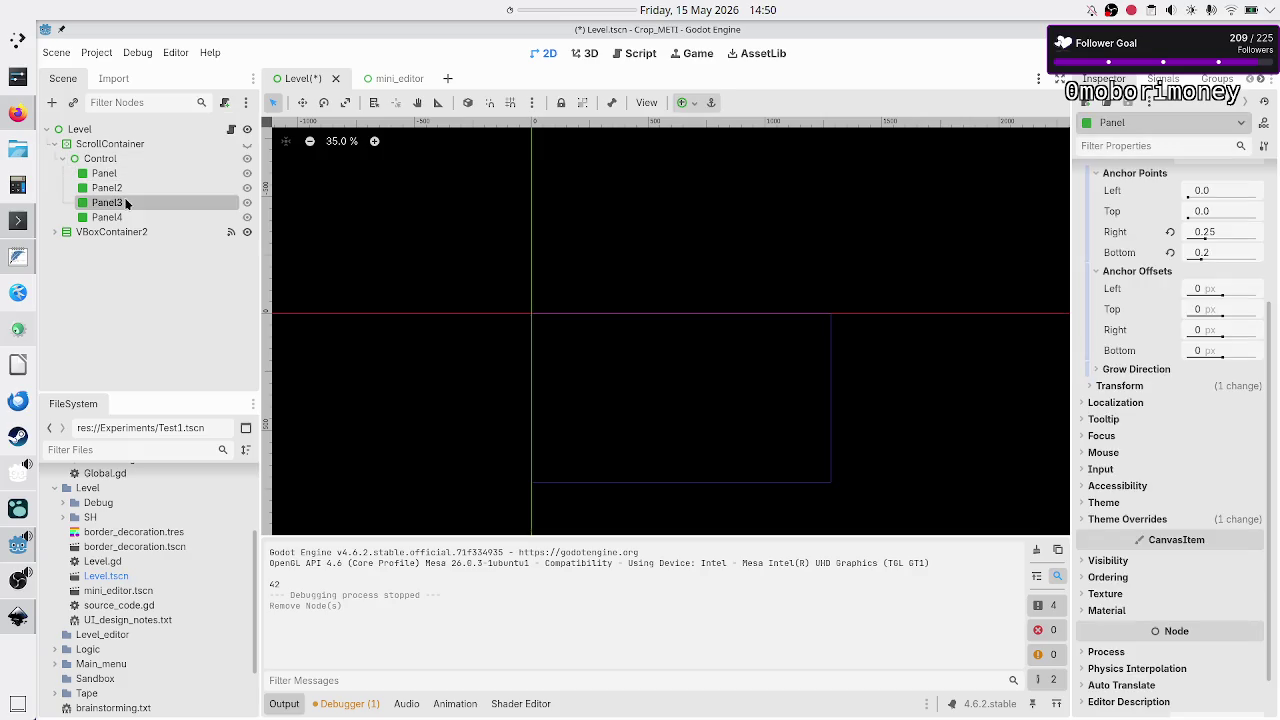
left_click(107, 202)
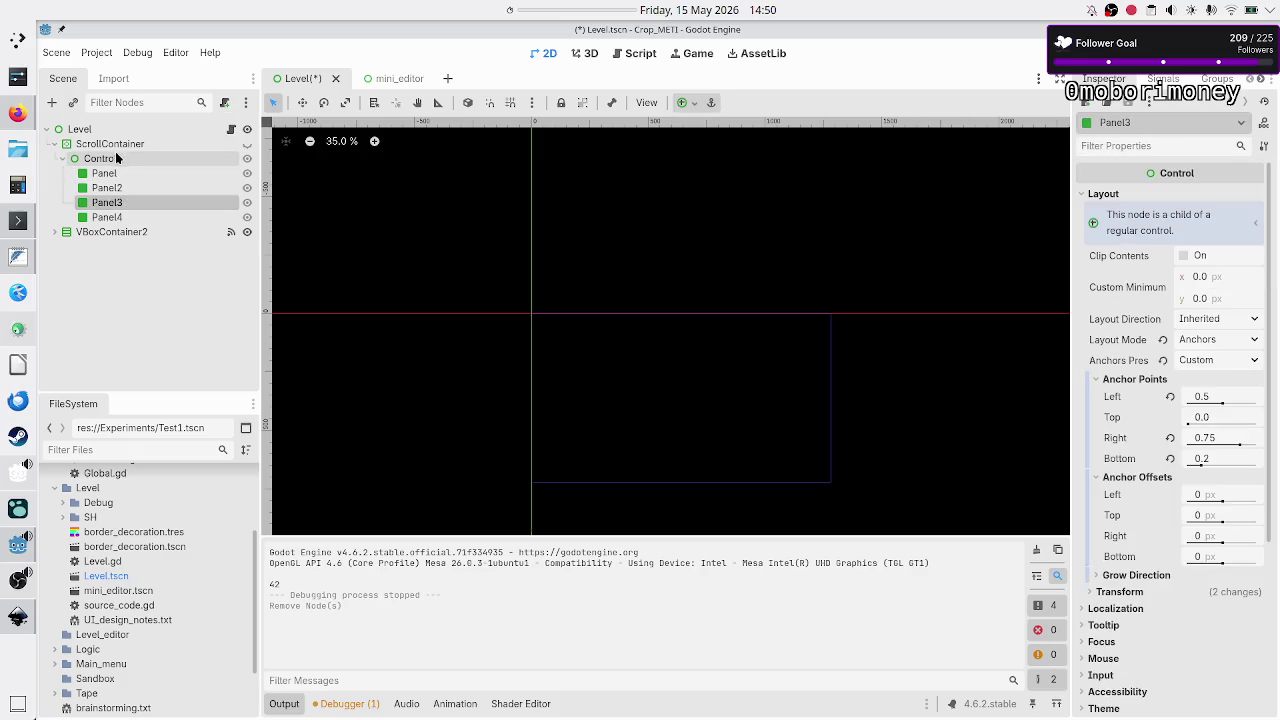
Delete ScrollContainer's Control with its panels and nest VBoxContainer2 under ScrollContainer.
left_click(113, 160)
right_click(113, 160)
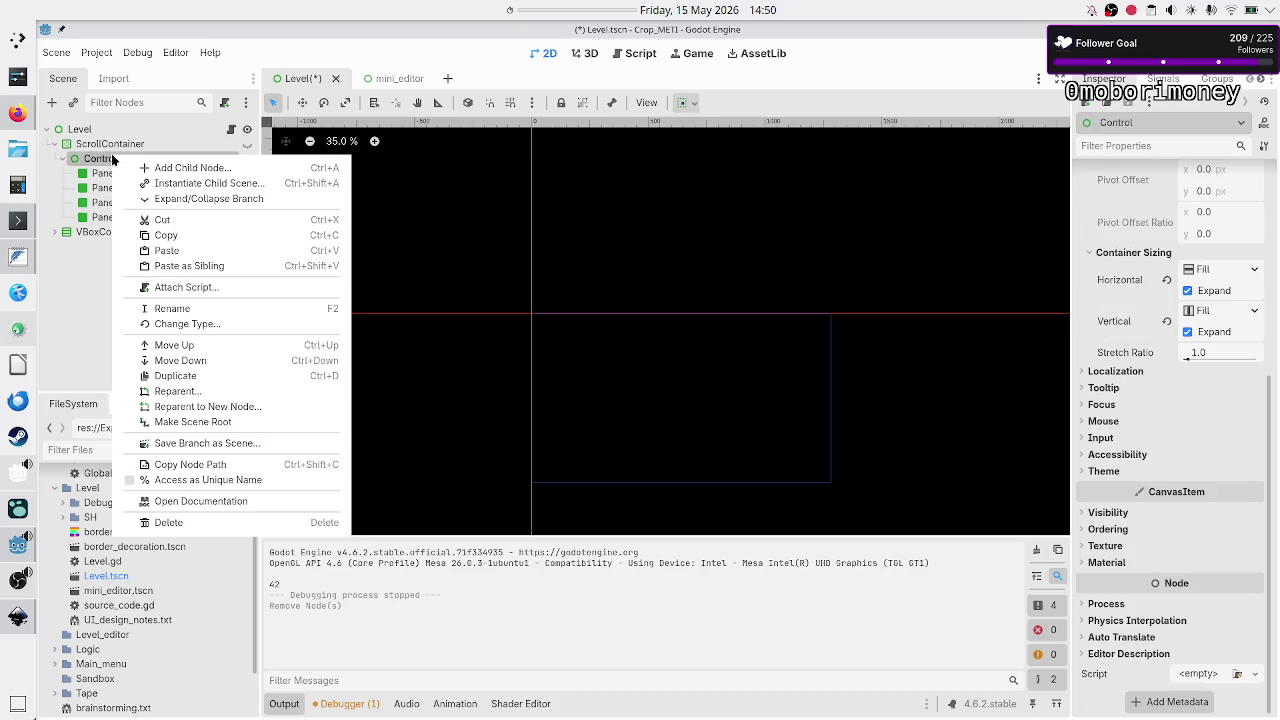
left_click(185, 527)
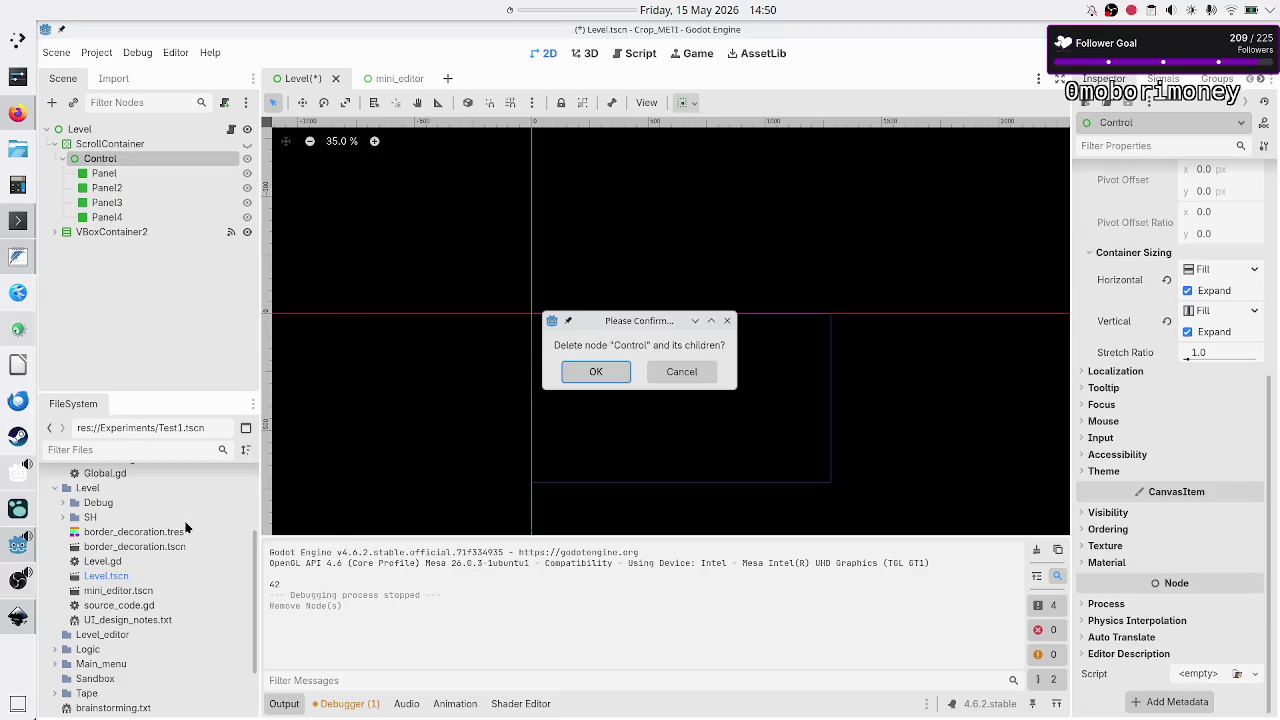
left_click(605, 368)
left_click_drag(103, 160, 125, 150)
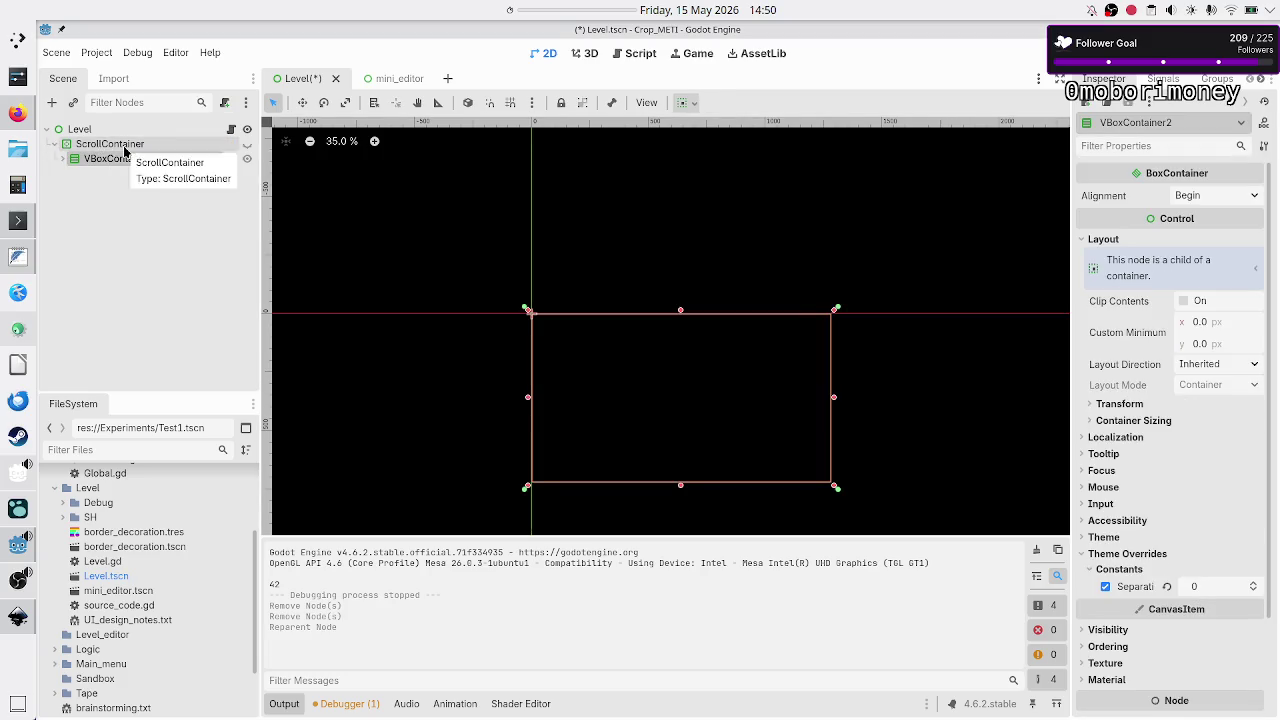
Set VBoxContainer2's custom minimum height to 1500 and make ScrollContainer visible again.
left_click(1220, 347)
type("15")
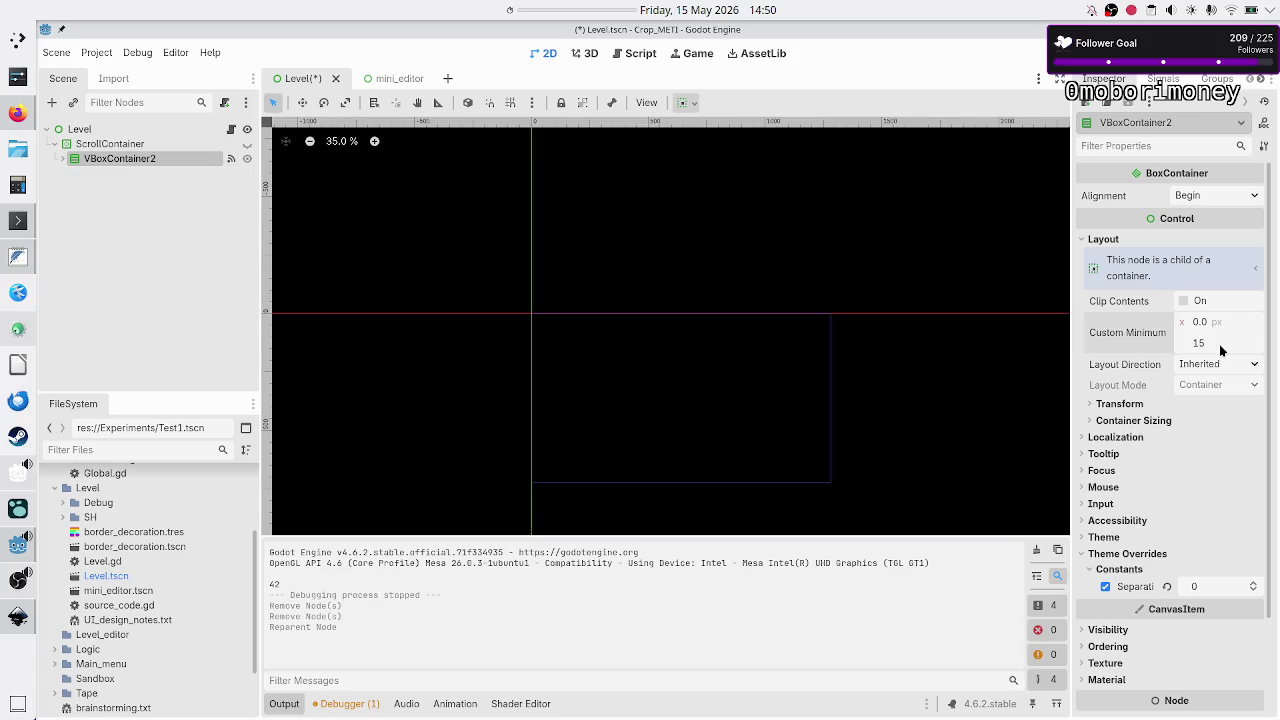
type("00")
key("Return")
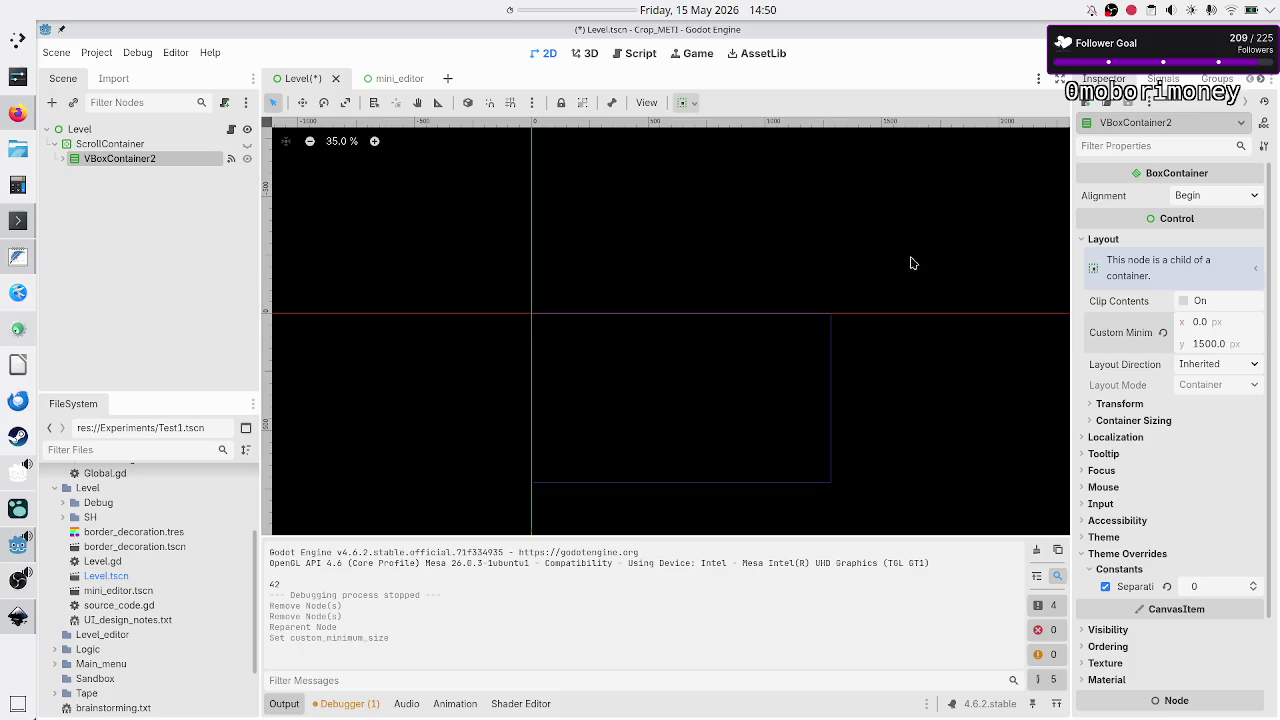
left_click(150, 147)
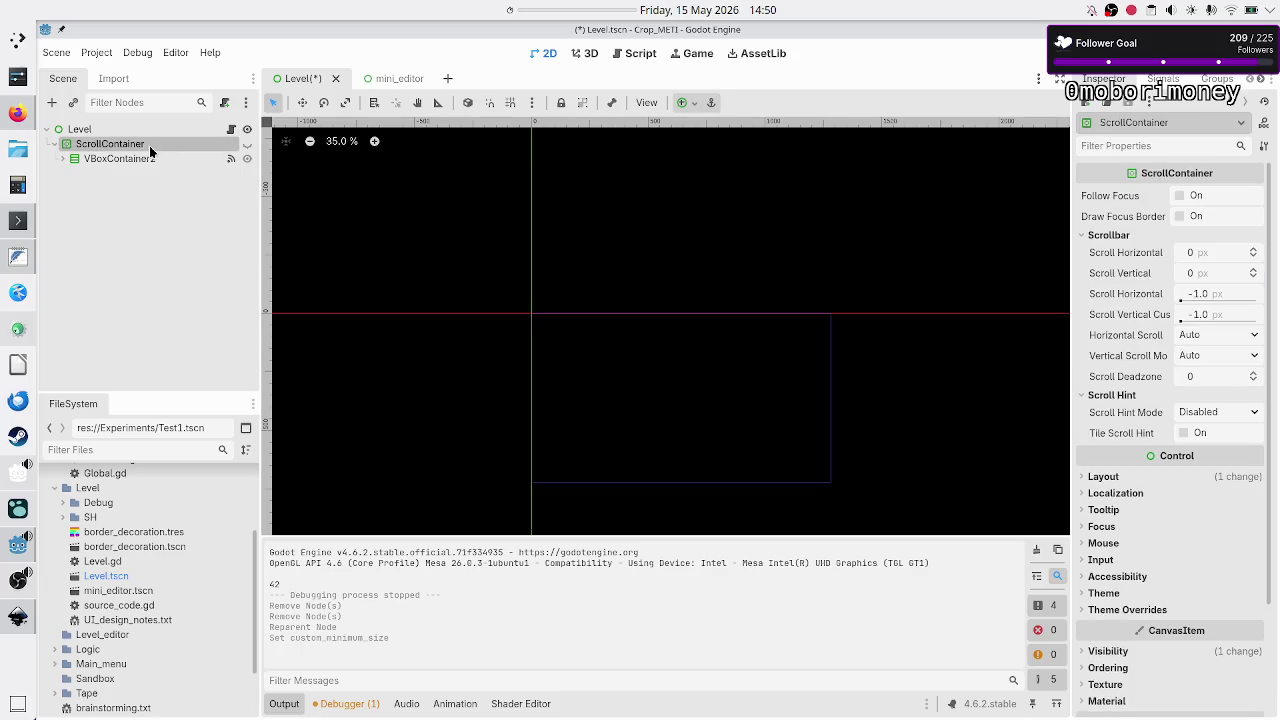
left_click(247, 145)
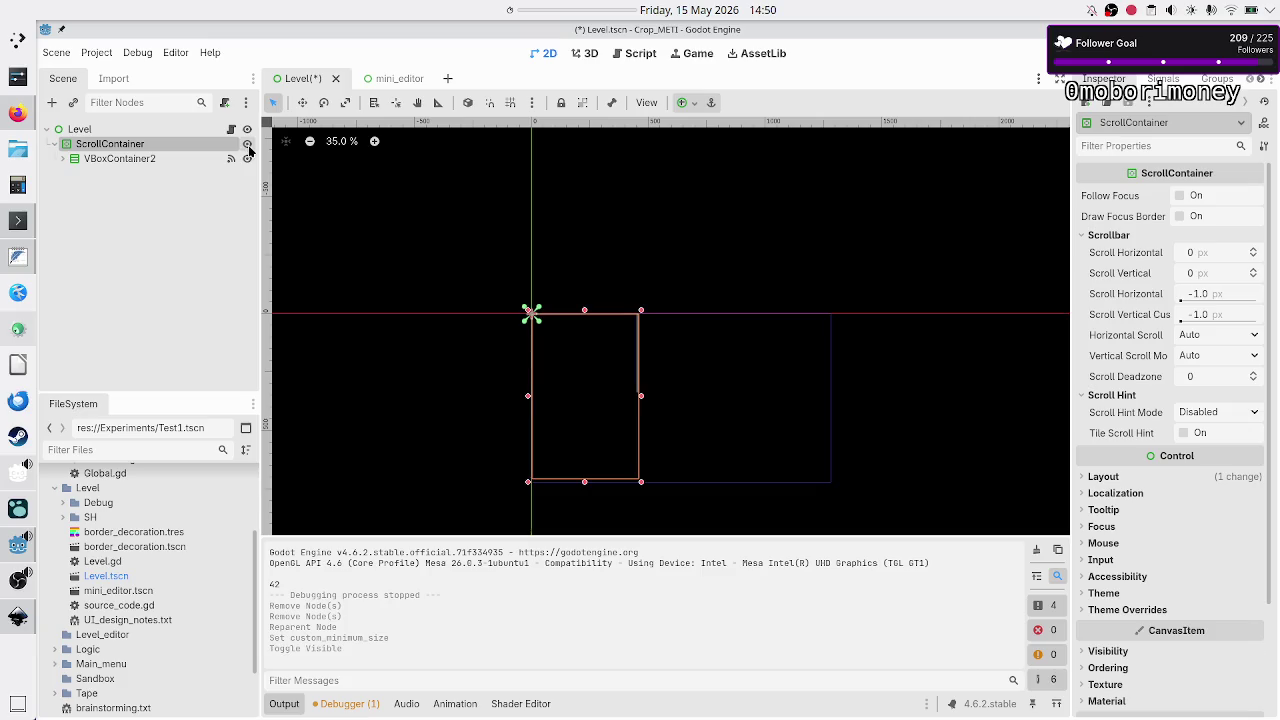
Turn on Horizontal Expand in VBoxContainer2's Container Sizing.
left_click(175, 157)
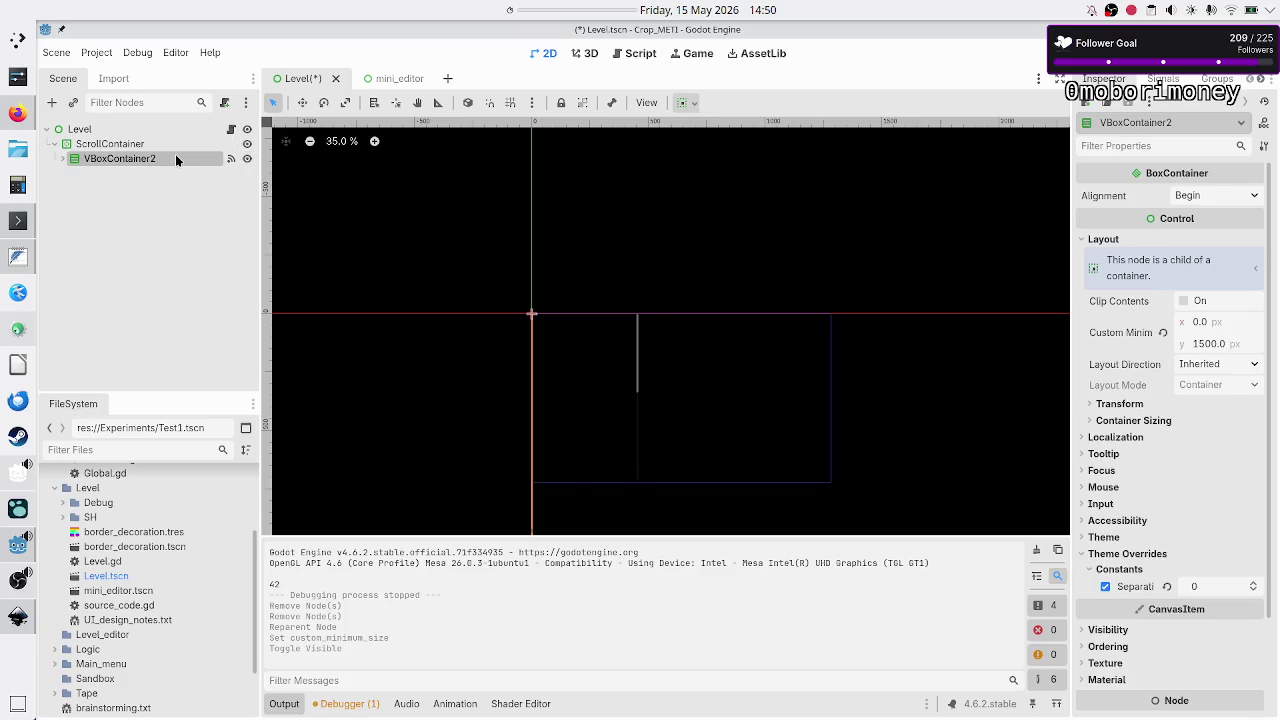
scroll(587, 299, "down", 4)
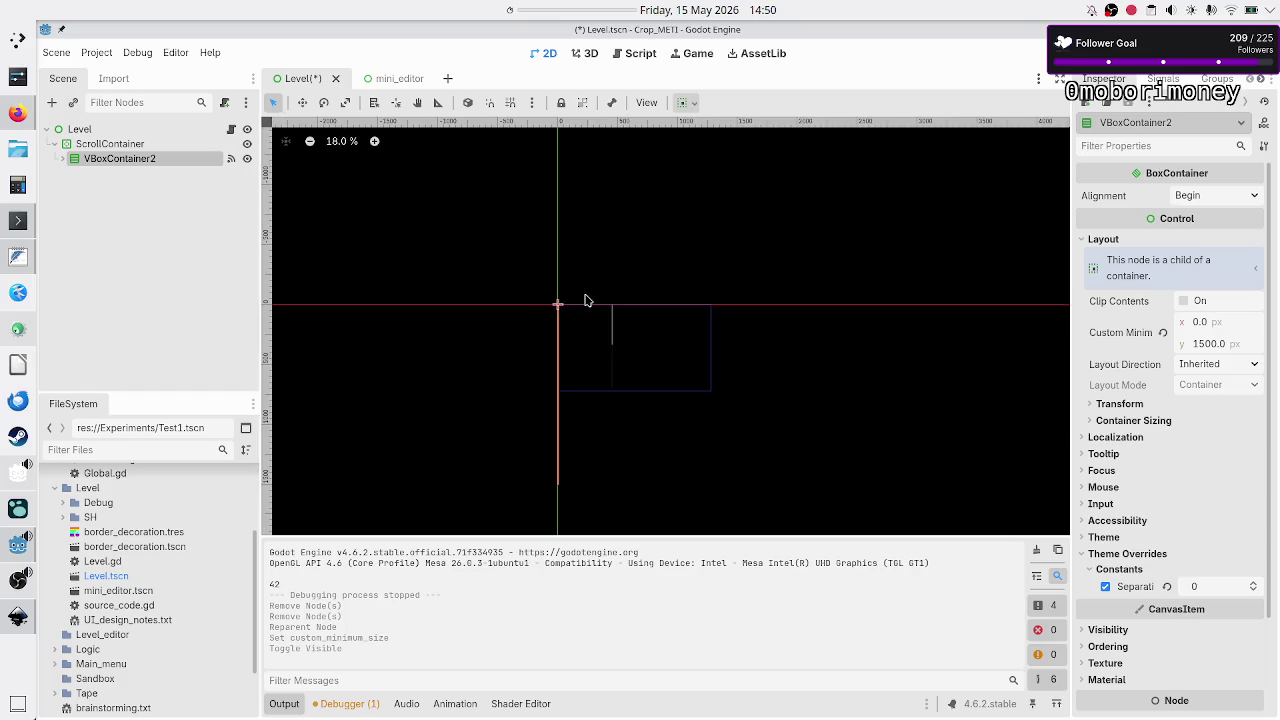
scroll(587, 300, "up", 1)
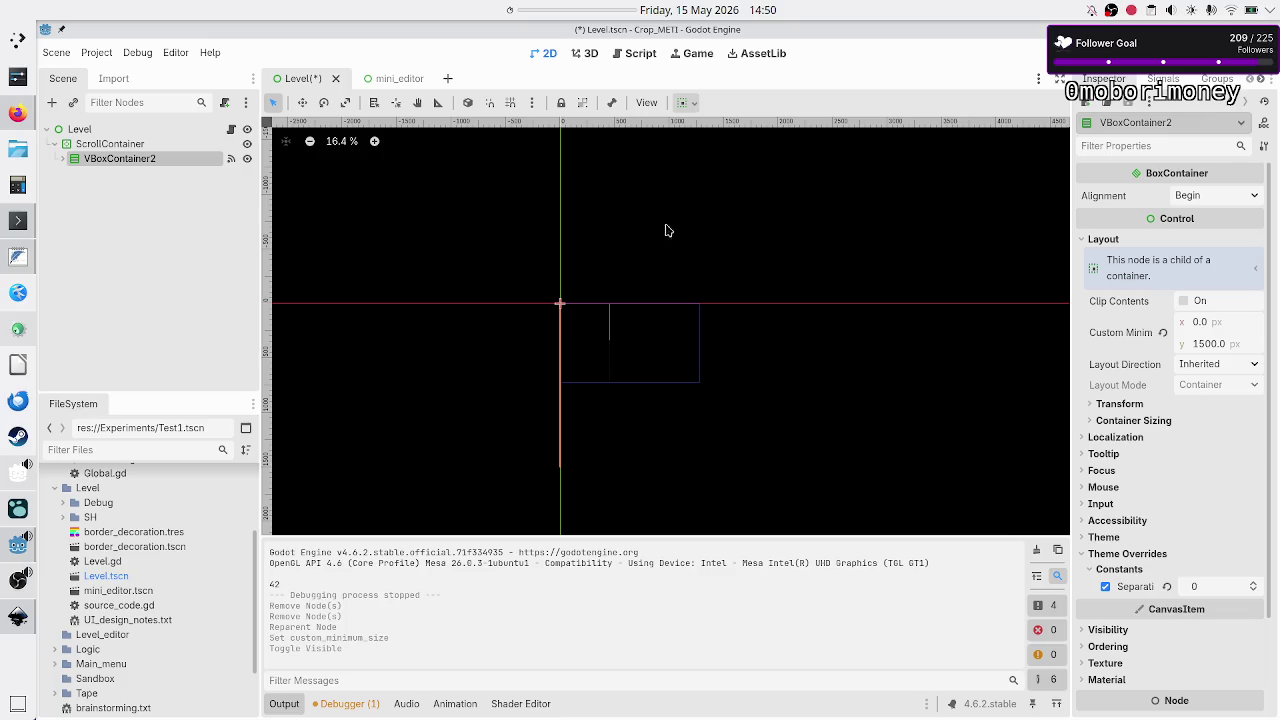
left_click(1133, 421)
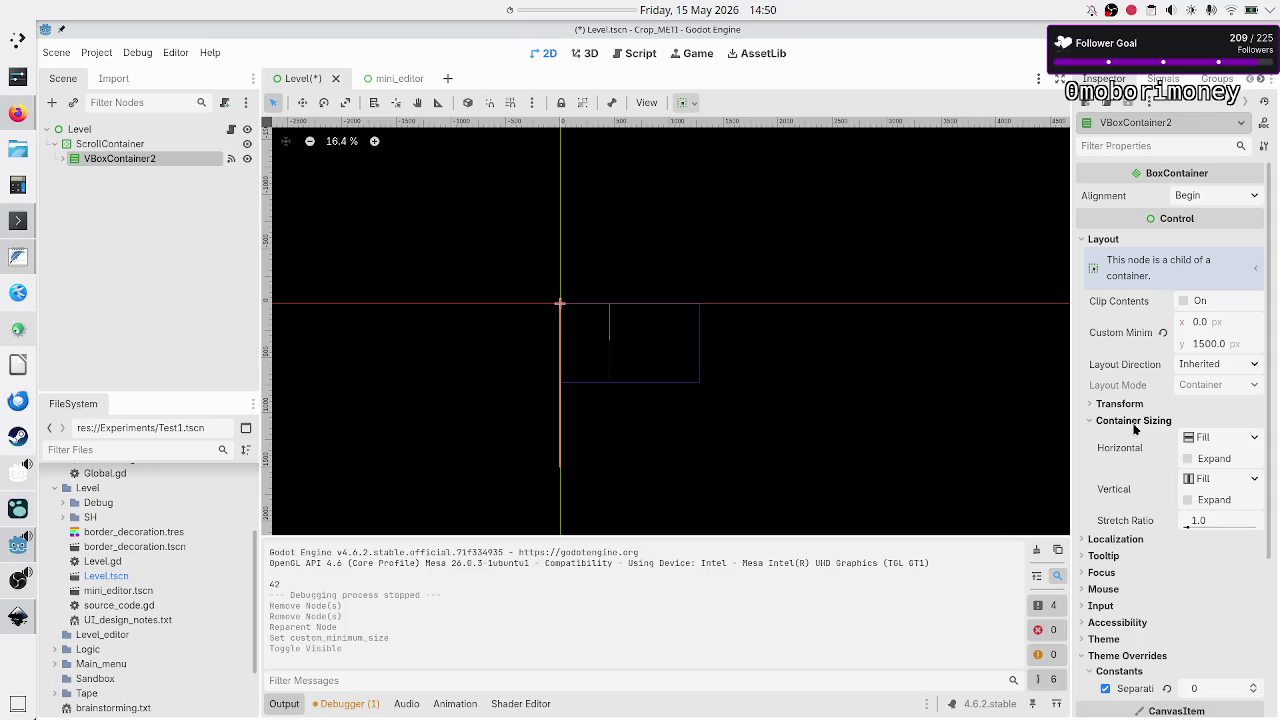
left_click(1210, 459)
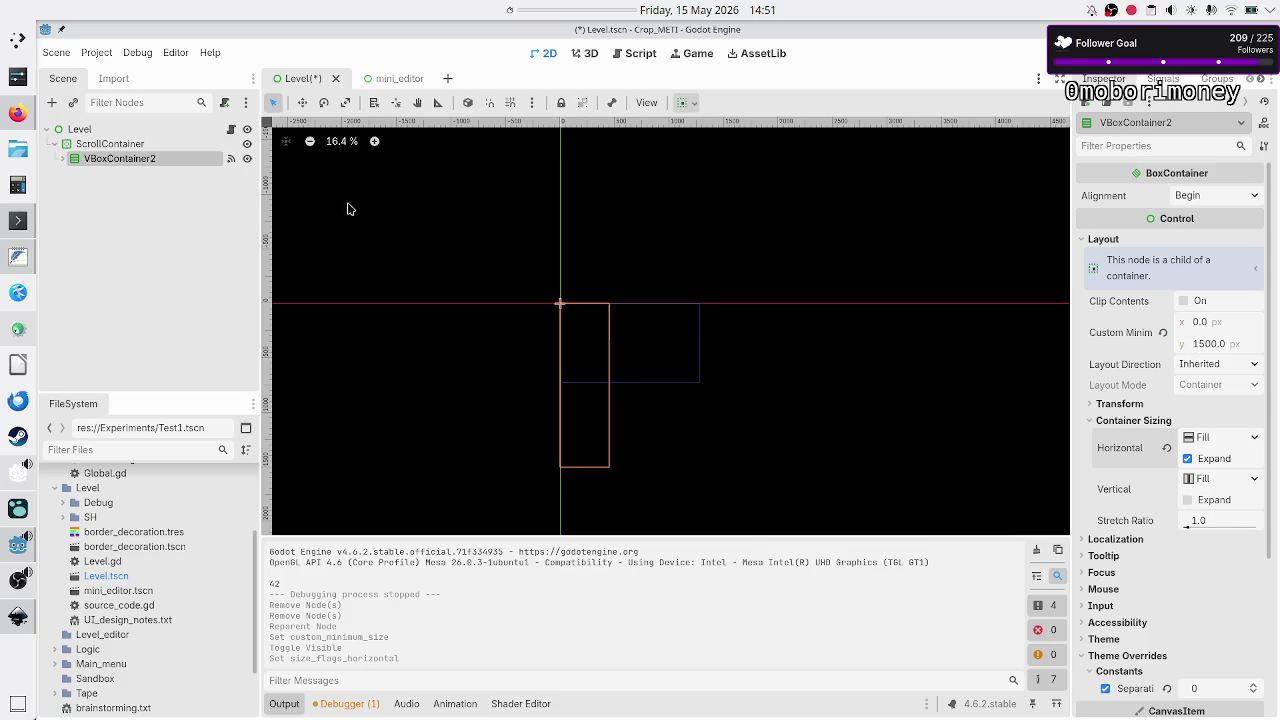
Widen the ScrollContainer to the right to 665×786 and run the level scene.
left_click(144, 146, "ctrl")
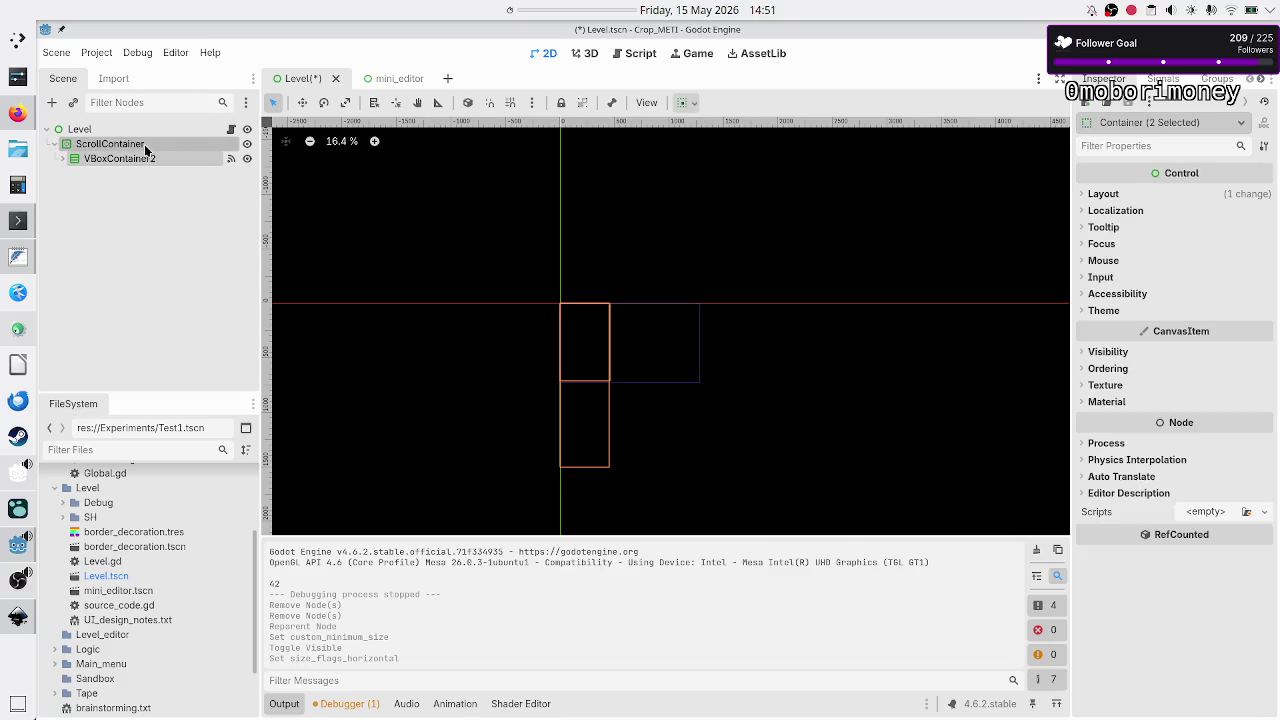
left_click(143, 147, "ctrl")
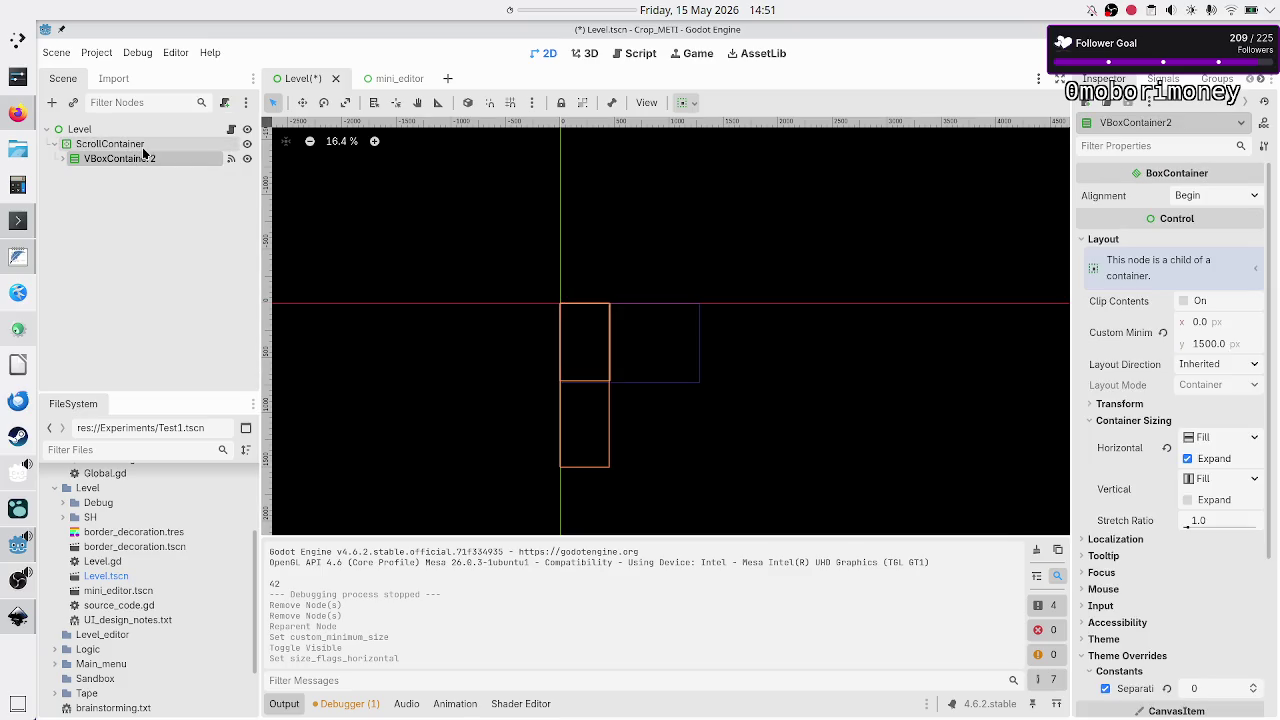
left_click(143, 150)
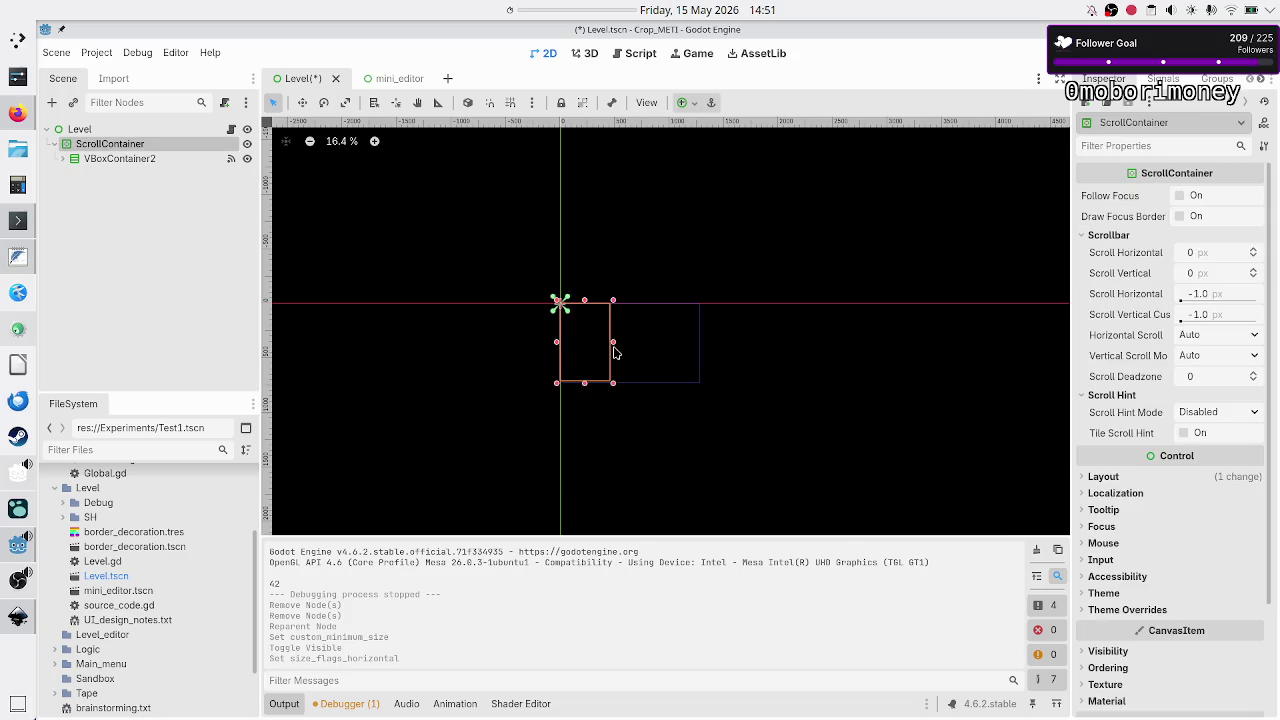
left_click_drag(613, 342, 636, 343)
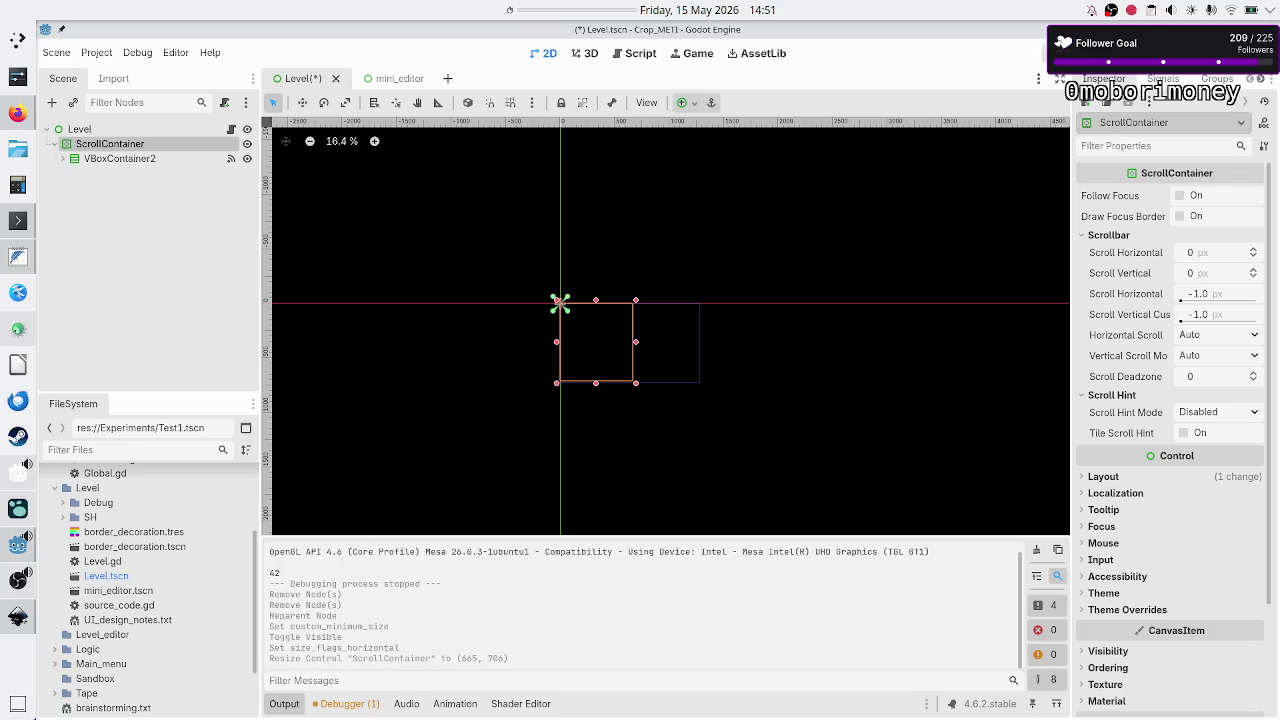
key("F5")
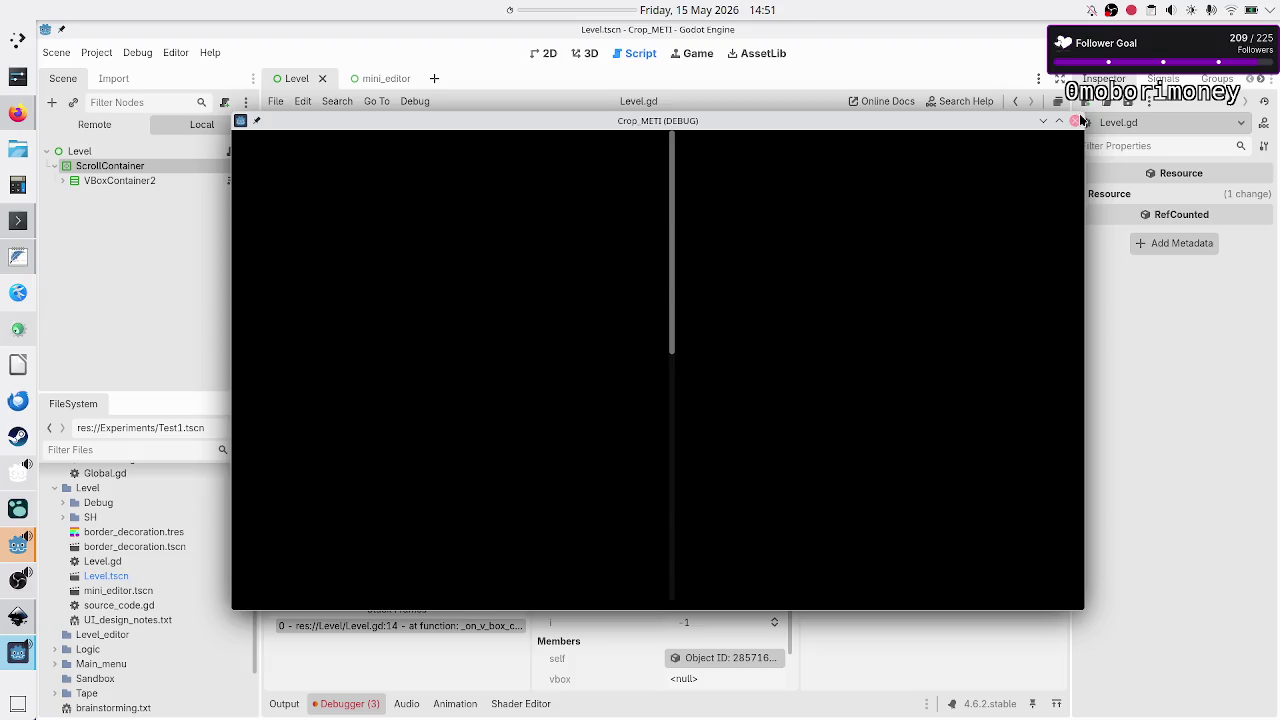
Close the game and inspect the Debugger error: VBoxContainer2 not found on Level.gd line 5.
key("F8")
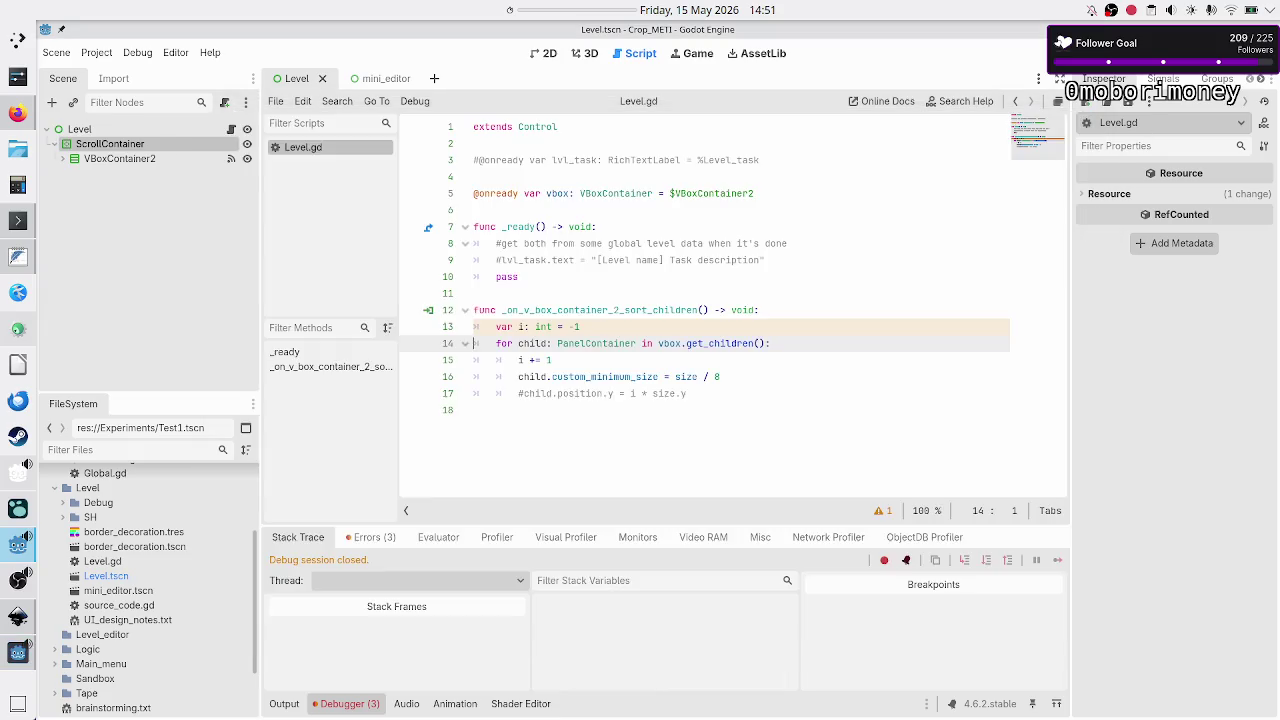
left_click(356, 710)
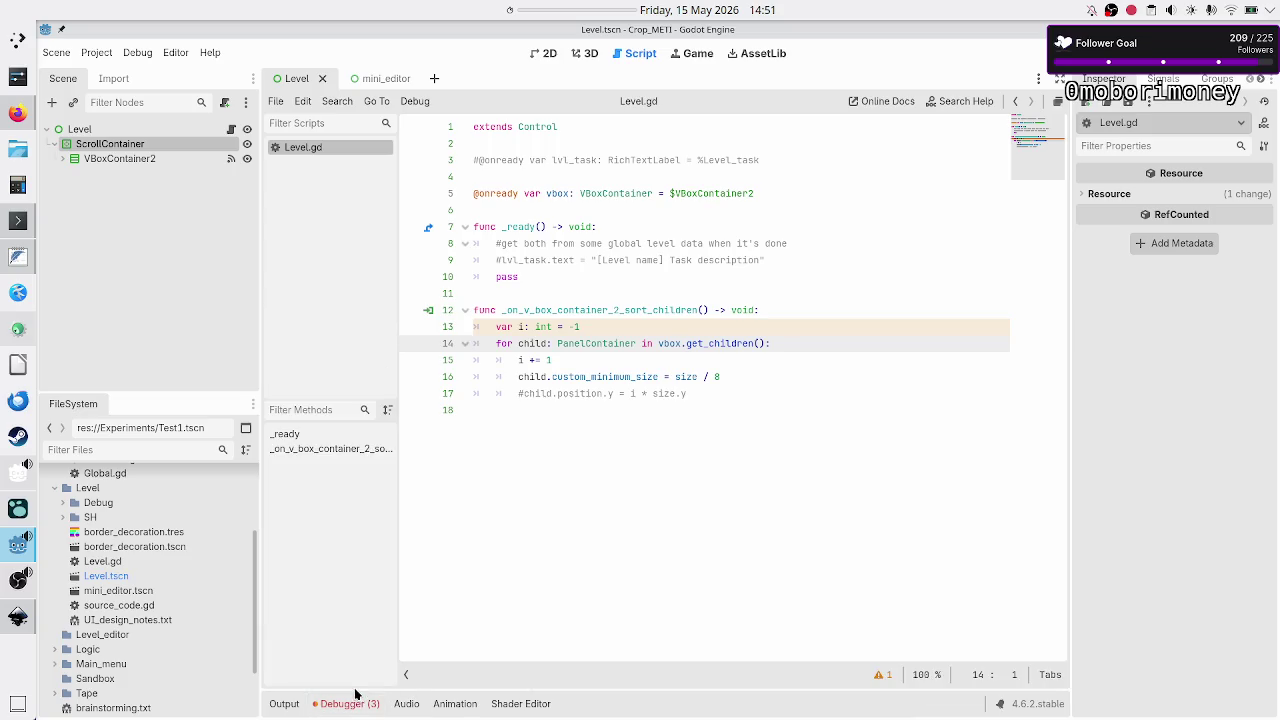
left_click(340, 704)
left_click(376, 539)
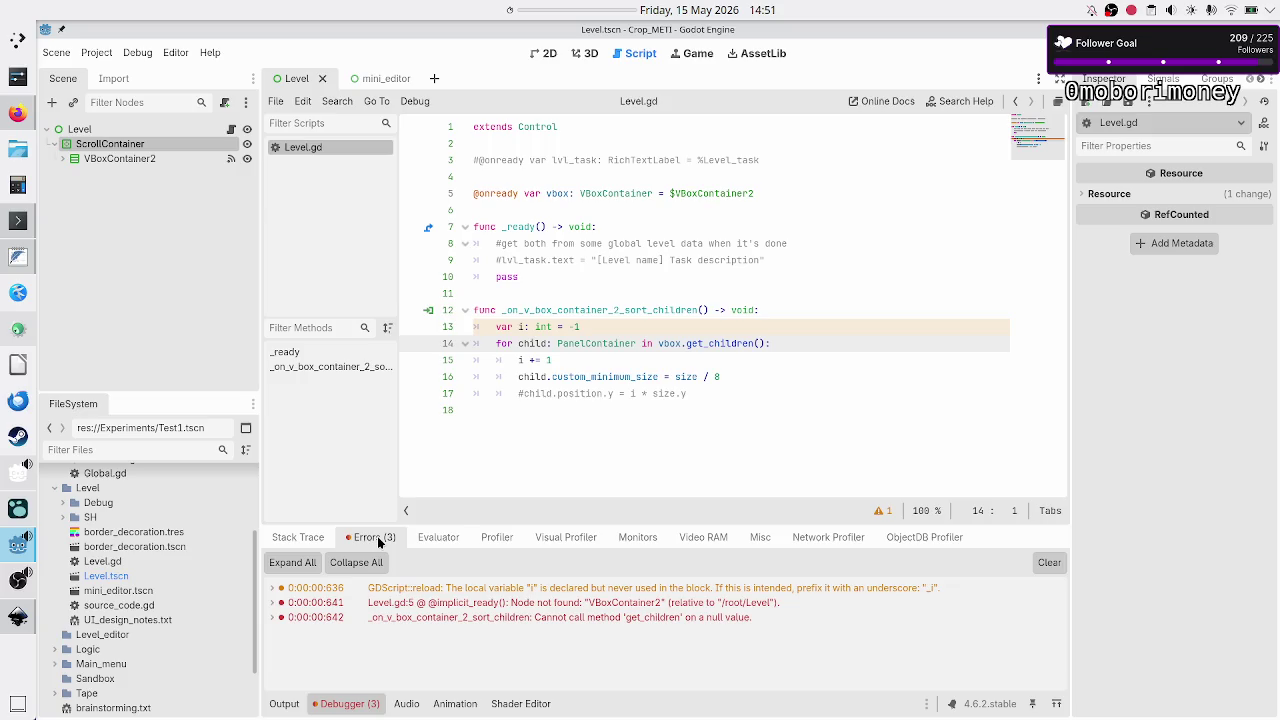
left_click(628, 602)
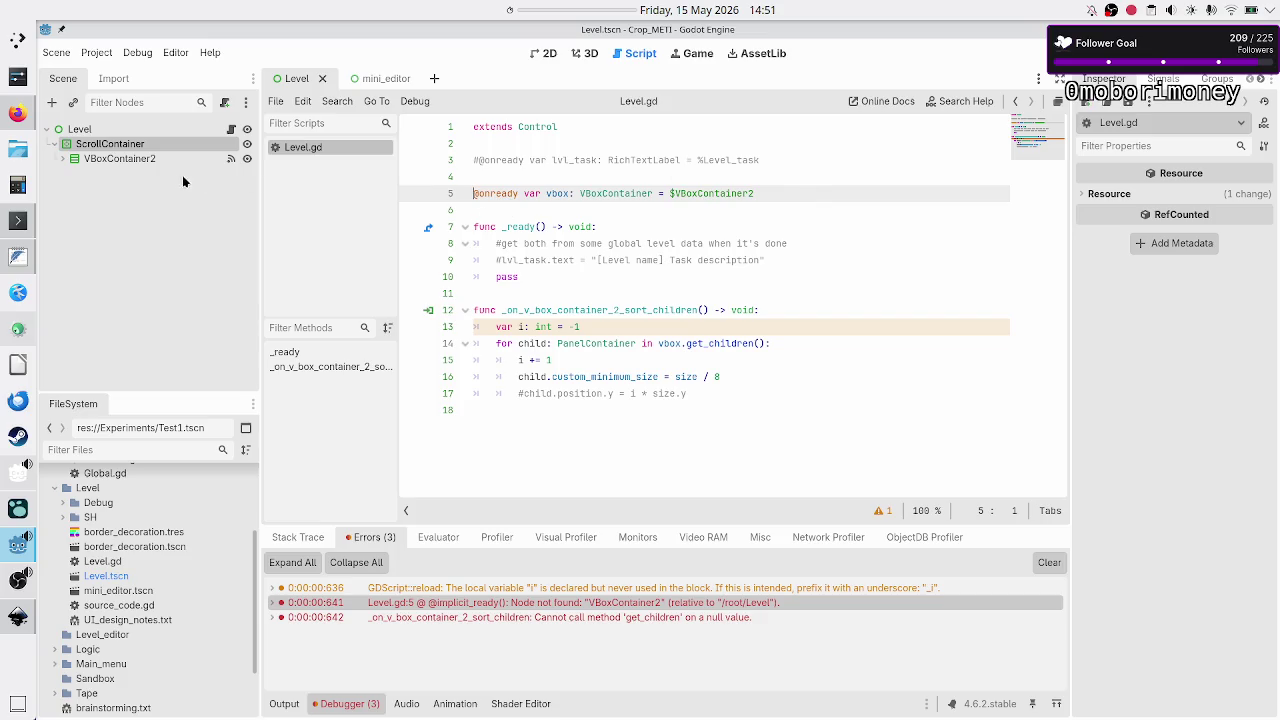
left_click(62, 158)
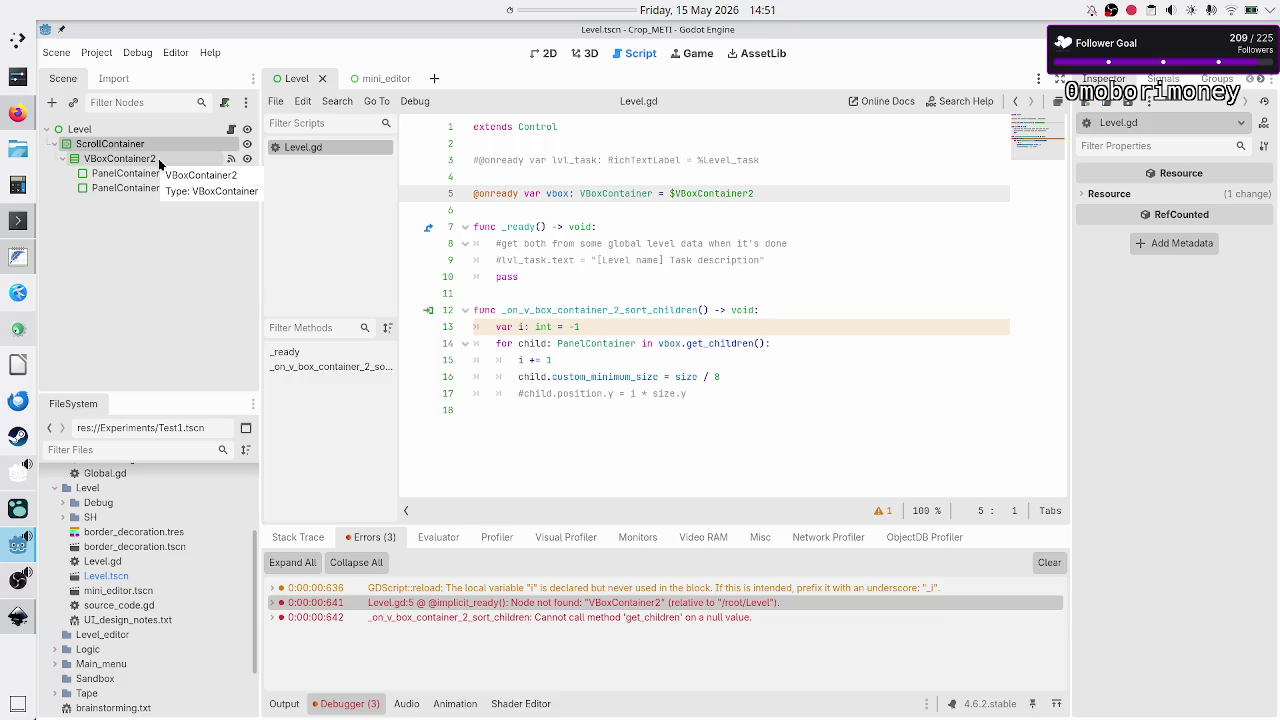
Rename VBoxContainer2 to code_editors and enable Access as Unique Name on it.
left_click(158, 158)
left_click(158, 158)
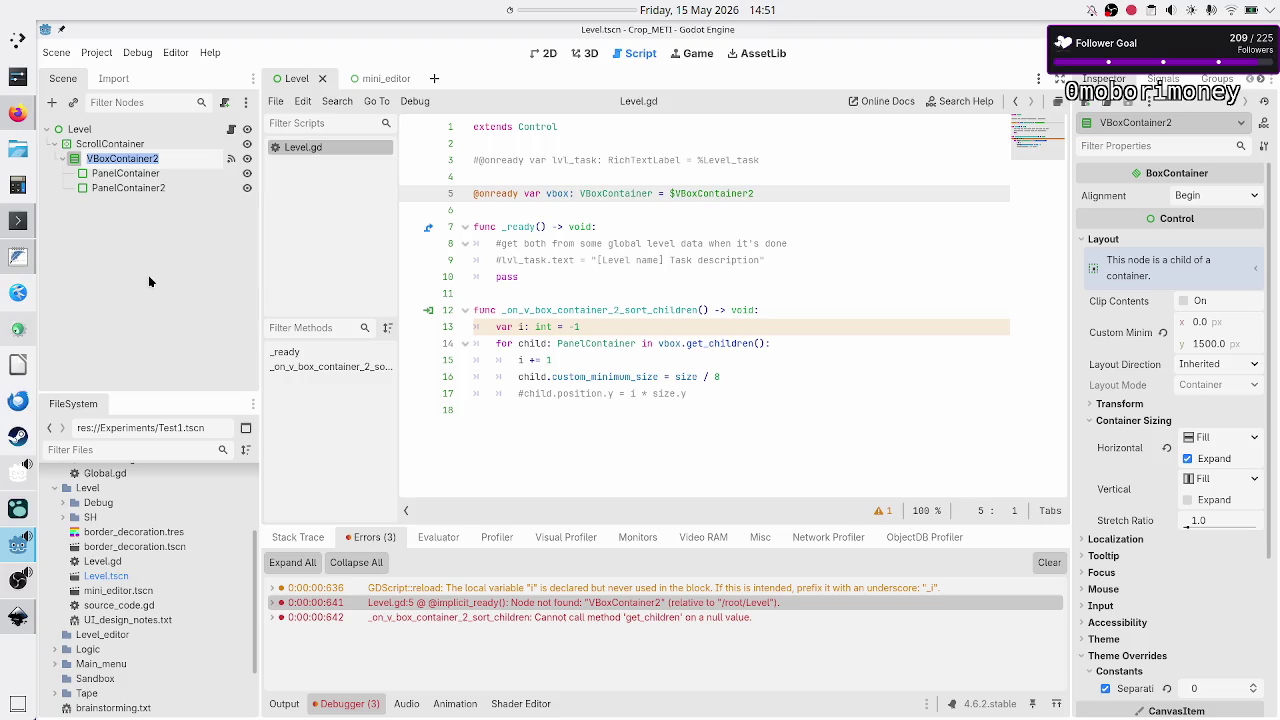
type("code_edit")
type("ors")
key("Return")
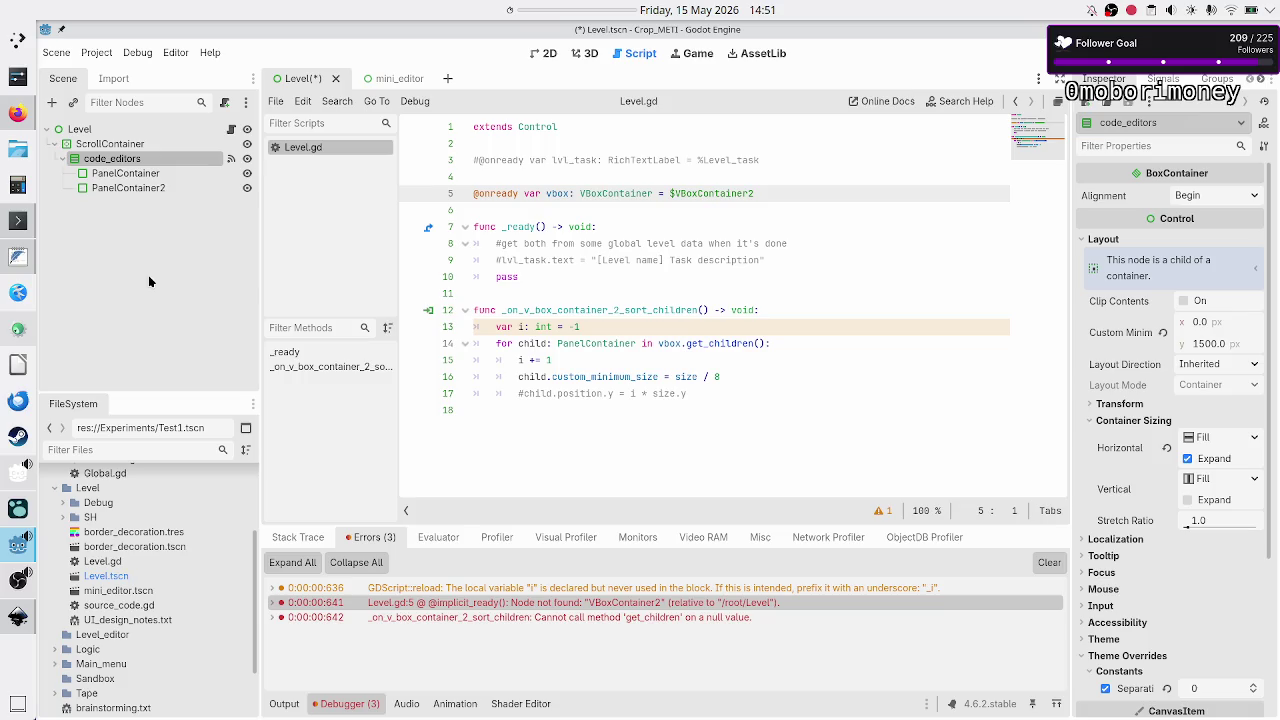
right_click(172, 158)
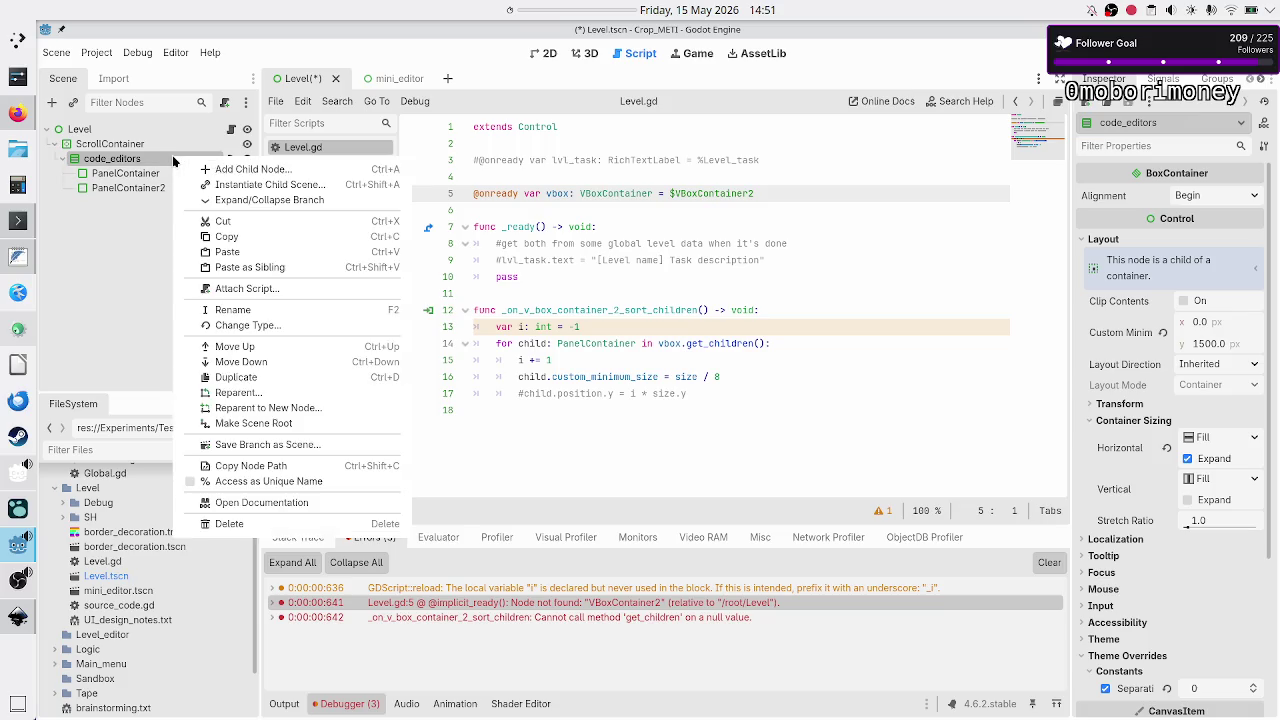
left_click(258, 484)
Replace $VBoxContainer2 with %code_editors on line 5 of Level.gd and rerun the scene.
key("ctrl+shift+Left")
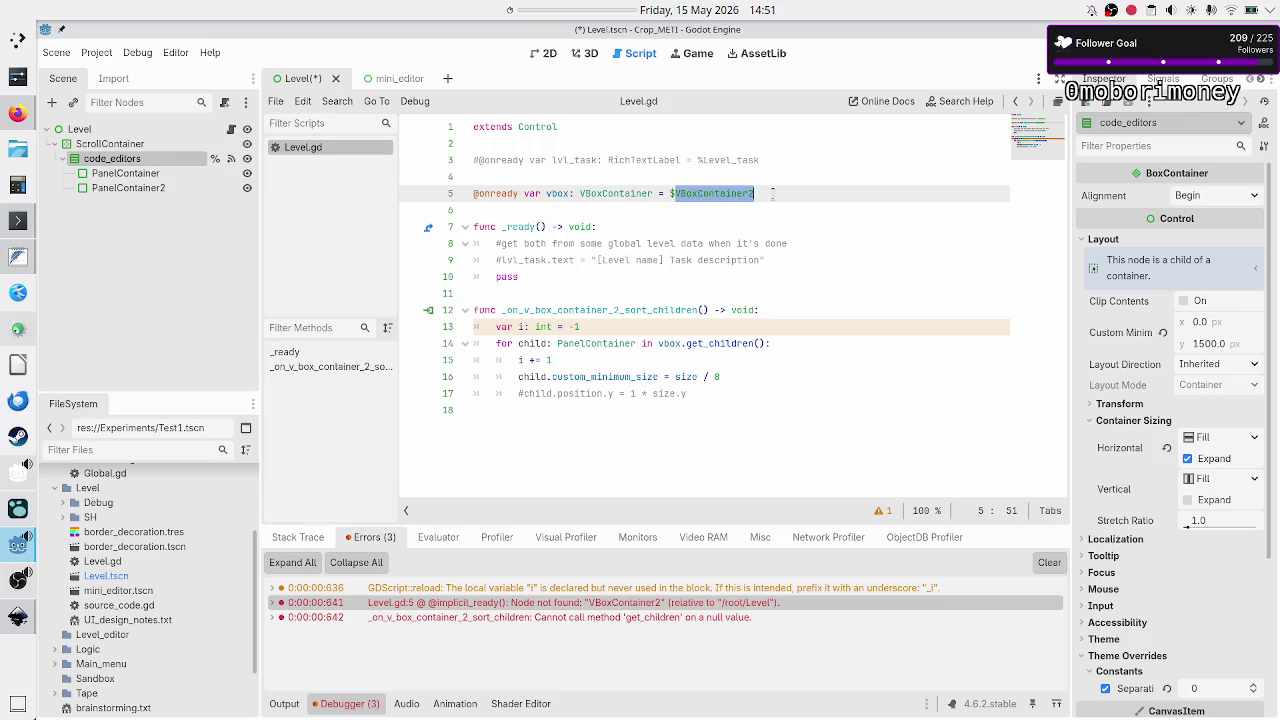
key("BackSpace")
key("BackSpace")
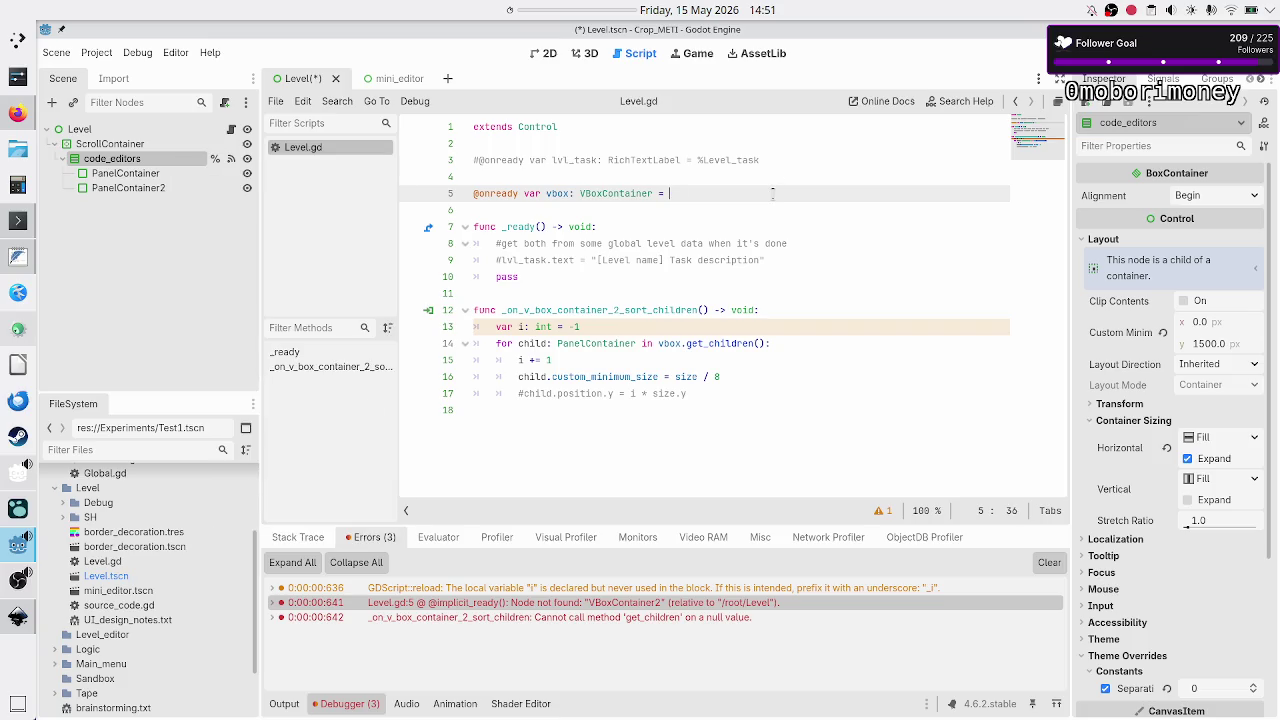
type("%code_ed")
key("Return")
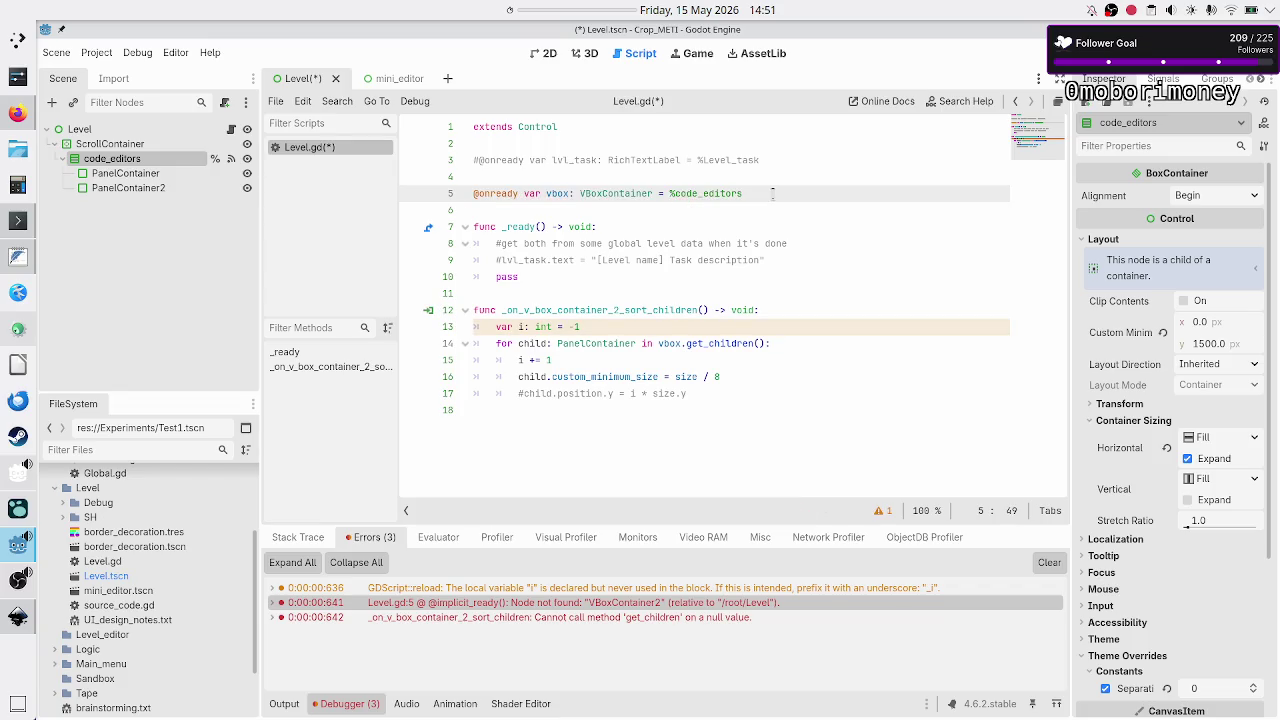
key("Down")
key("Down")
key("Down")
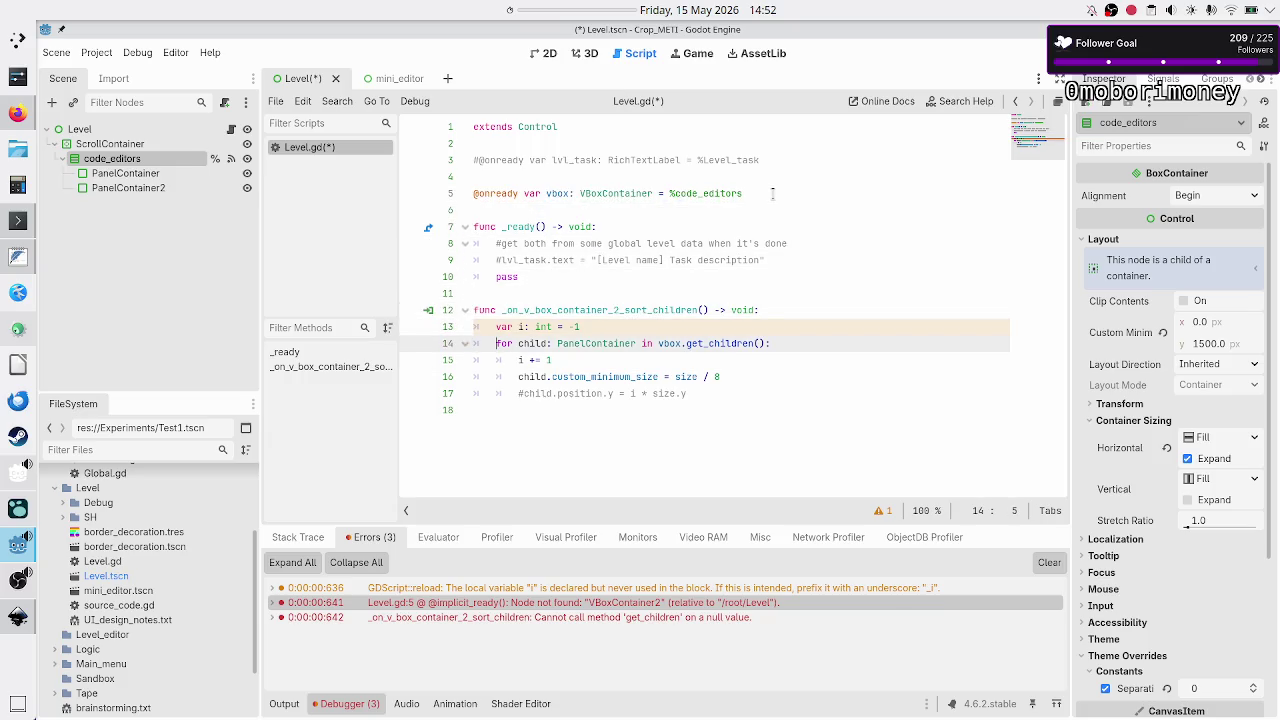
key("Right")
key("Right")
key("Right")
key("F6")
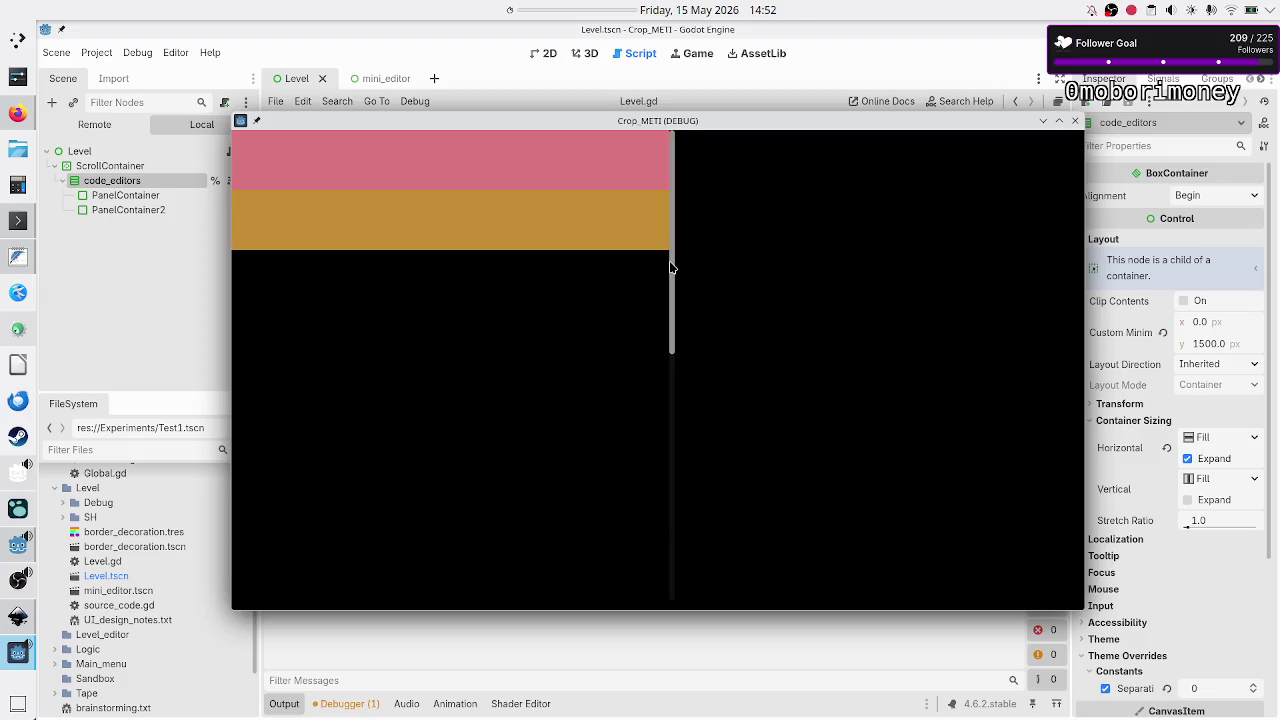
Scroll the running game to confirm the pink and orange panels, then close it.
mouse_move(668, 270)
left_mouse_down()
mouse_move(669, 374)
mouse_move(702, 508)
mouse_move(720, 260)
left_mouse_up()
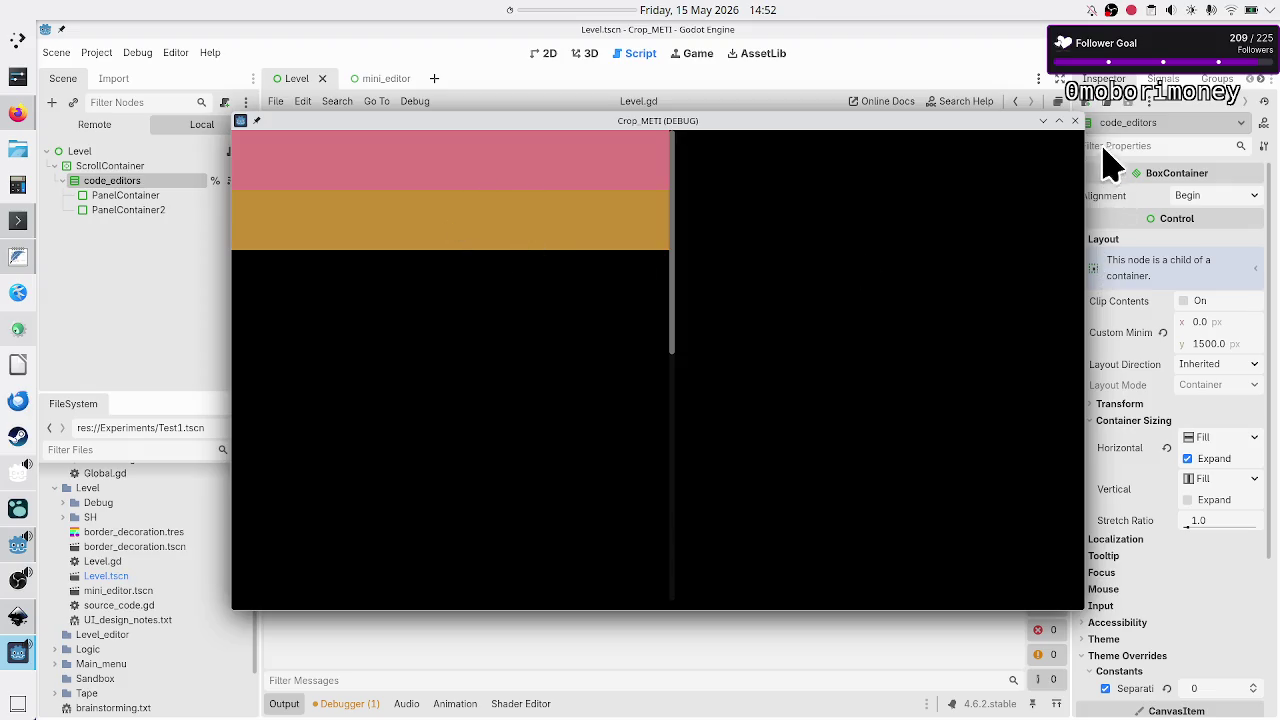
left_click(1075, 120)
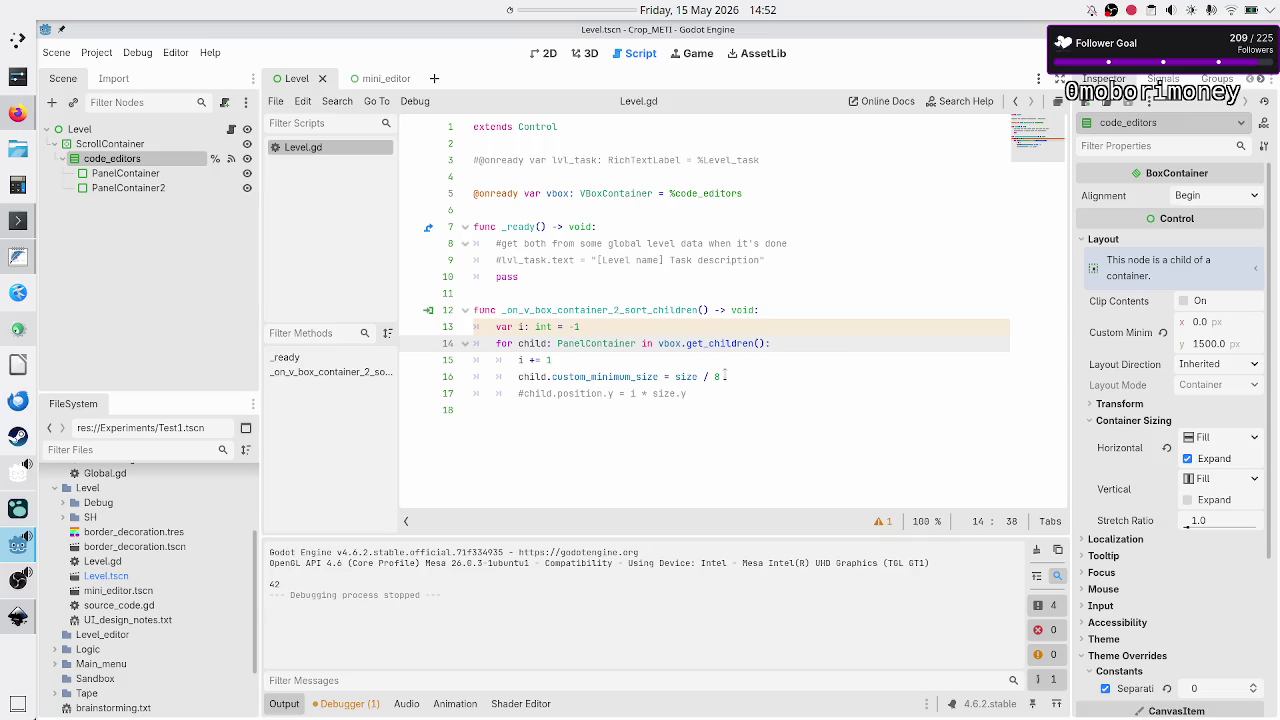
left_click(725, 376)
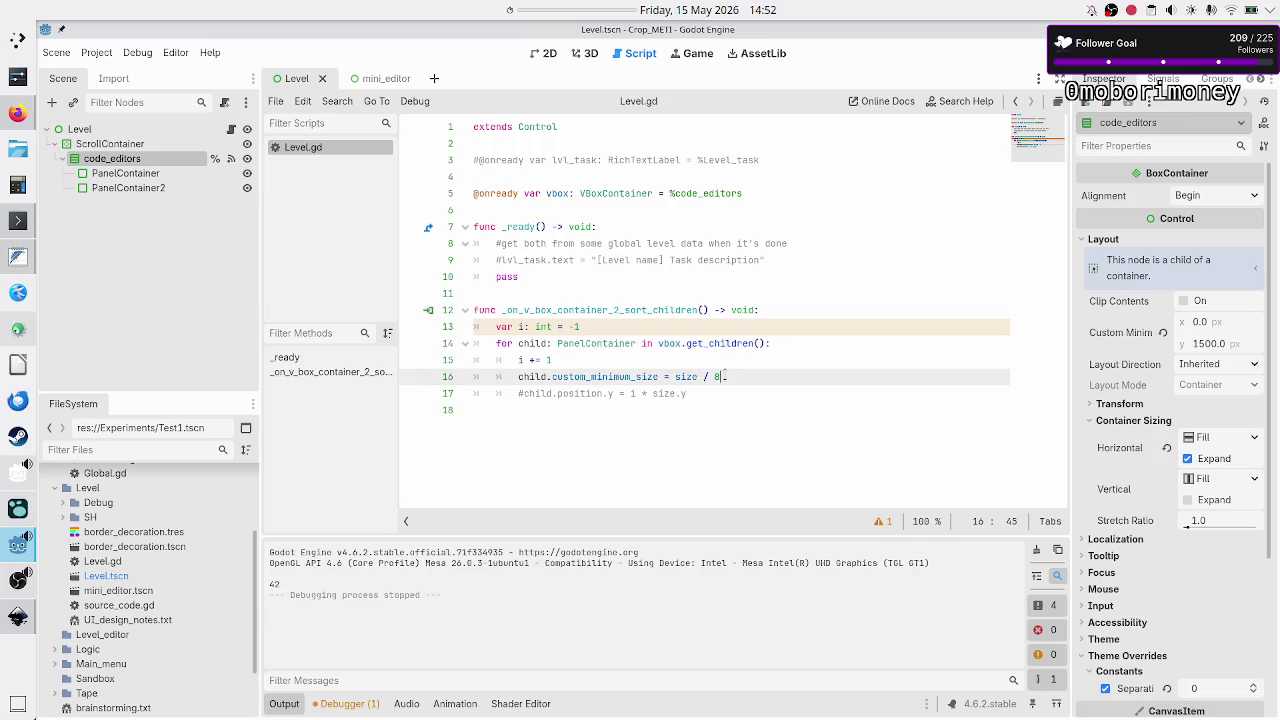
mouse_move(20, 222)
left_click(20, 185)
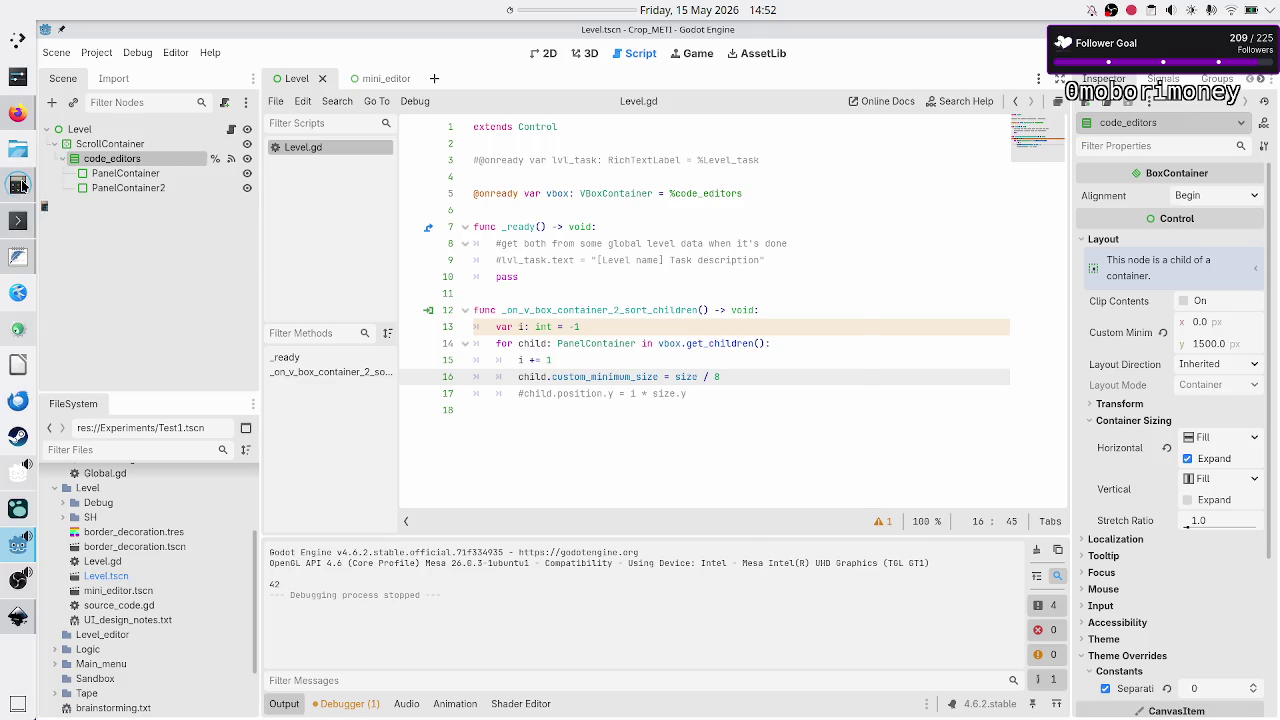
type("1500/8")
key("Return")
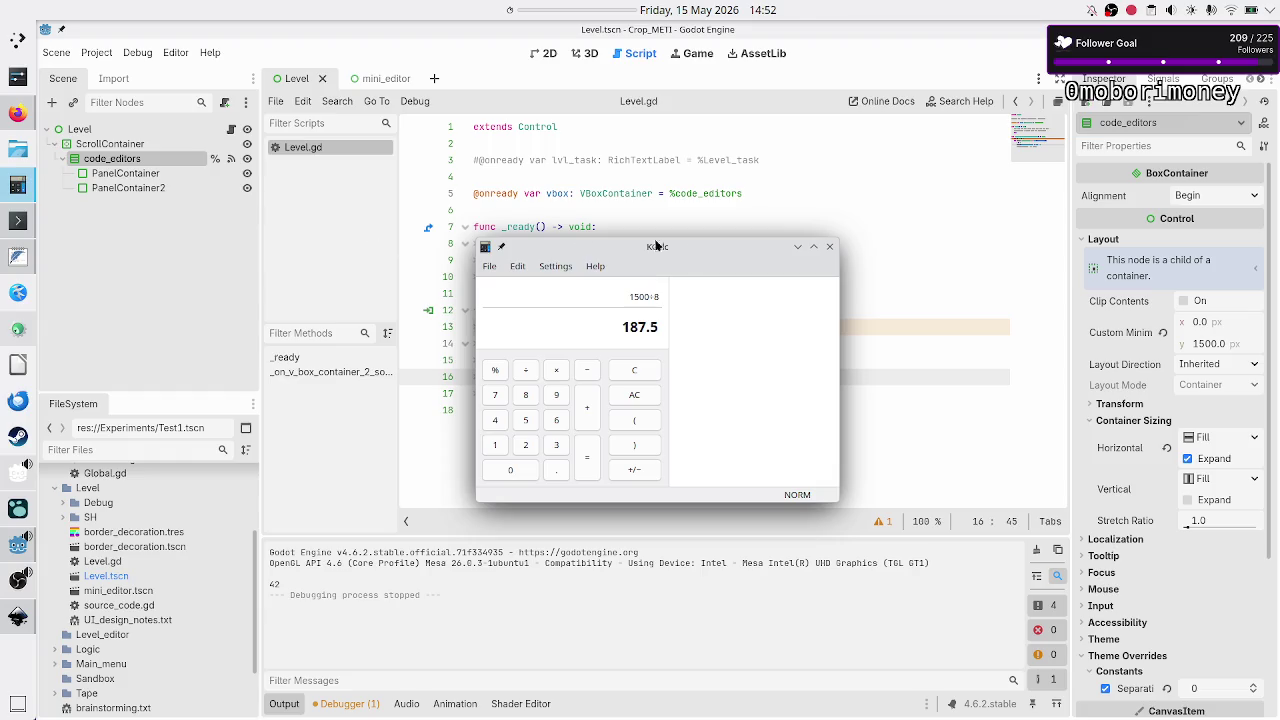
left_click(830, 246)
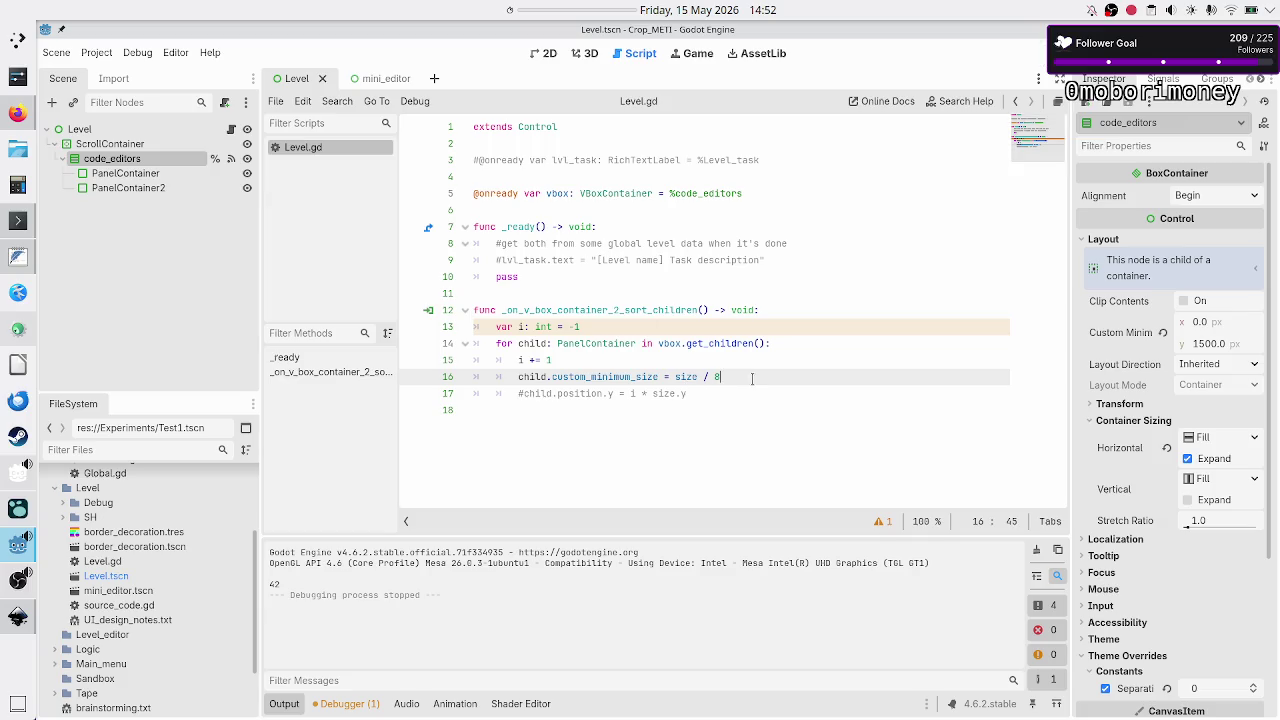
key("Return")
Complete line 17 as print(child.size) and run the scene.
type("print")
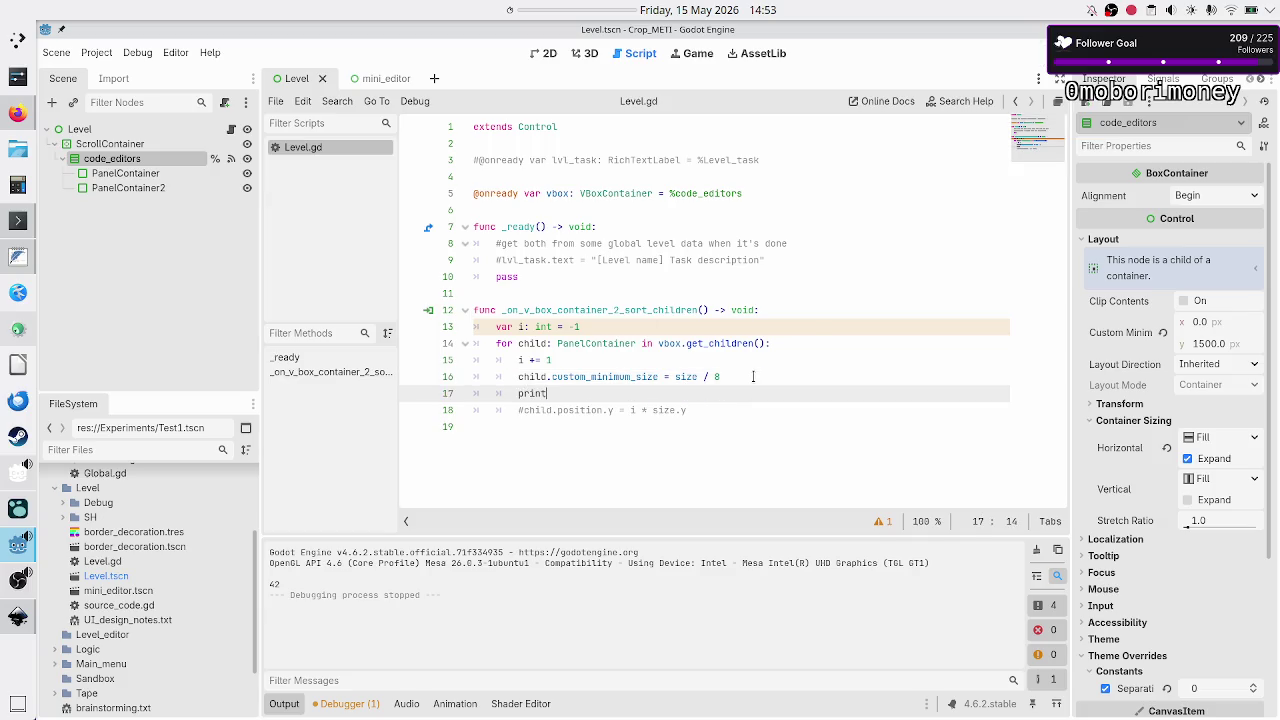
type("(ch")
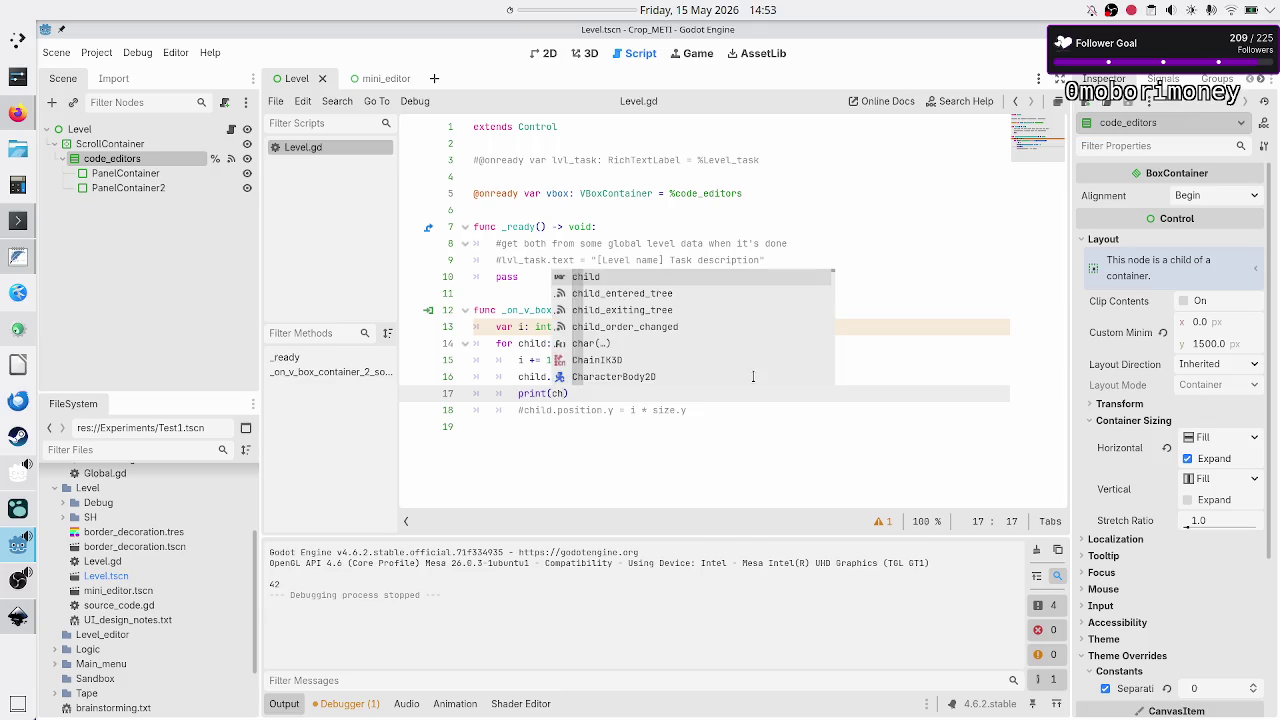
key("Return")
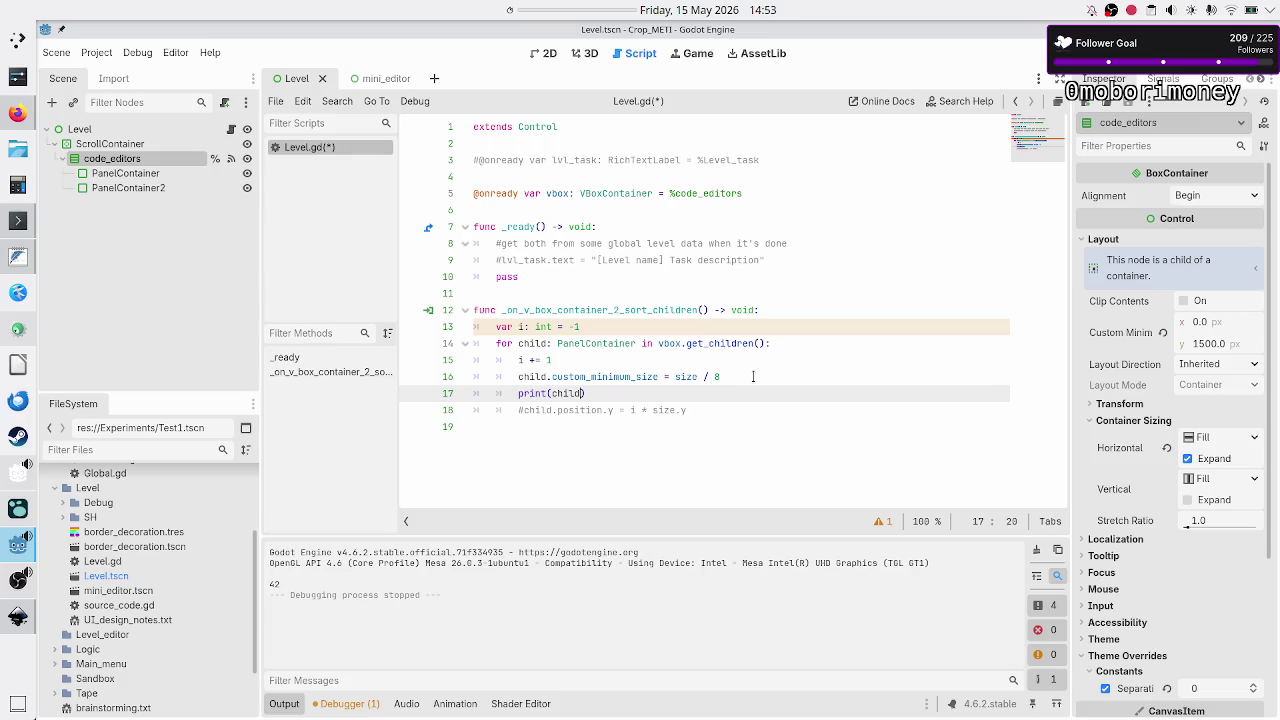
type(".")
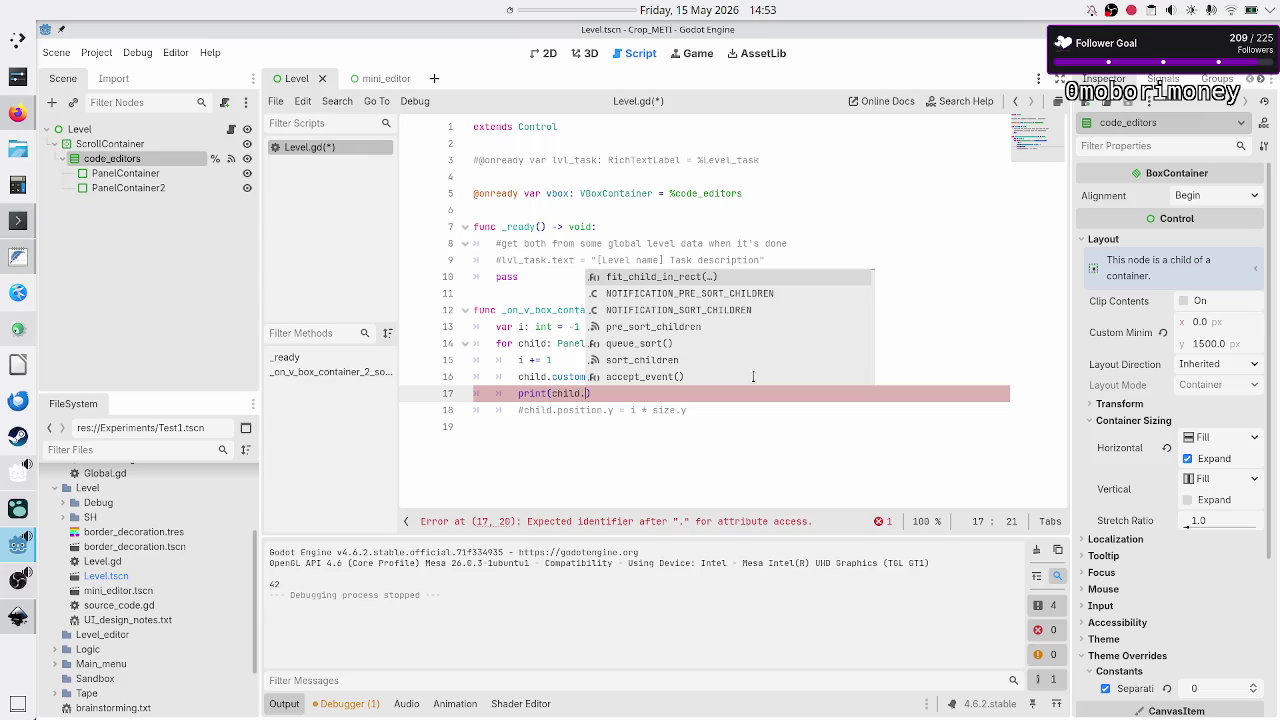
type("size")
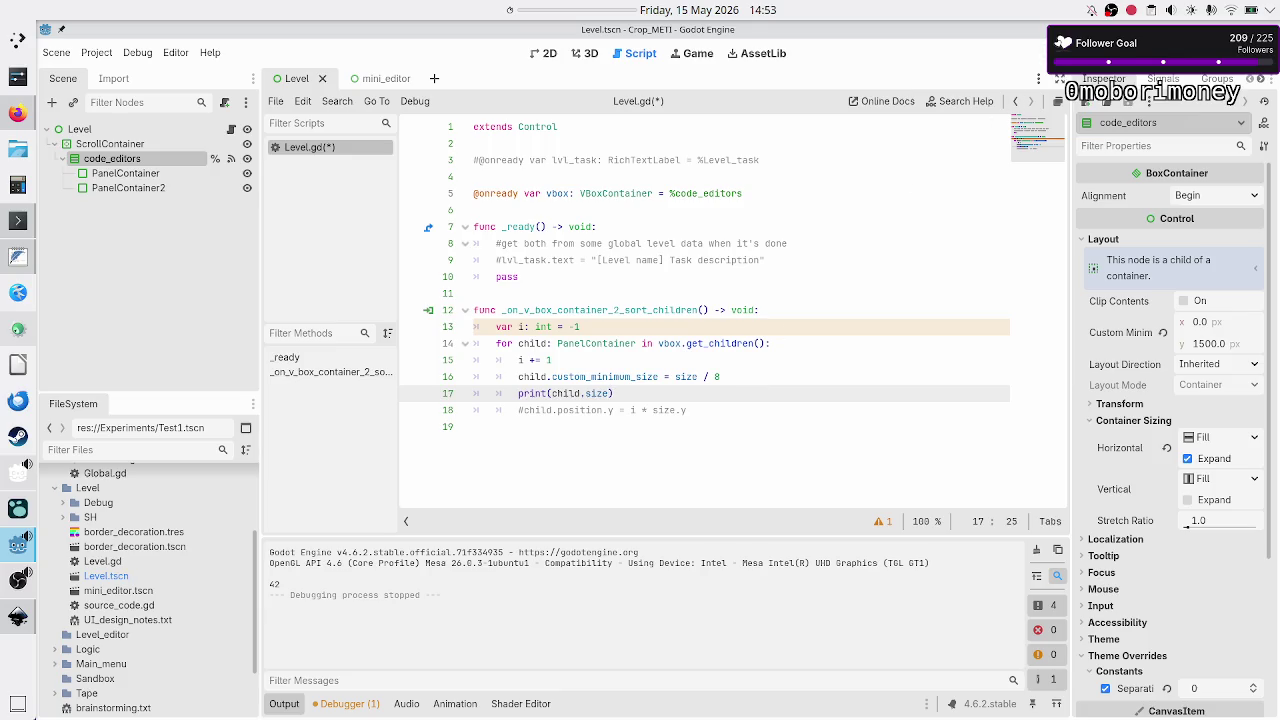
key("F6")
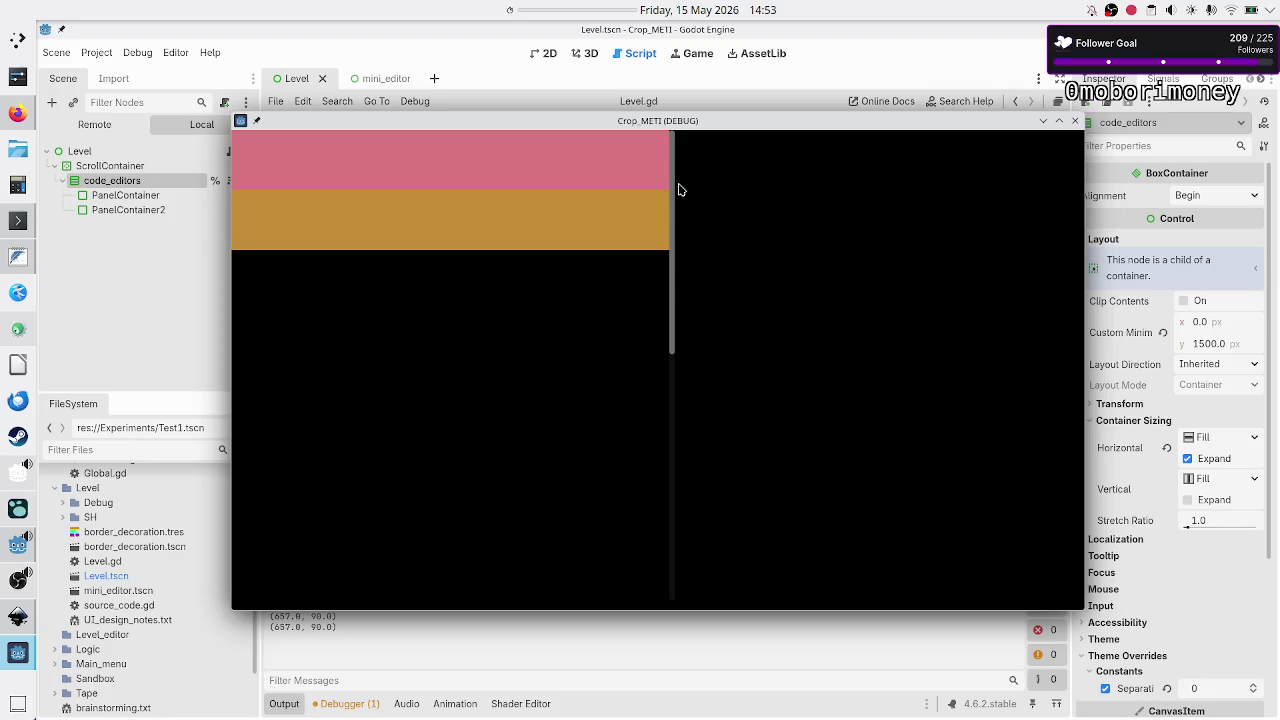
Move the game window aside, scroll through its panels, then close the game.
left_click_drag(685, 127, 836, 123)
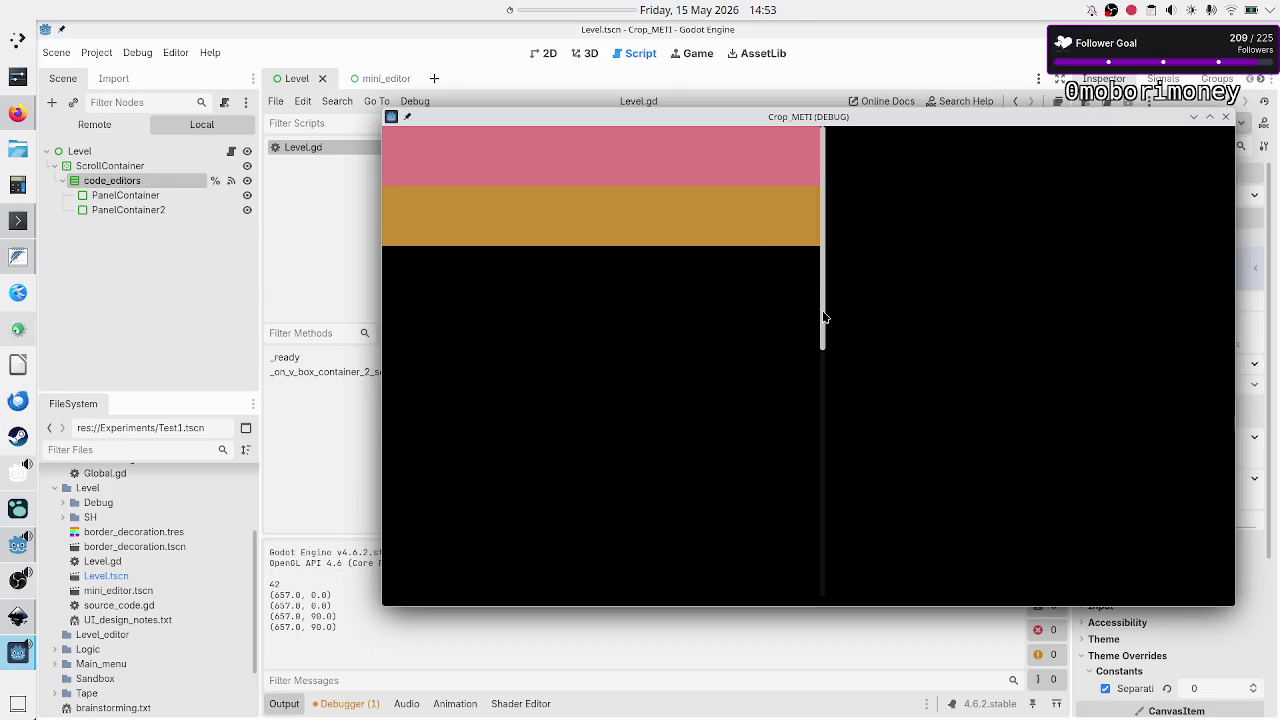
mouse_move(822, 310)
left_mouse_down()
mouse_move(817, 413)
mouse_move(855, 590)
left_mouse_up()
scroll(840, 529, "up", 10)
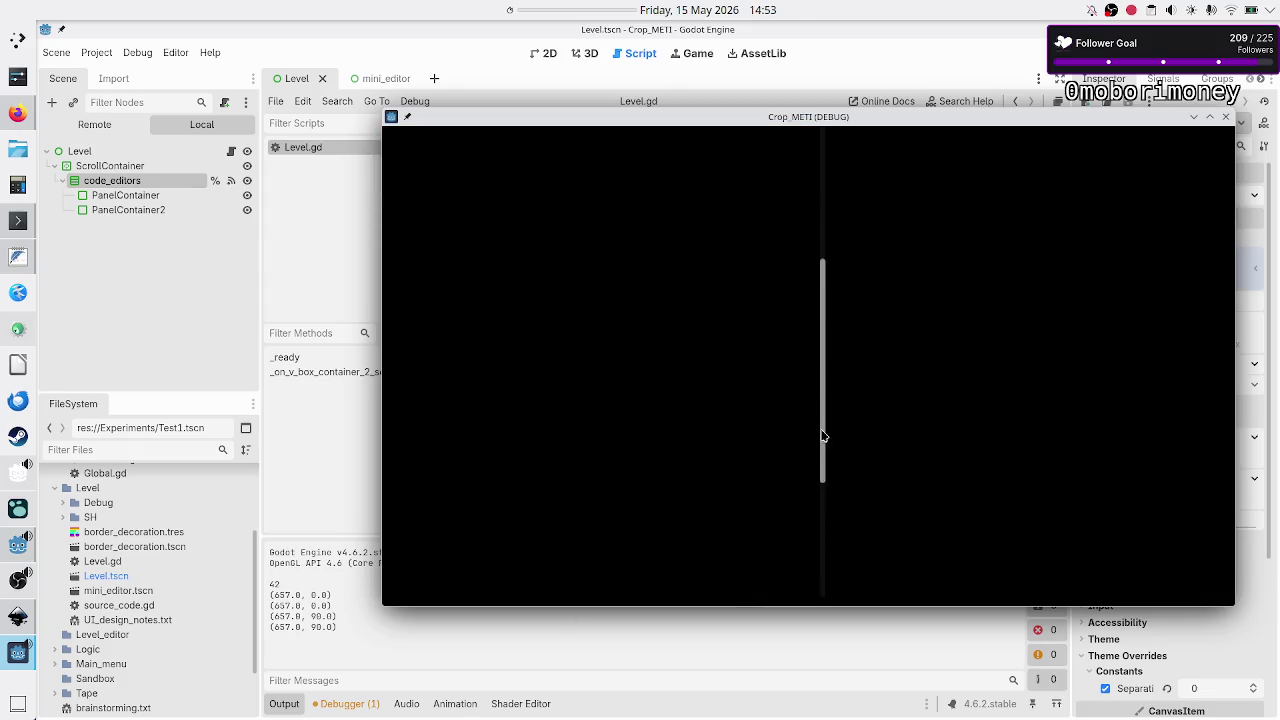
scroll(783, 300, "down", 1)
mouse_move(787, 346)
left_mouse_down()
mouse_move(849, 571)
mouse_move(808, 257)
left_mouse_up()
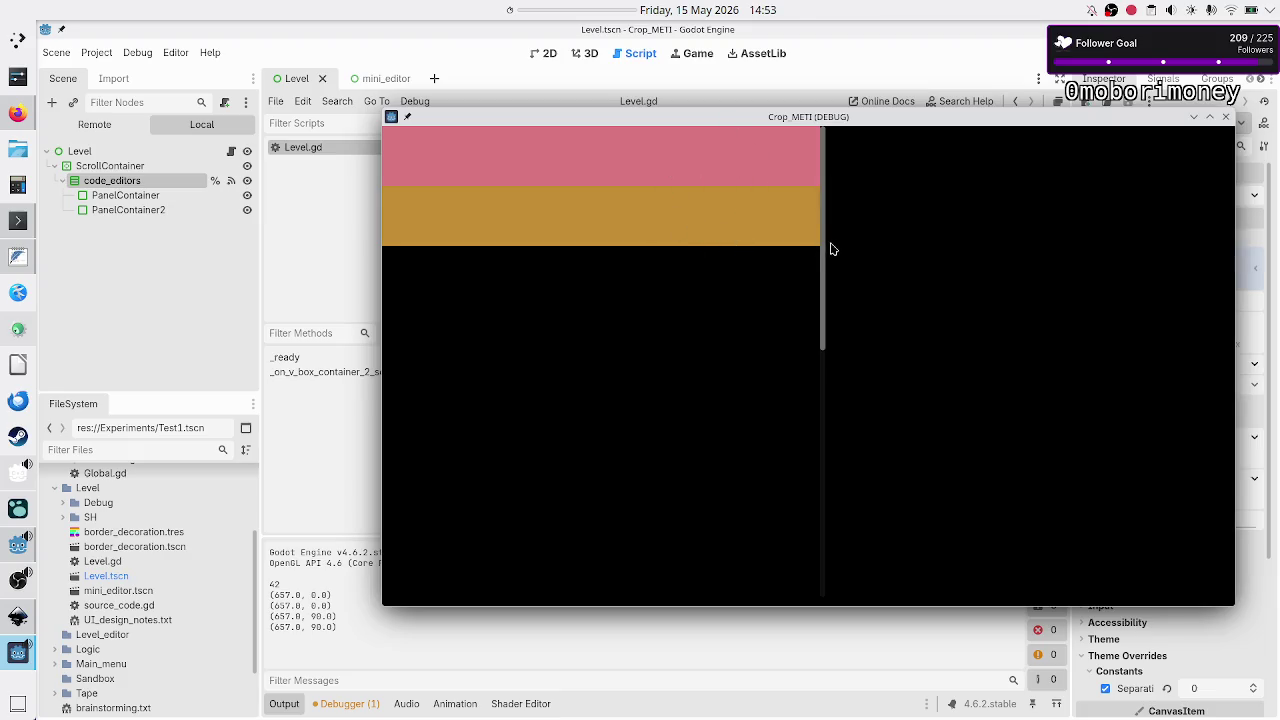
mouse_move(829, 263)
left_mouse_down()
mouse_move(825, 287)
mouse_move(811, 193)
left_mouse_up()
mouse_move(825, 281)
left_mouse_down()
mouse_move(817, 457)
mouse_move(840, 255)
left_mouse_up()
left_click(1226, 117)
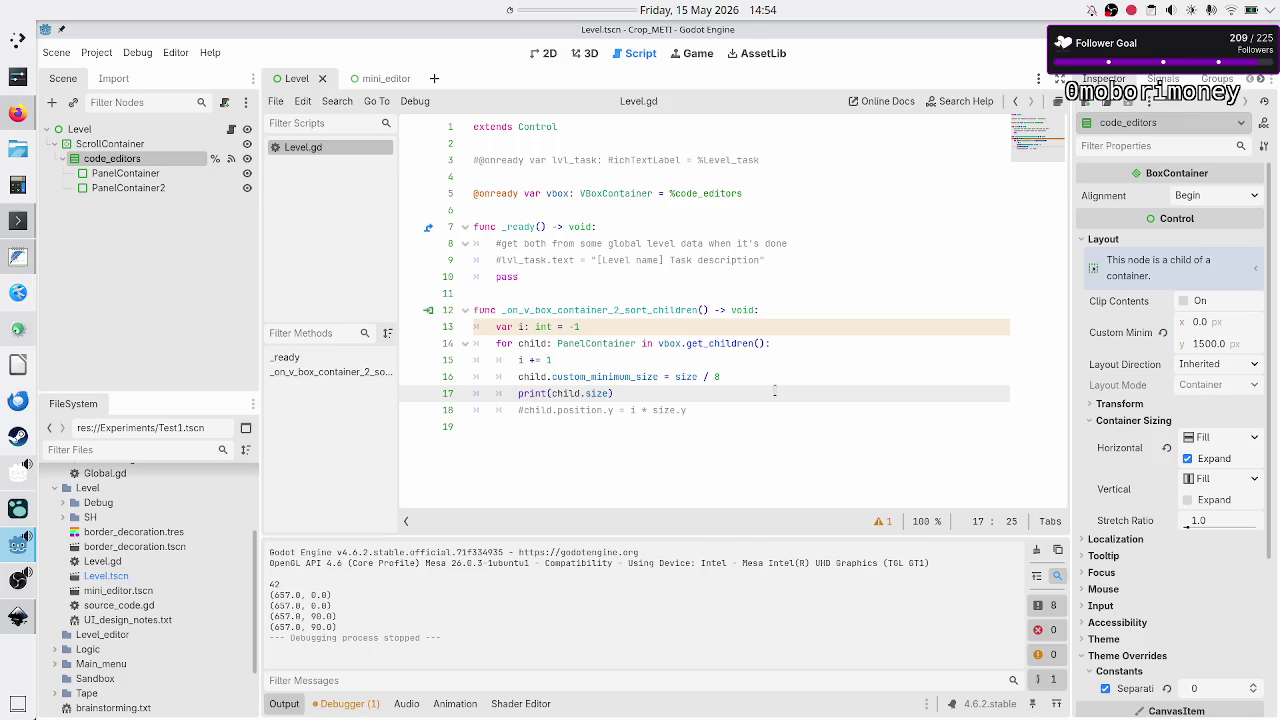
Change line 16 so each child is sized to vbox.size / 8, then rerun.
double_click(683, 377)
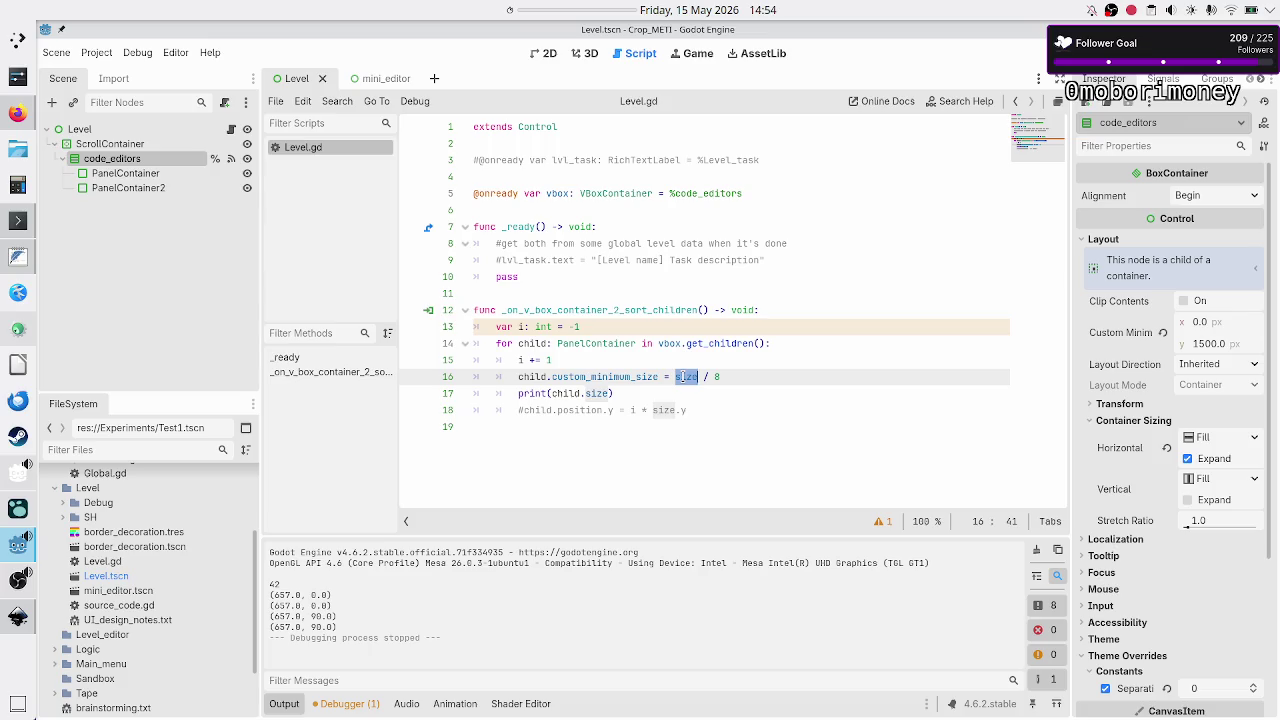
key("Right")
key("Right")
key("Right")
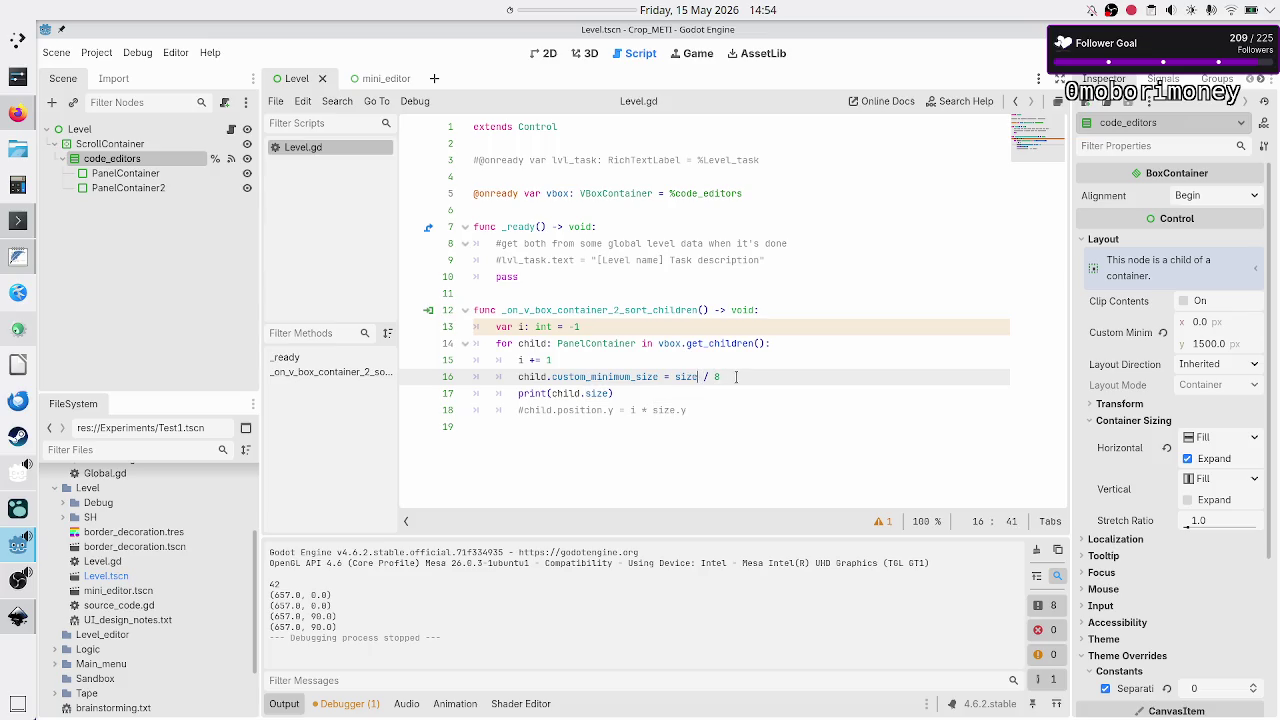
type("vbox.")
key("Escape")
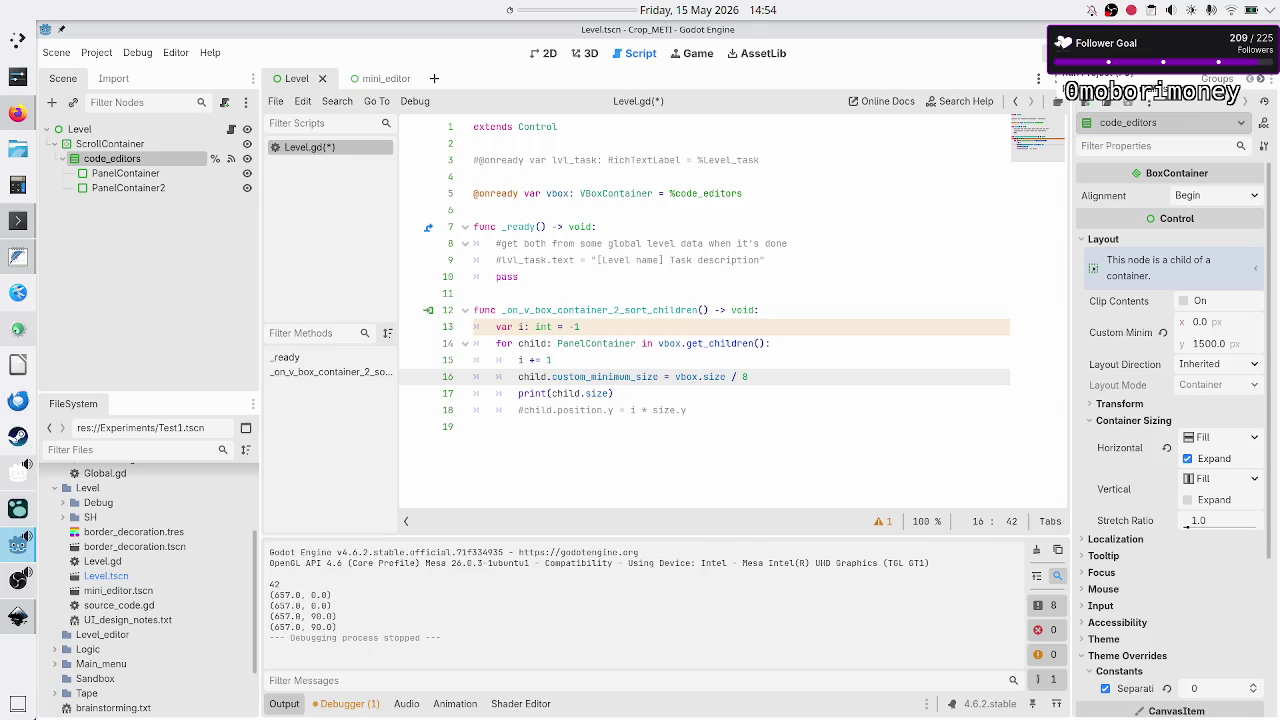
key("F5")
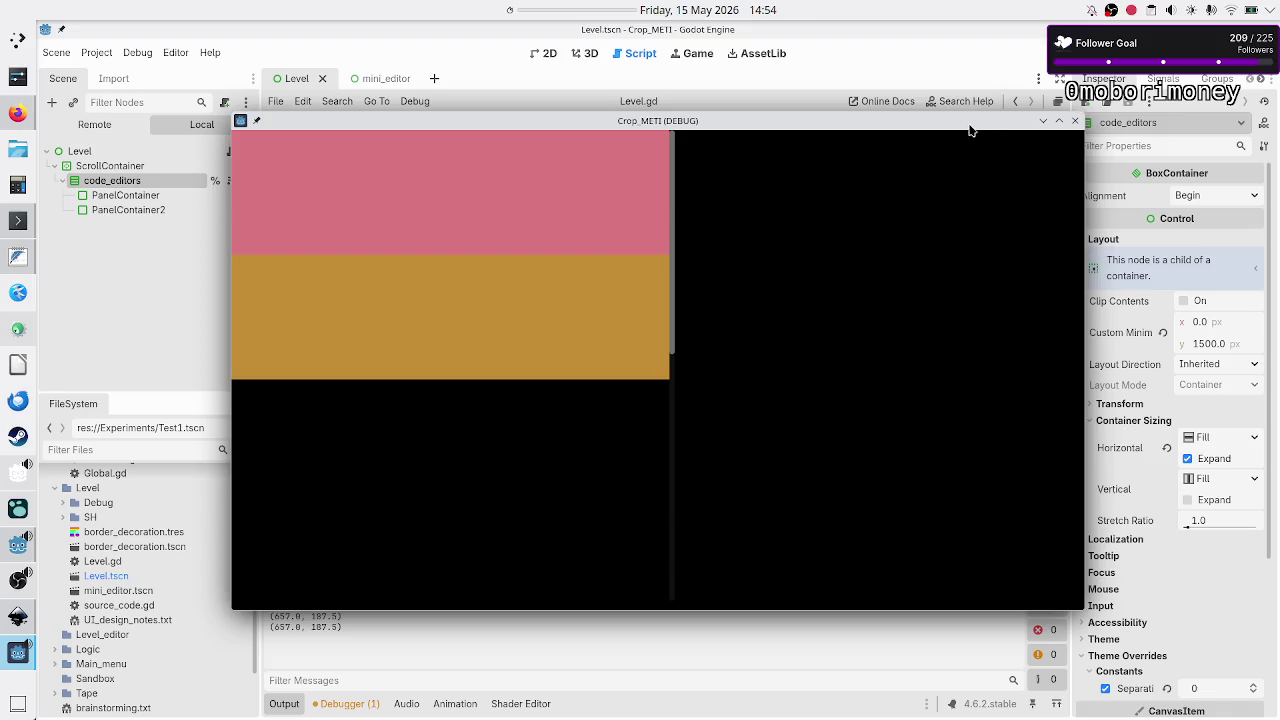
Move the game window lower over the editor and select the first PanelContainer.
mouse_move(970, 130)
left_mouse_down()
mouse_move(995, 133)
mouse_move(987, 175)
mouse_move(1050, 175)
left_mouse_up()
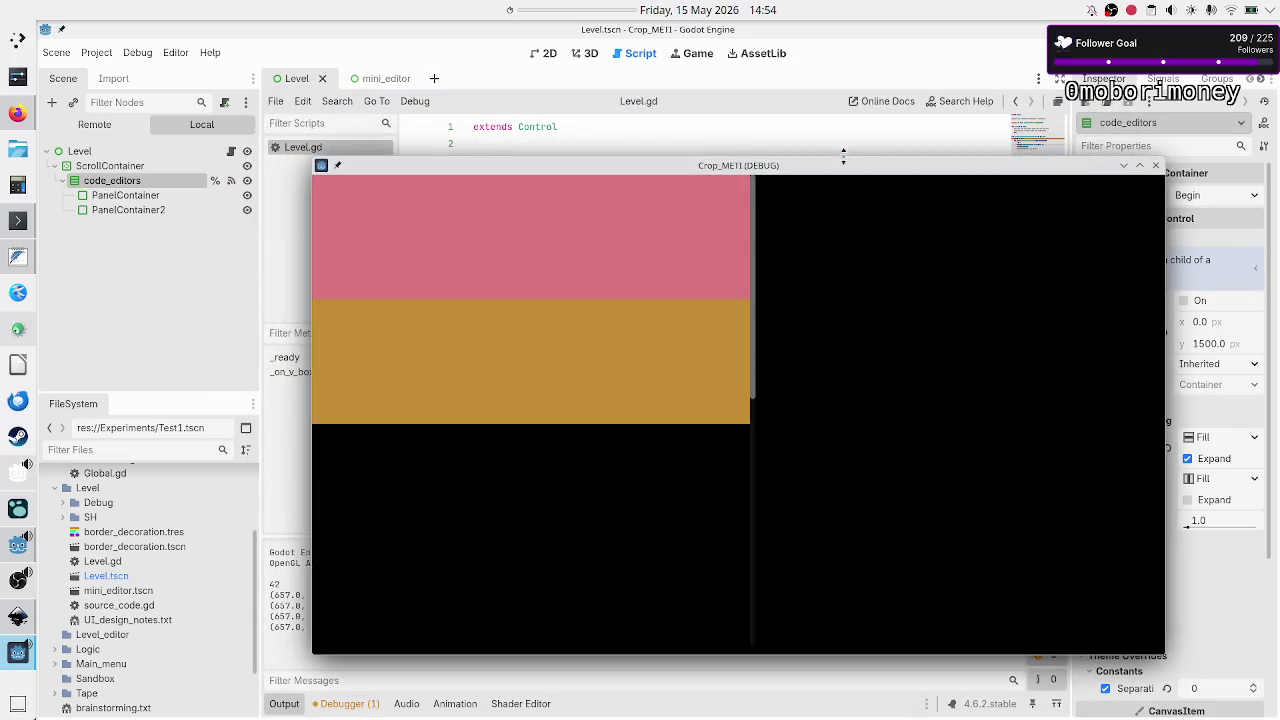
mouse_move(816, 176)
left_mouse_down()
mouse_move(981, 150)
mouse_move(750, 298)
mouse_move(796, 454)
left_mouse_up()
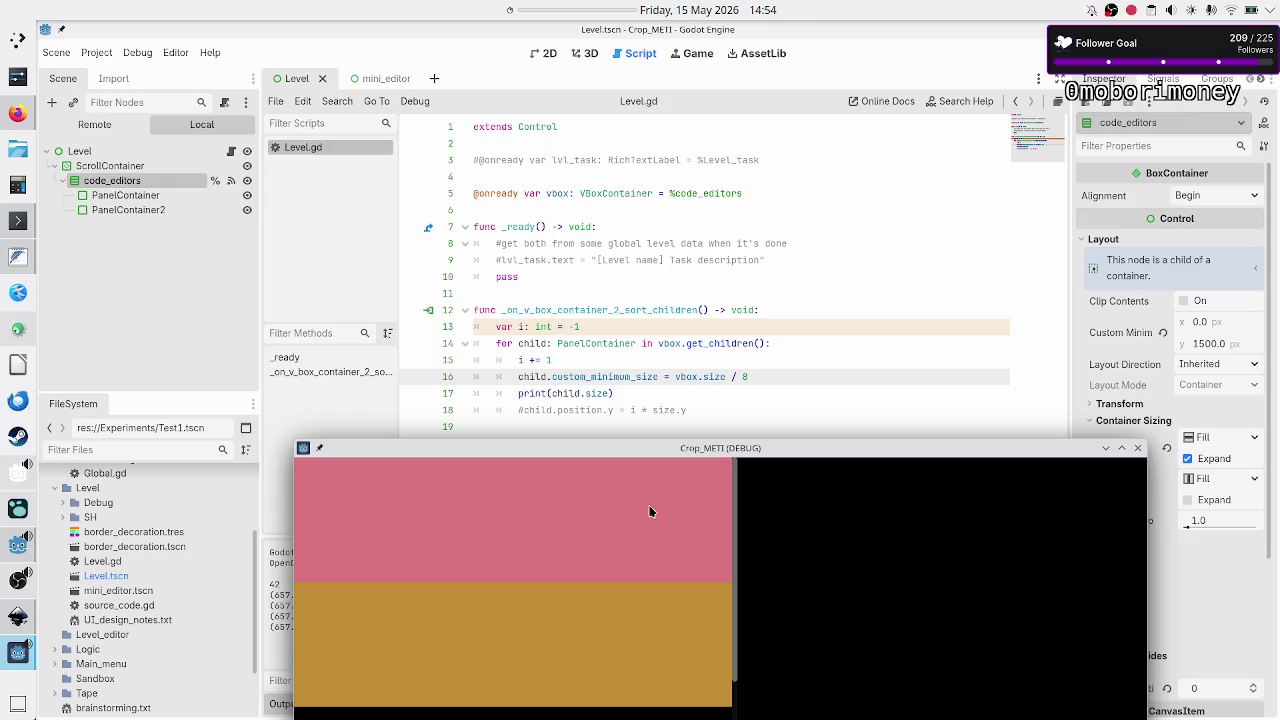
left_click_drag(721, 452, 743, 406)
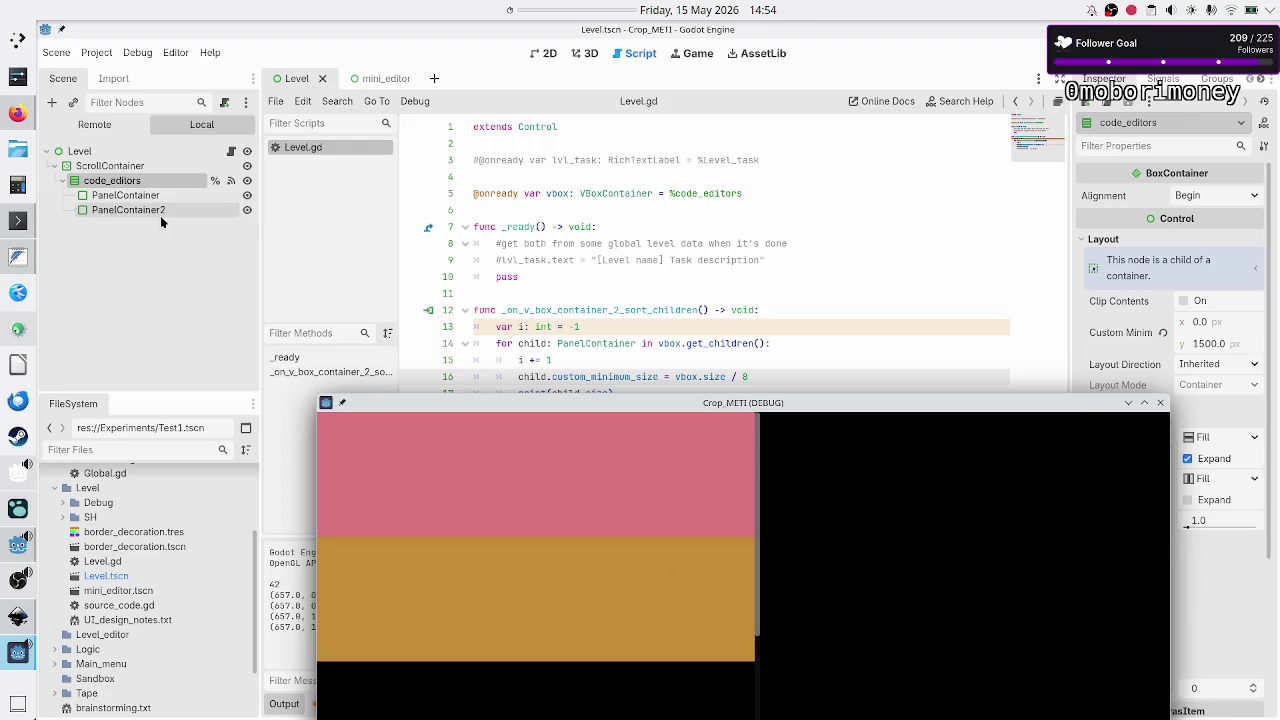
left_click(126, 195)
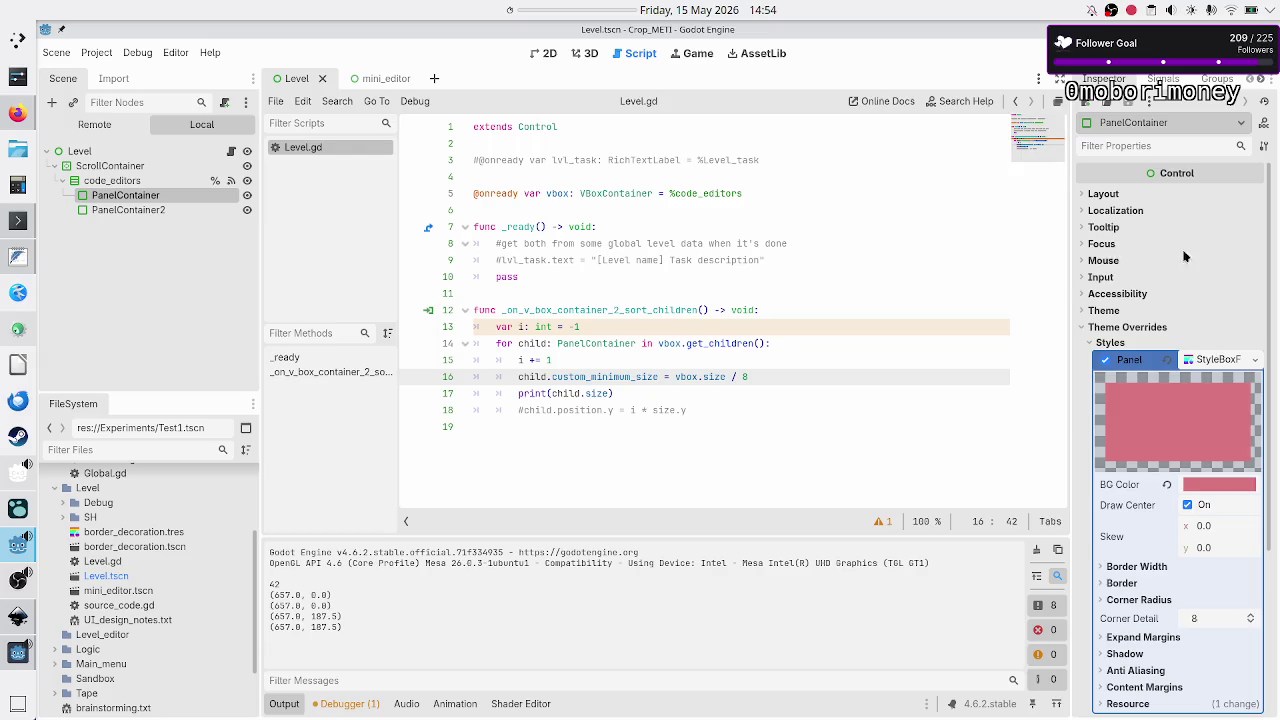
Review PanelContainer's Layout minimum size and the vbox.size / 8 line, then bring the game forward.
left_click(1126, 196)
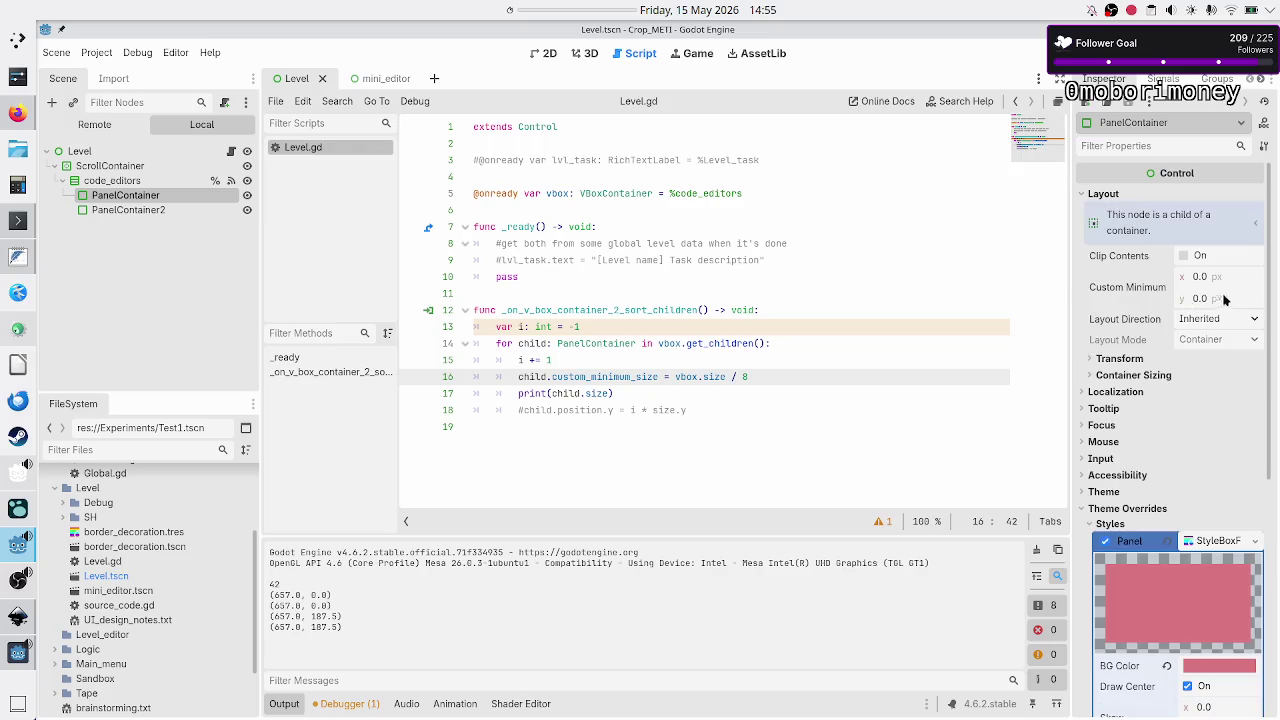
mouse_move(1234, 293)
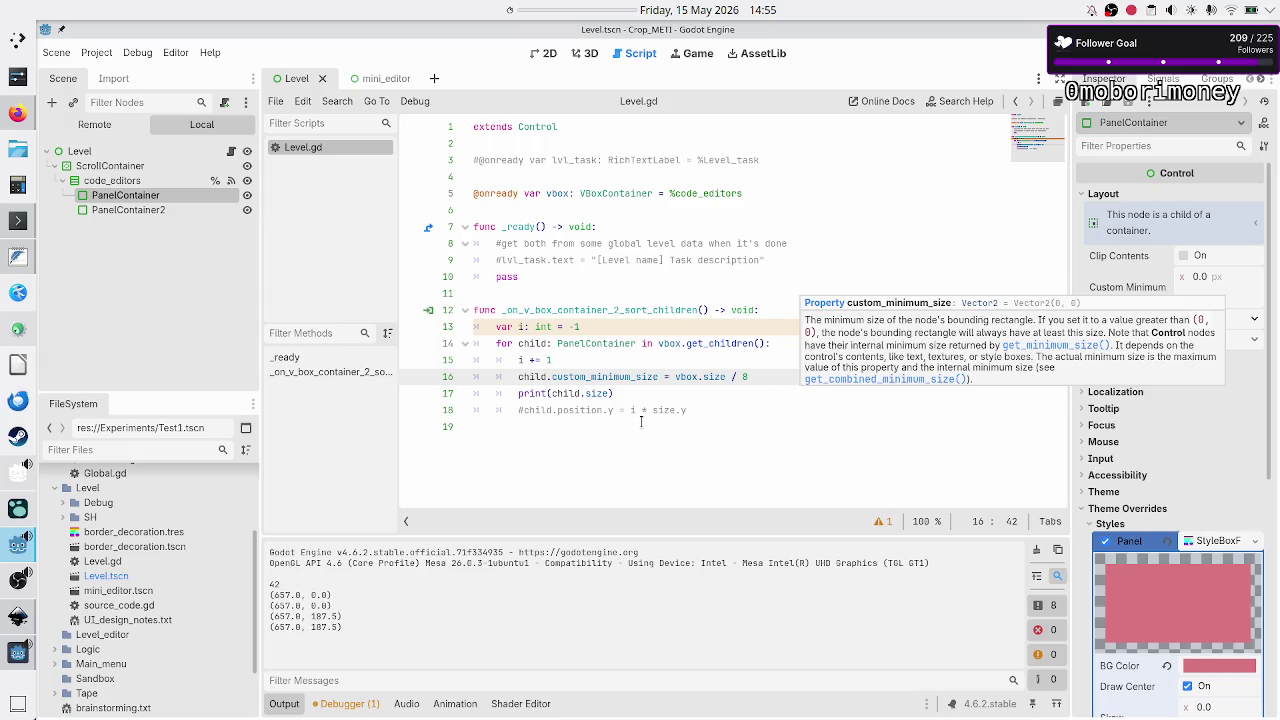
left_click_drag(746, 378, 675, 376)
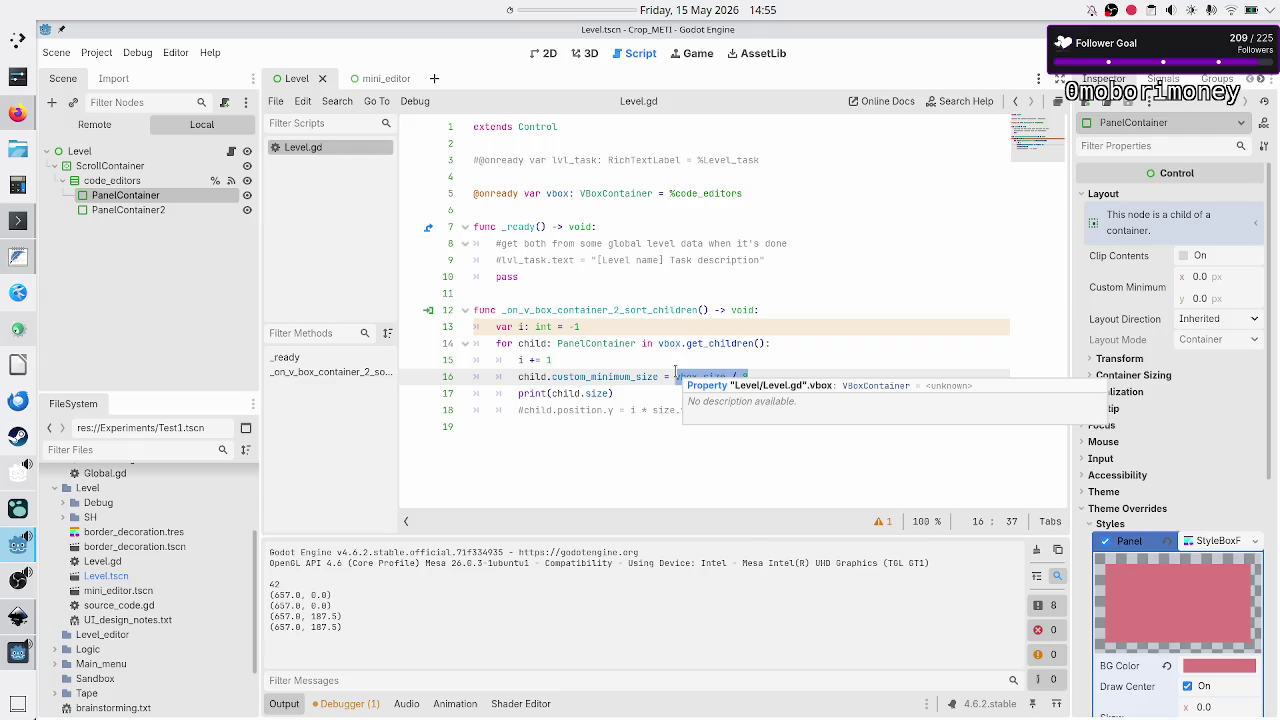
left_click(793, 372)
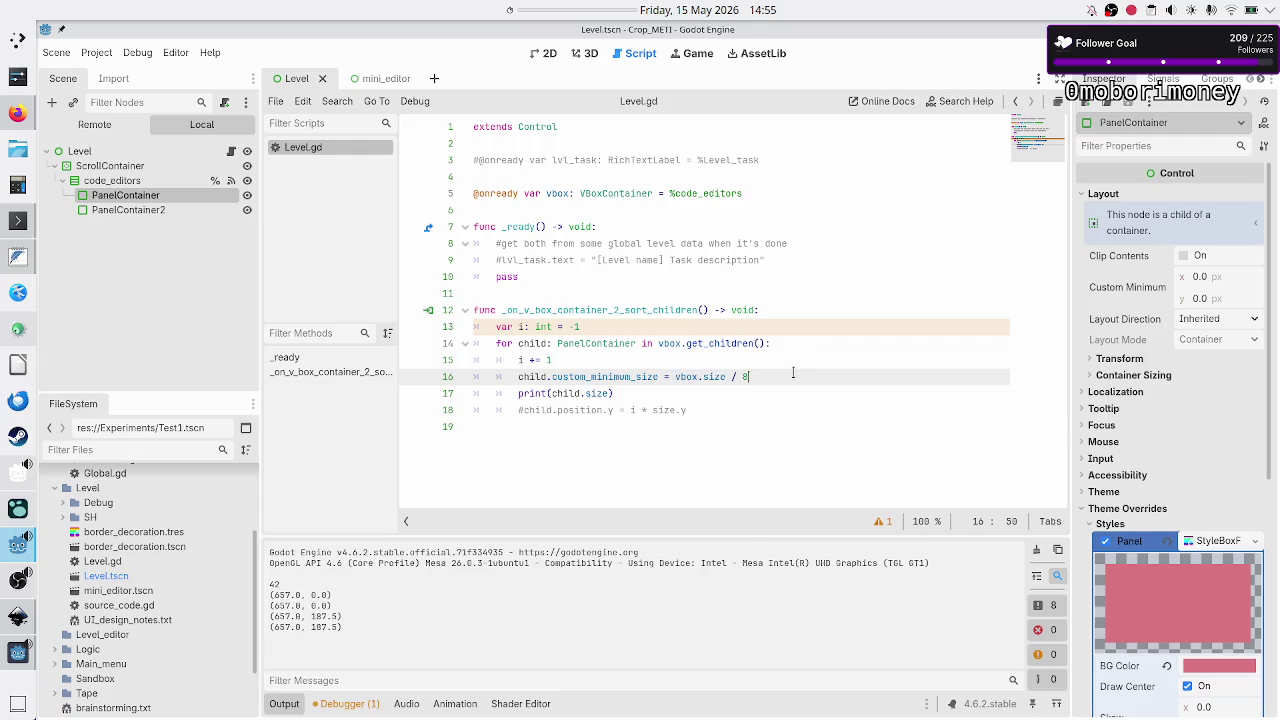
left_click(9, 651)
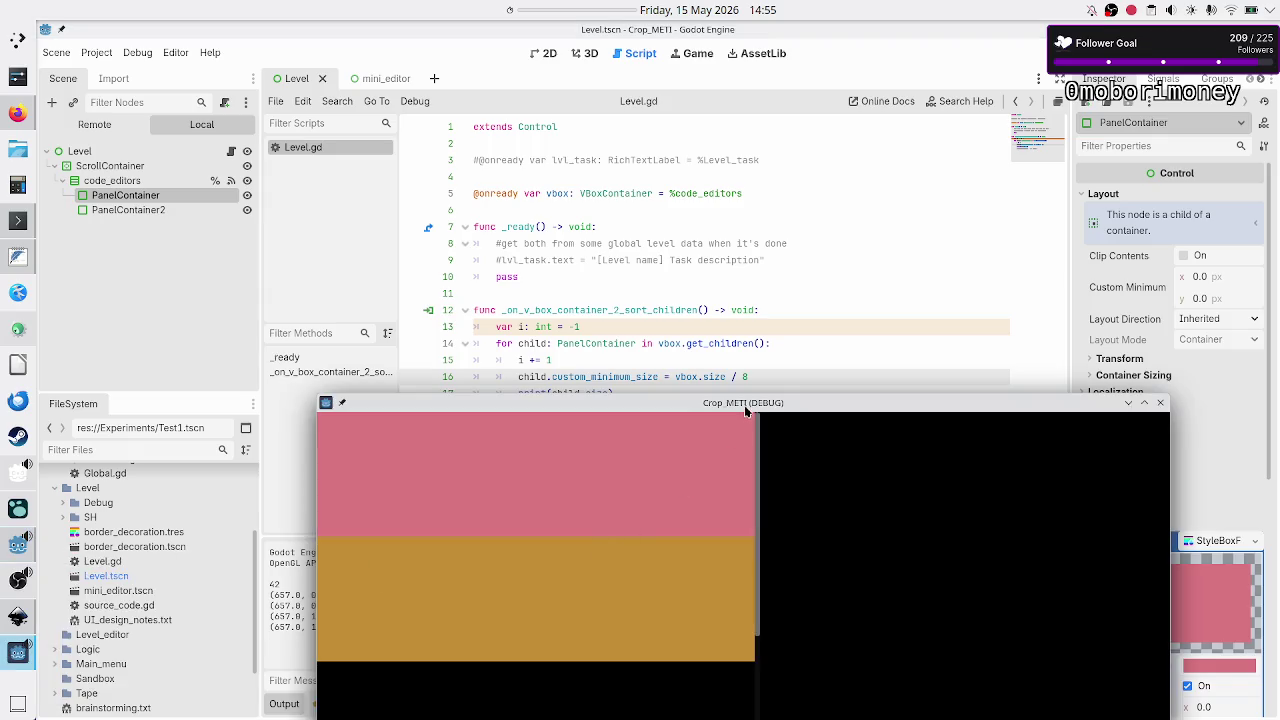
Scroll the game window up, then bring back Inkscape's level_UI_concepts.svg mockup.
left_click_drag(745, 405, 721, 172)
mouse_move(737, 266)
left_mouse_down()
mouse_move(741, 462)
mouse_move(760, 543)
mouse_move(740, 214)
left_mouse_up()
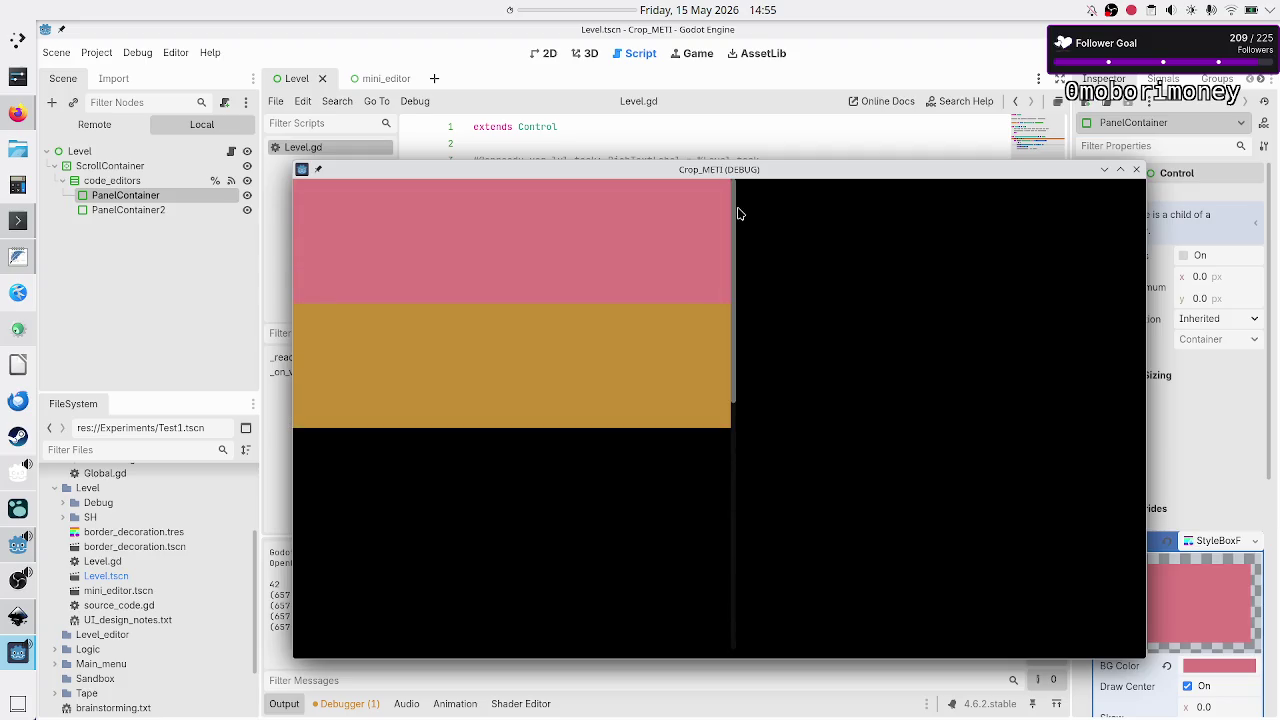
key("alt+Tab")
key("alt+Tab")
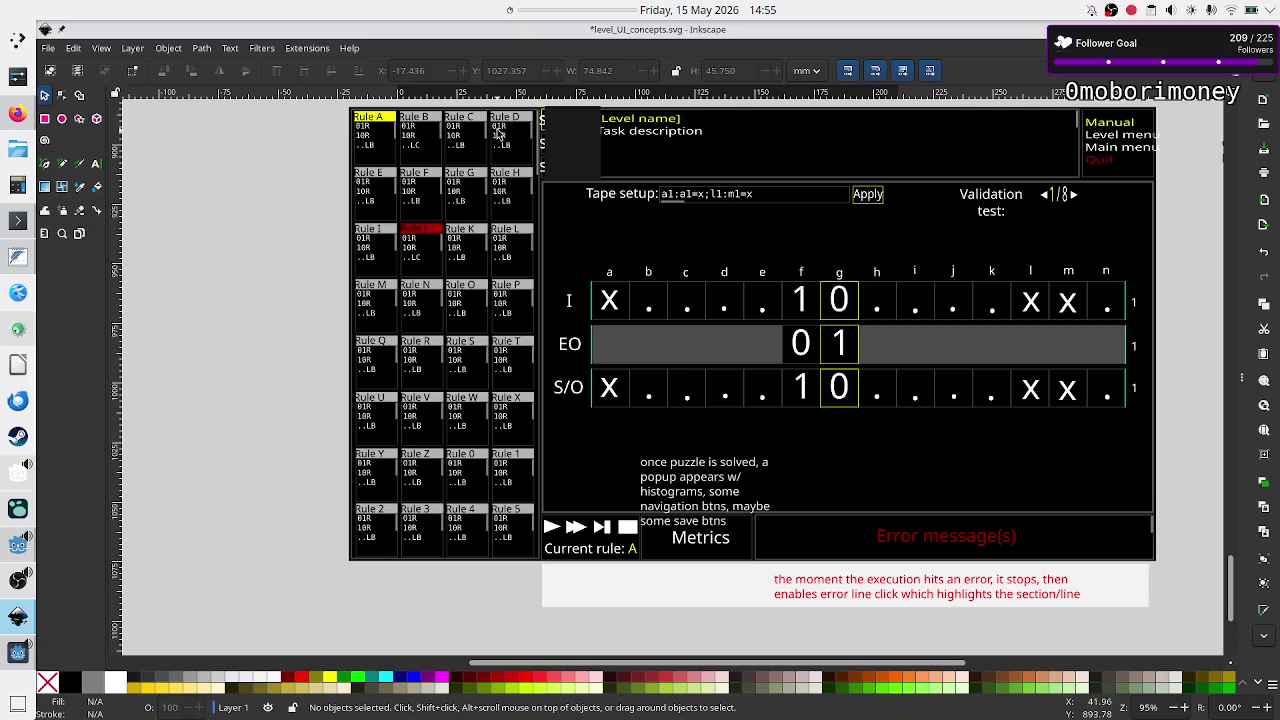
Bring the running game window over the Inkscape mockup and move it up to compare the panels.
key("alt+Tab")
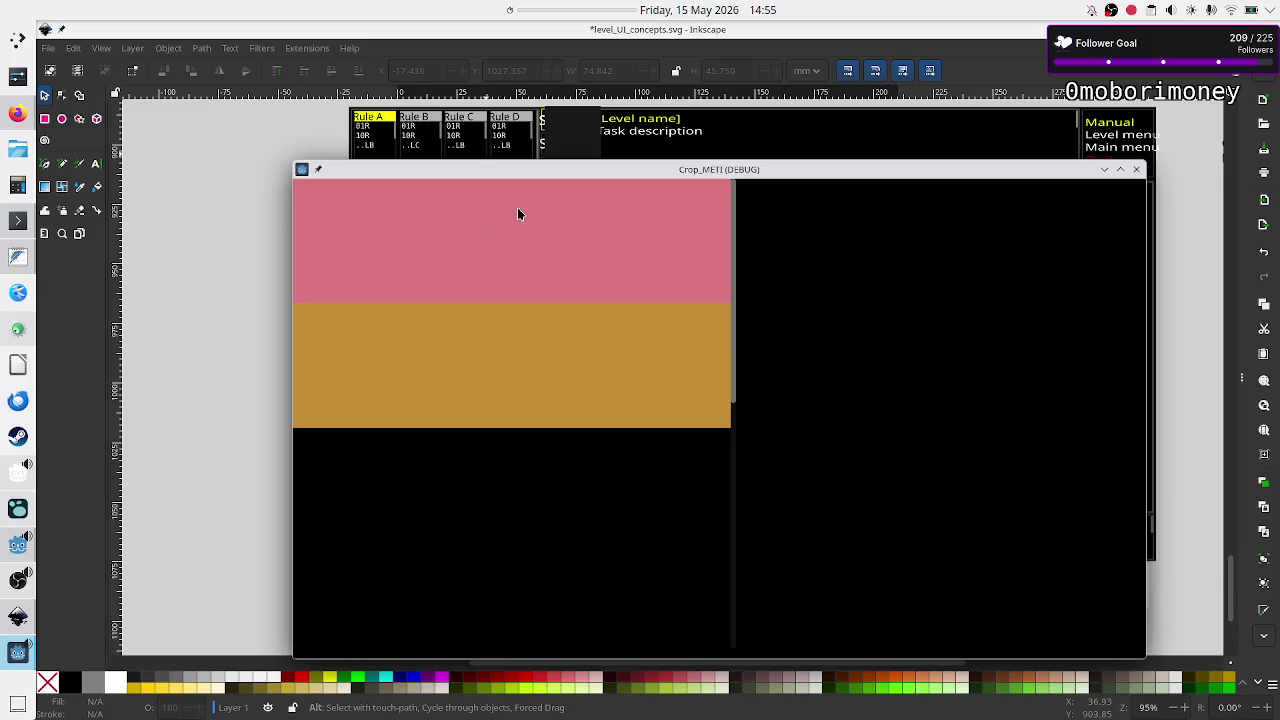
mouse_move(737, 271)
left_mouse_down()
mouse_move(740, 321)
mouse_move(727, 212)
left_mouse_up()
left_click_drag(682, 174, 679, 109)
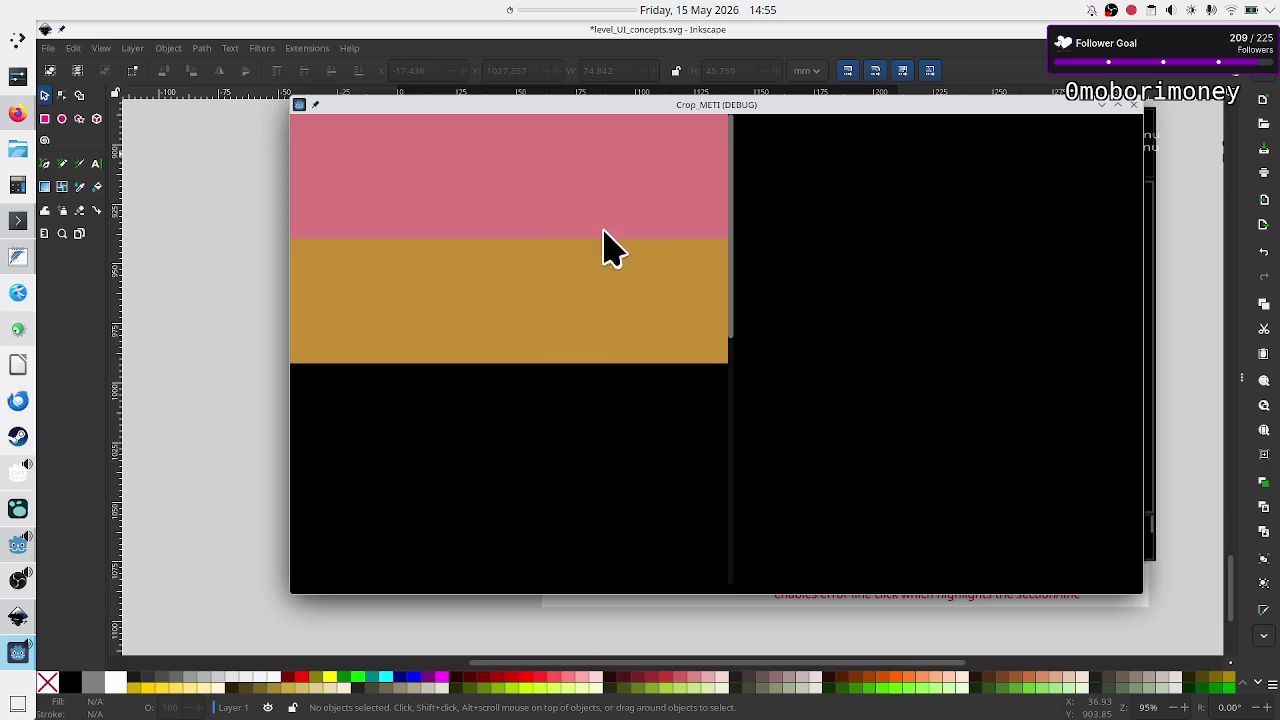
Close the game window and return to the Godot editor.
left_click(1134, 104)
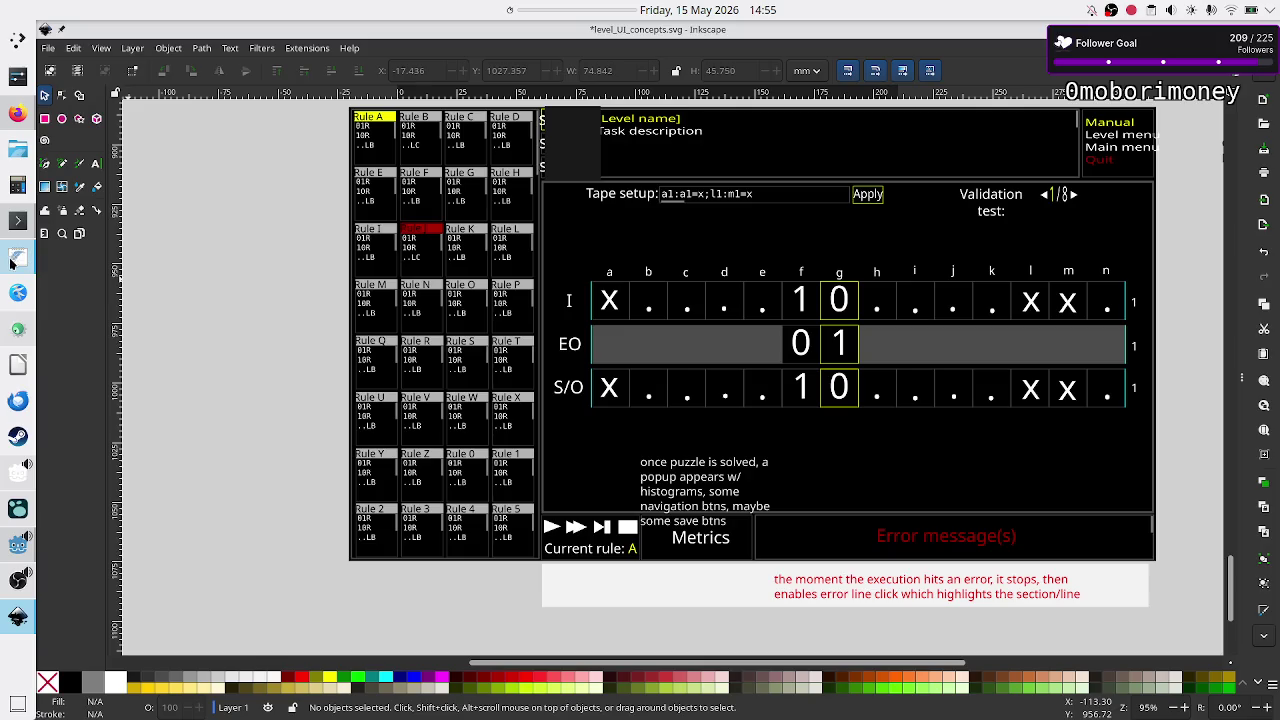
mouse_move(16, 260)
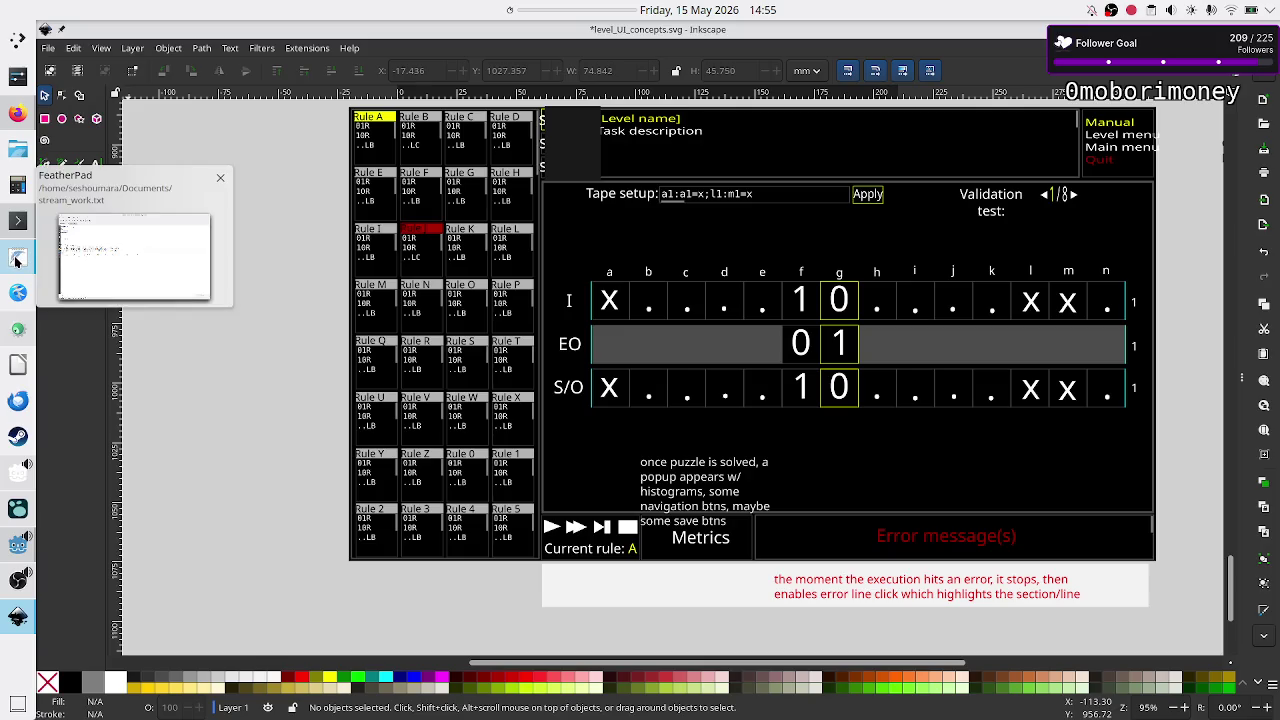
left_click(20, 562)
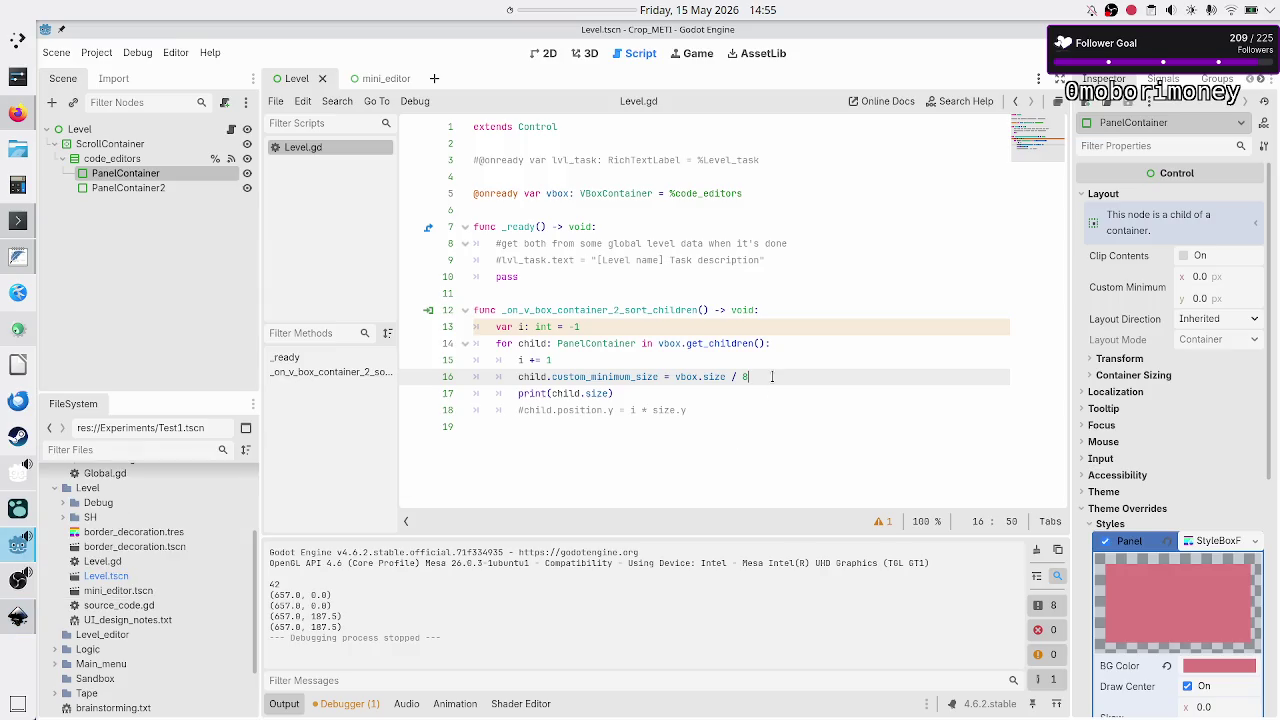
Start a new line 14 in Level.gd declaring a margin_size variable.
key("Left")
key("Left")
key("Left")
key("Up")
key("Up")
key("Up")
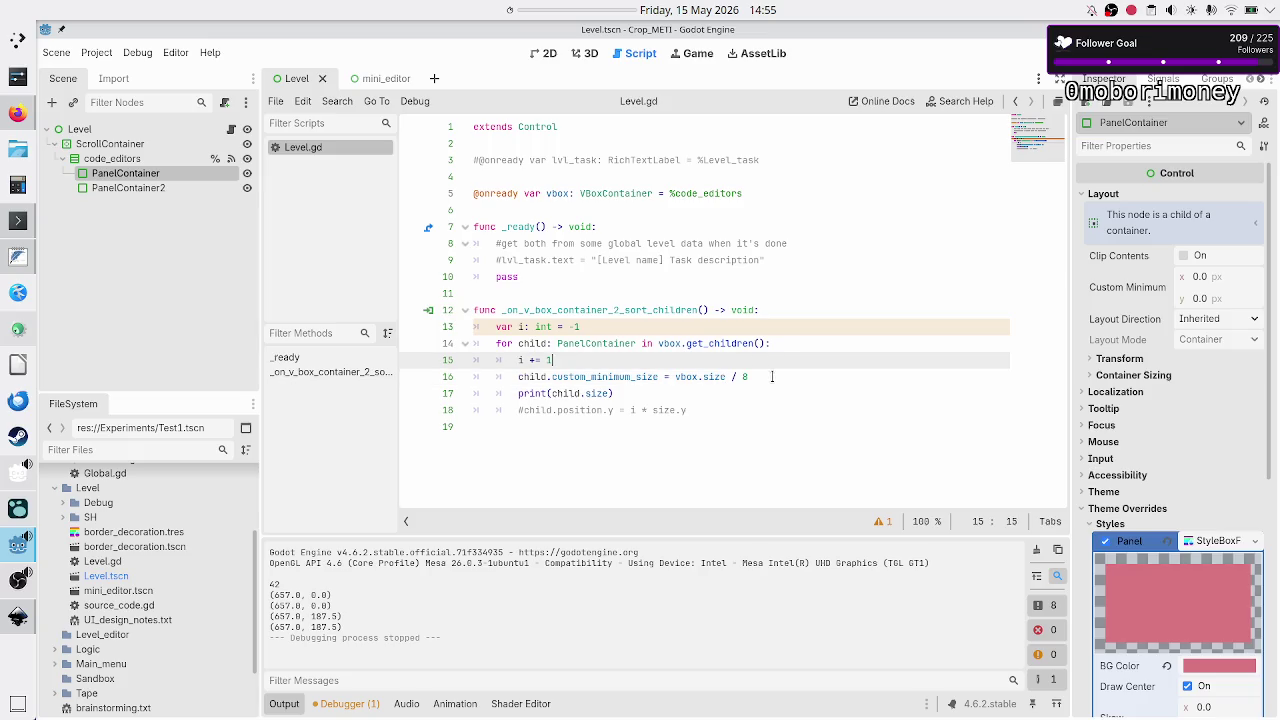
key("Return")
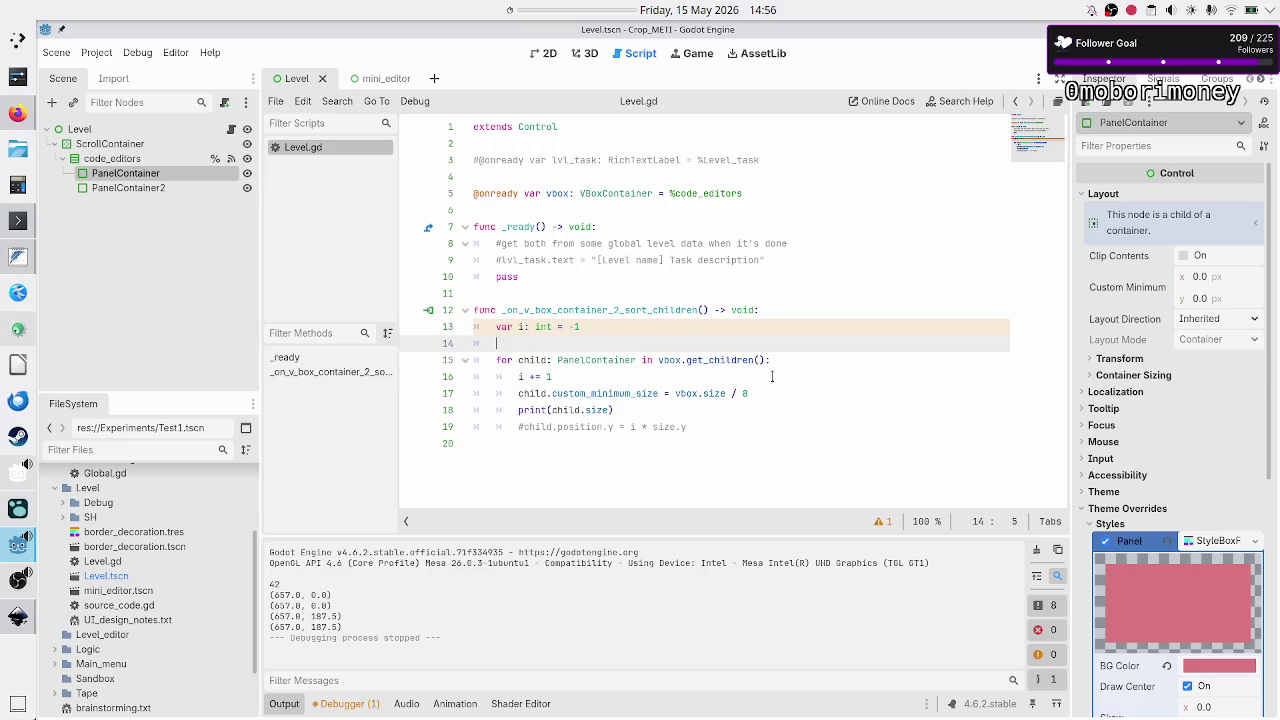
type("var effec")
type("tive_size")
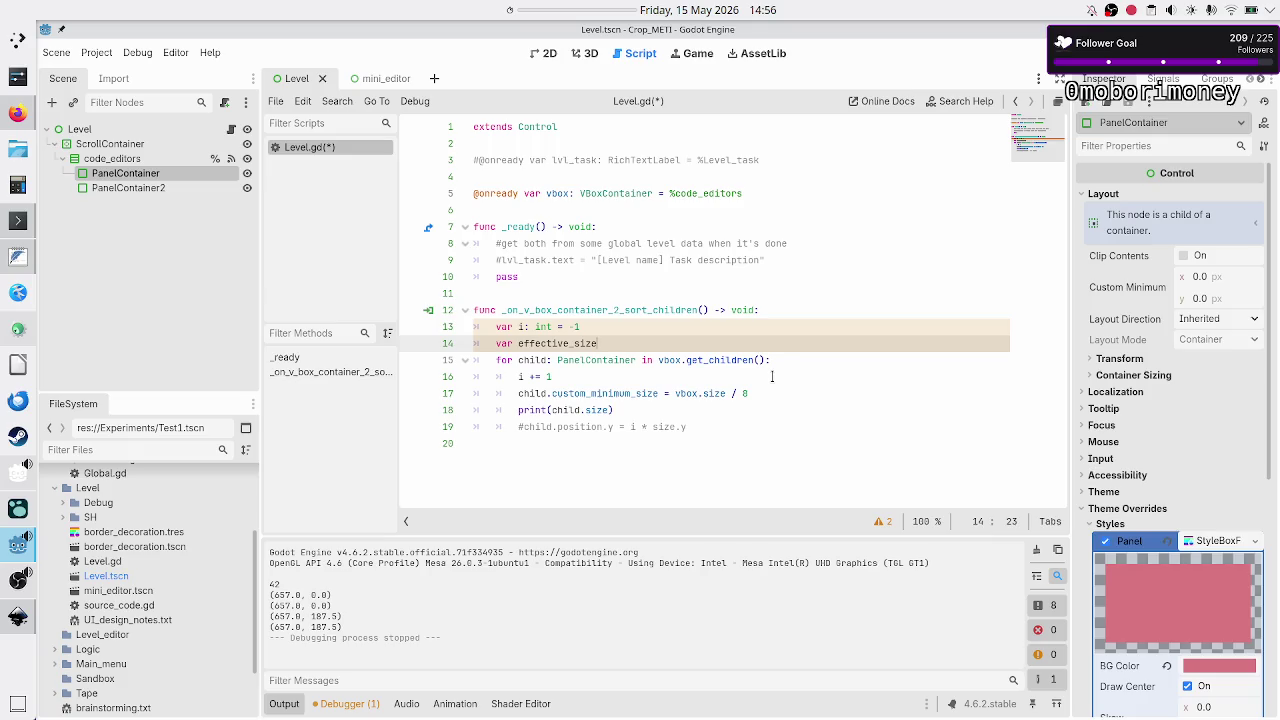
key("BackSpace")
key("BackSpace")
key("BackSpace")
key("BackSpace")
type("margin_size")
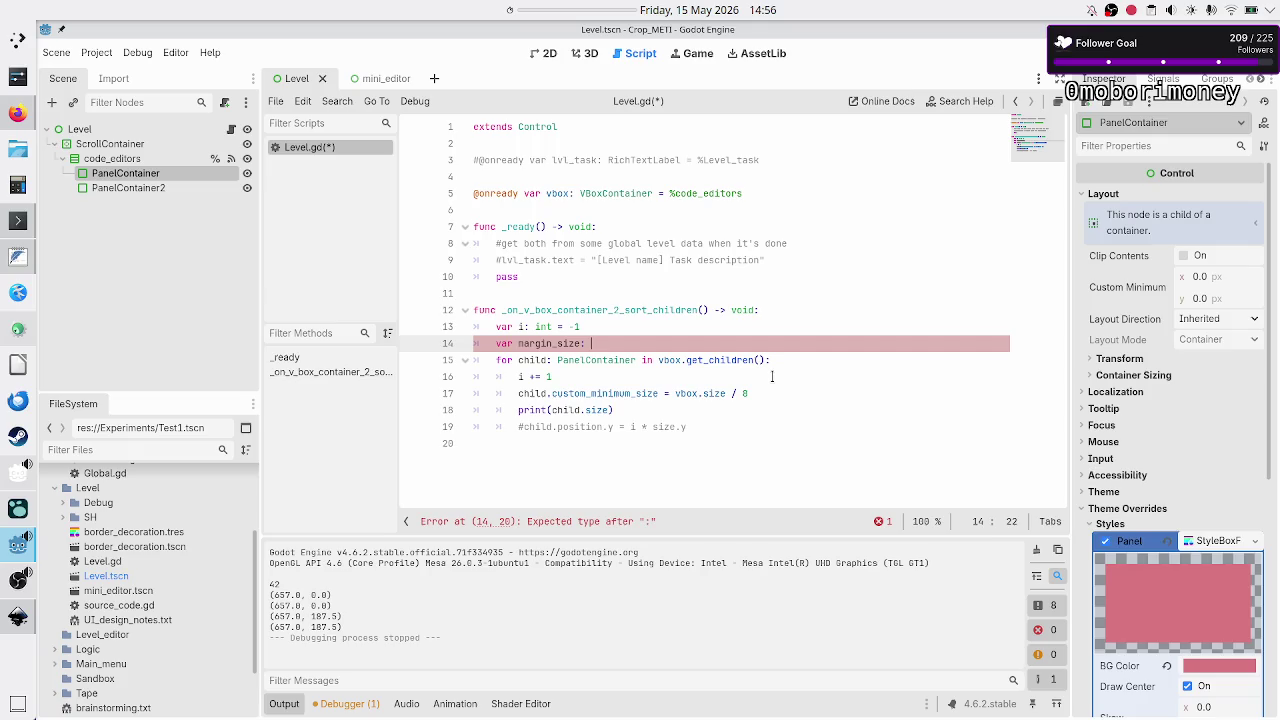
Delete the unfinished margin_size line, save Level.gd, and select the code_editors container.
key("ctrl+a")
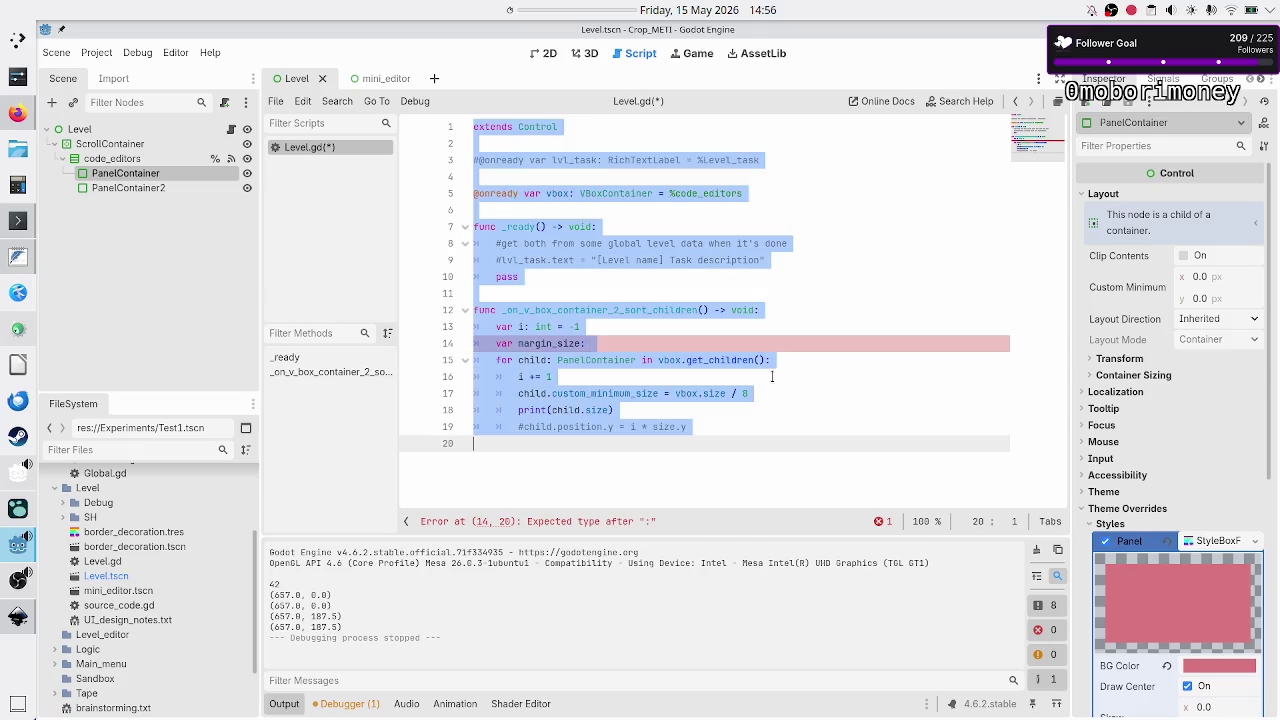
key("Up")
key("Up")
key("Up")
key("End")
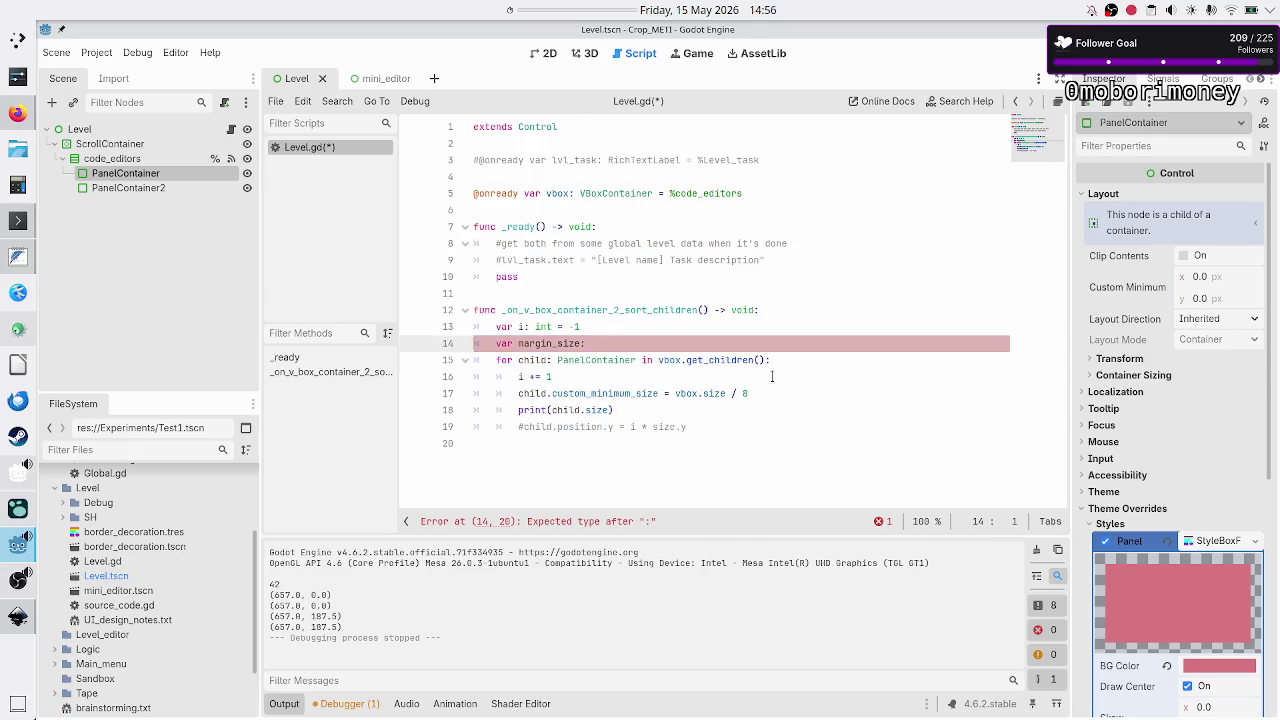
key("shift+Home")
key("BackSpace")
key("BackSpace")
key("ctrl+s")
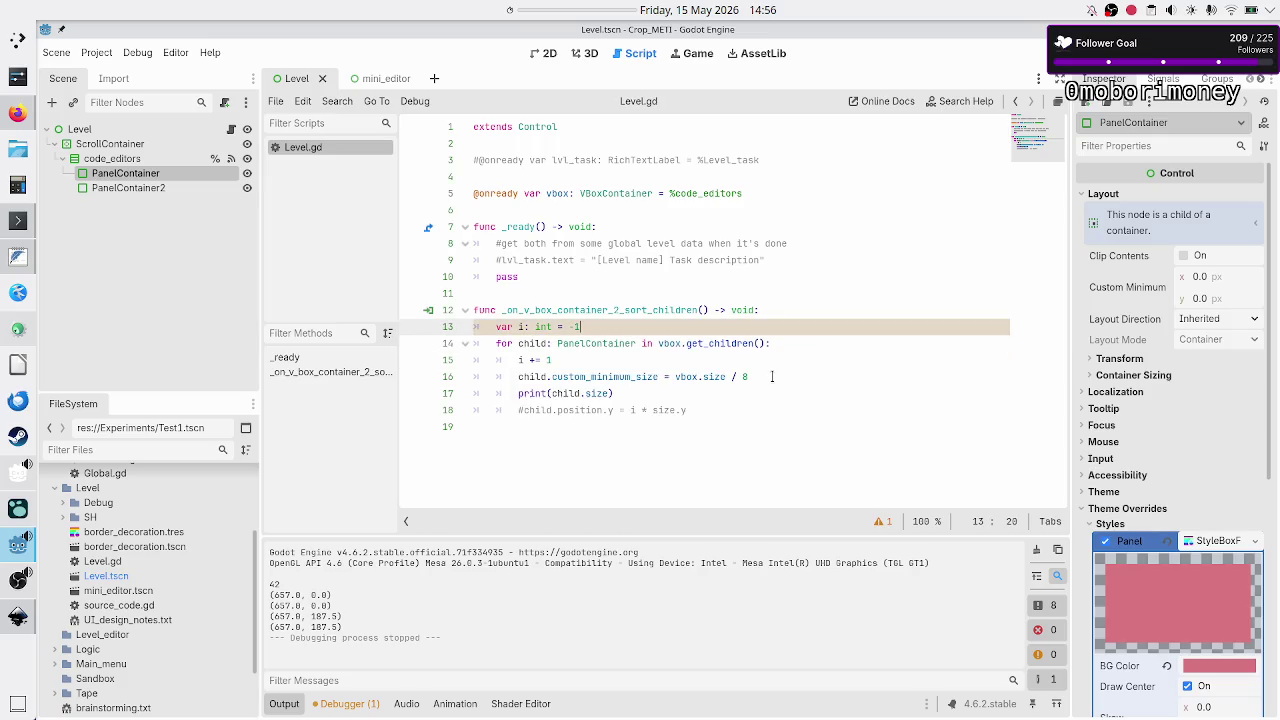
left_click(120, 159)
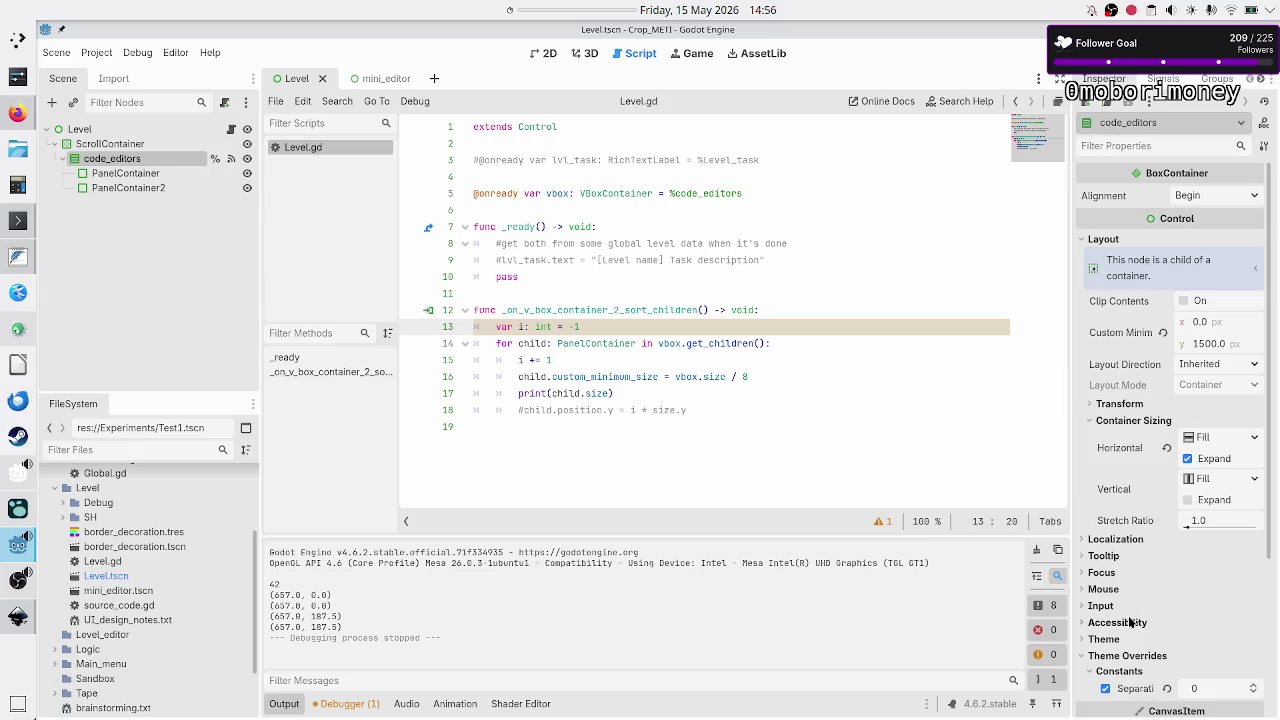
Set code_editors' Separation constant to 10 and run the project.
left_click(1222, 689)
type("10")
key("Return")
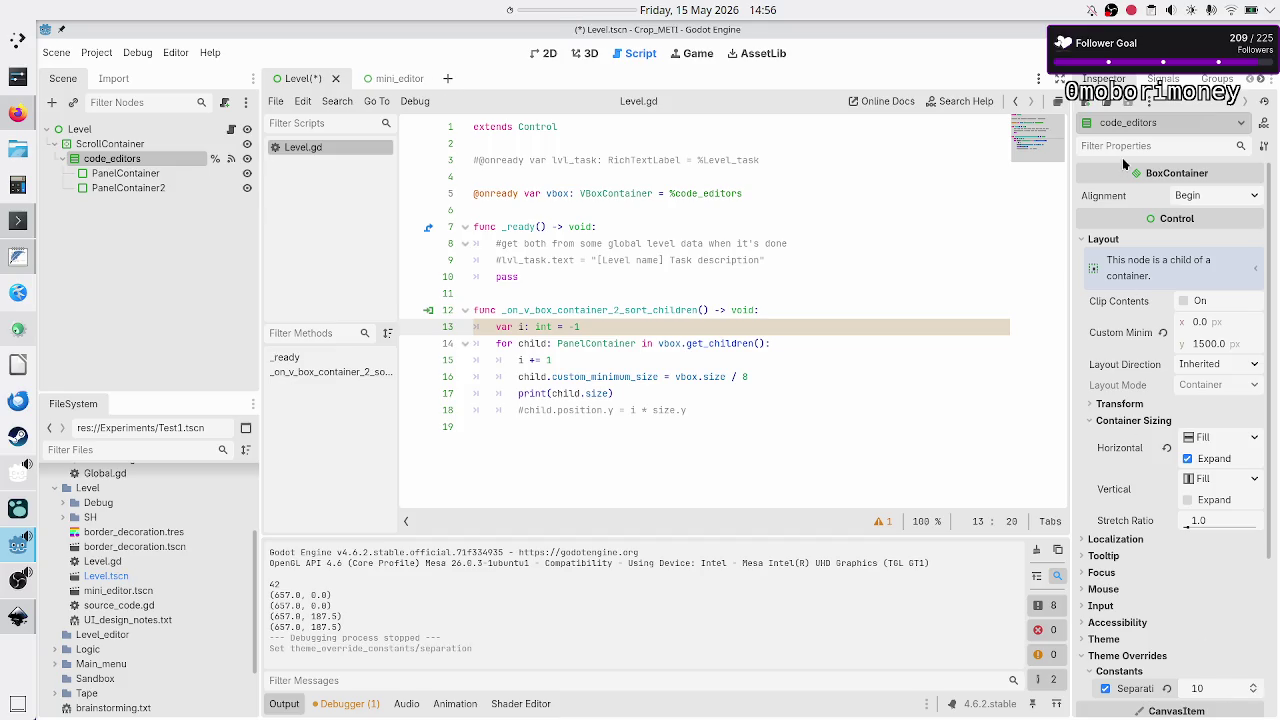
left_click(1045, 53)
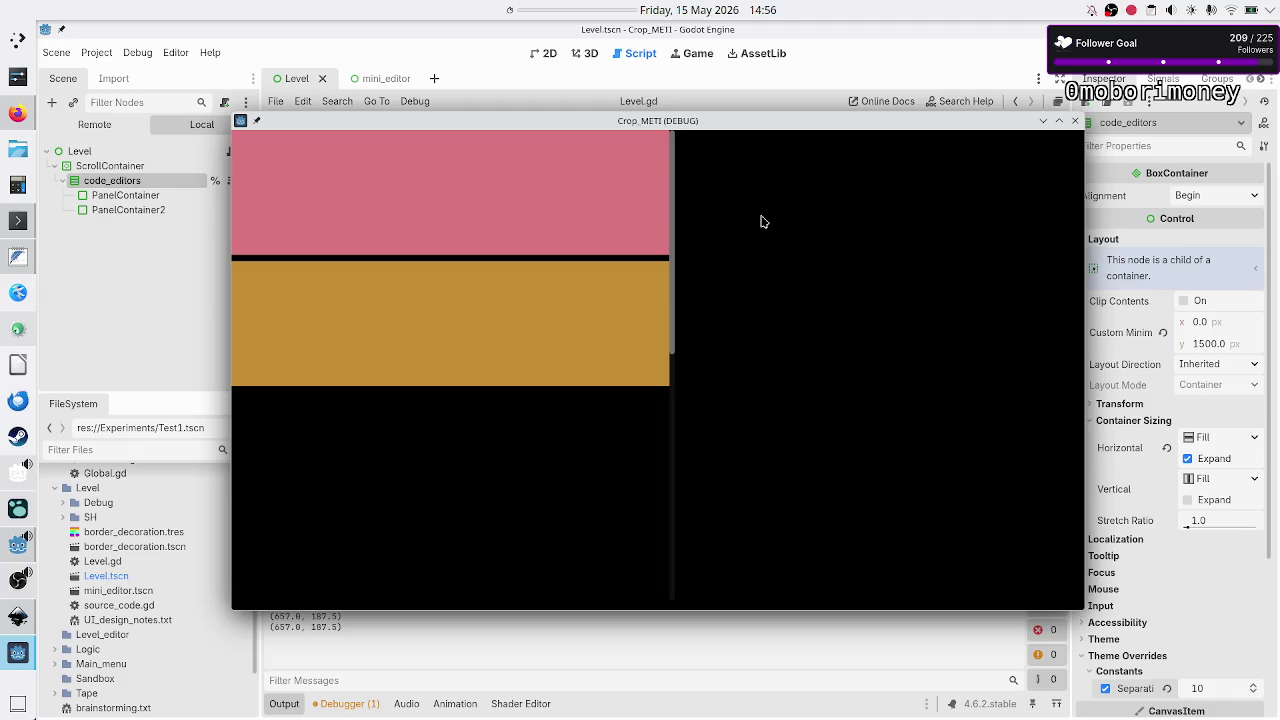
Move the game window aside, inspect the vbox.size / 8 sizing expression, and rerun the level.
mouse_move(779, 131)
left_mouse_down()
mouse_move(625, 264)
mouse_move(687, 433)
left_mouse_up()
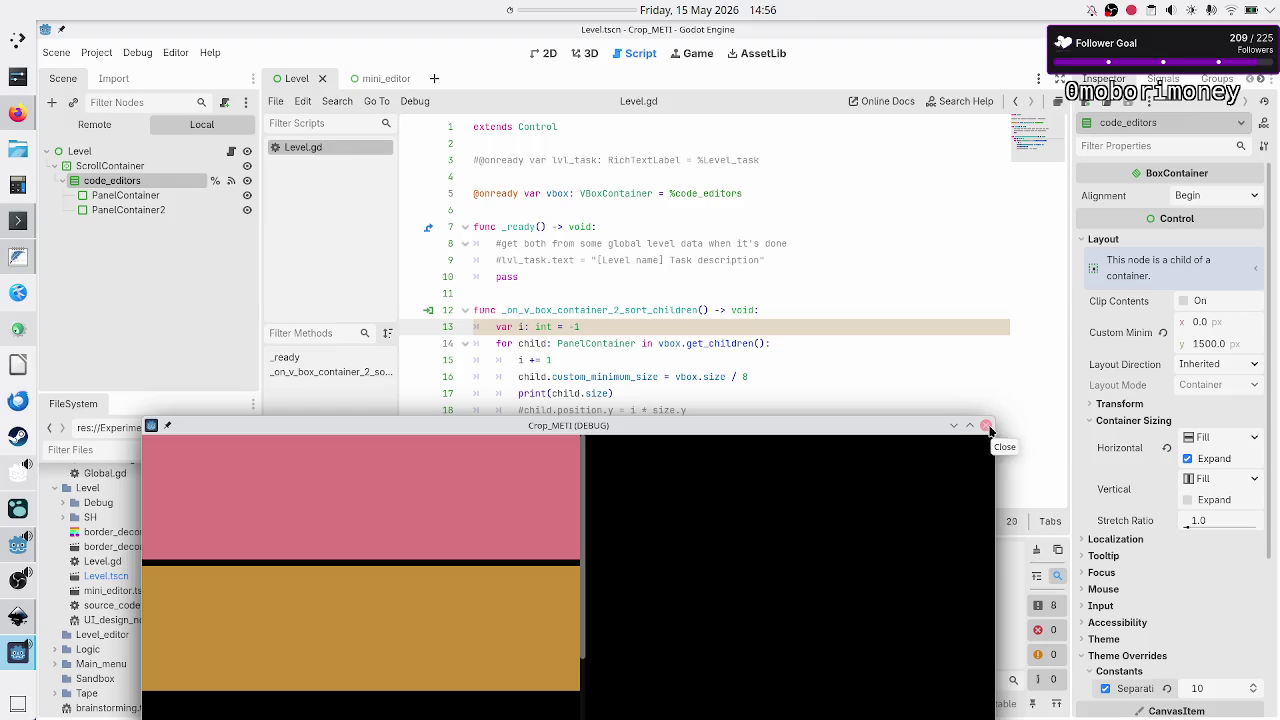
left_click_drag(771, 434, 929, 451)
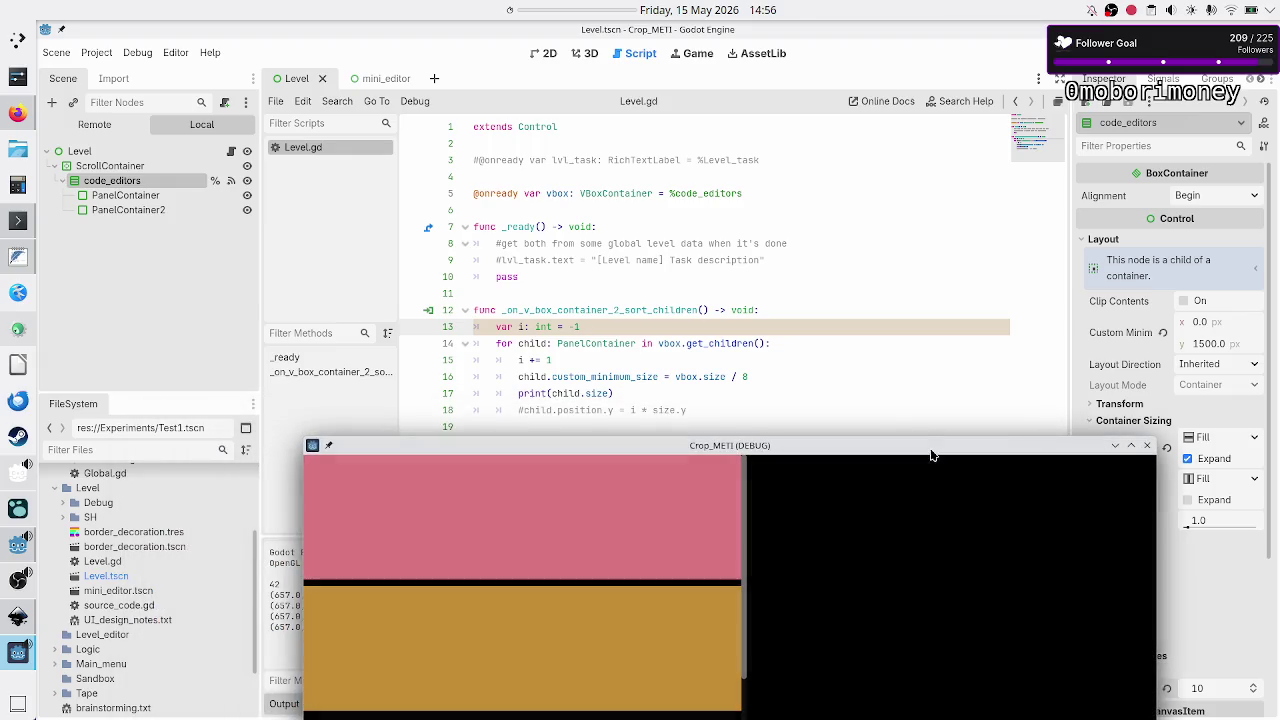
type("8")
mouse_move(749, 376)
left_mouse_down()
mouse_move(646, 376)
mouse_move(675, 376)
left_mouse_up()
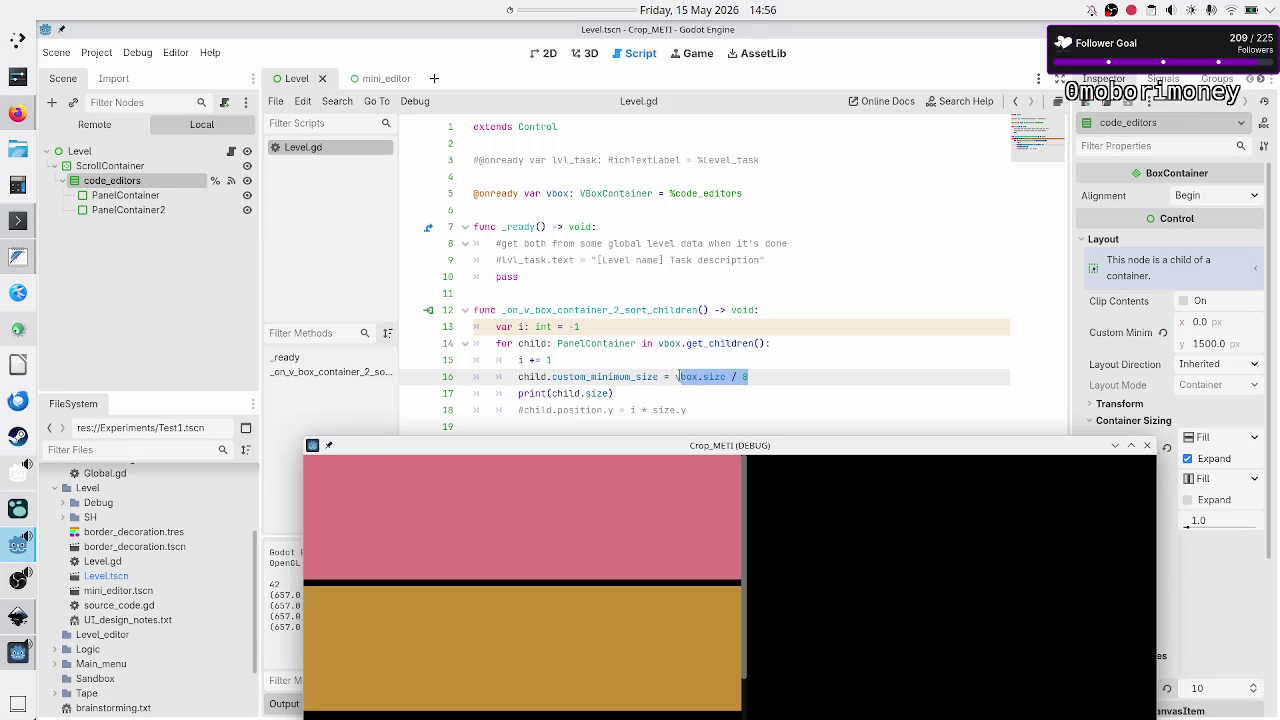
key("F8")
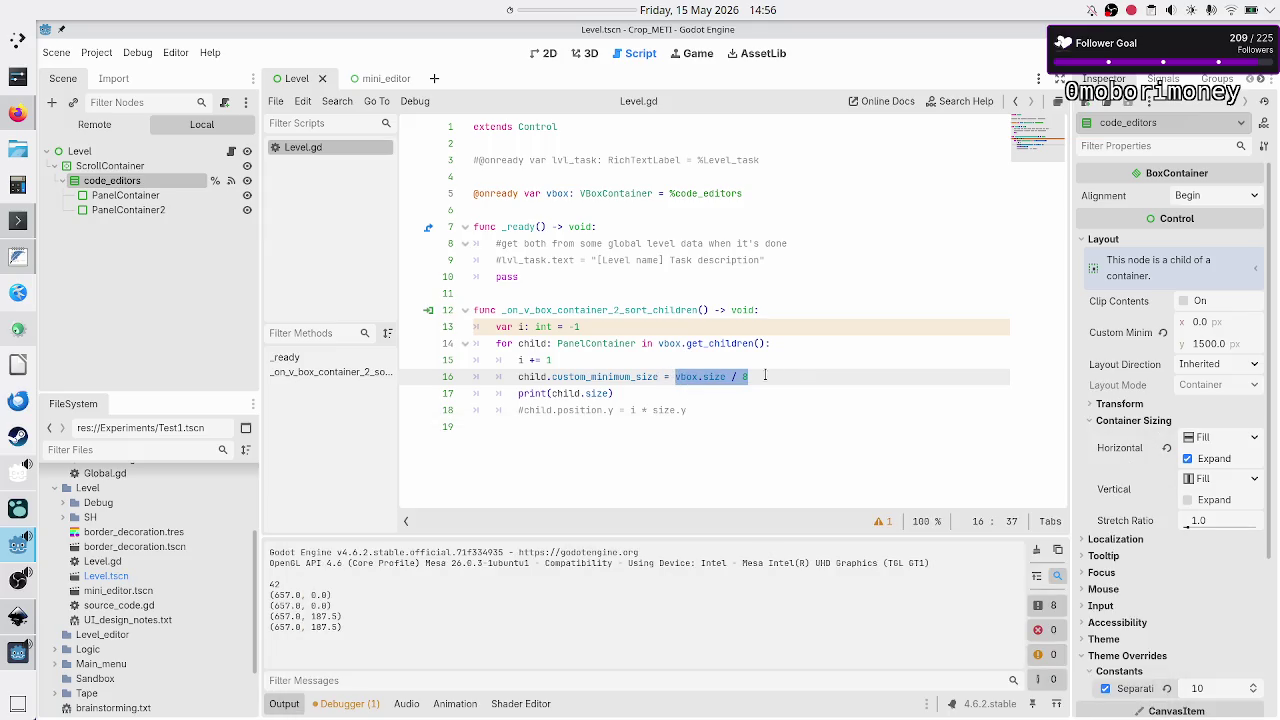
left_click(765, 376)
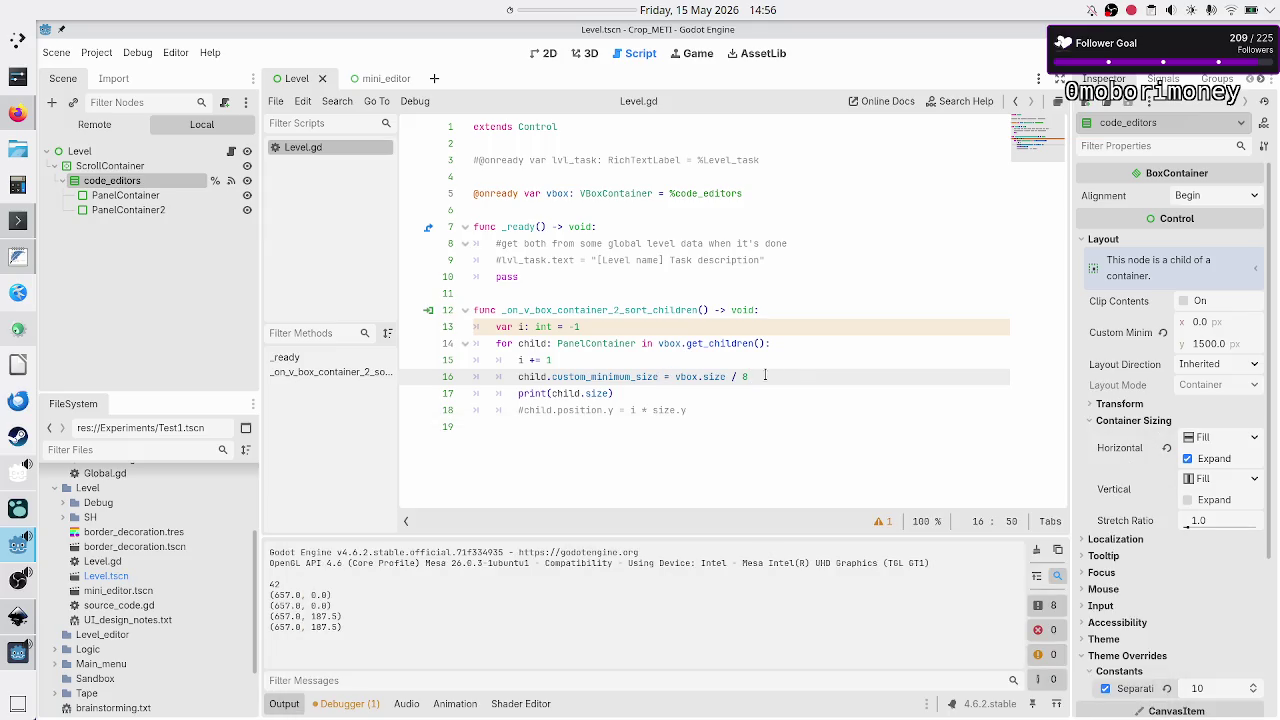
double_click(693, 376)
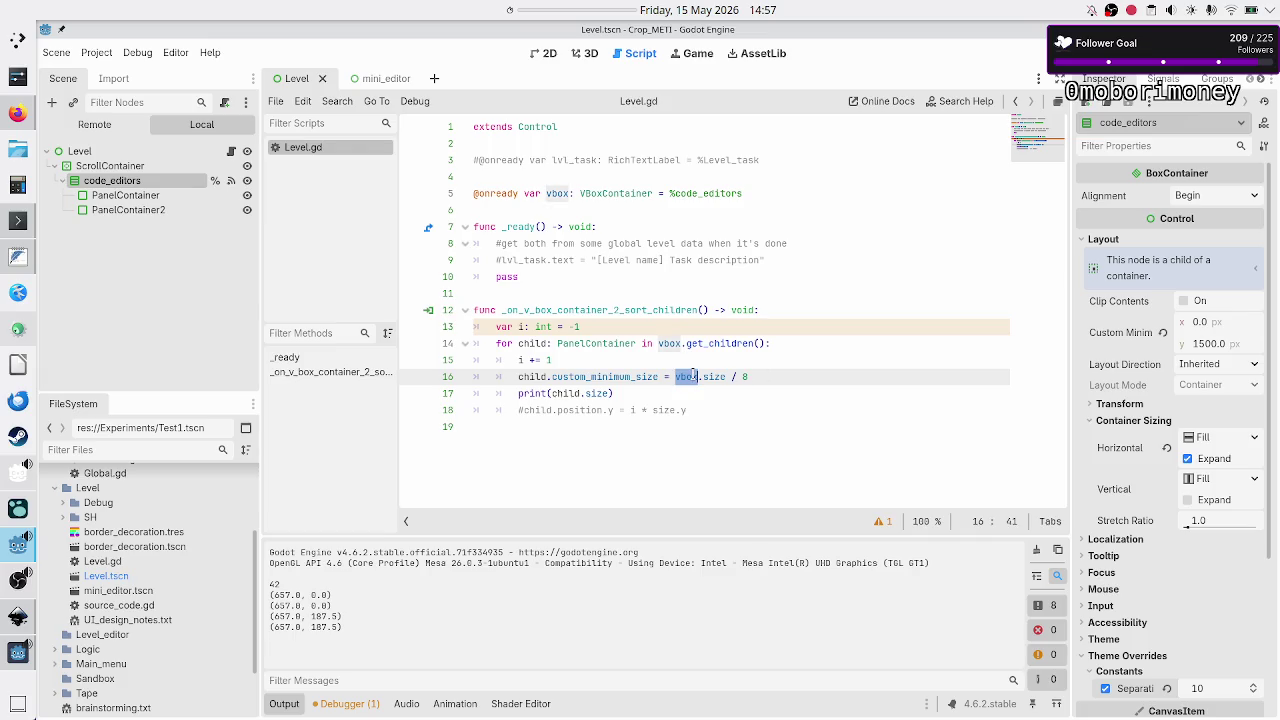
key("F6")
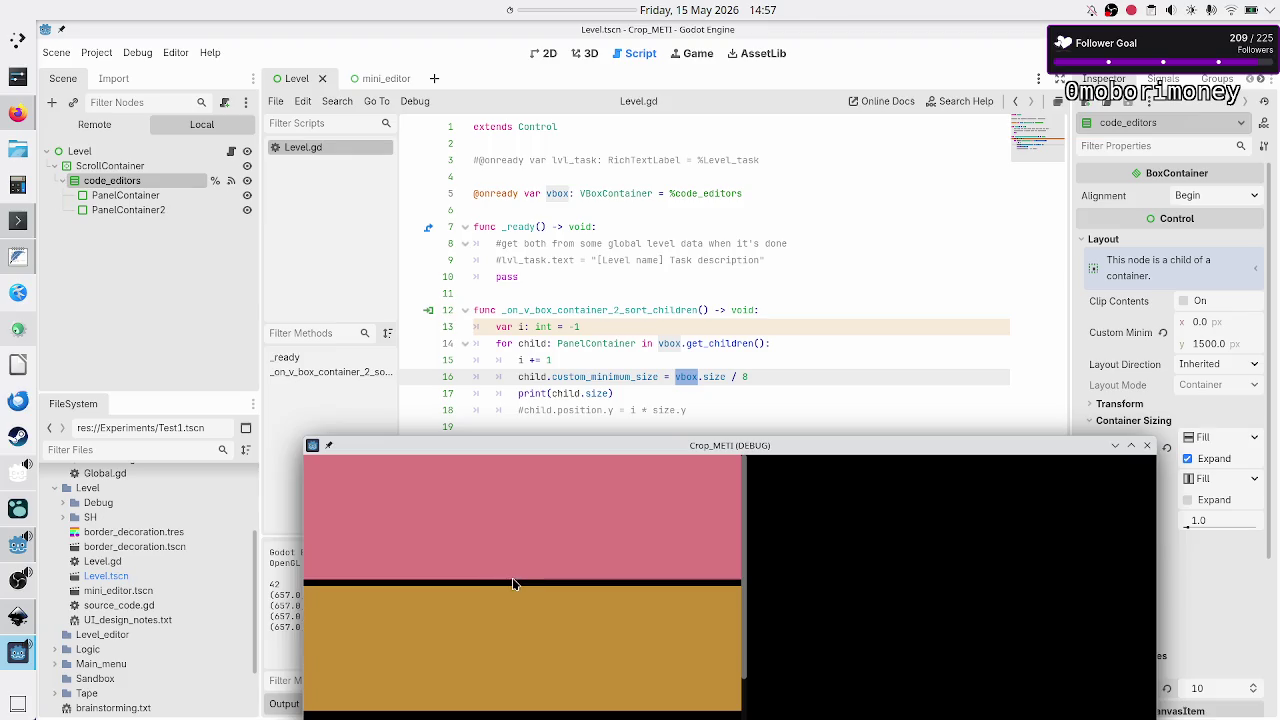
Close the game window and select the two PanelContainers in the Scene dock.
left_click_drag(735, 446, 737, 261)
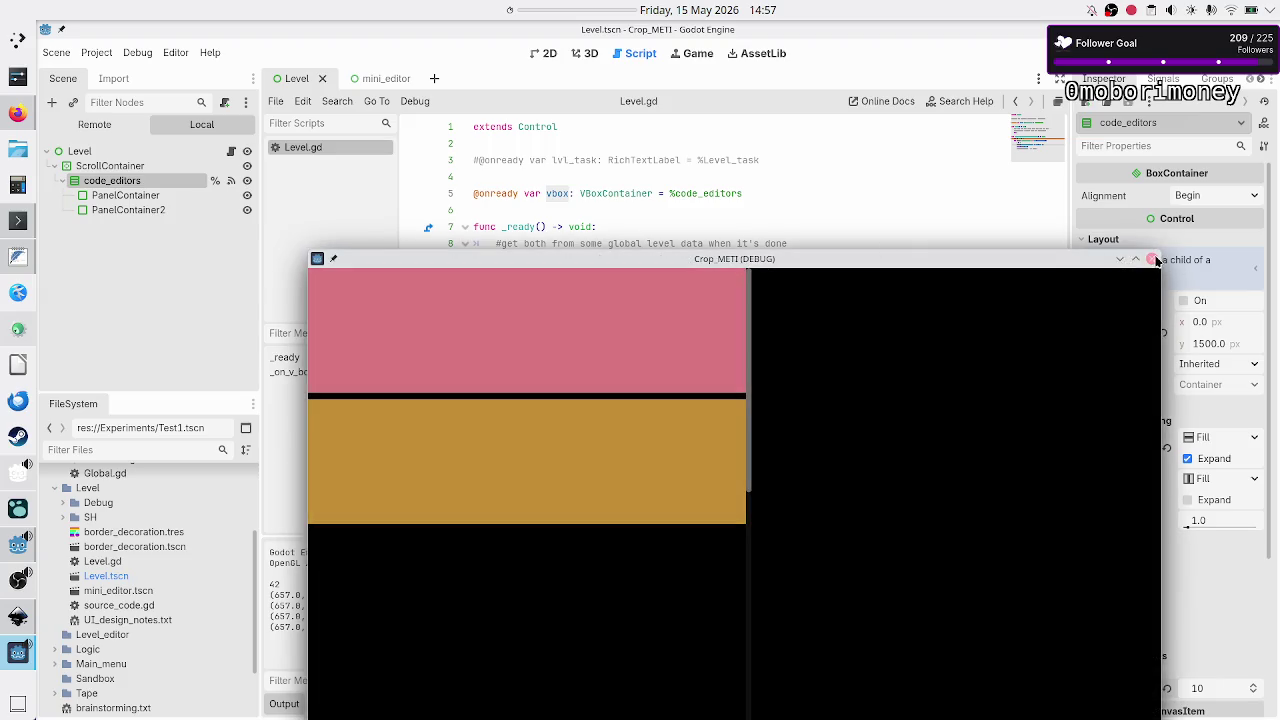
left_click(1156, 260)
left_click(125, 173)
left_click(140, 188, "shift")
Duplicate the selected PanelContainers until code_editors holds PanelContainer through PanelContainer8.
key("ctrl+d")
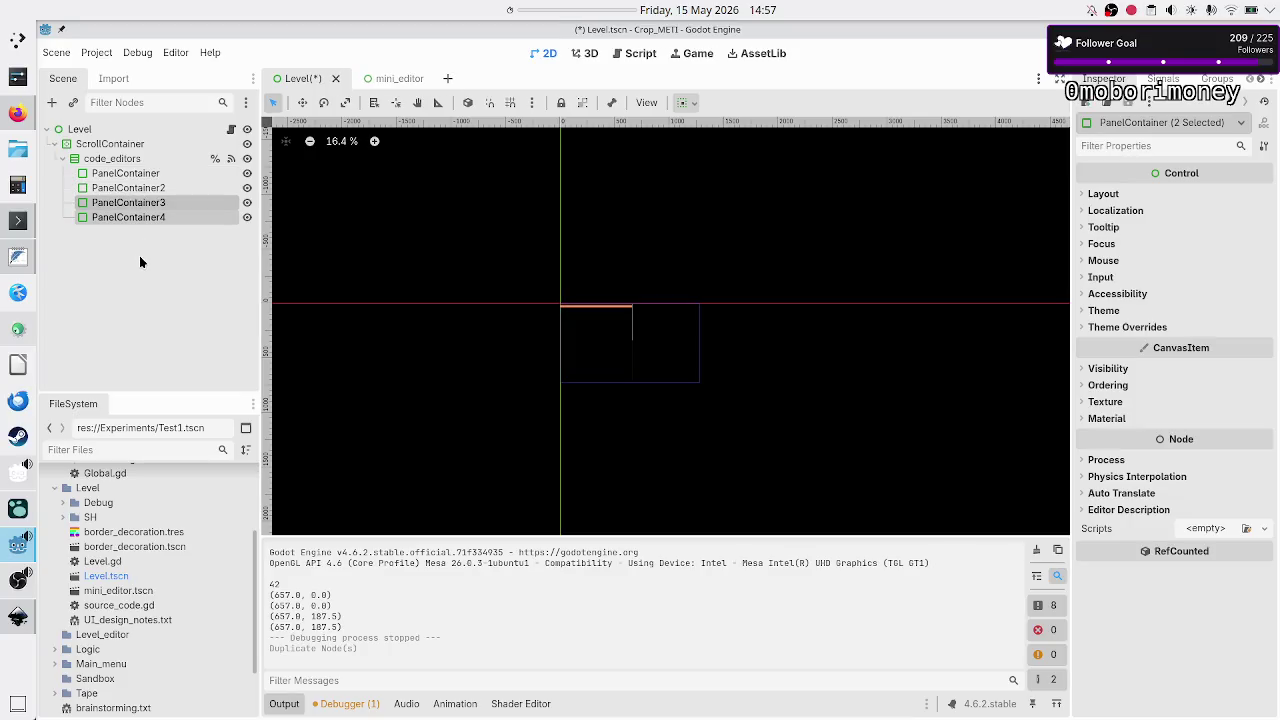
key("ctrl+d")
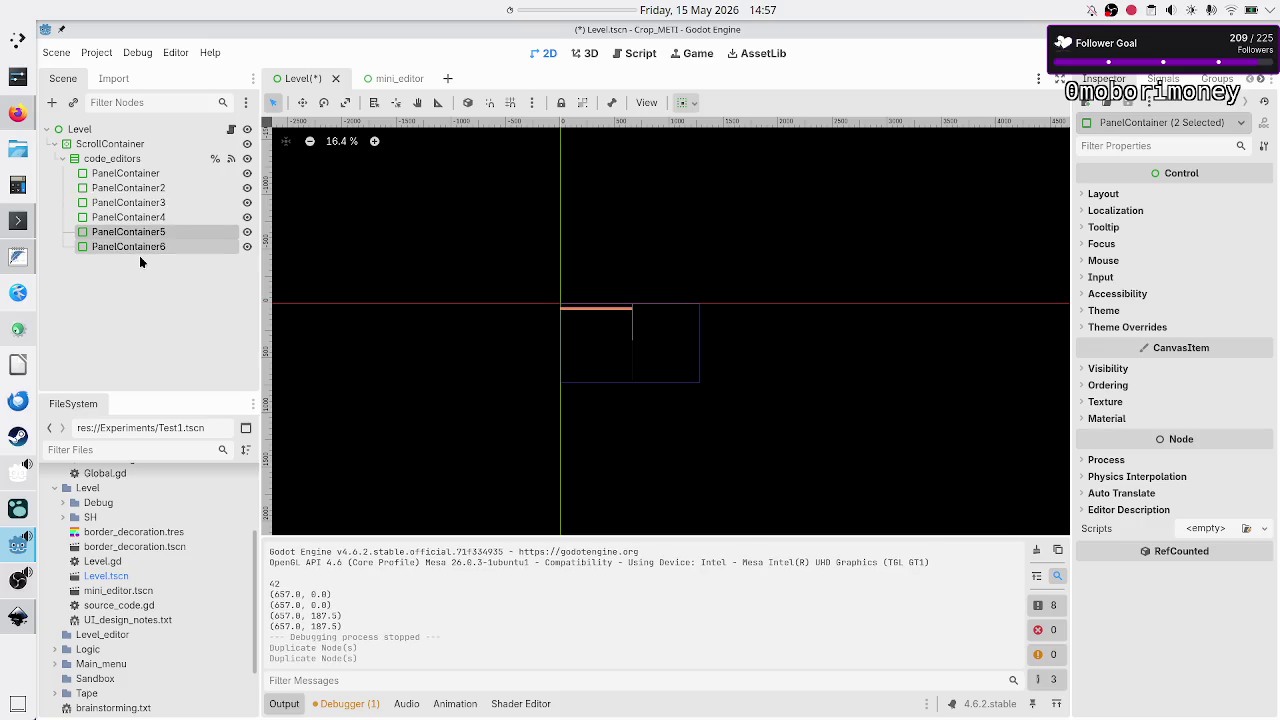
key("ctrl+d")
left_click(141, 335)
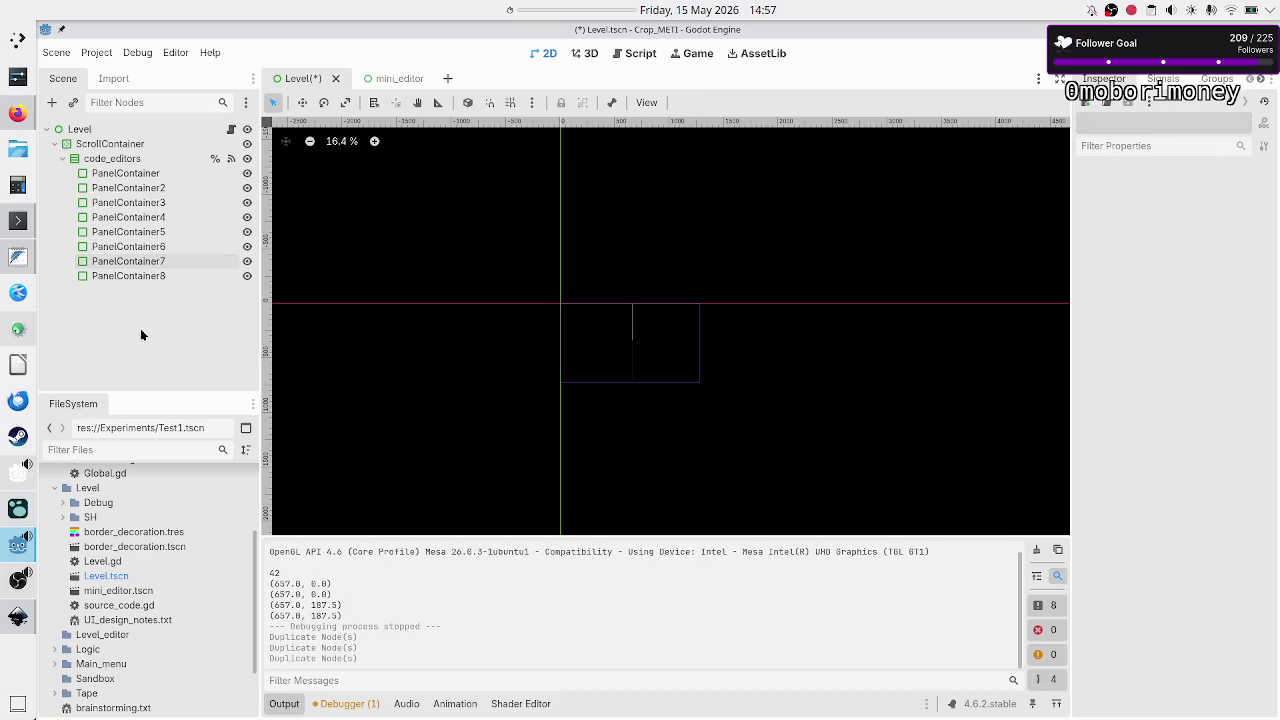
Run the level and open the unused variable i warning from Debugger > Errors.
key("F5")
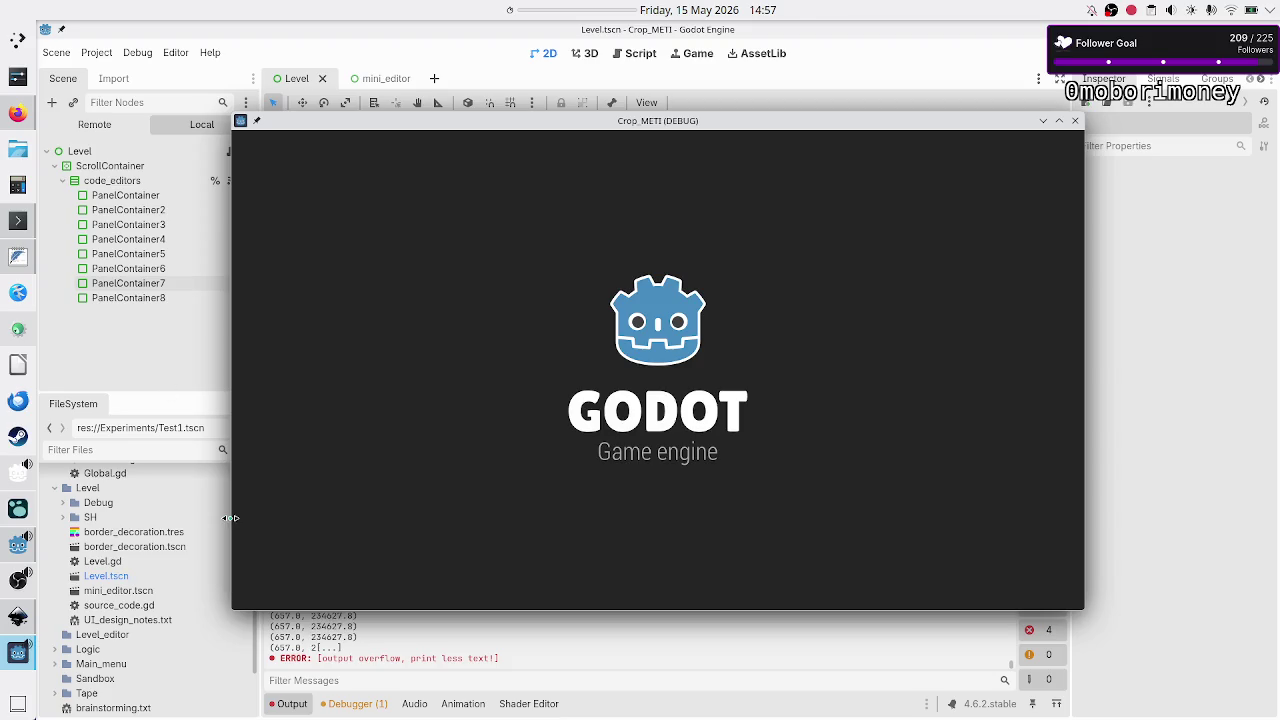
left_click(350, 704)
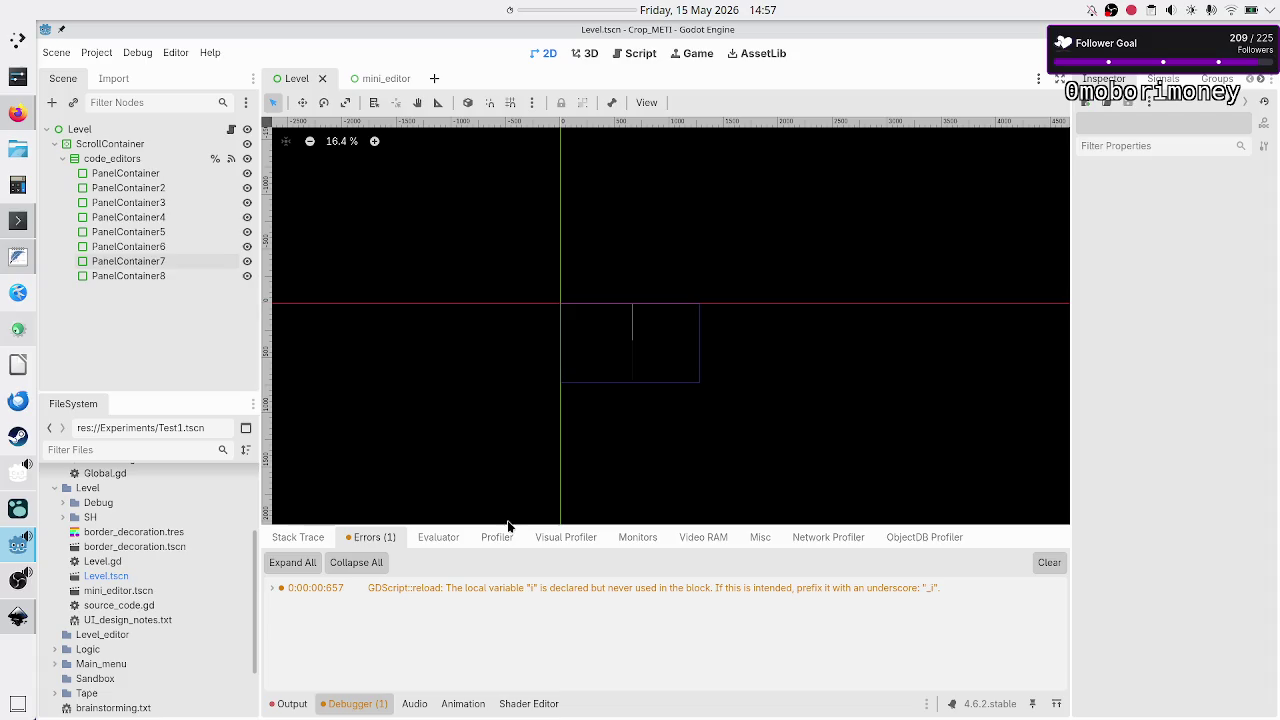
double_click(503, 587)
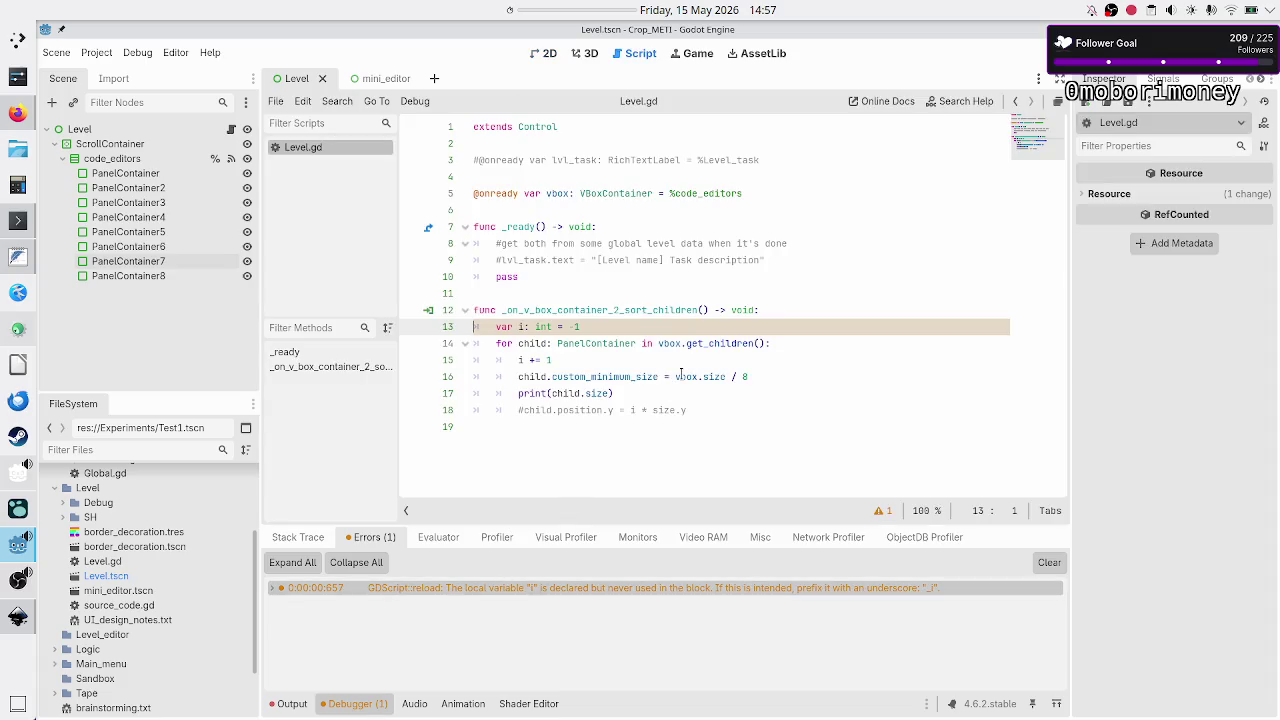
Delete the unused 'var i: int = -1' and 'i += 1' lines and save Level.gd.
mouse_move(680, 374)
key("shift+End")
key("Delete")
key("BackSpace")
key("Down")
key("Down")
key("shift+End")
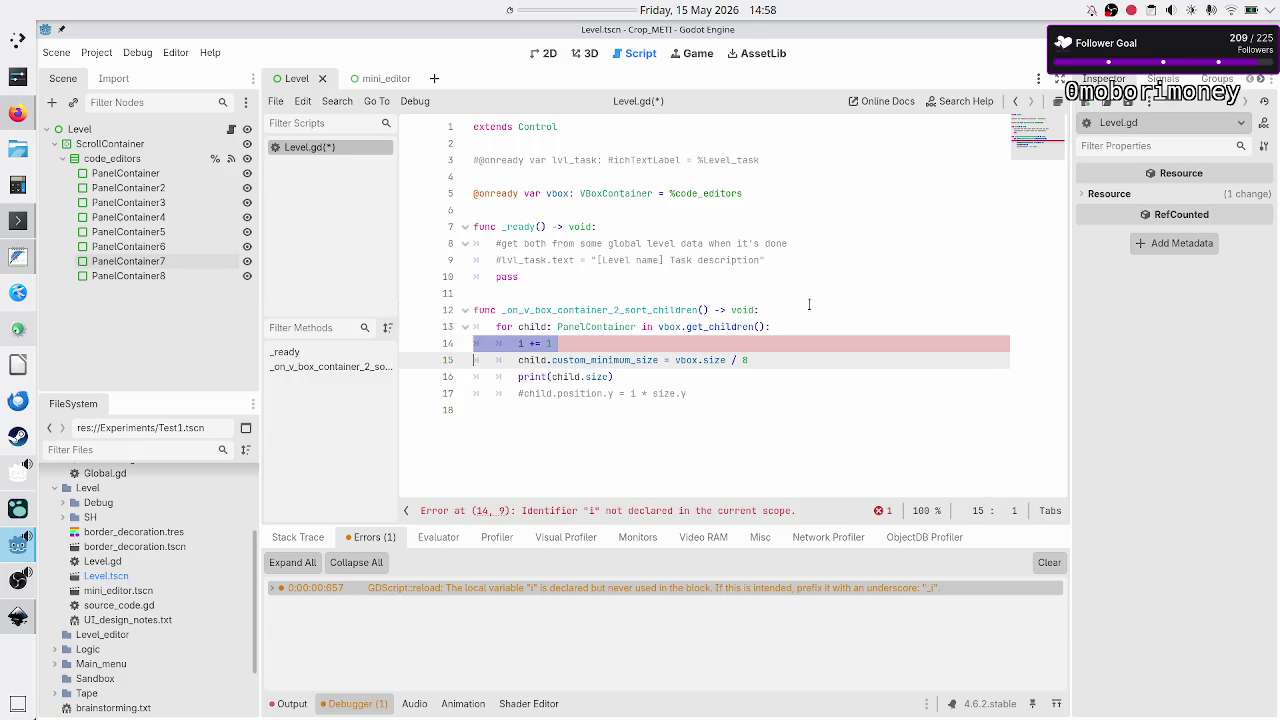
key("Delete")
key("BackSpace")
key("ctrl+s")
Test-run the level, then delete the print(child.size) line and run again.
left_click(1045, 53)
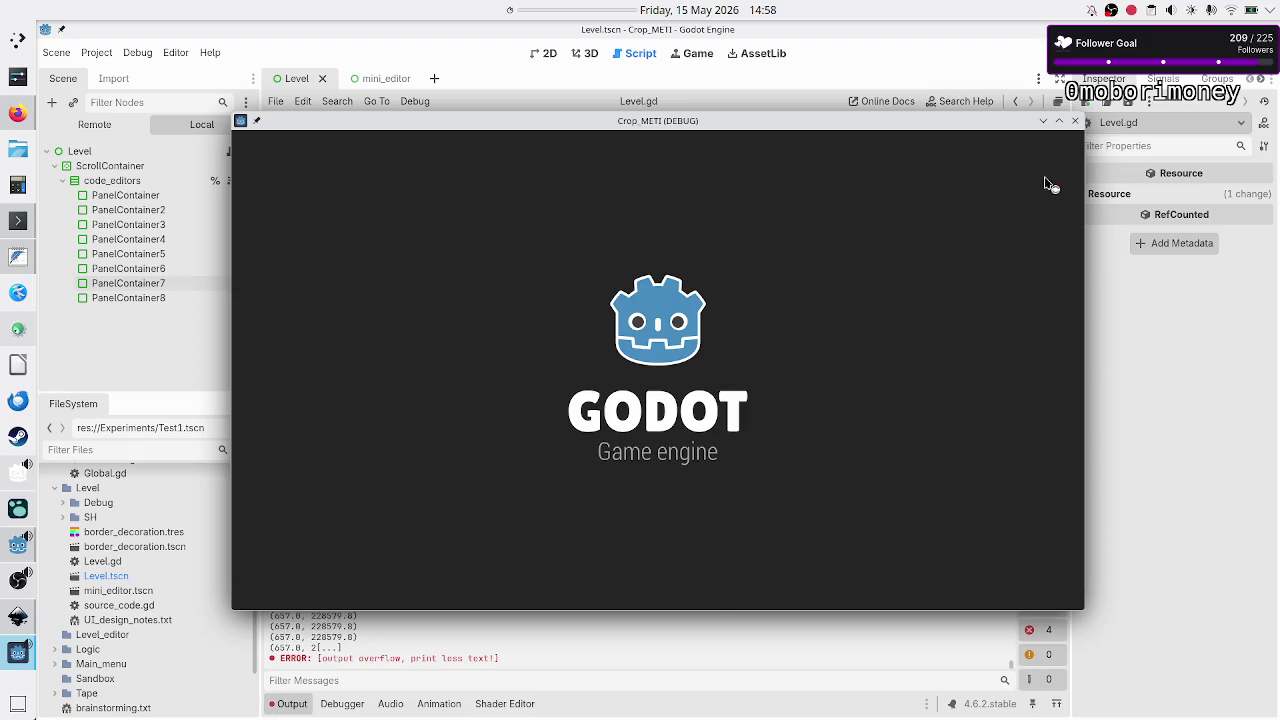
left_click(1075, 121)
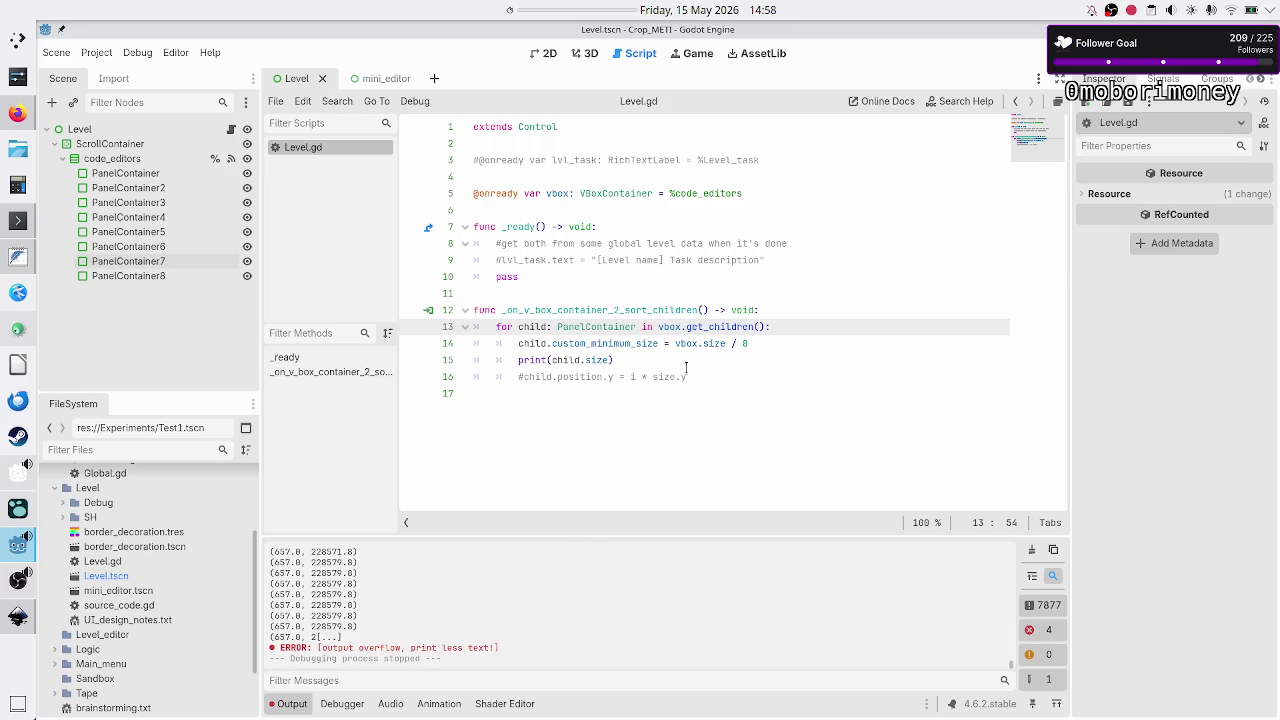
left_click(629, 364)
key("Down")
key("Up")
key("Home")
key("Home")
key("shift+End")
key("BackSpace")
key("BackSpace")
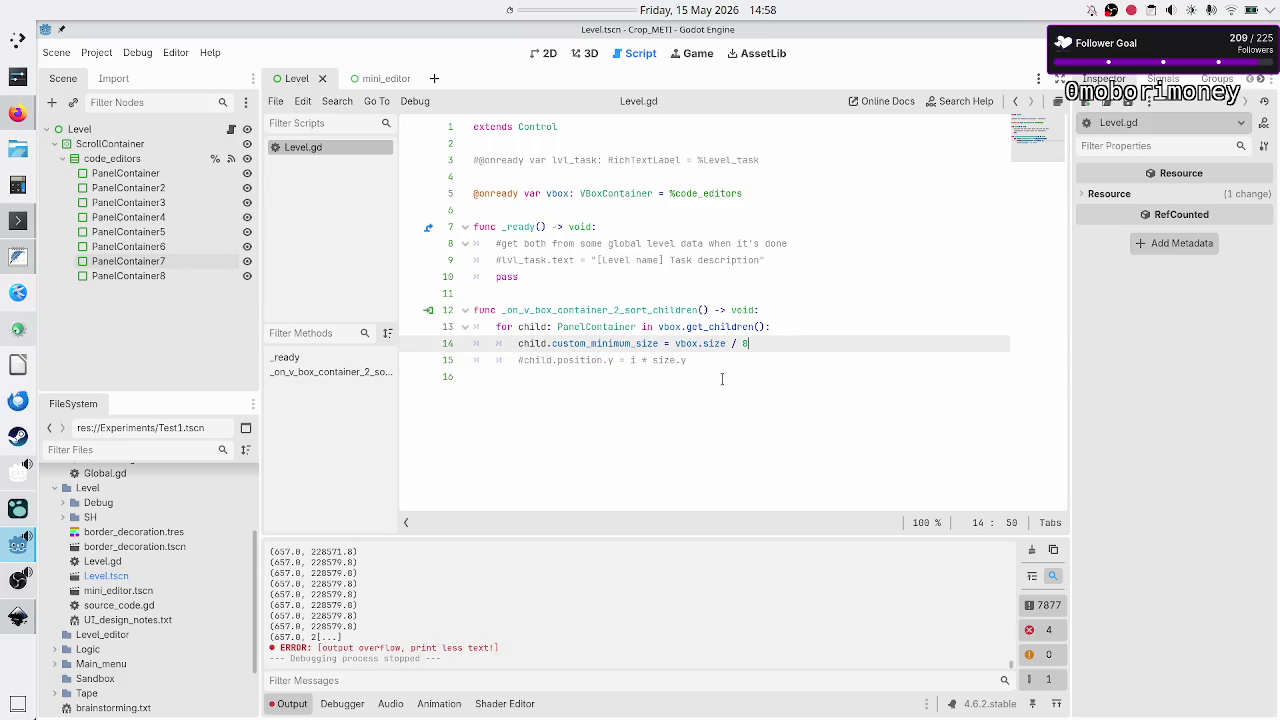
key("F6")
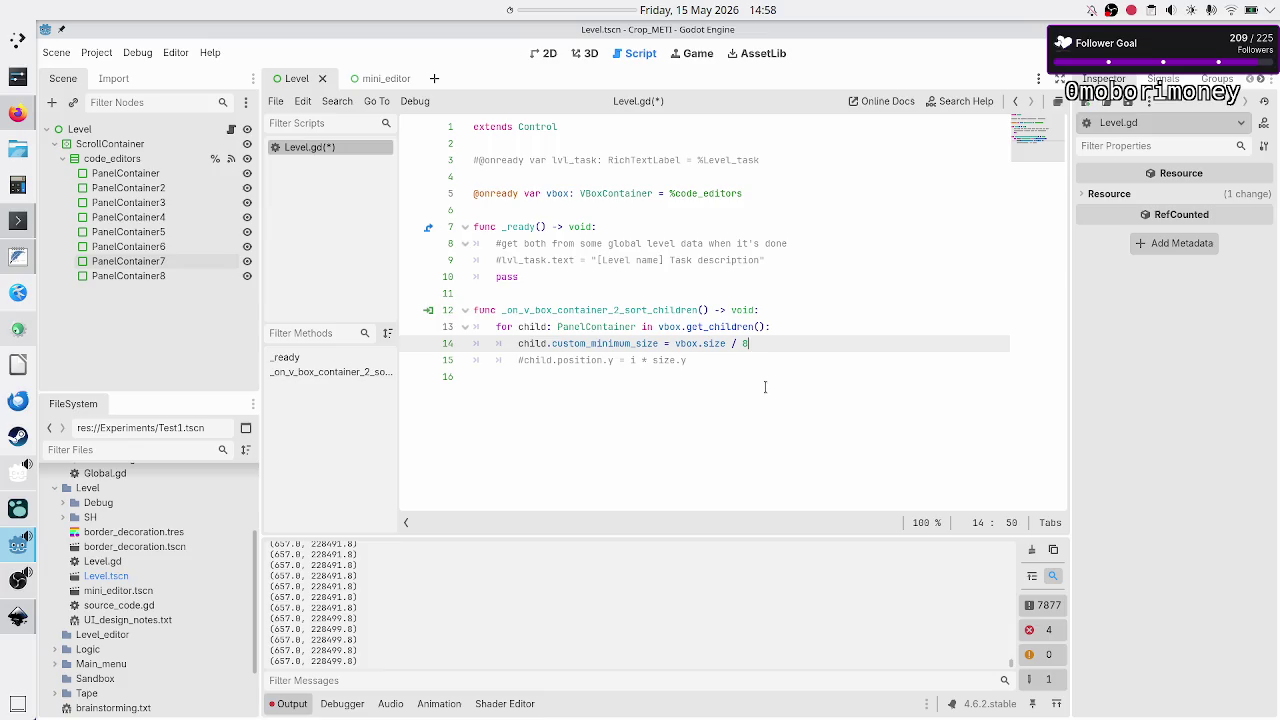
Change the vbox.size divisor from 8 to 9 and run the level.
key("BackSpace")
type("9")
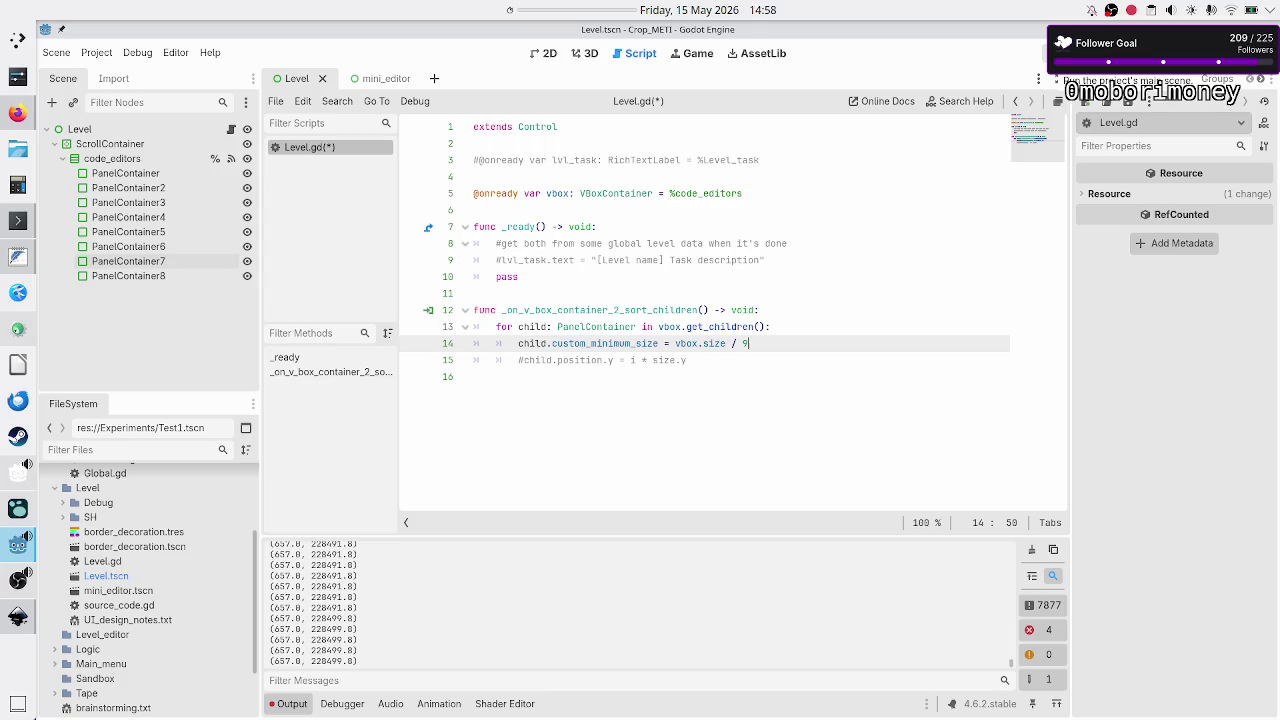
left_click(1060, 55)
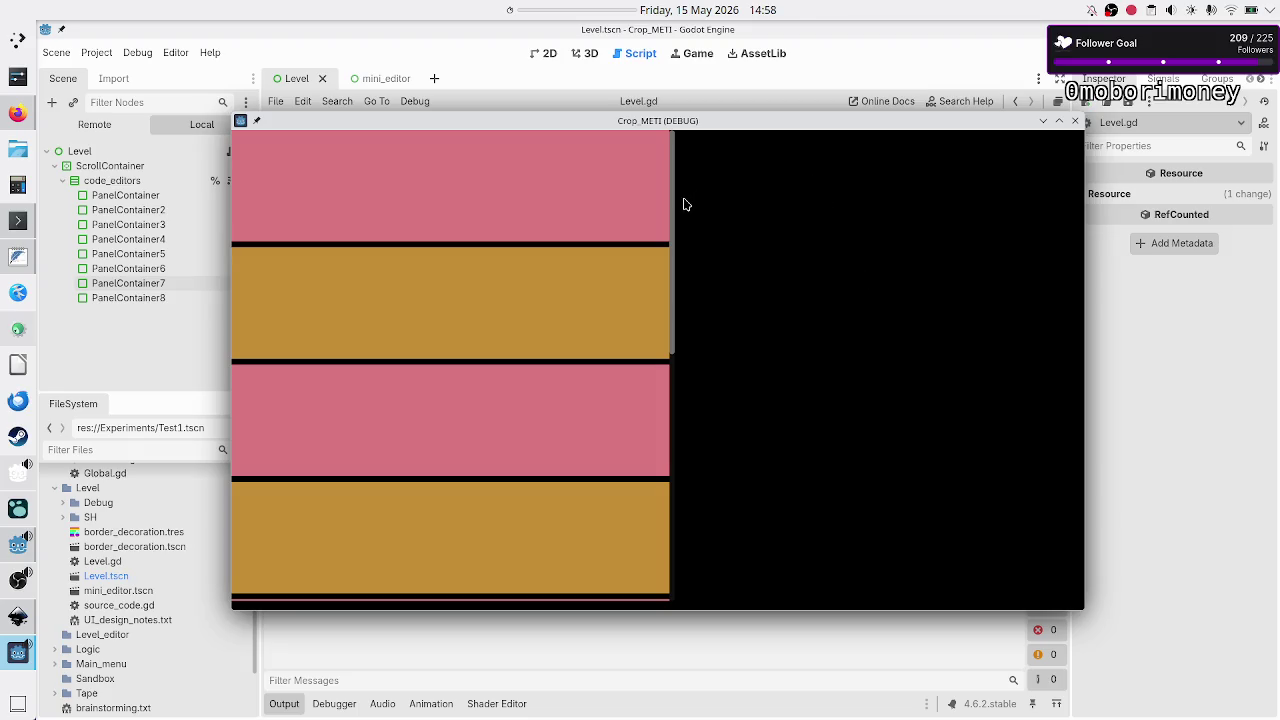
Rerun the level, inspect the panels full-screen, then stop the run and return to Level.gd.
left_click_drag(750, 125, 751, 385)
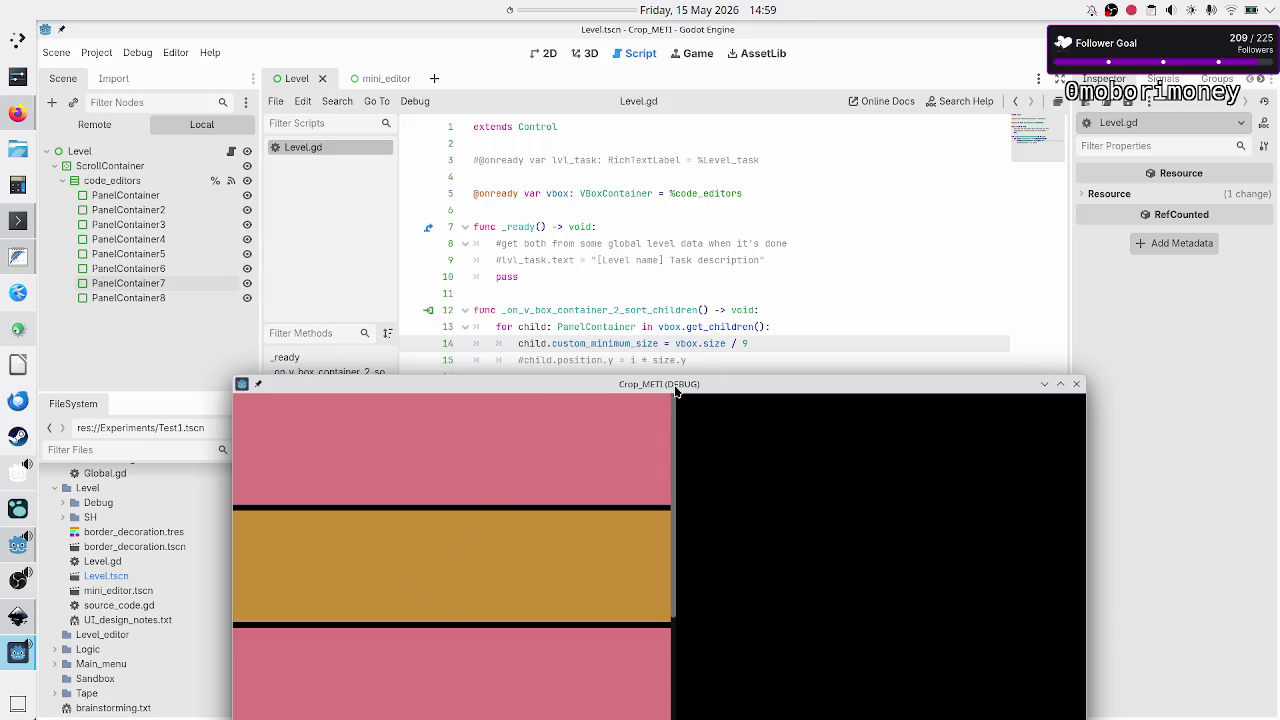
key("F5")
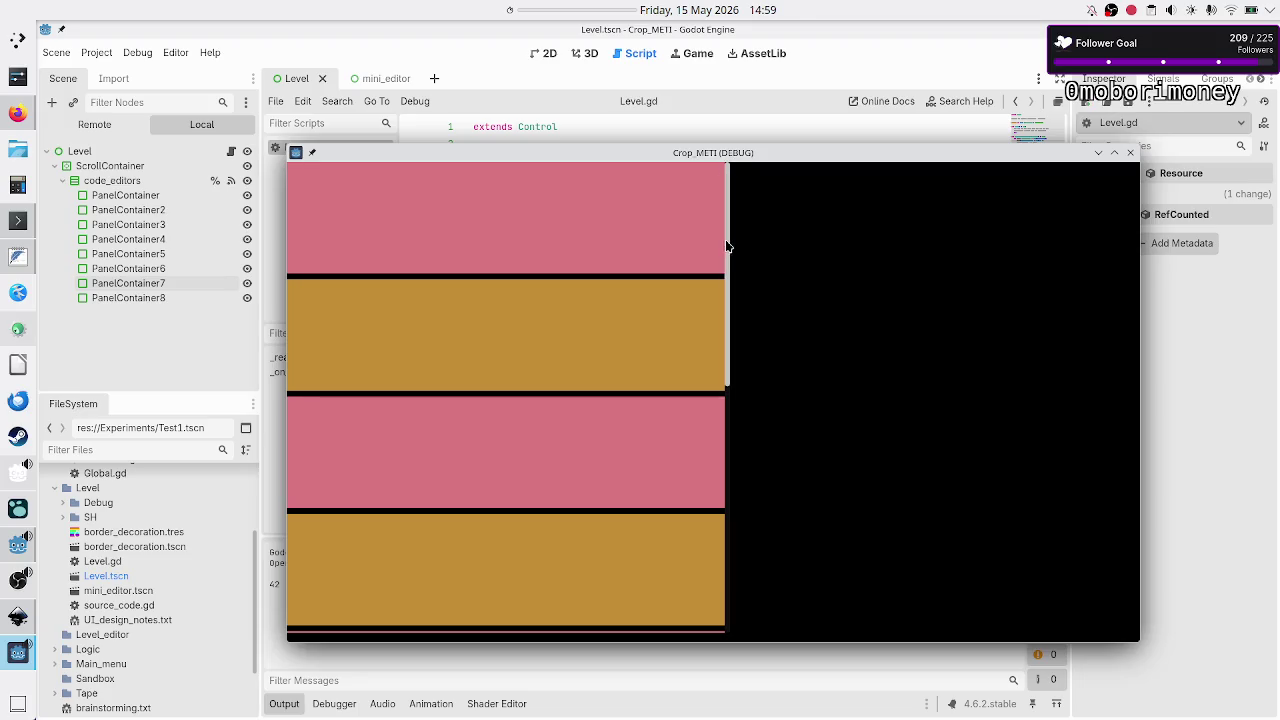
mouse_move(720, 154)
left_mouse_down()
mouse_move(680, 311)
mouse_move(699, 408)
left_mouse_up()
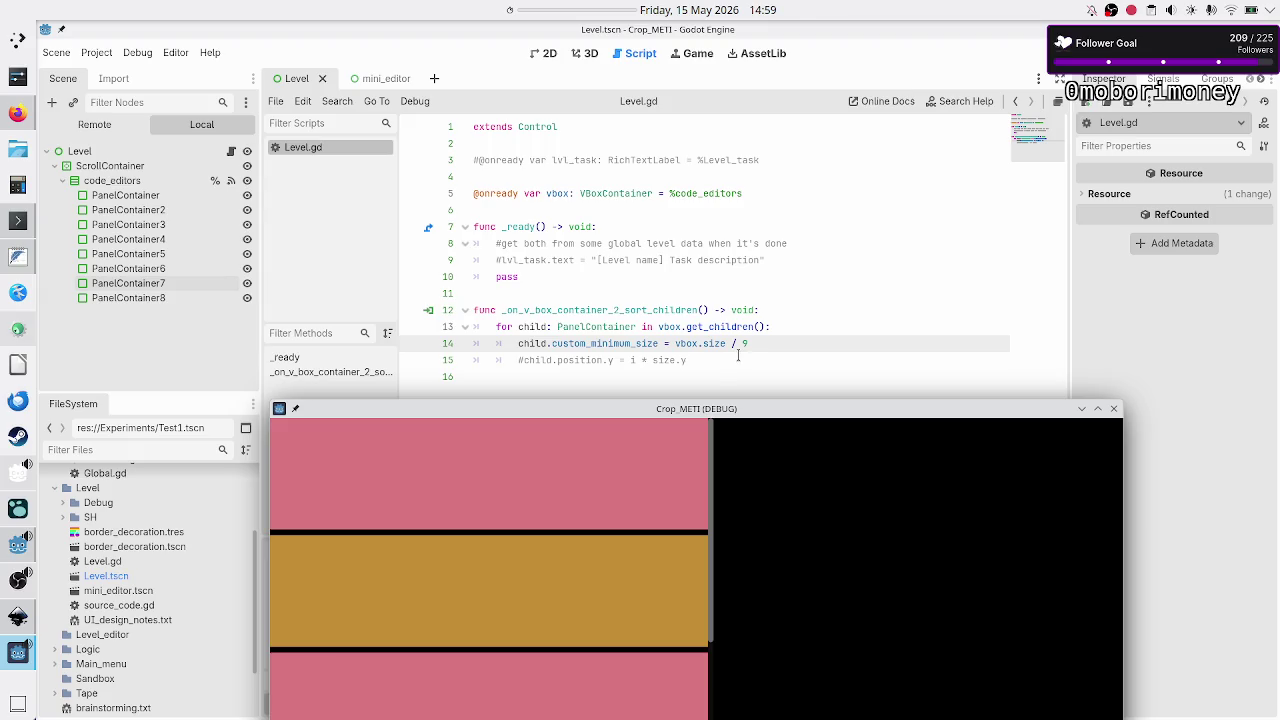
scroll(537, 529, "down", 1)
scroll(537, 529, "up", 1)
double_click(691, 409)
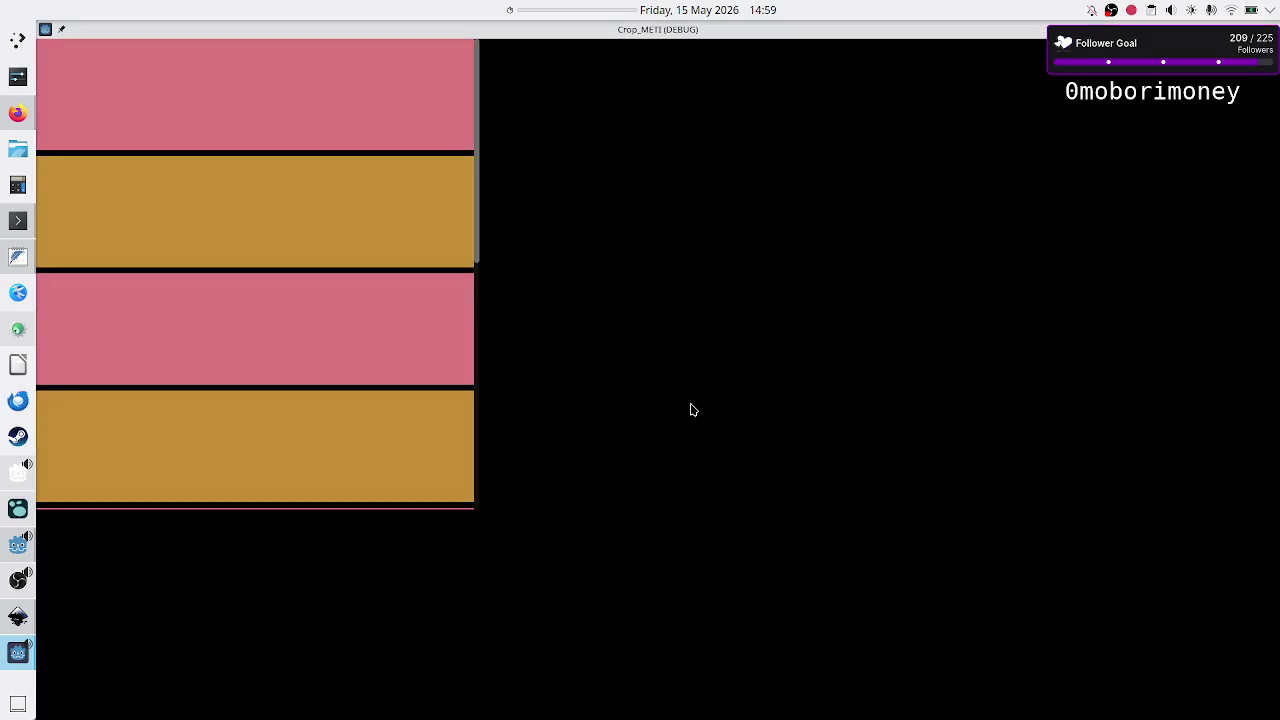
left_click_drag(479, 200, 495, 519)
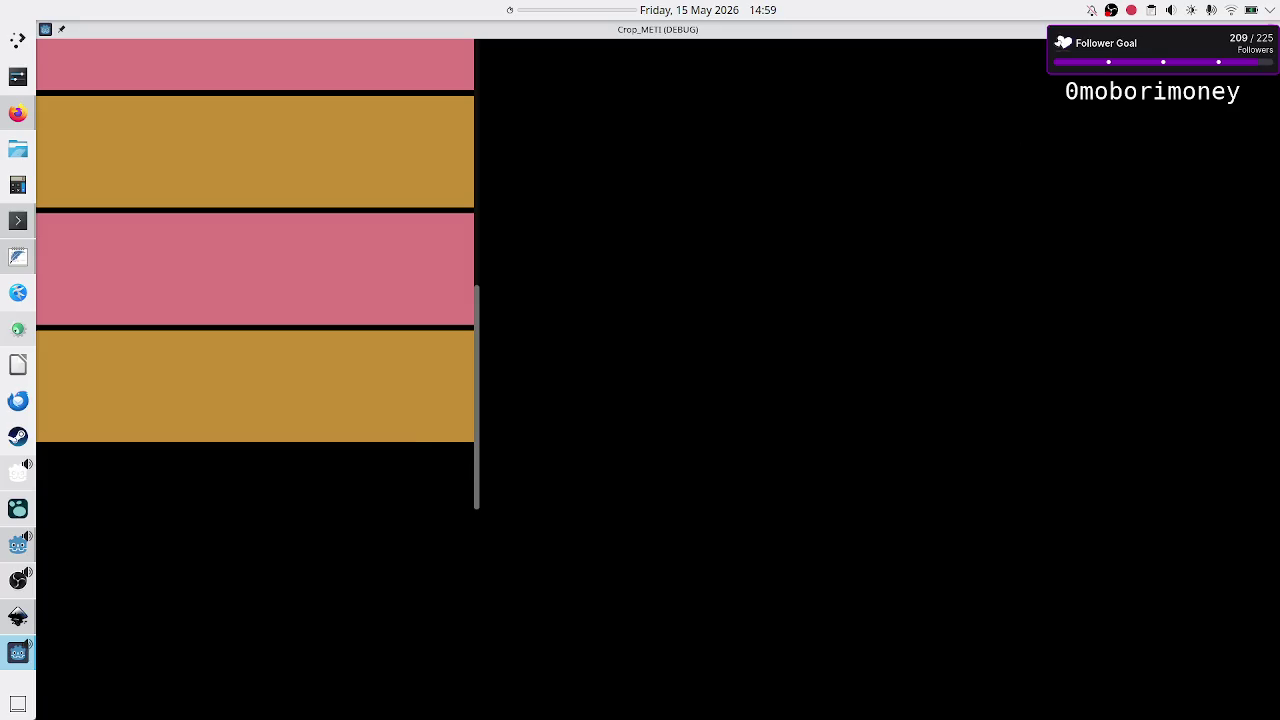
key("F8")
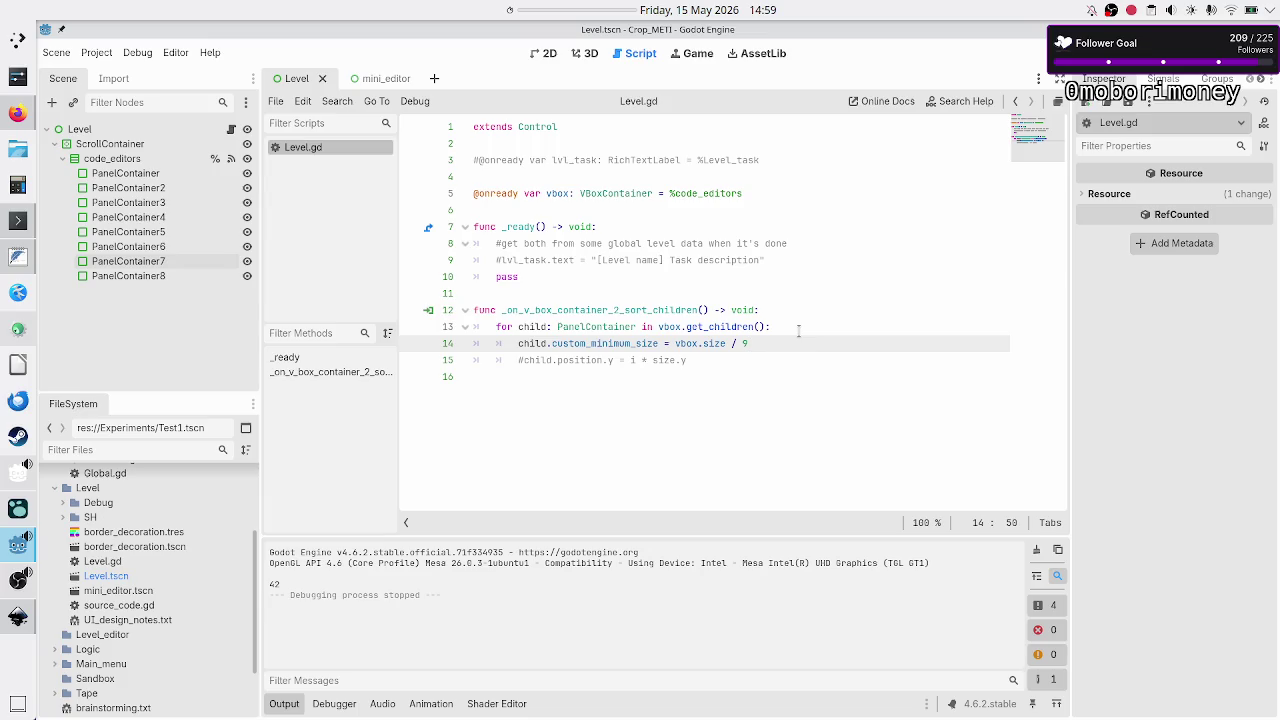
left_click(822, 326)
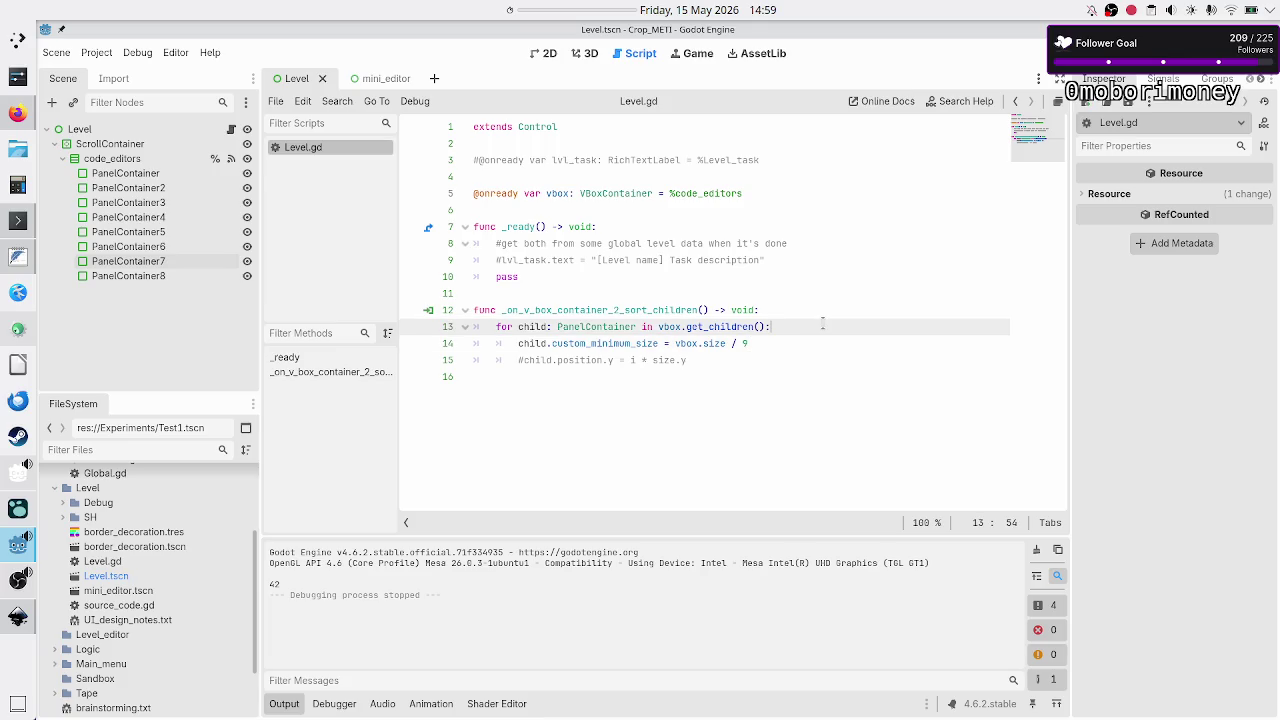
Begin a line above the loop: 'var effective_height: float = vbox.size.y - (n - 1) *'.
key("Up")
key("Return")
type("var effective_size: ")
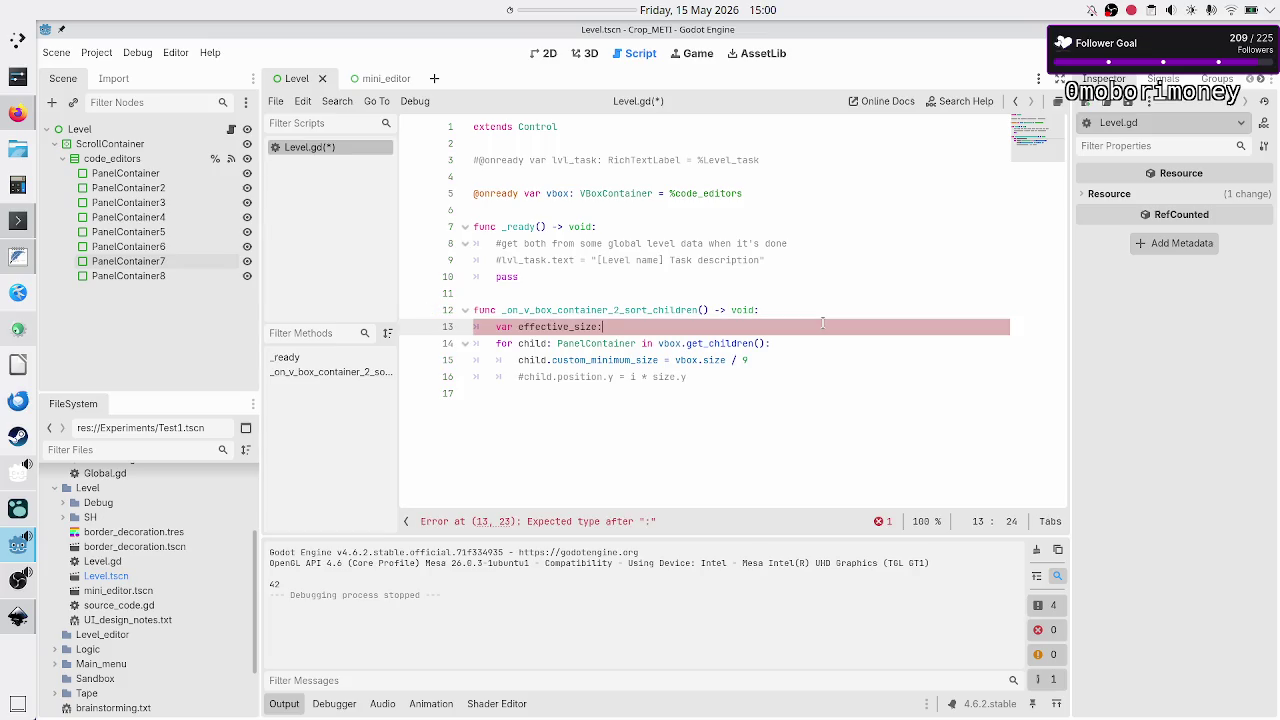
type("Vec")
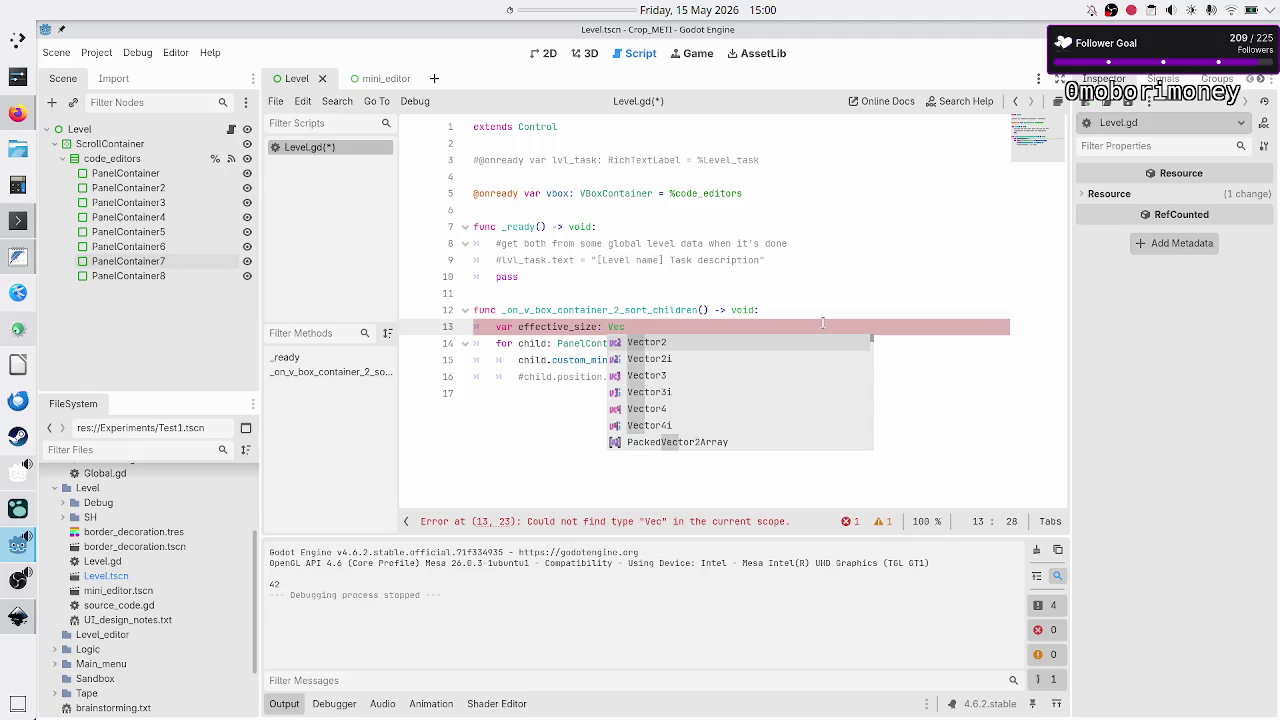
key("BackSpace")
key("BackSpace")
key("BackSpace")
type(".")
type("_")
type("y")
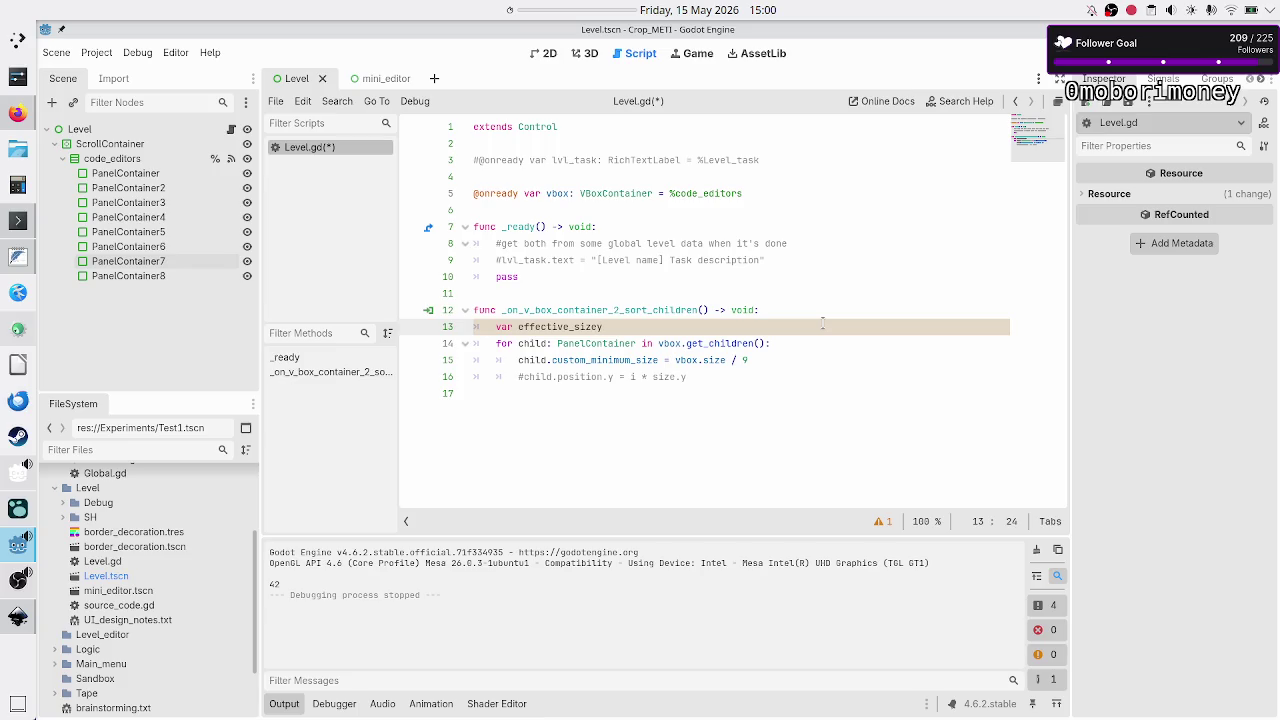
key("BackSpace")
key("BackSpace")
key("BackSpace")
key("BackSpace")
type("height")
type(": float = ")
type("vbox")
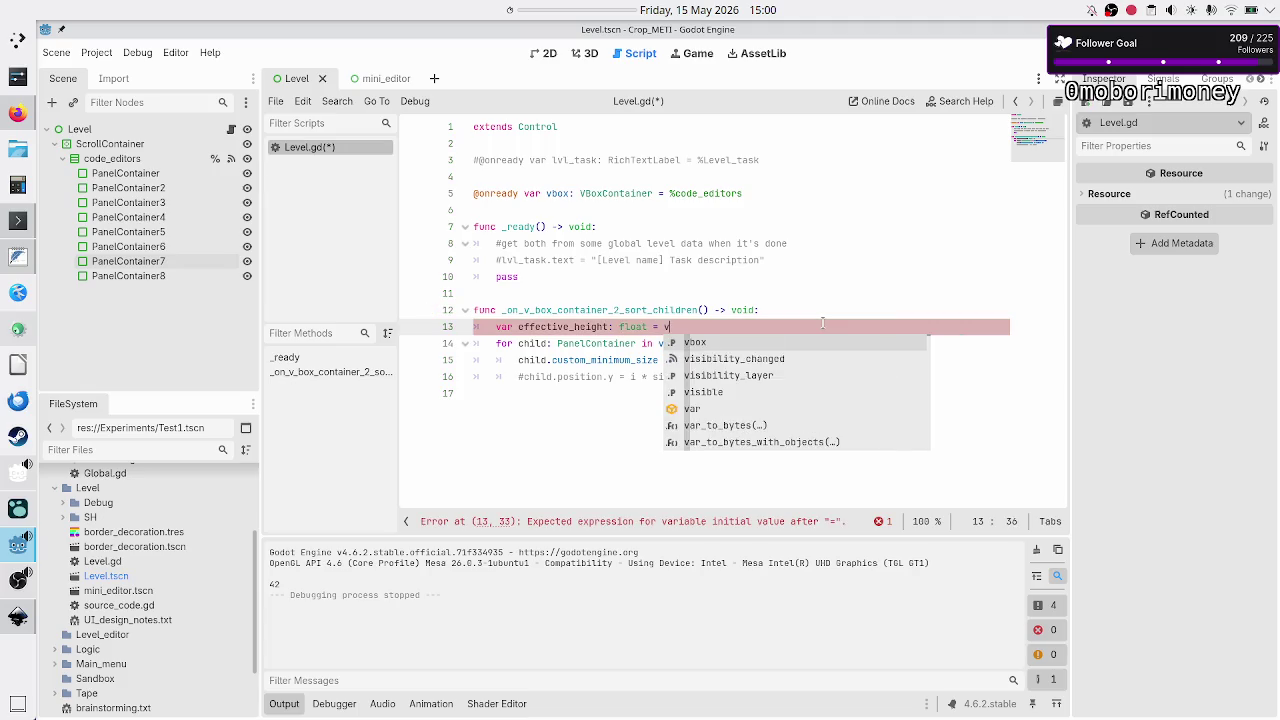
type(".si")
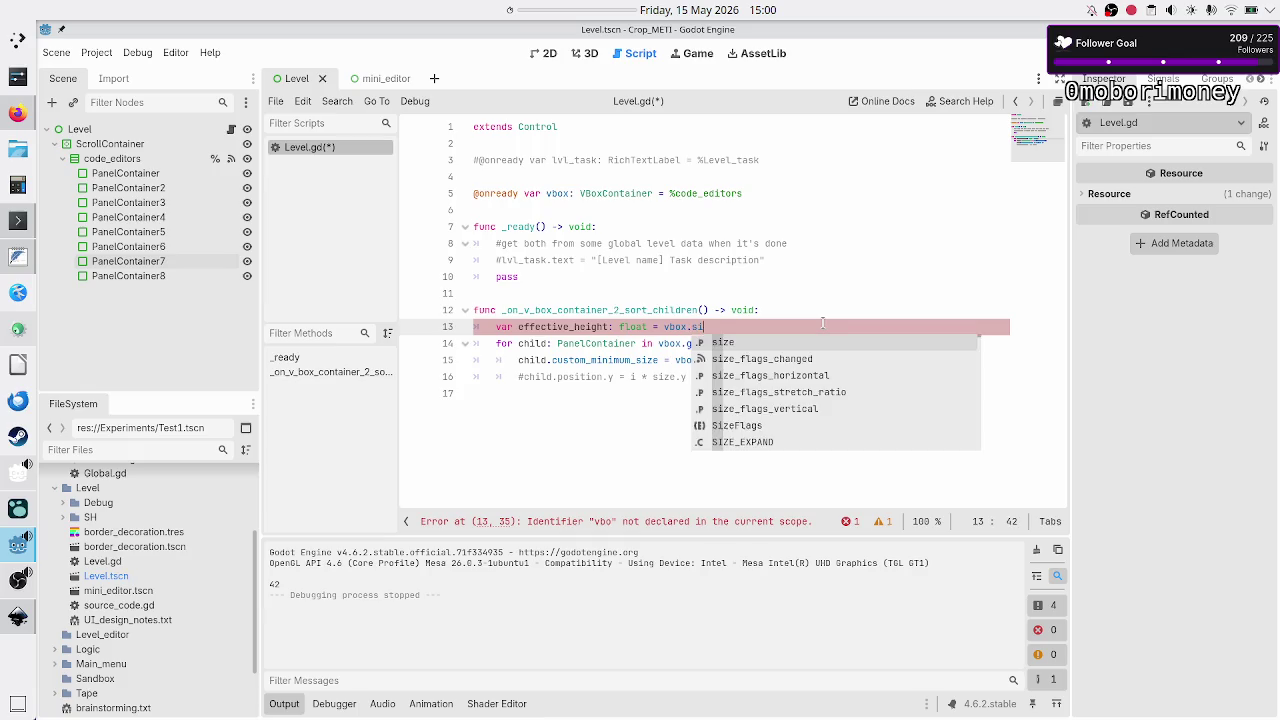
type("ze.y -")
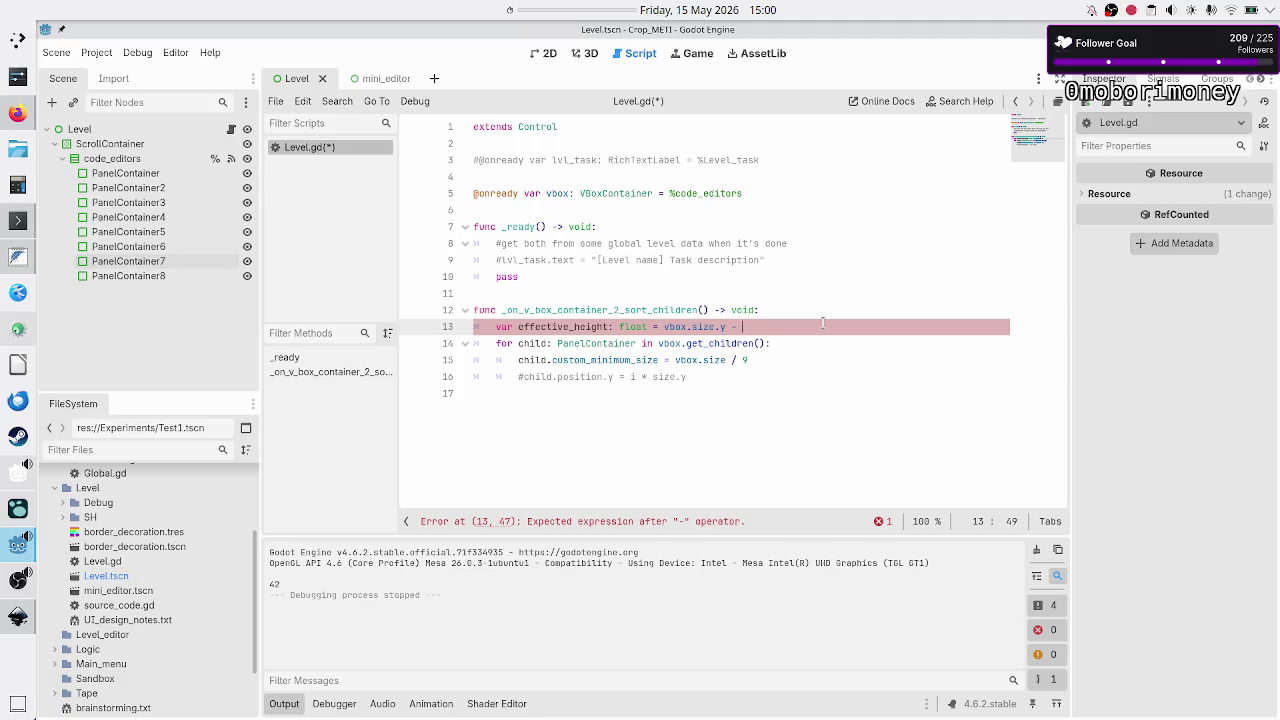
type("(n - ")
type("1) ")
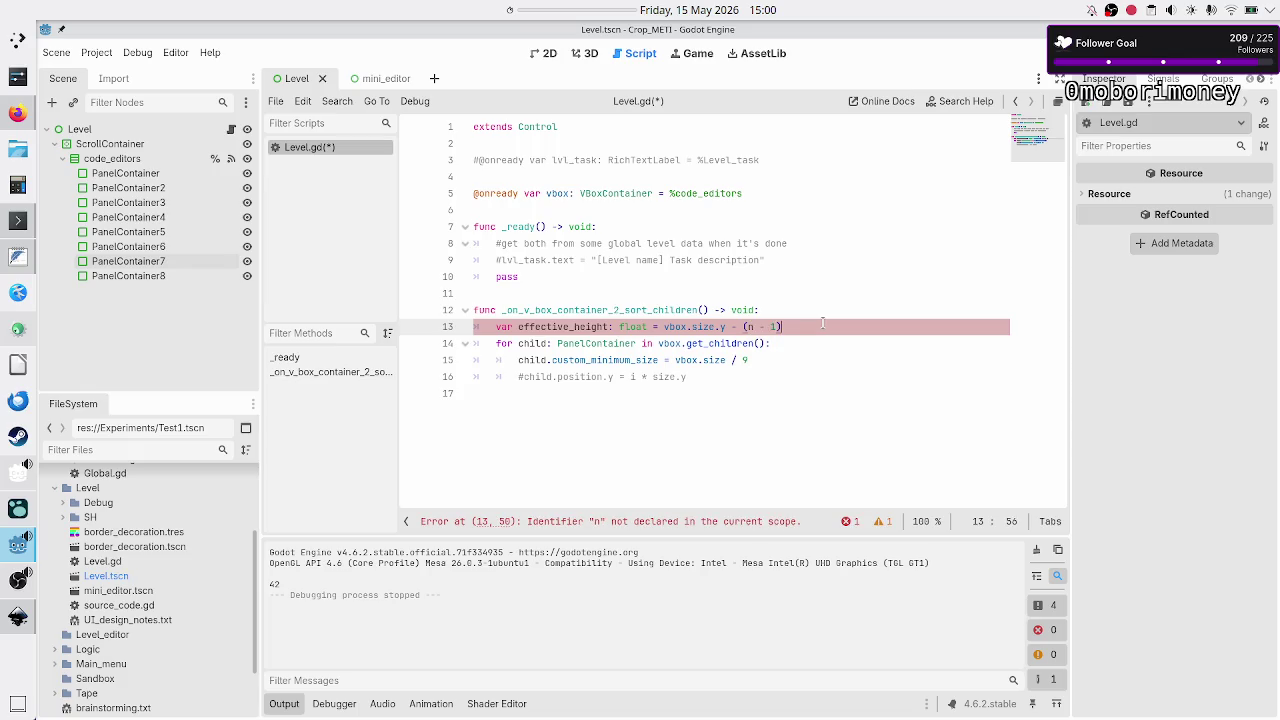
type("*")
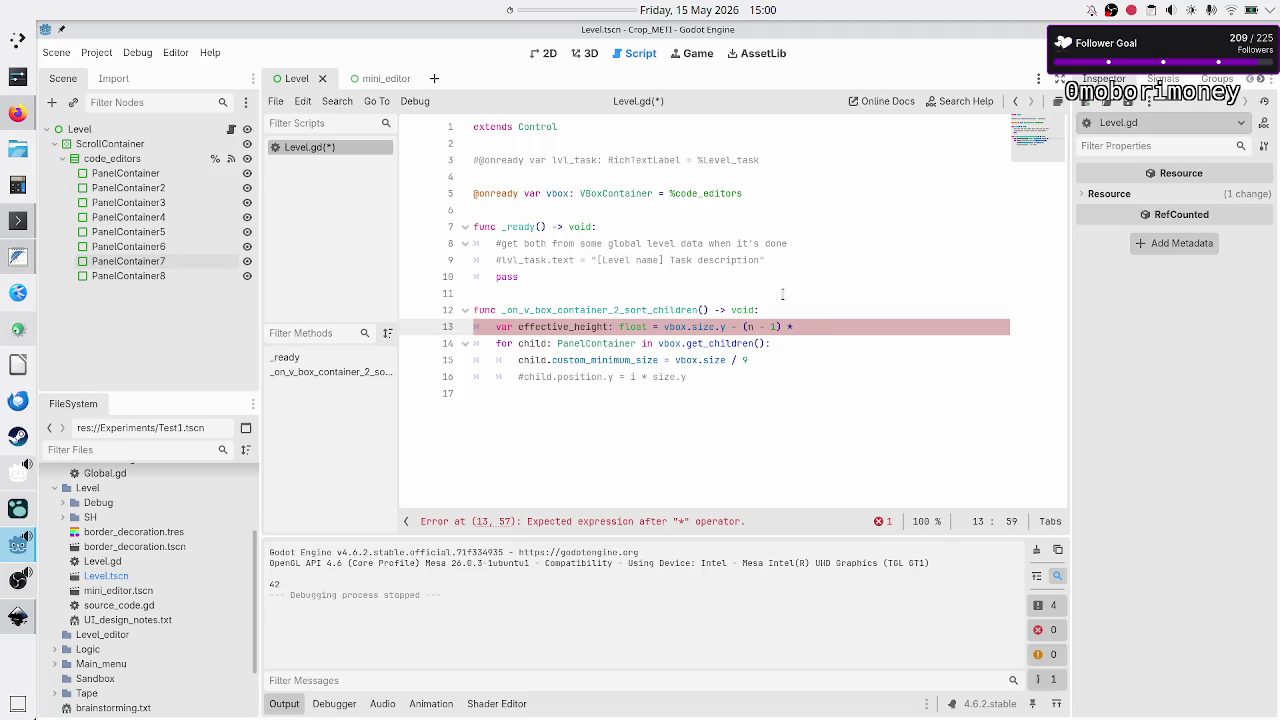
Check code_editors' separation, try separation getters, and settle on the constant 10.
left_click(104, 160)
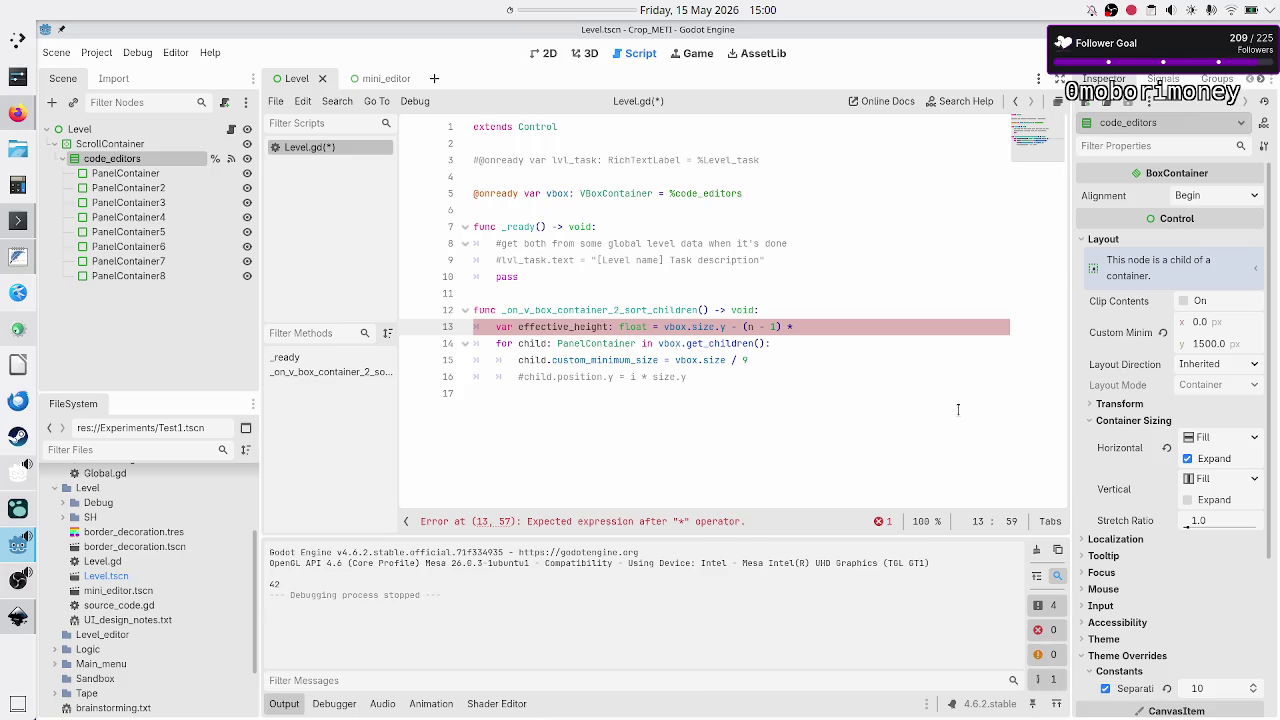
type("separa")
key("Down")
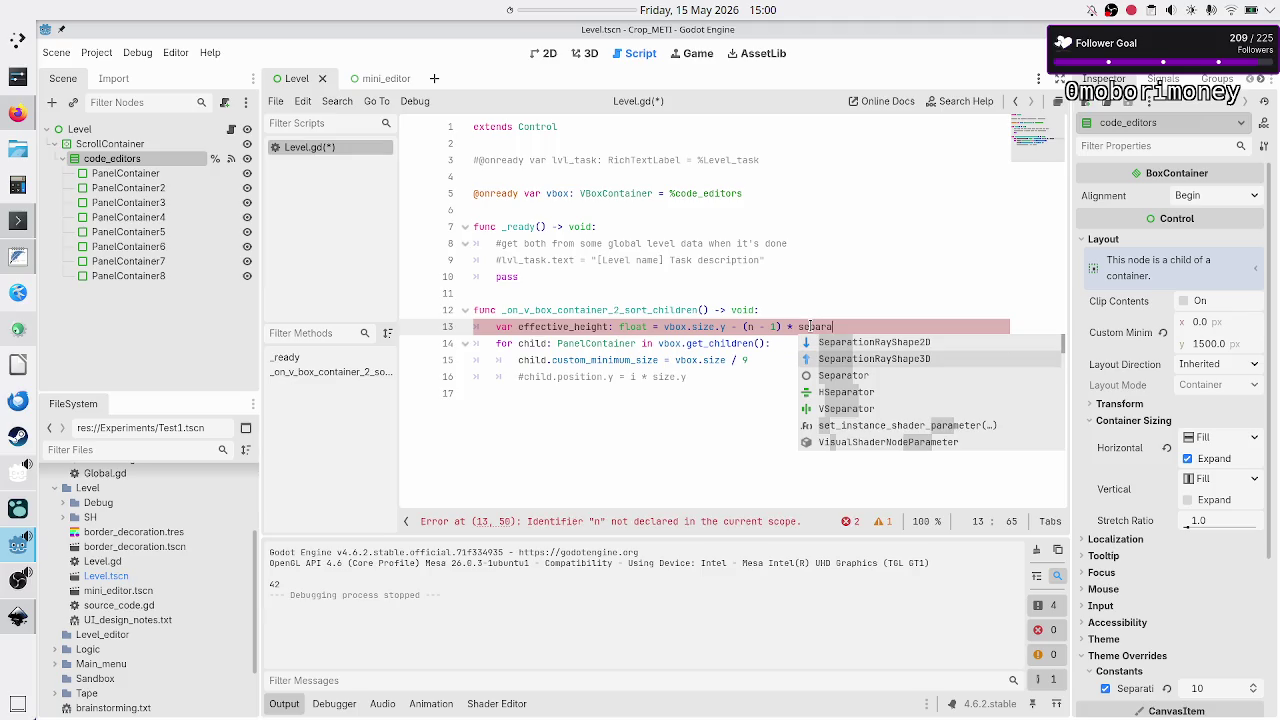
type("tion")
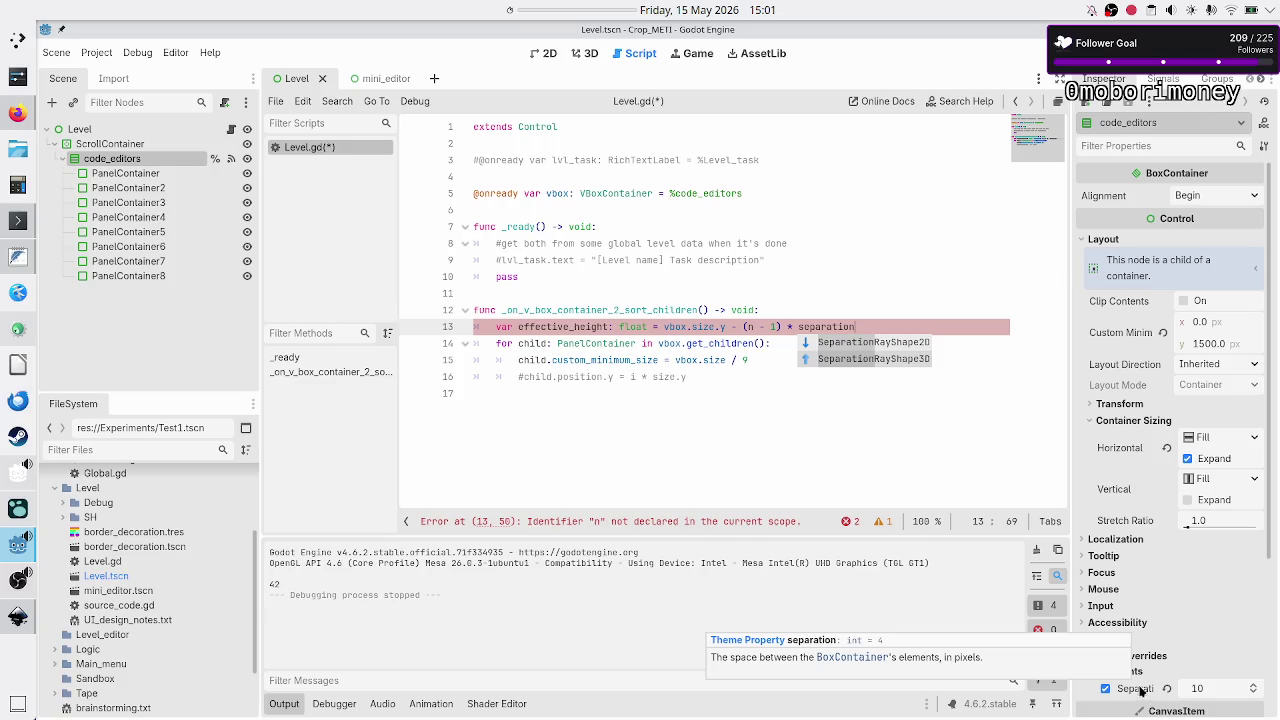
key("BackSpace")
key("BackSpace")
key("BackSpace")
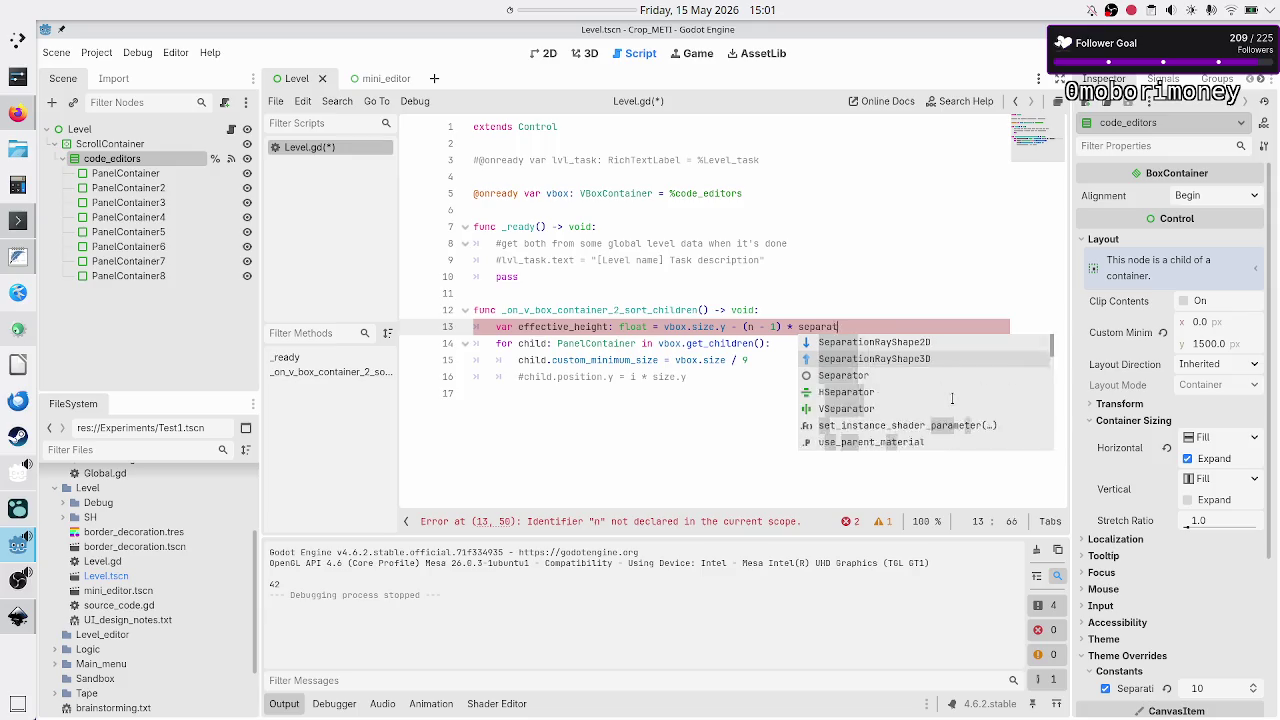
type("vbox.s")
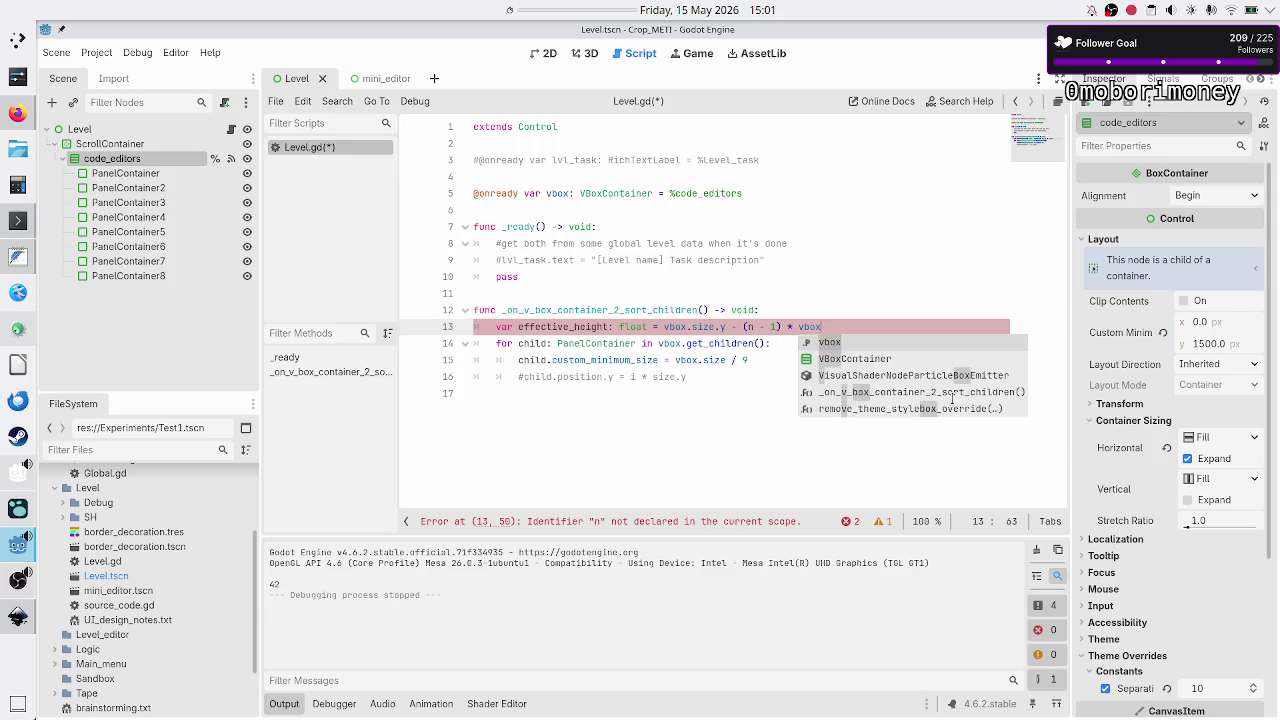
type("epara")
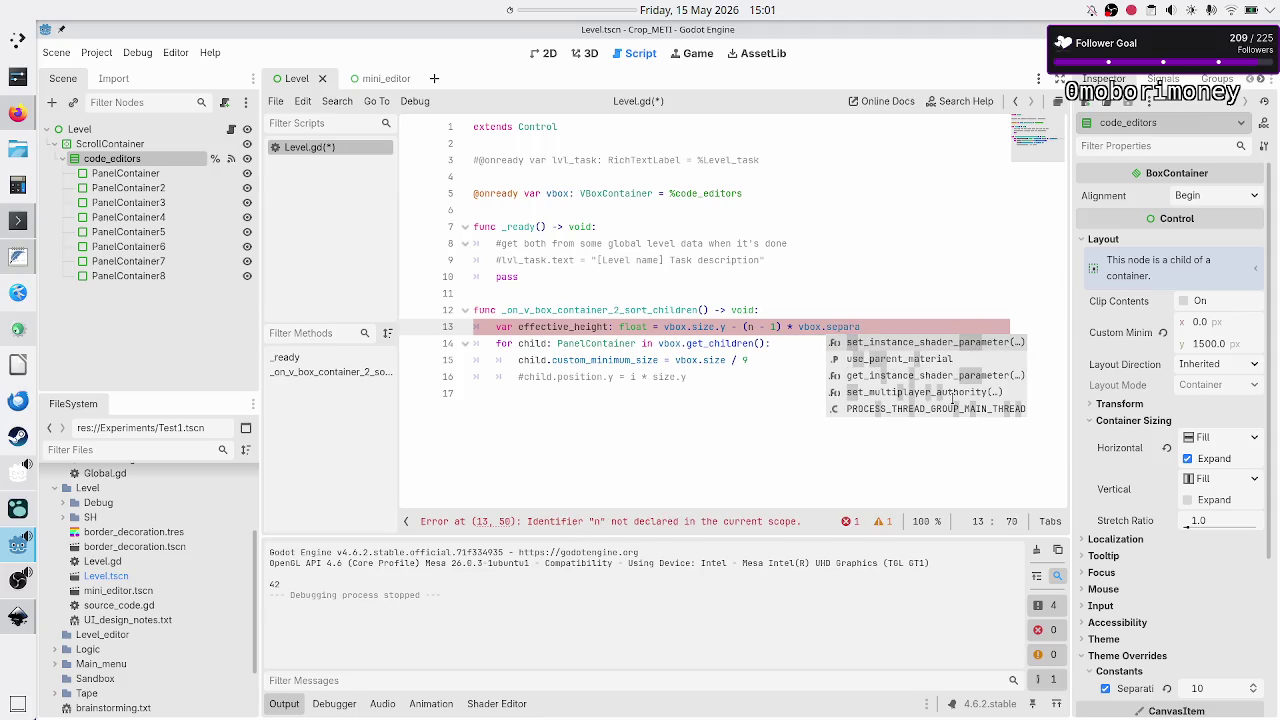
key("BackSpace")
key("BackSpace")
key("BackSpace")
type("get")
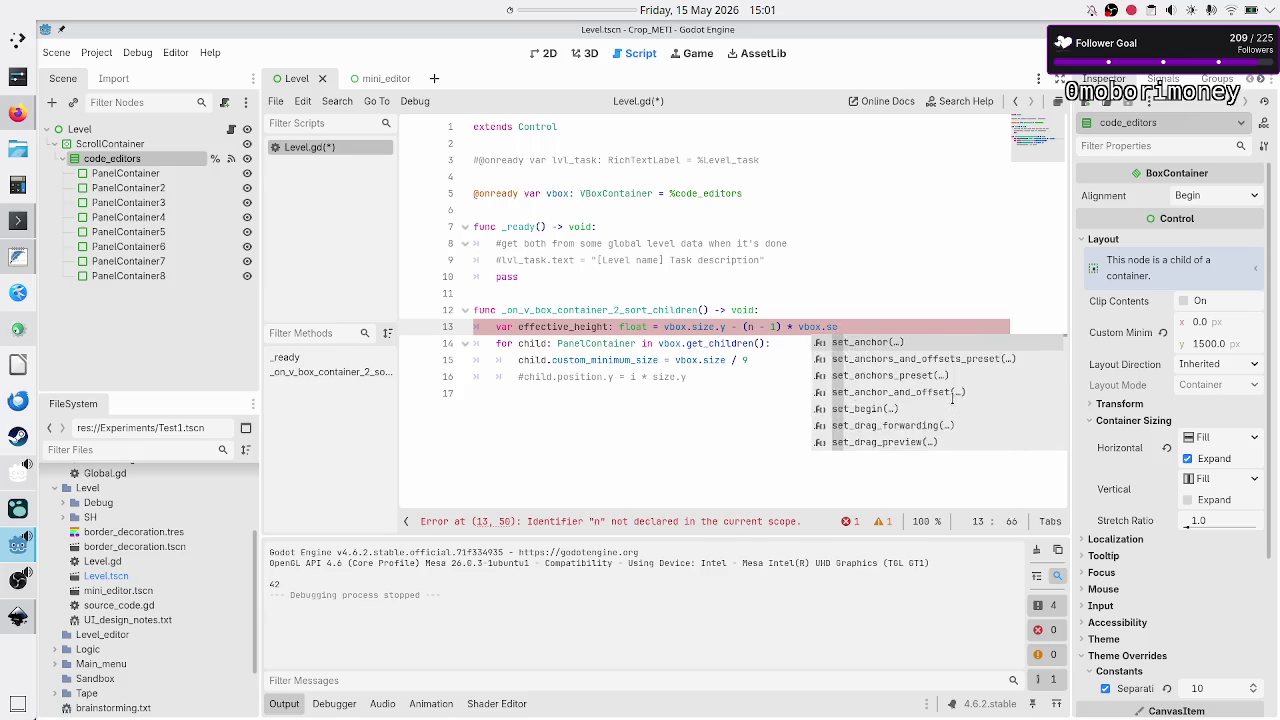
type("_theme")
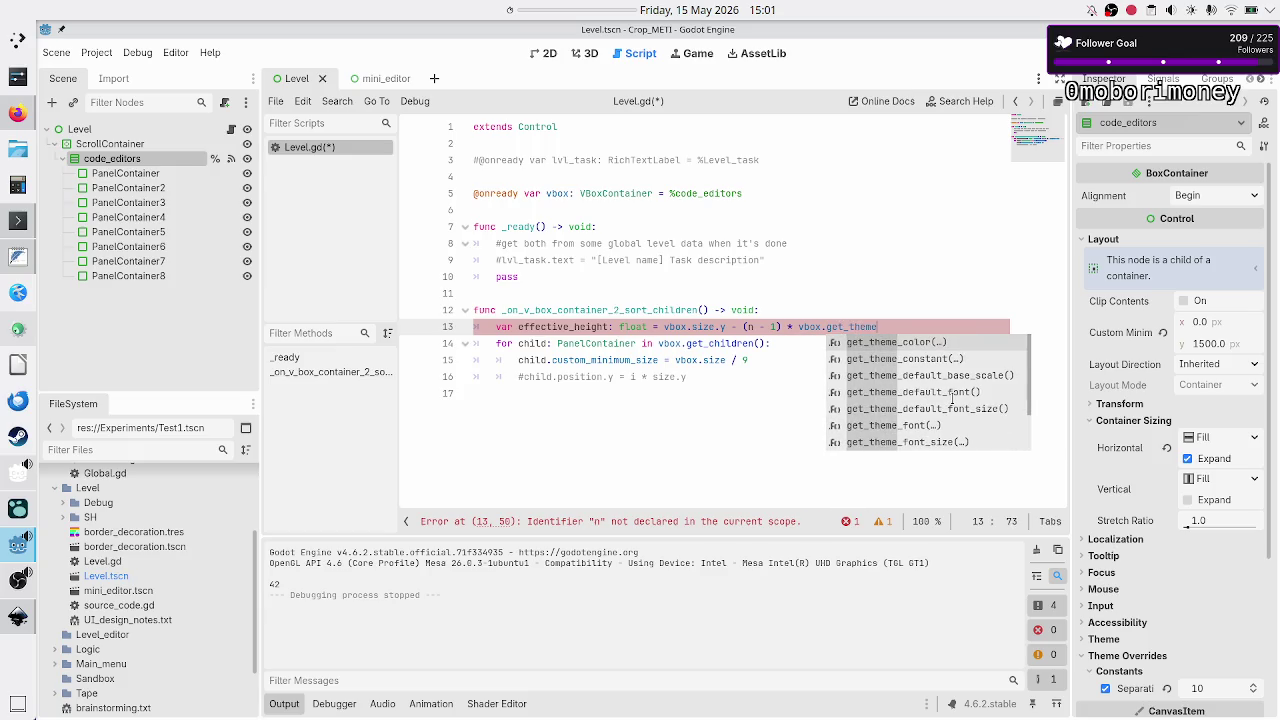
key("Down")
key("Down")
key("Down")
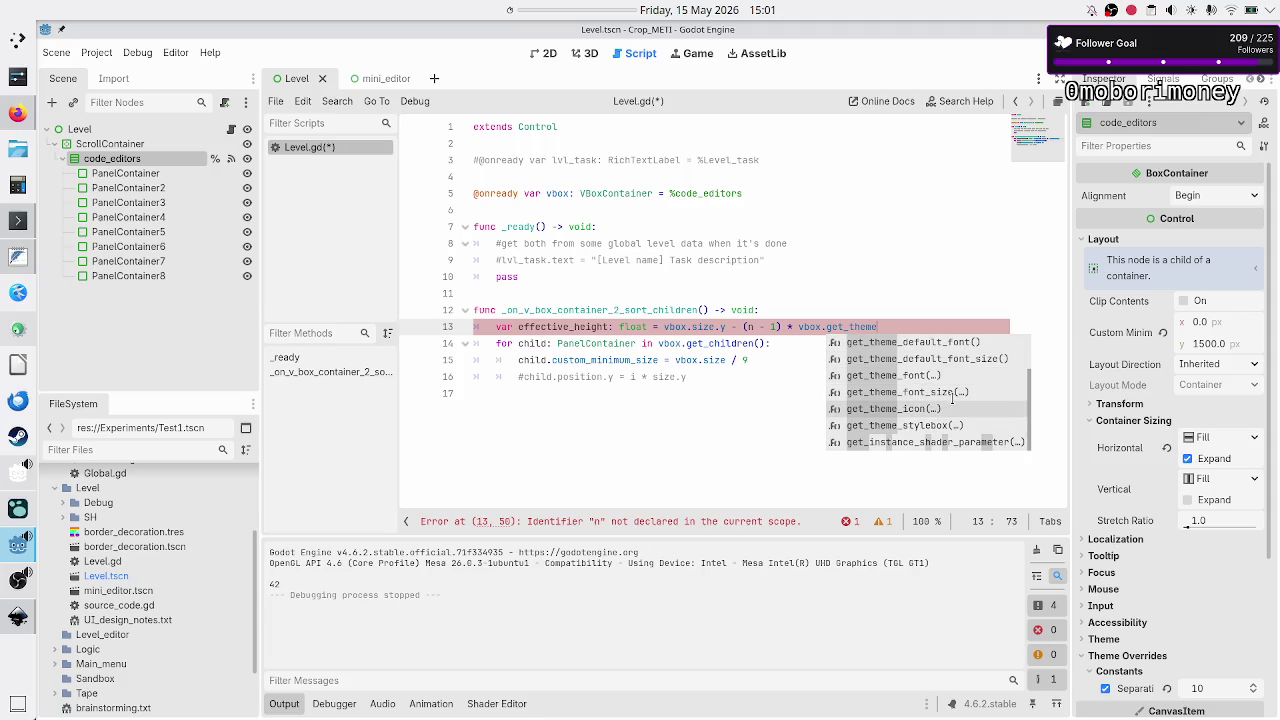
type("_pr")
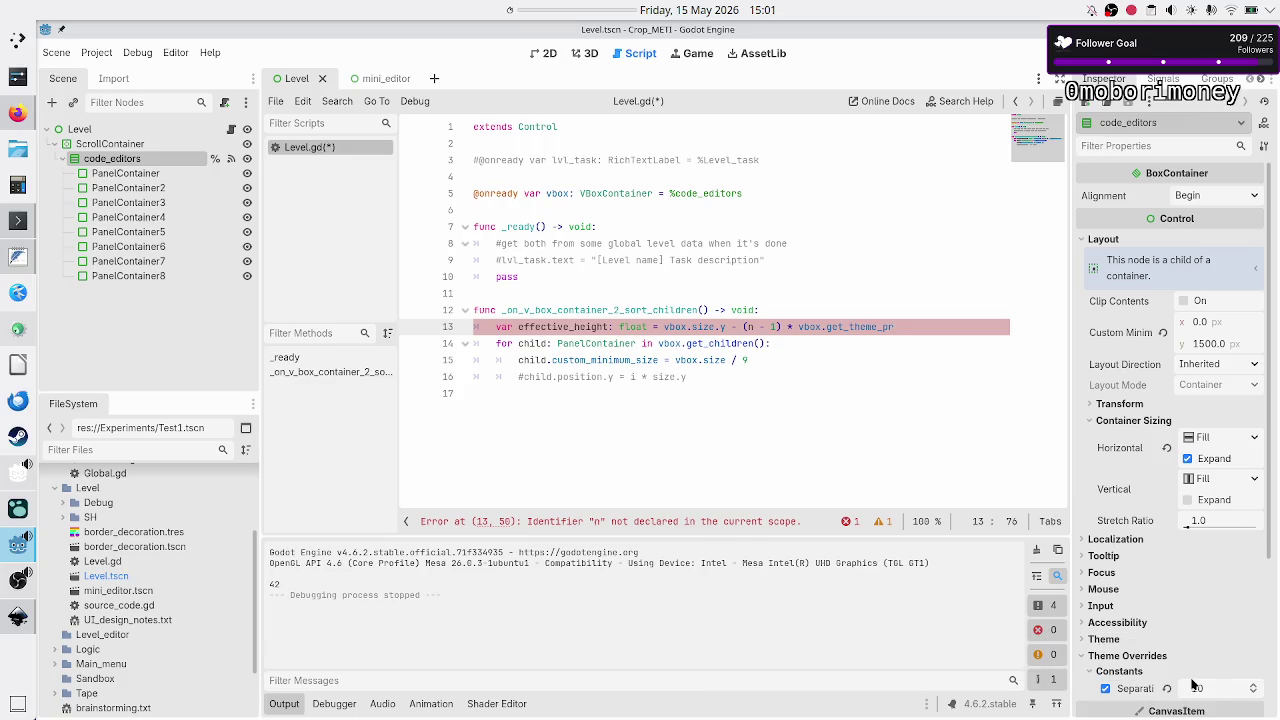
key("BackSpace")
key("BackSpace")
key("BackSpace")
type("10")
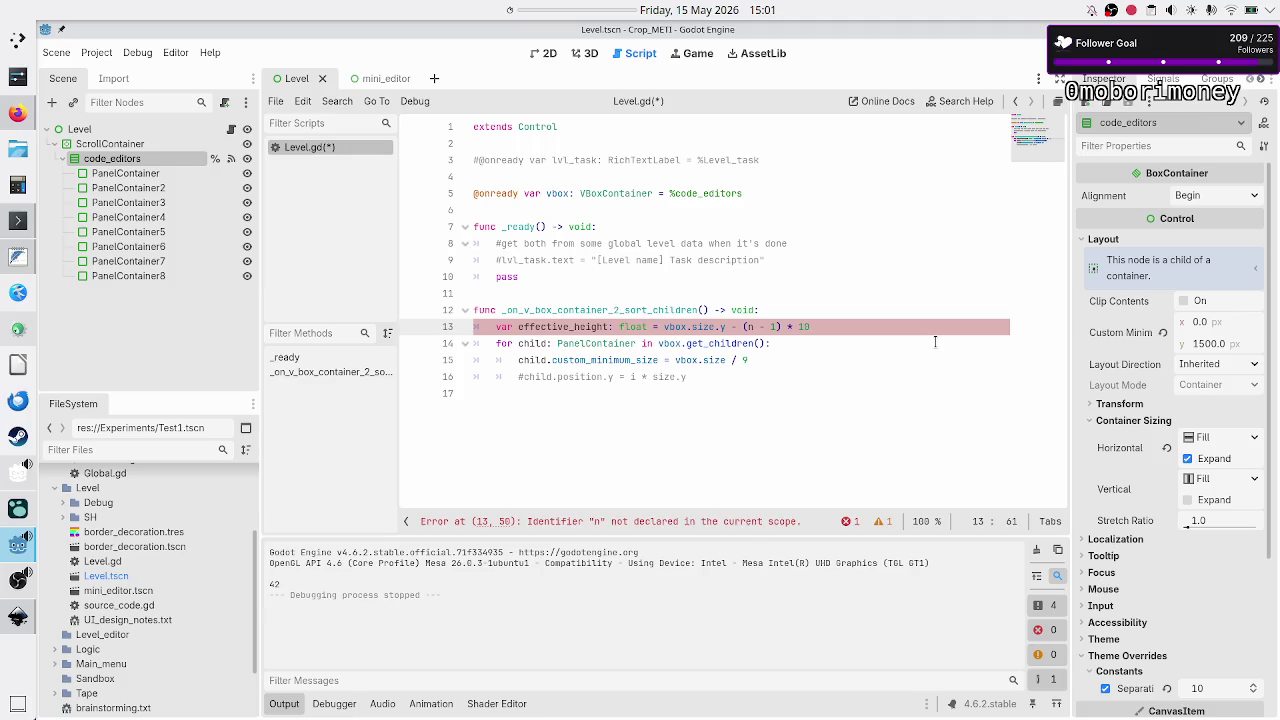
Wrap the subtracted term in parentheses and replace n with vbox.get_child_count().
key("Left")
key("Left")
key("Left")
key("Right")
type("()")
key("Delete")
key("Right")
key("Right")
key("Right")
key("Right")
key("Right")
key("Right")
type(")")
key("Left")
key("Left")
key("Left")
key("Left")
key("Left")
key("BackSpace")
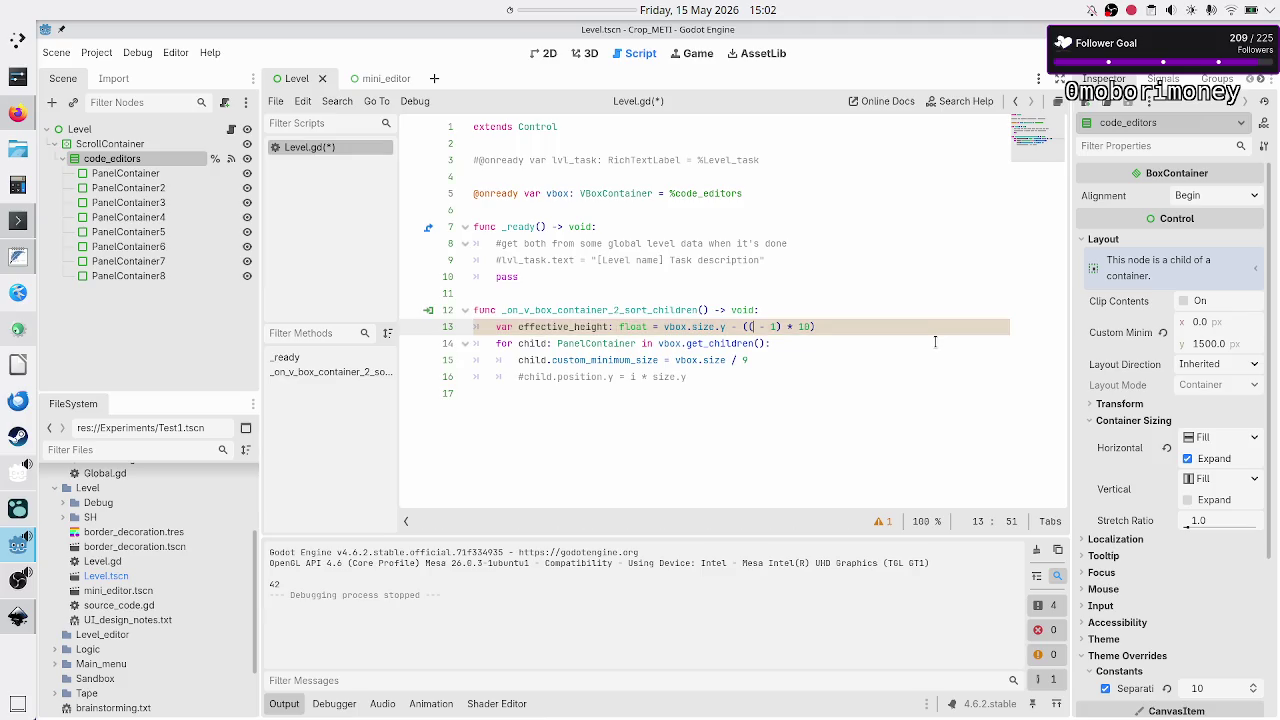
type("vbo")
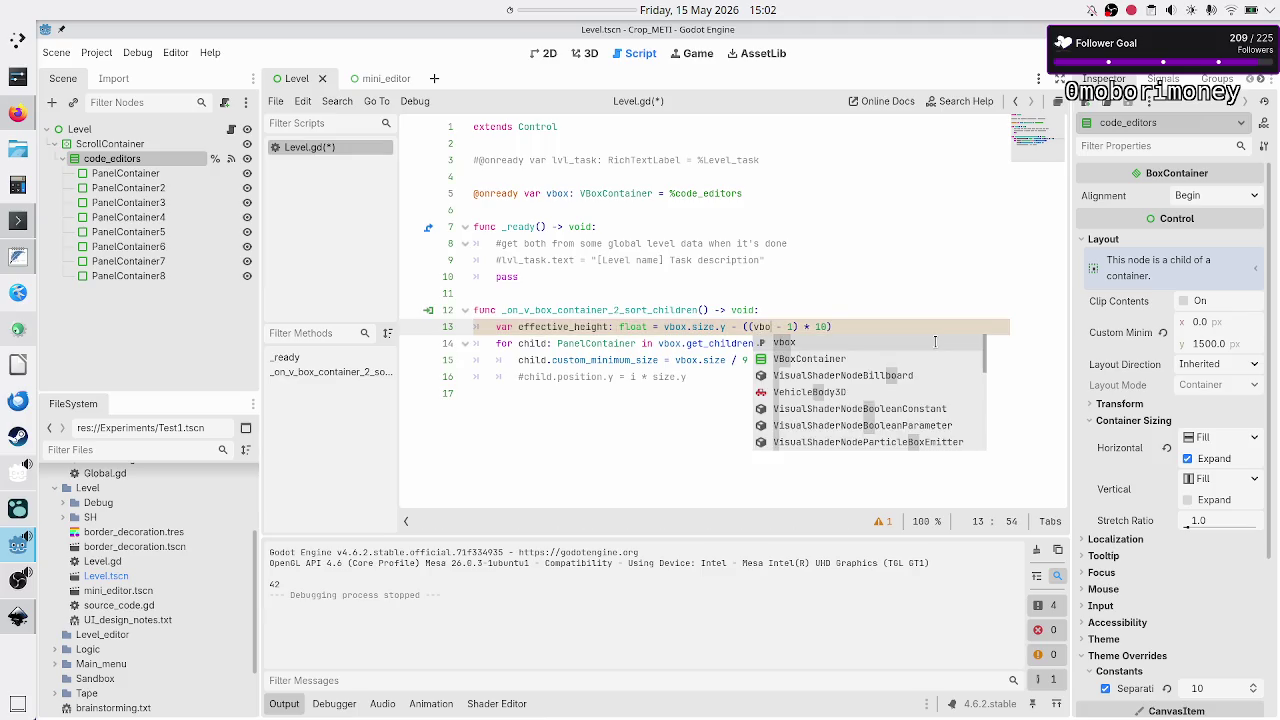
type("x.gge")
key("BackSpace")
key("BackSpace")
type("et_ch")
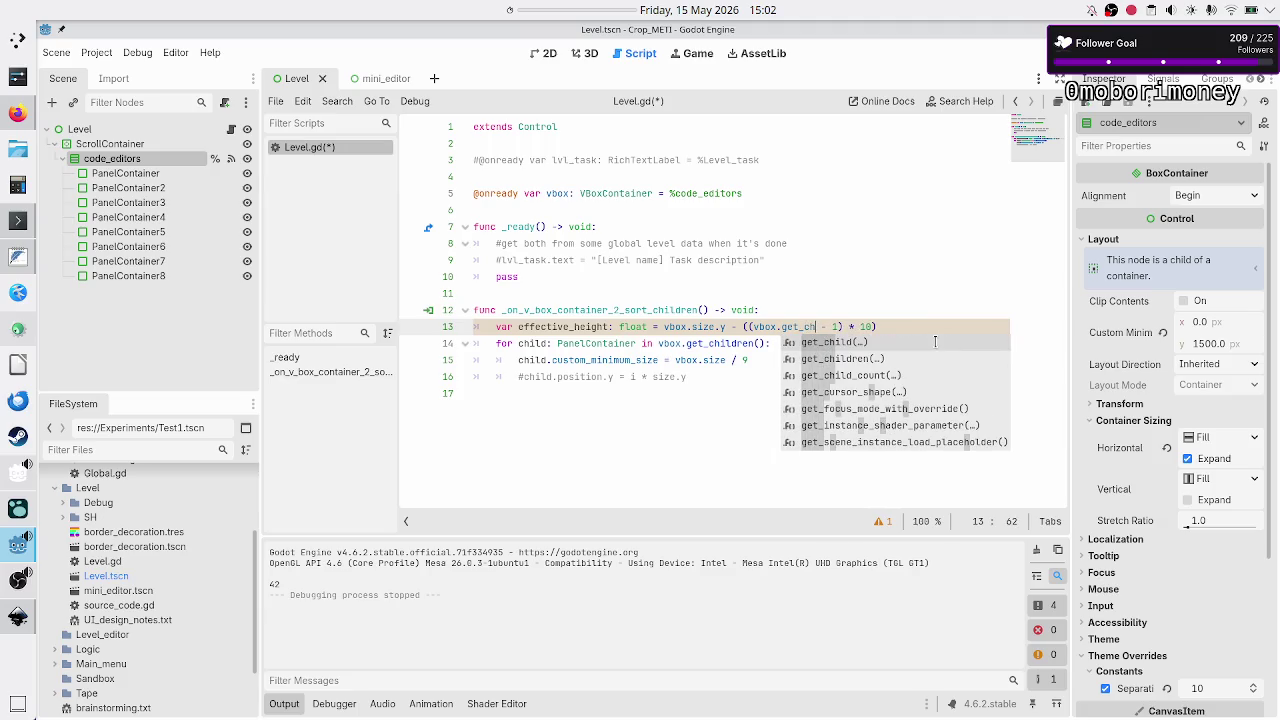
key("Down")
key("Down")
key("Return")
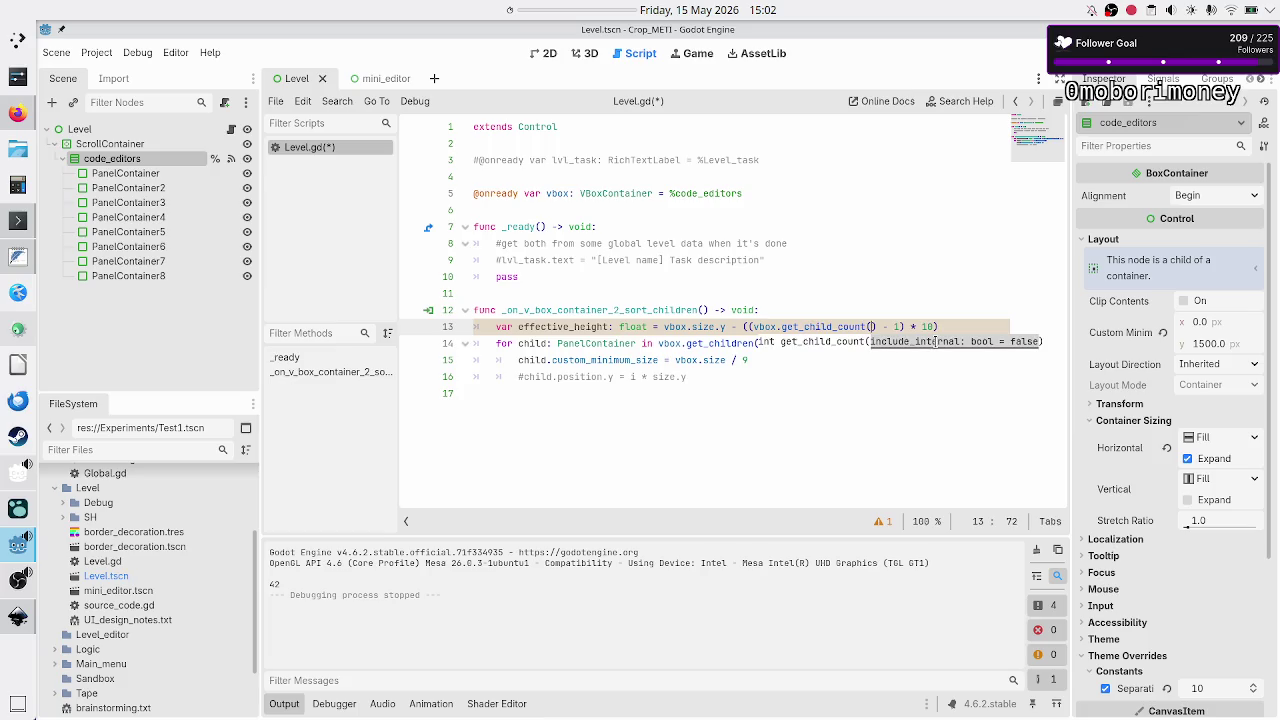
Start erasing vbox.size from the sizing expression on the line below.
left_click(935, 342)
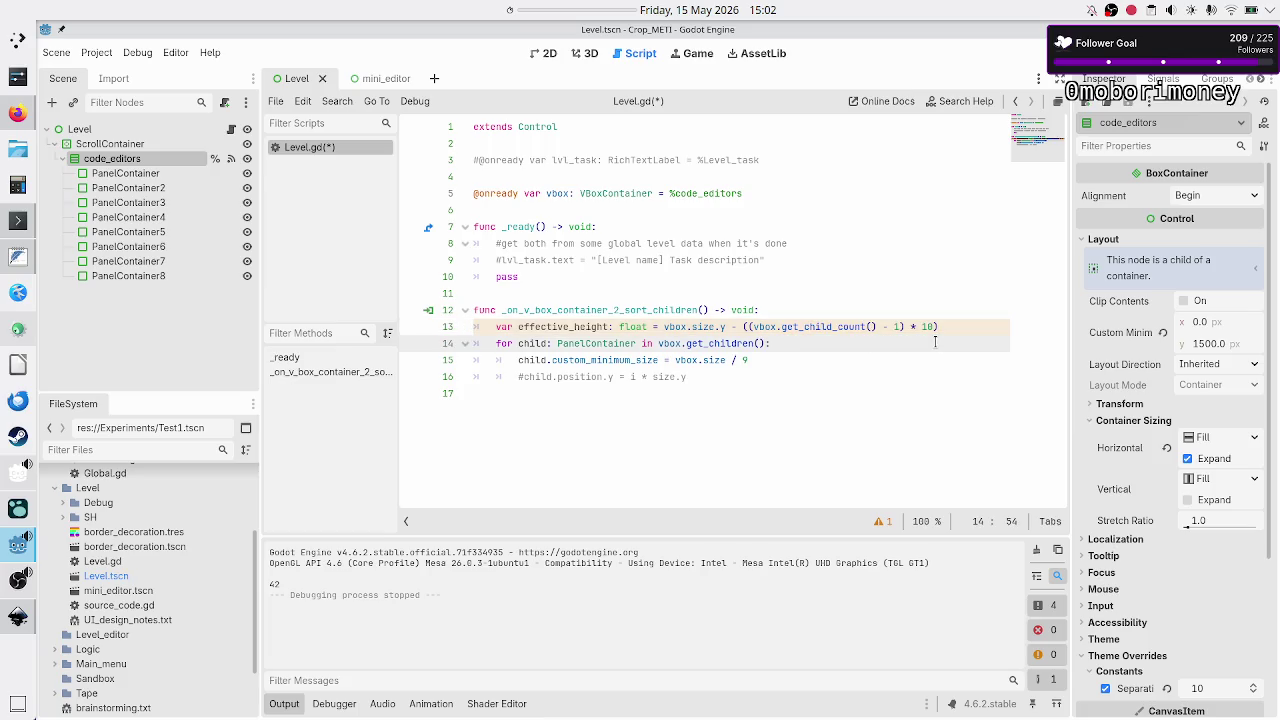
key("Down")
key("Left")
key("Left")
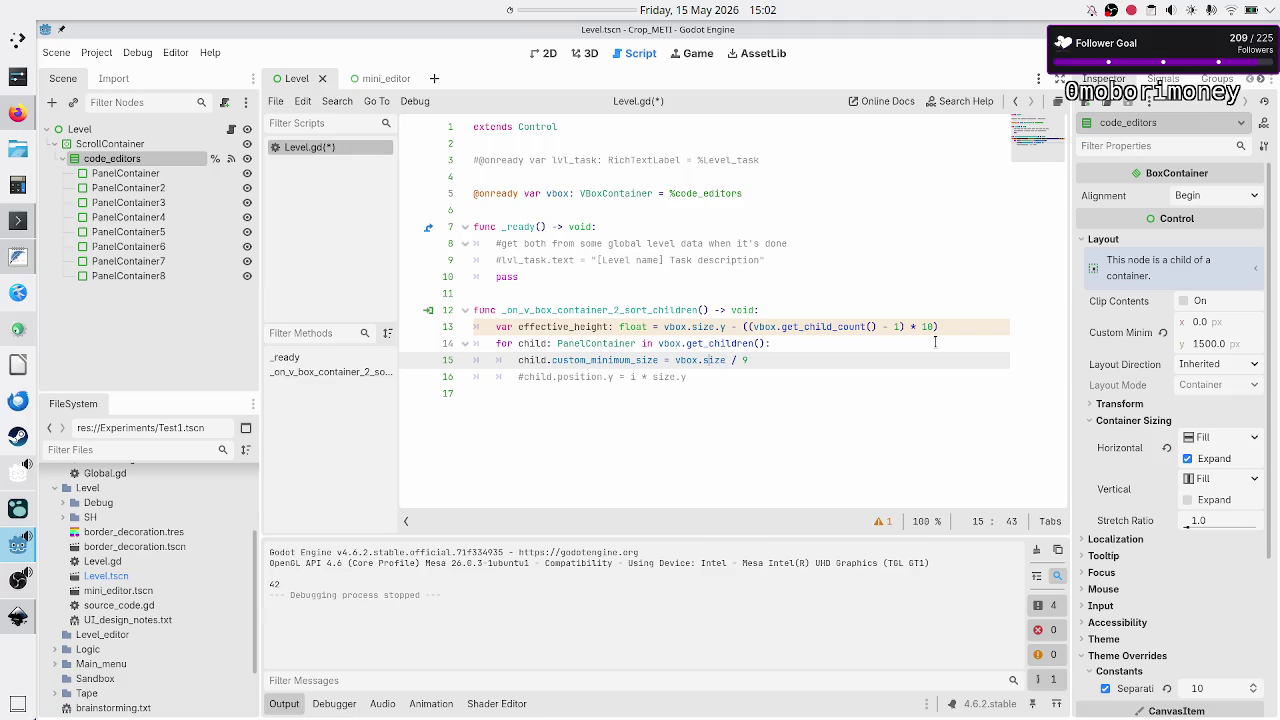
key("Delete")
key("BackSpace")
key("BackSpace")
key("BackSpace")
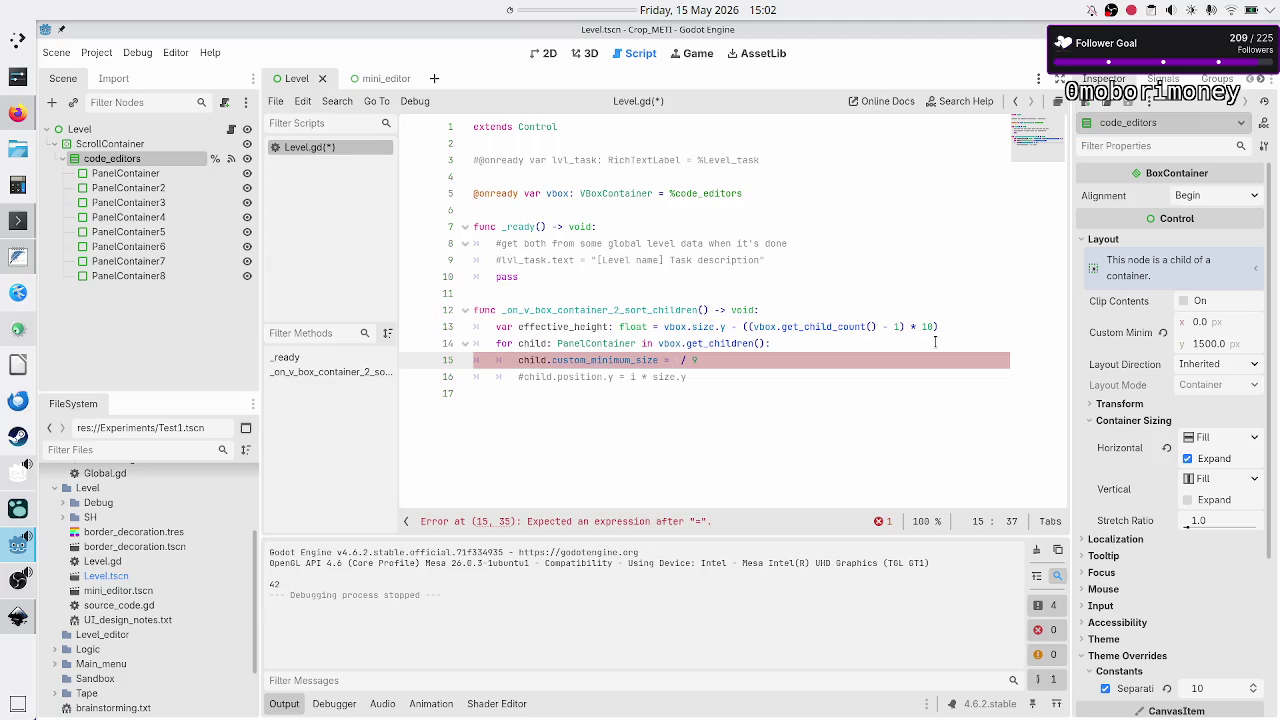
Use effective_height / 8 as the panel height in line 15's sizing expression.
type("effec")
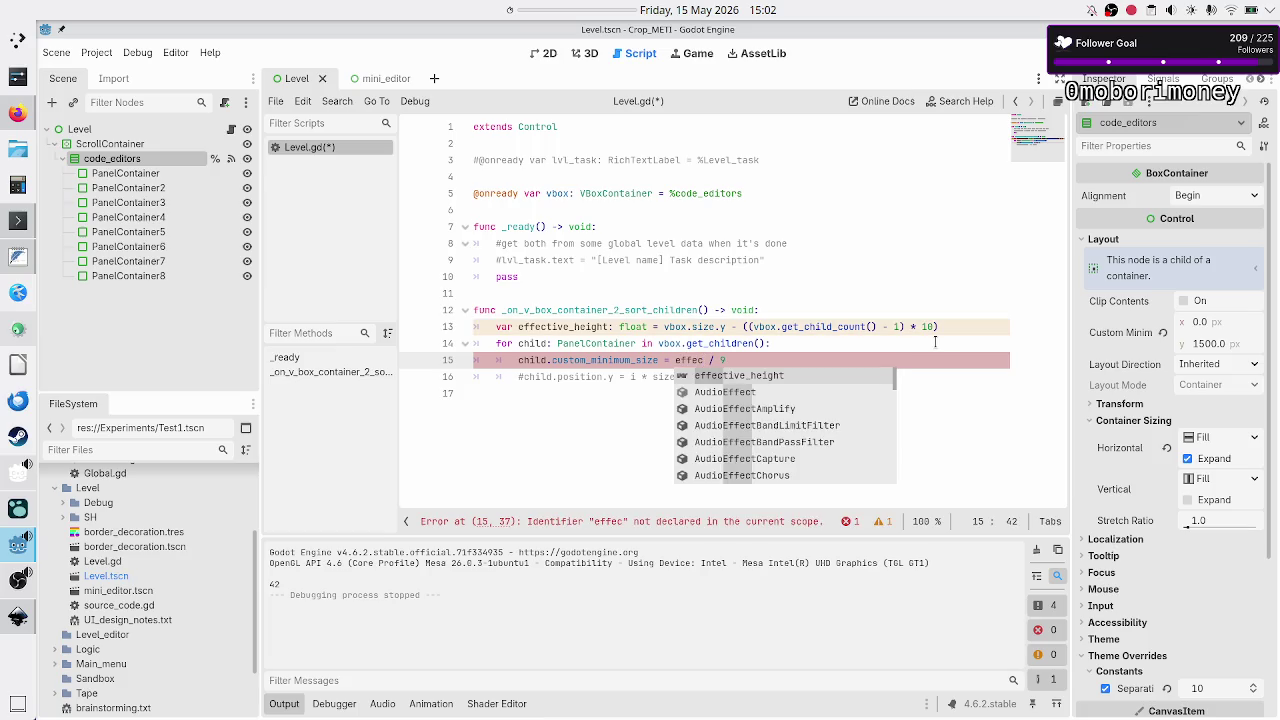
key("Return")
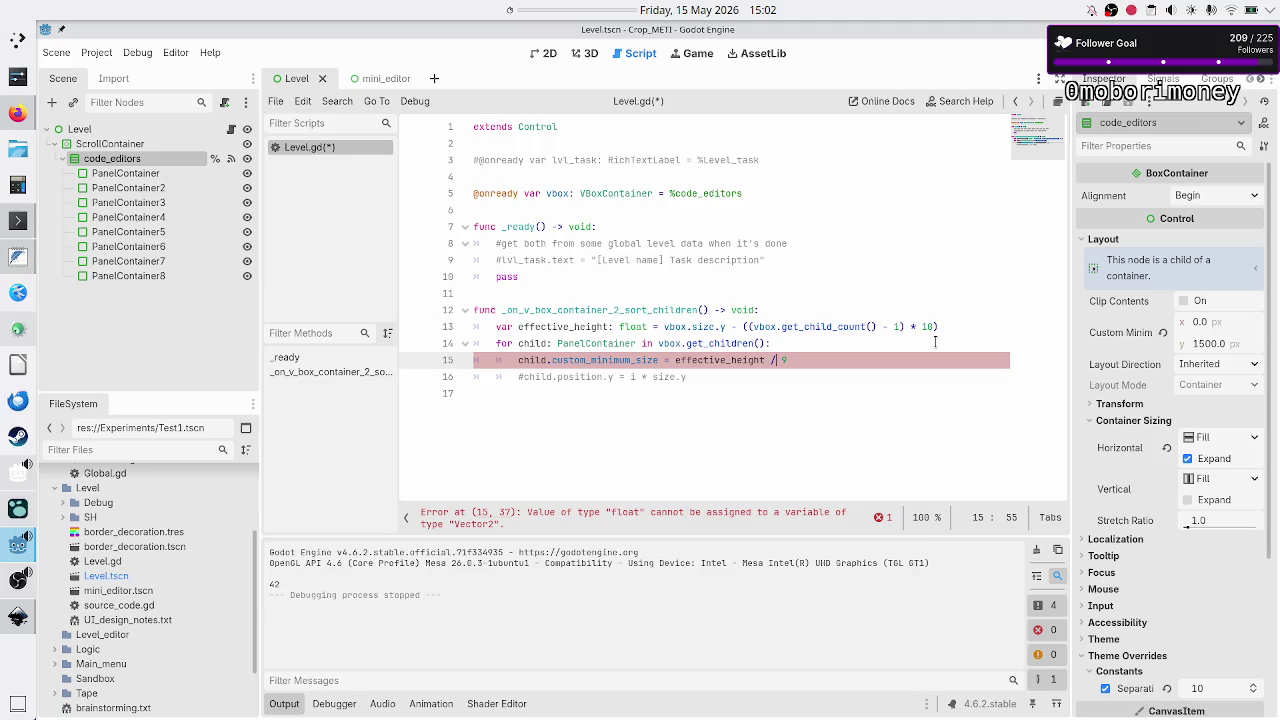
key("BackSpace")
type("8")
Make it Vector2(vbox.size.x, effective_height / 8), save, and run the level.
key("ctrl+Left")
key("ctrl+Left")
type("Vector")
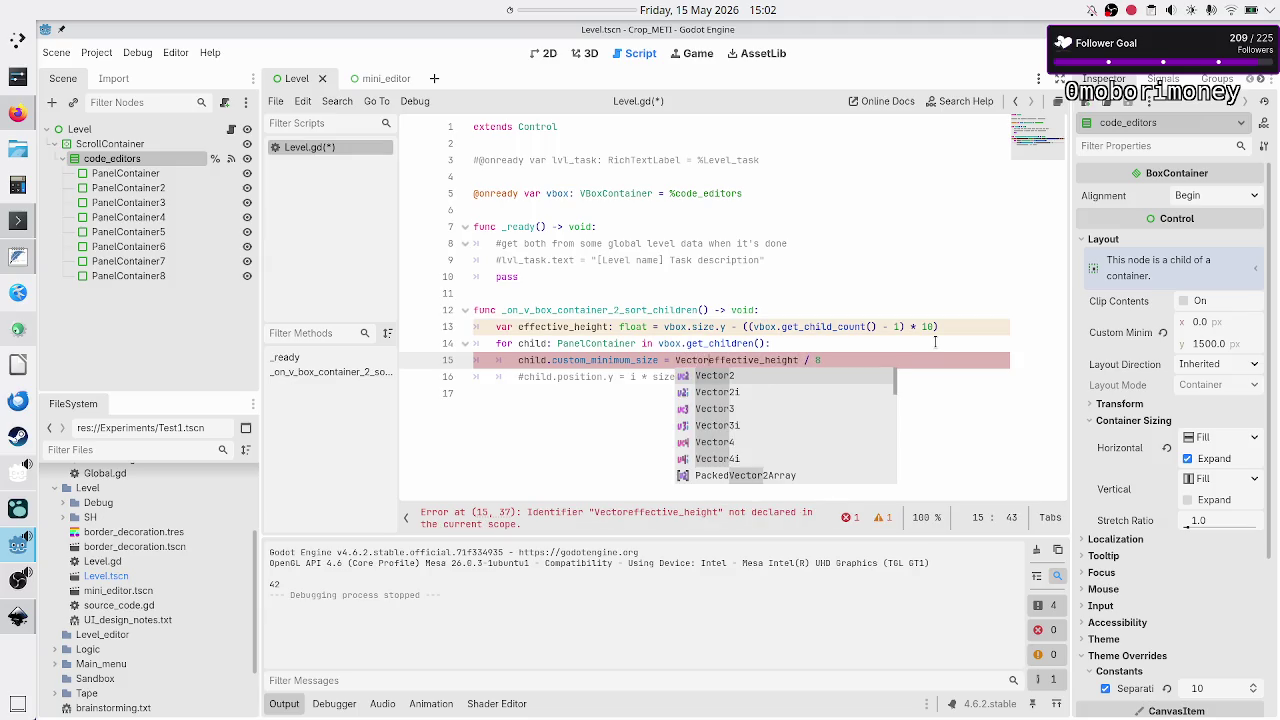
type("(")
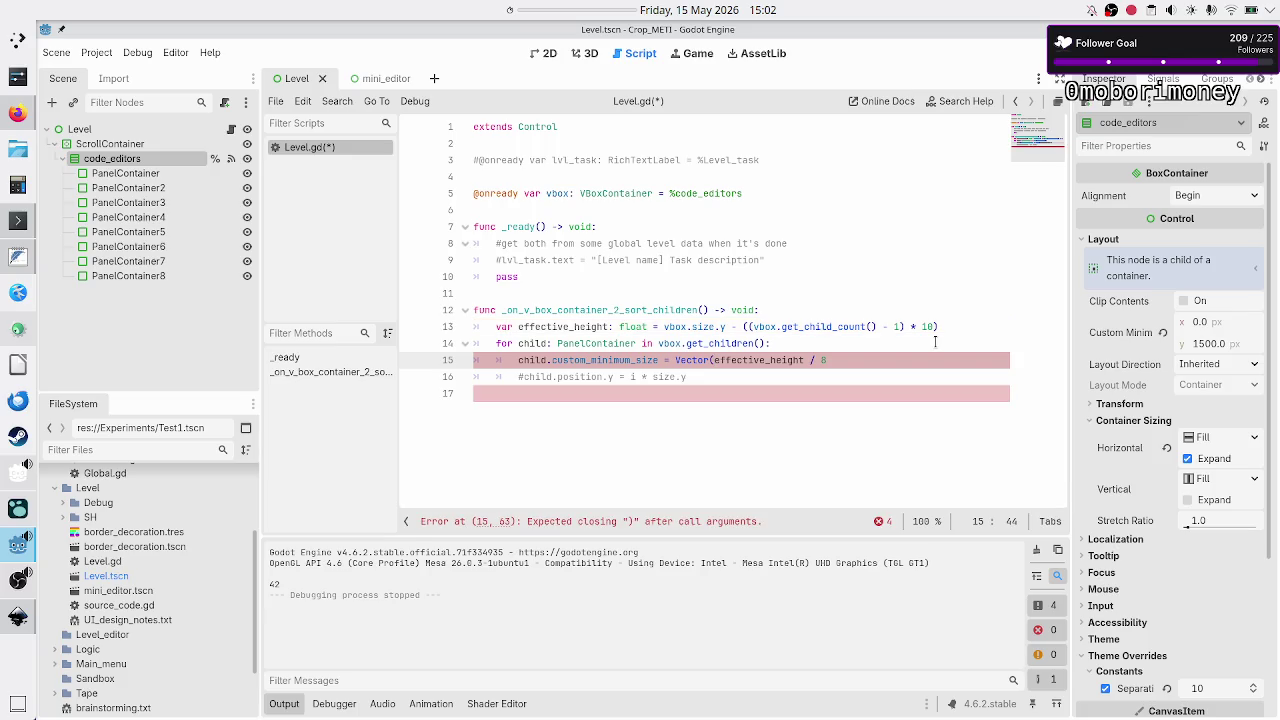
type("vbox.")
type("x,")
key("BackSpace")
type("size.x")
key("Right")
key("Right")
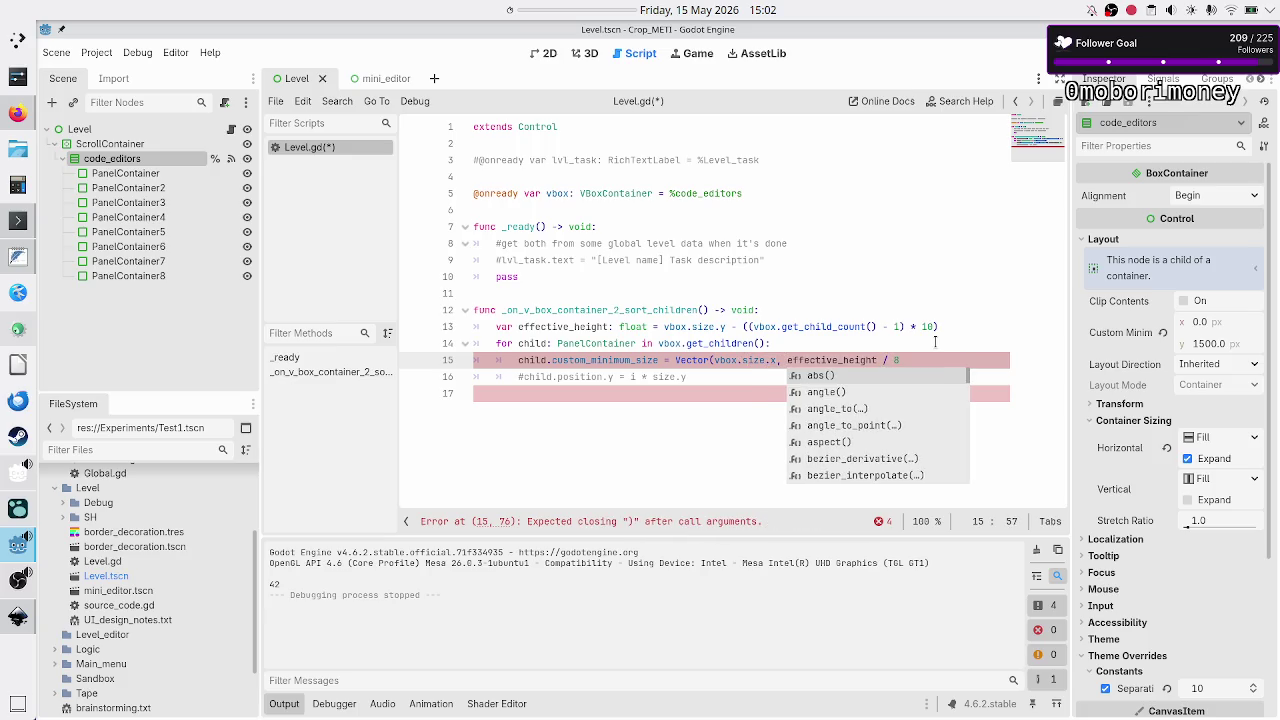
key("End")
type(")")
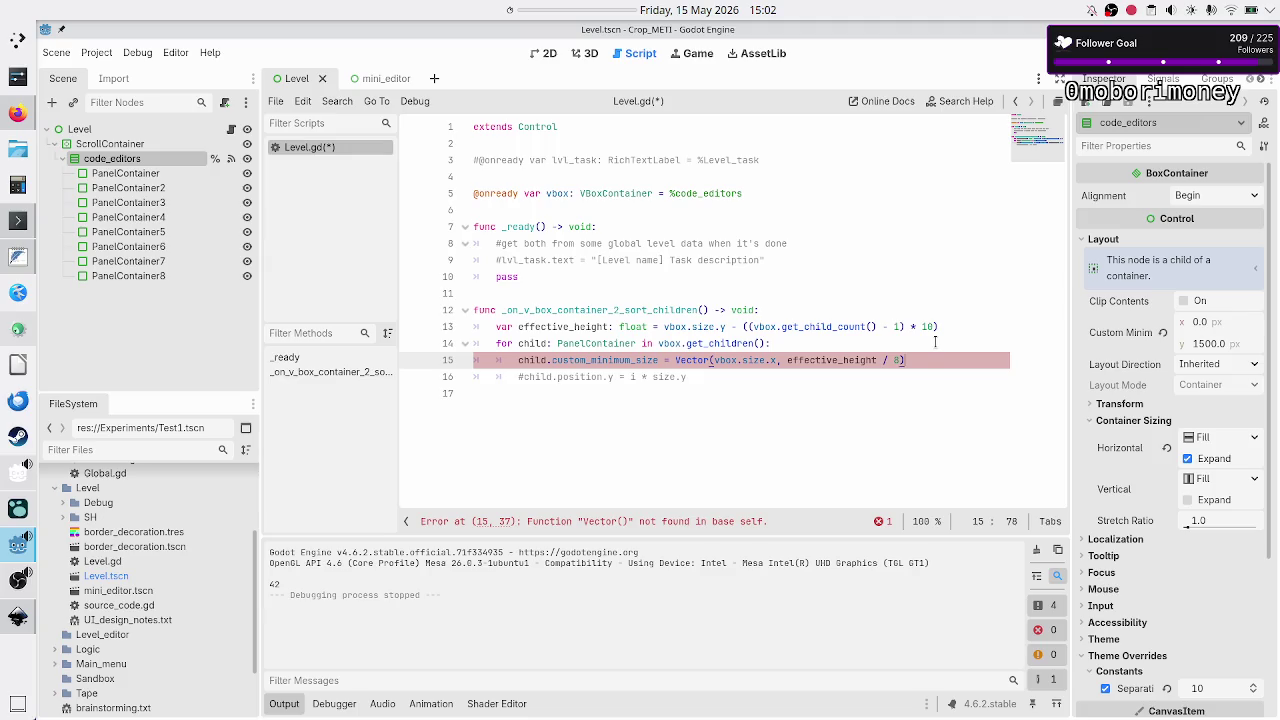
key("Left")
key("ctrl+Left")
key("ctrl+Left")
key("ctrl+Left")
type("2")
key("Escape")
key("ctrl+s")
key("F6")
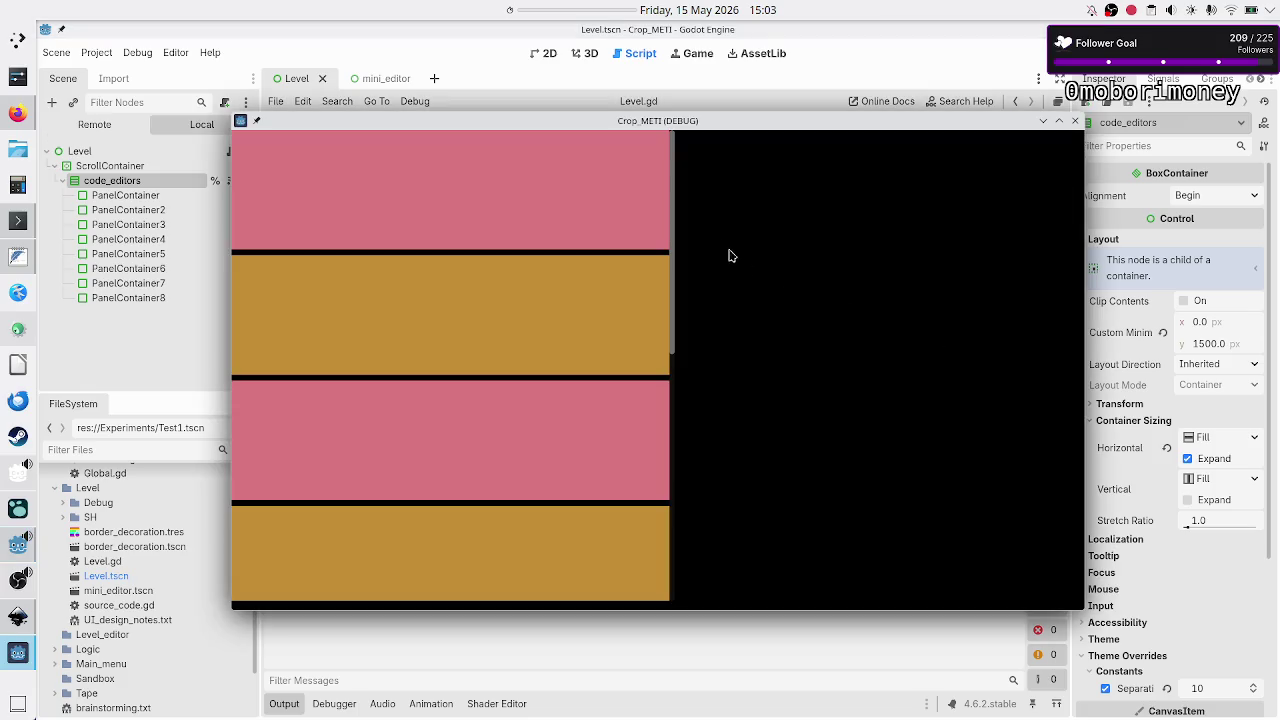
Scroll through the running game's stacked pink and orange panels, close it, and return to the 2D view.
mouse_move(671, 224)
left_mouse_down()
mouse_move(674, 474)
mouse_move(706, 540)
left_mouse_up()
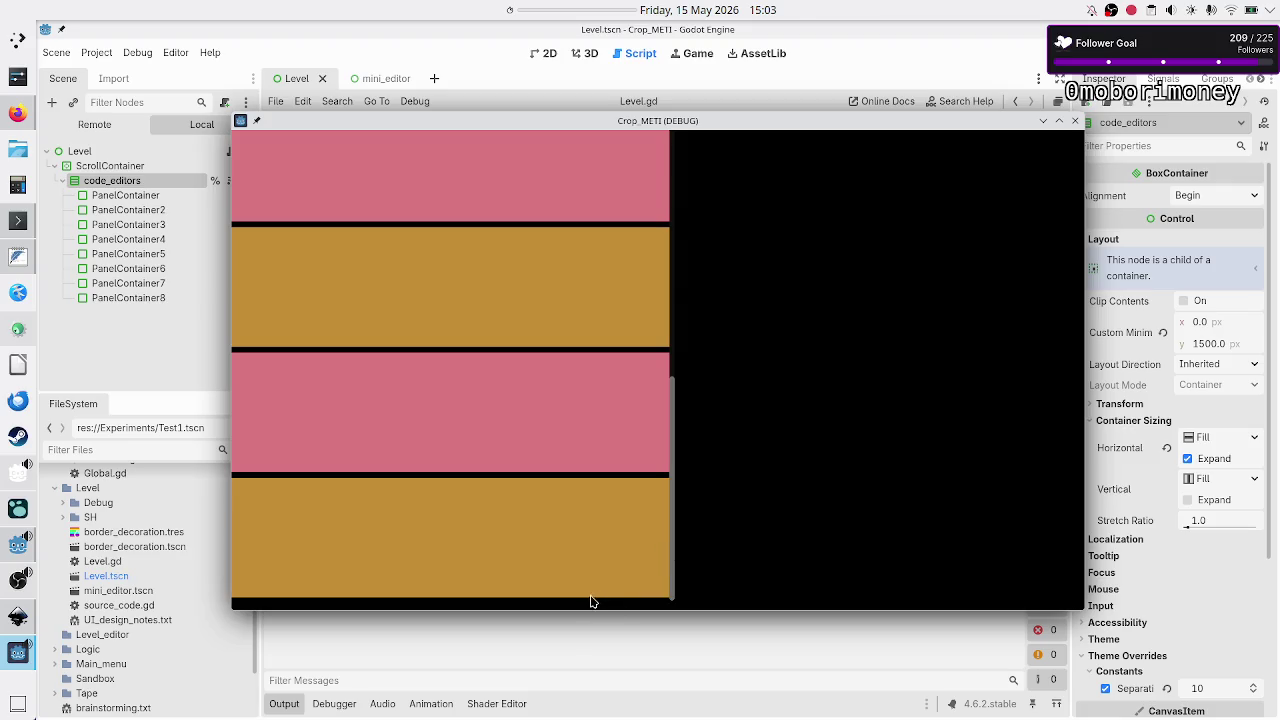
left_click(1075, 120)
left_click(546, 54)
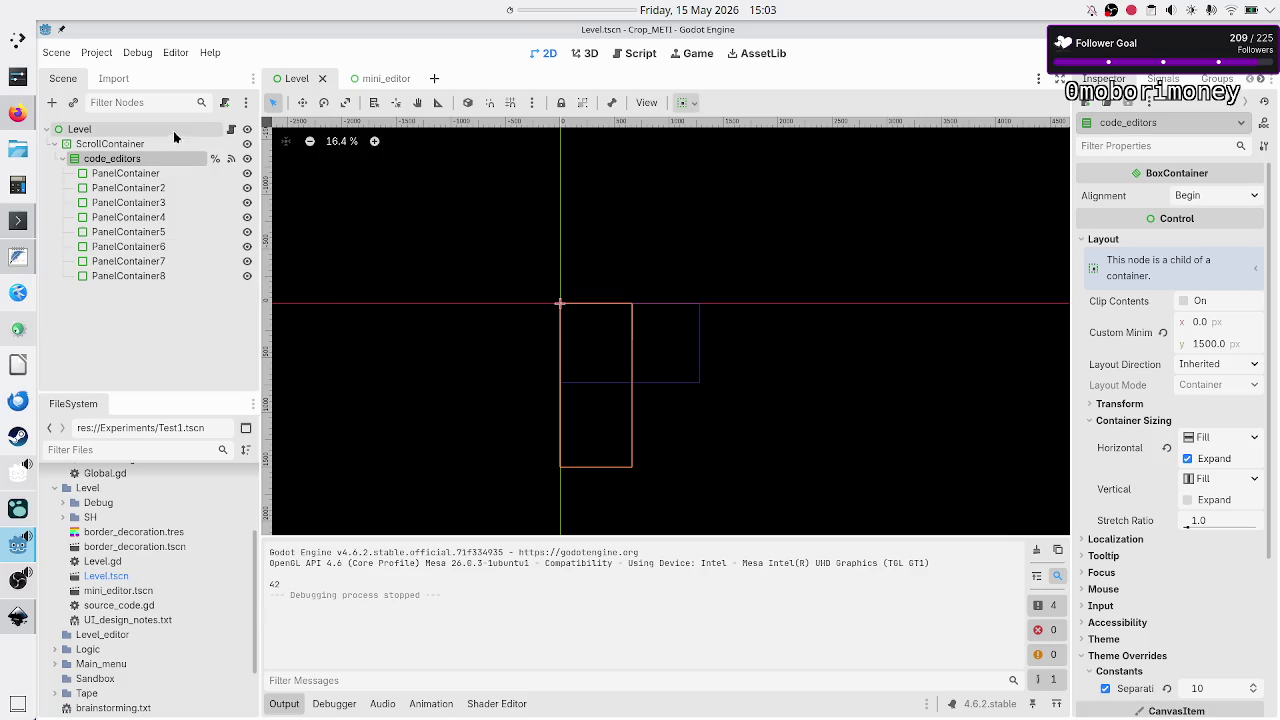
Give the ScrollContainer the Full Rect anchor preset, then select code_editors and rerun the level.
left_click(140, 145)
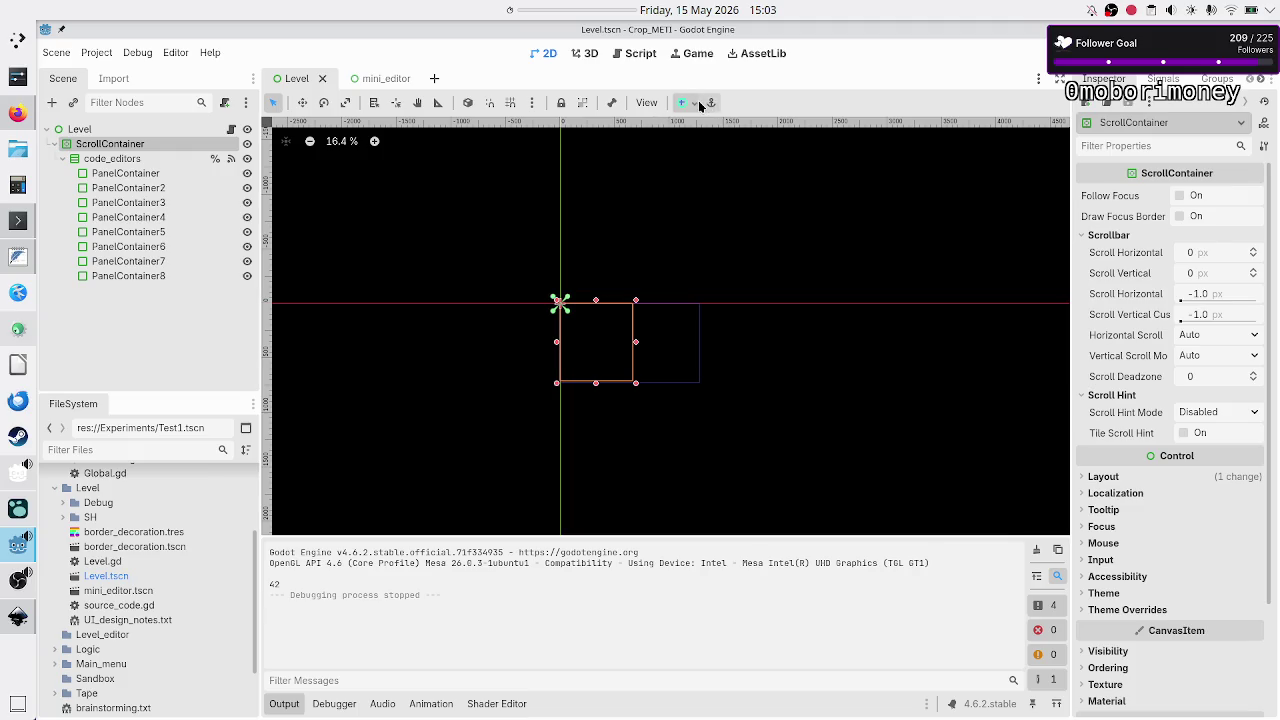
left_click(686, 103)
left_click(762, 226)
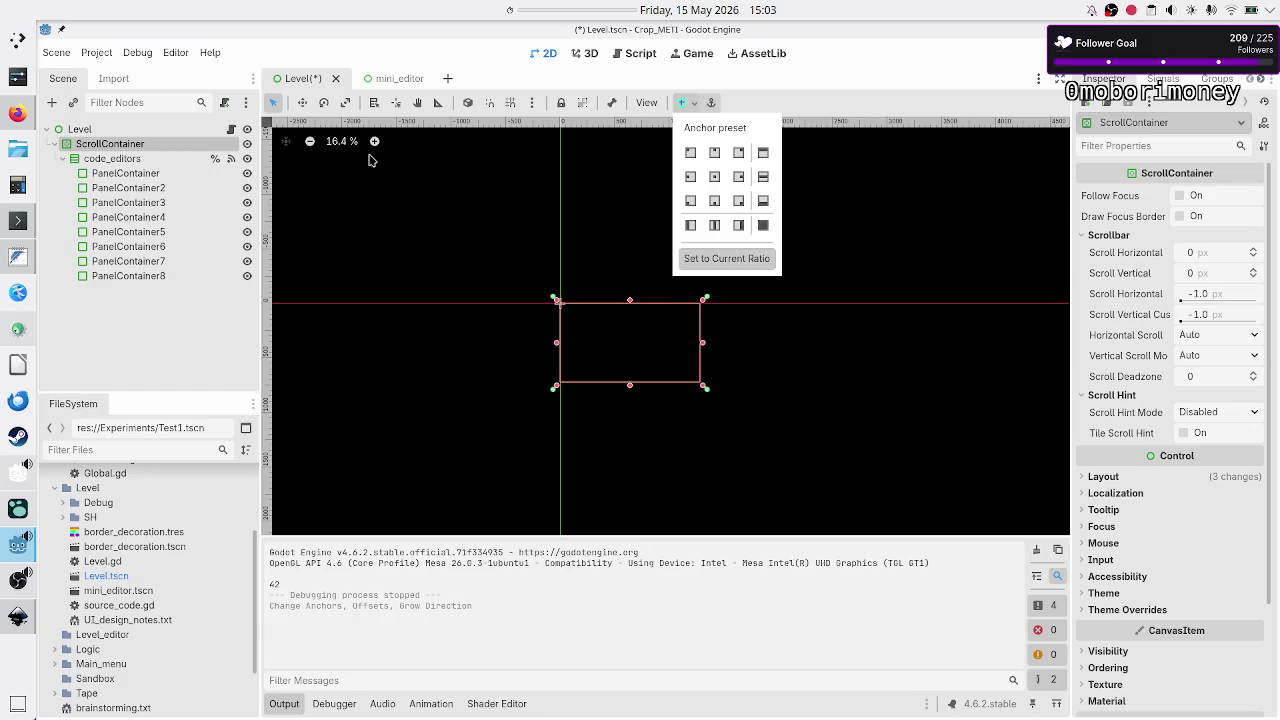
left_click(108, 153)
left_click(108, 156)
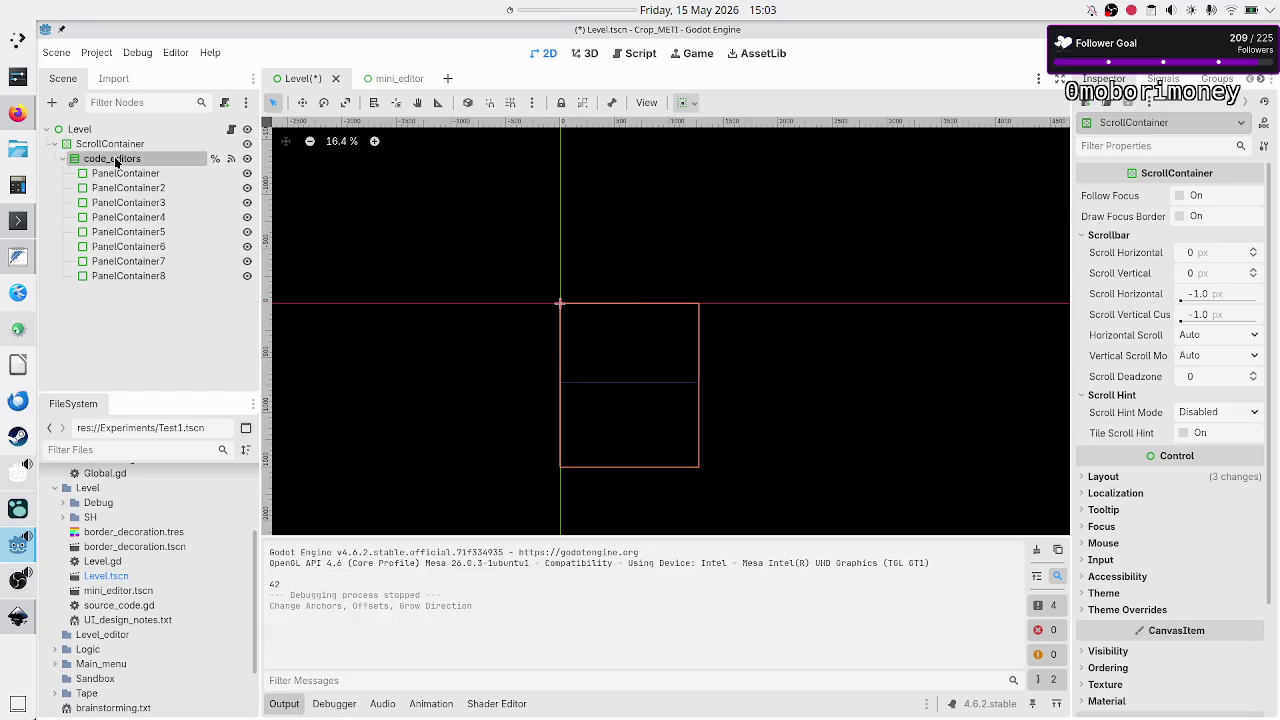
left_click(1043, 47)
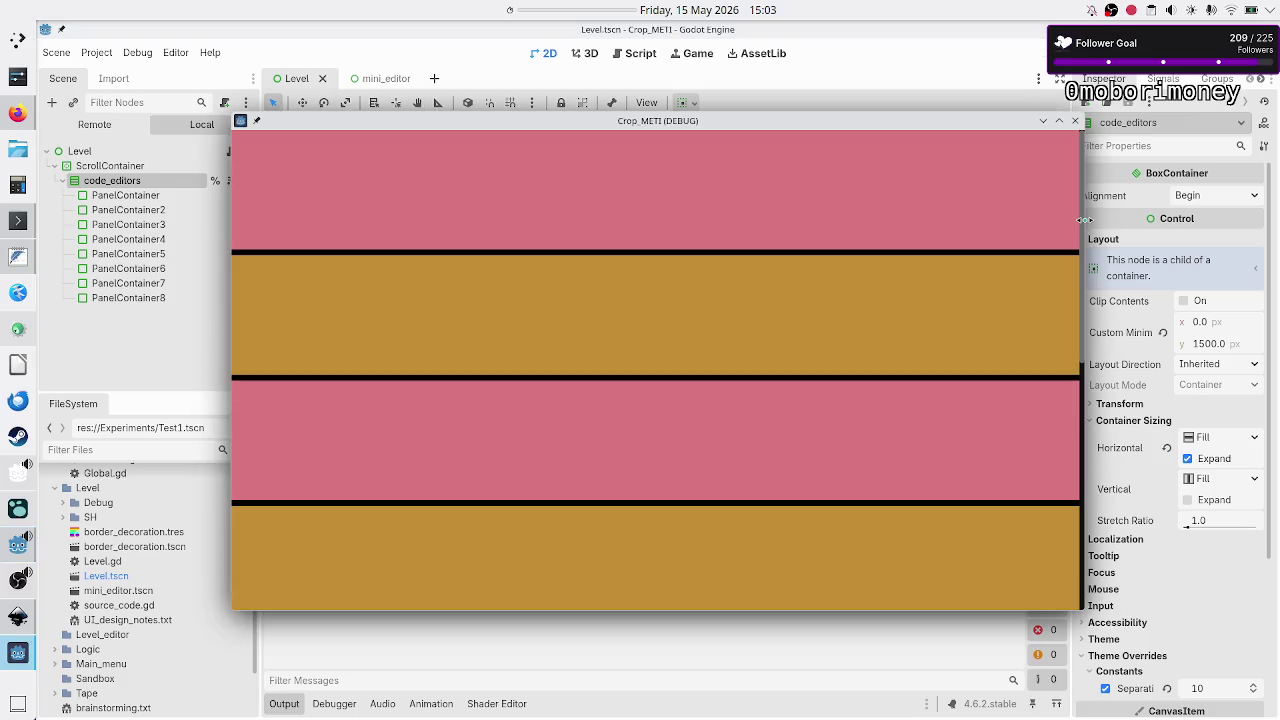
Scroll up and down through the full-width pink and gold panels, then close the debug window.
left_click_drag(1079, 221, 1085, 378)
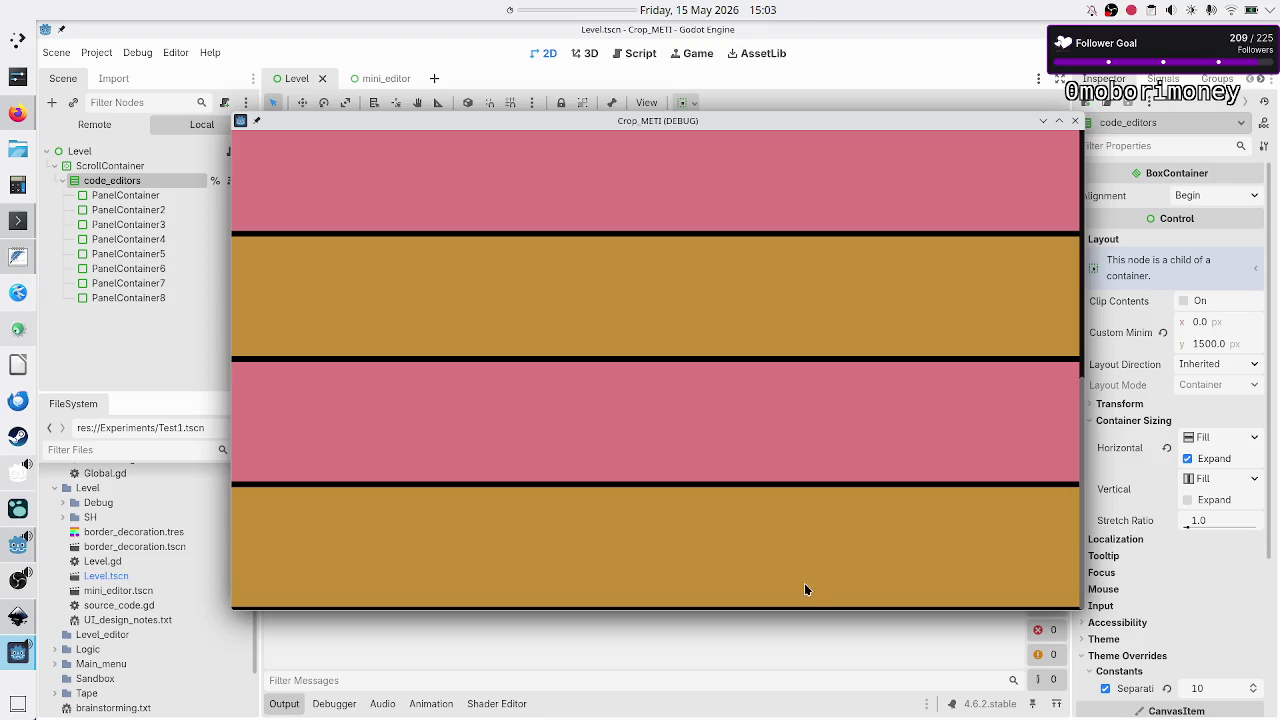
scroll(785, 602, "up", 1)
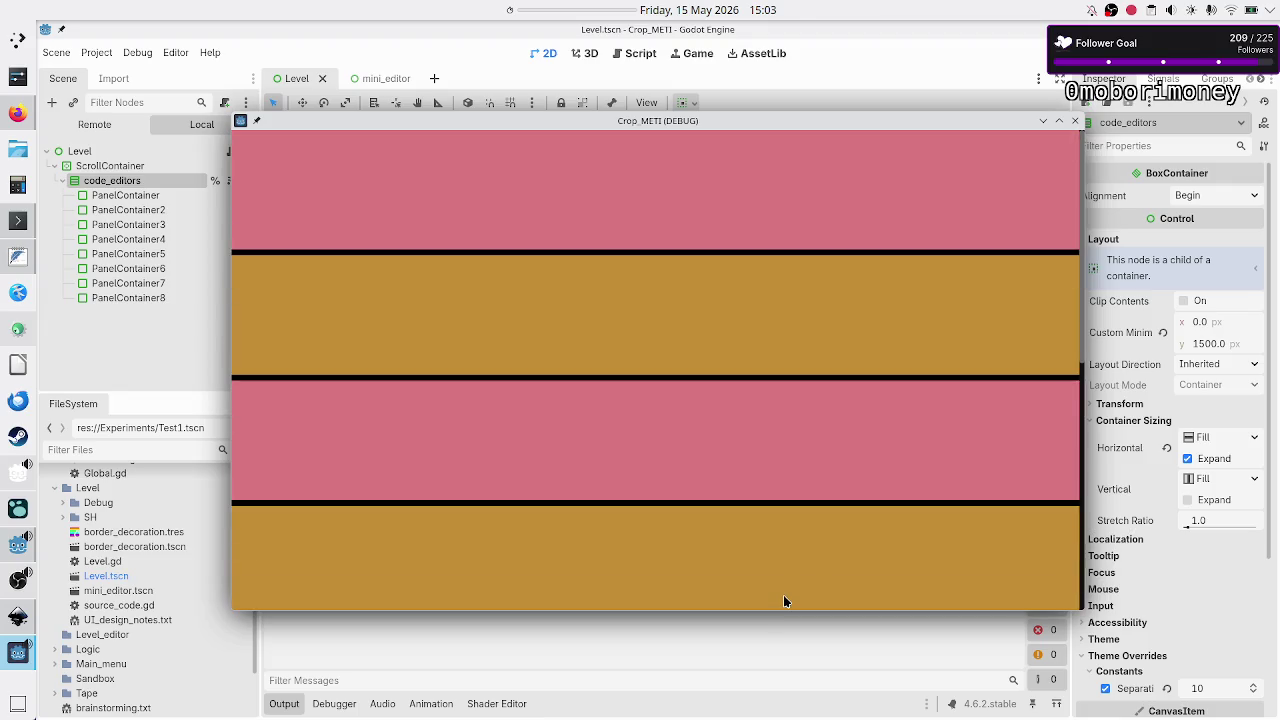
scroll(785, 602, "down", 1)
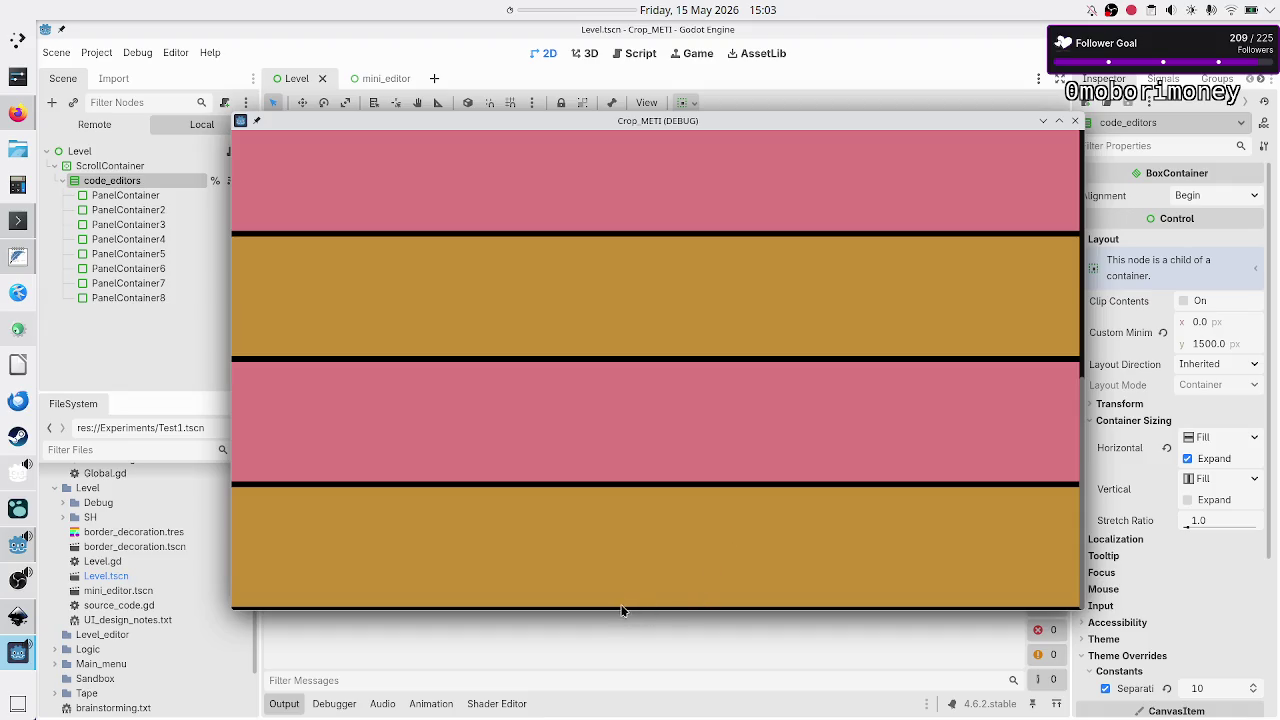
scroll(718, 551, "up", 2)
scroll(837, 307, "up", 3)
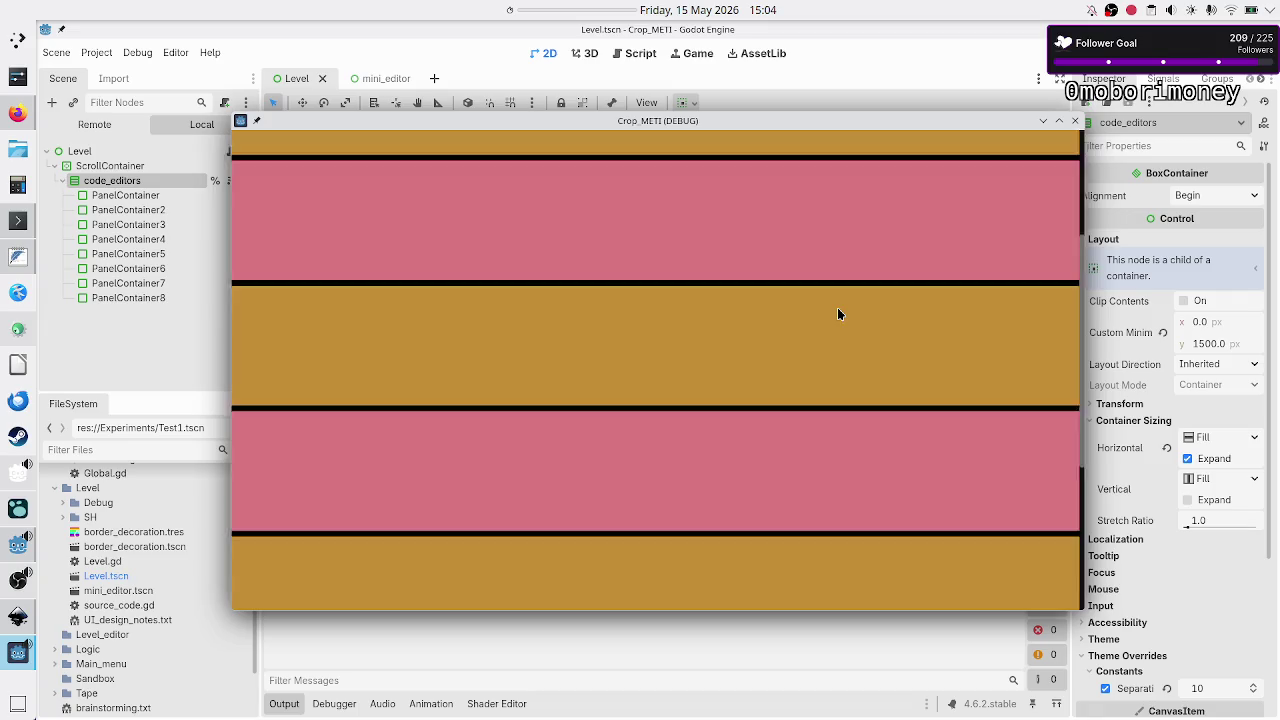
scroll(838, 310, "down", 1)
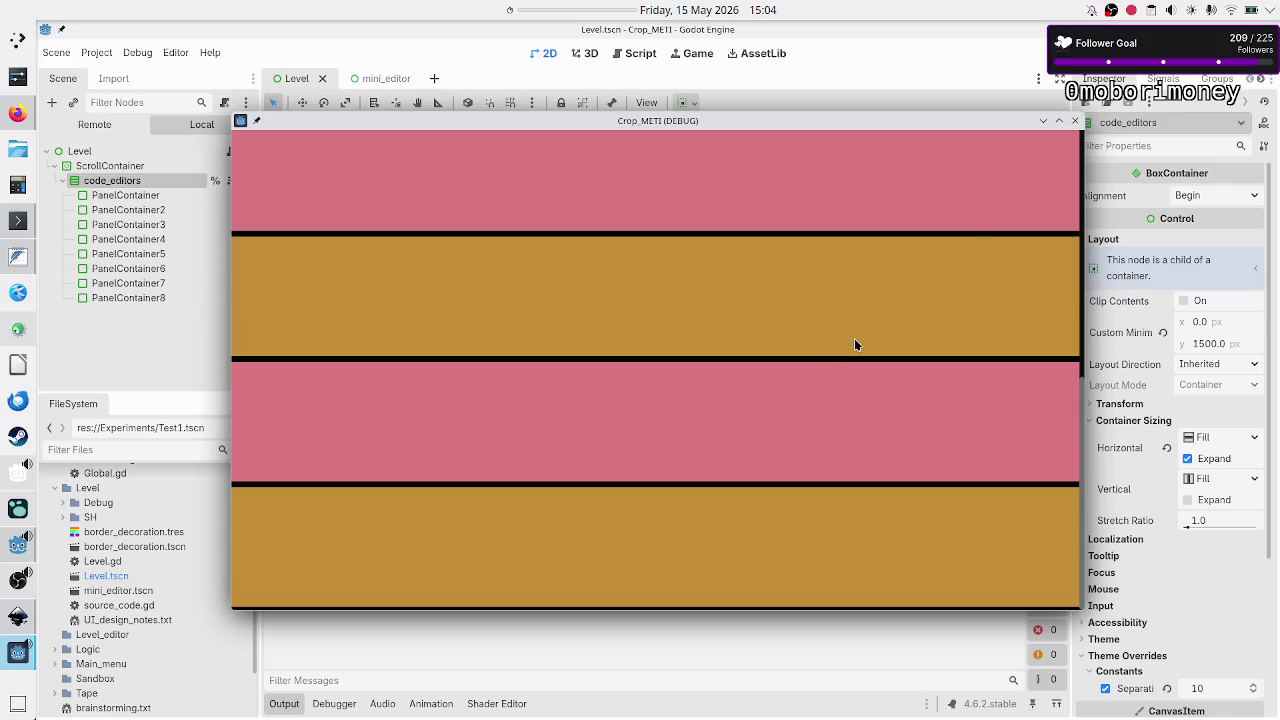
scroll(854, 345, "up", 1)
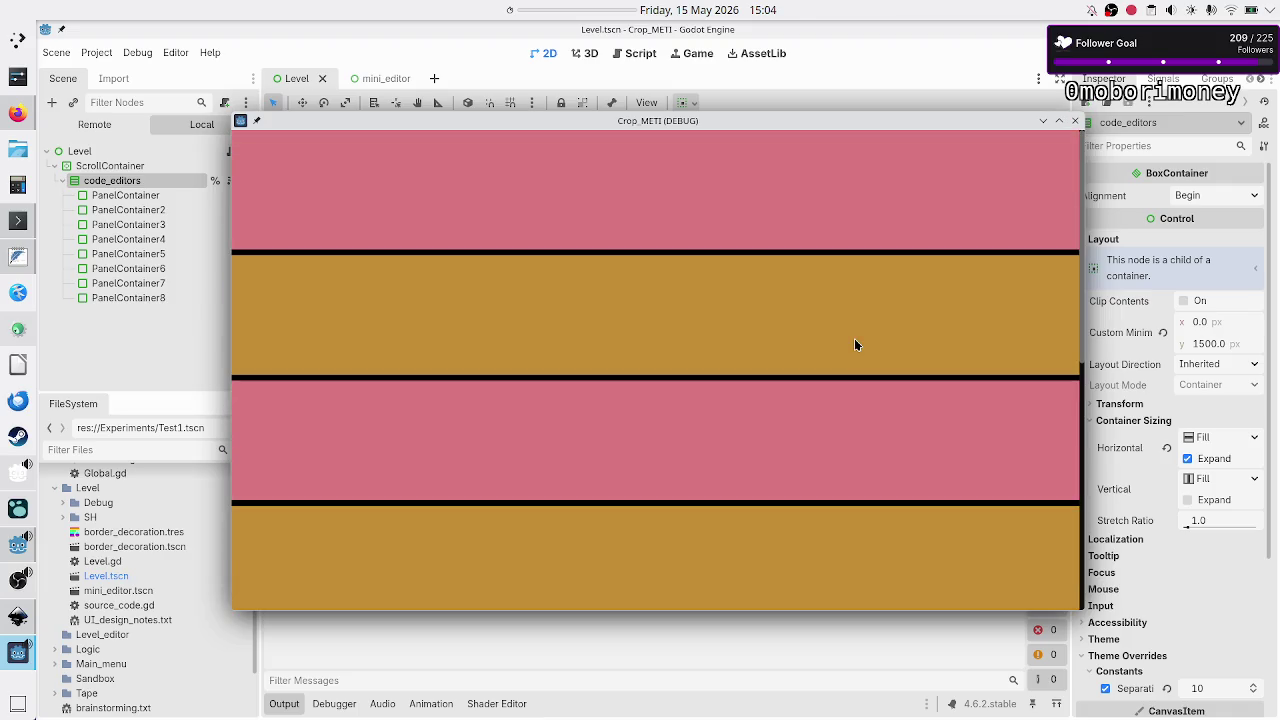
scroll(854, 345, "down", 1)
scroll(854, 345, "up", 1)
scroll(854, 345, "down", 1)
scroll(854, 345, "up", 1)
left_click(1075, 121)
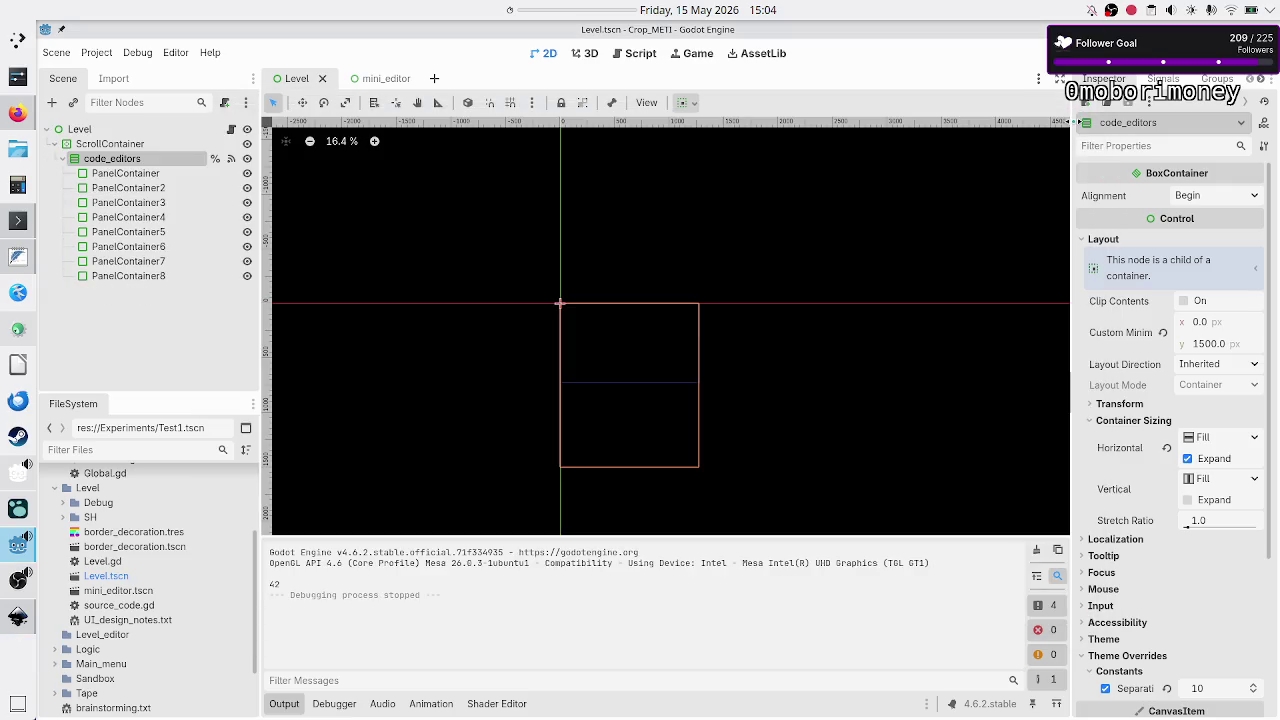
left_click(153, 174)
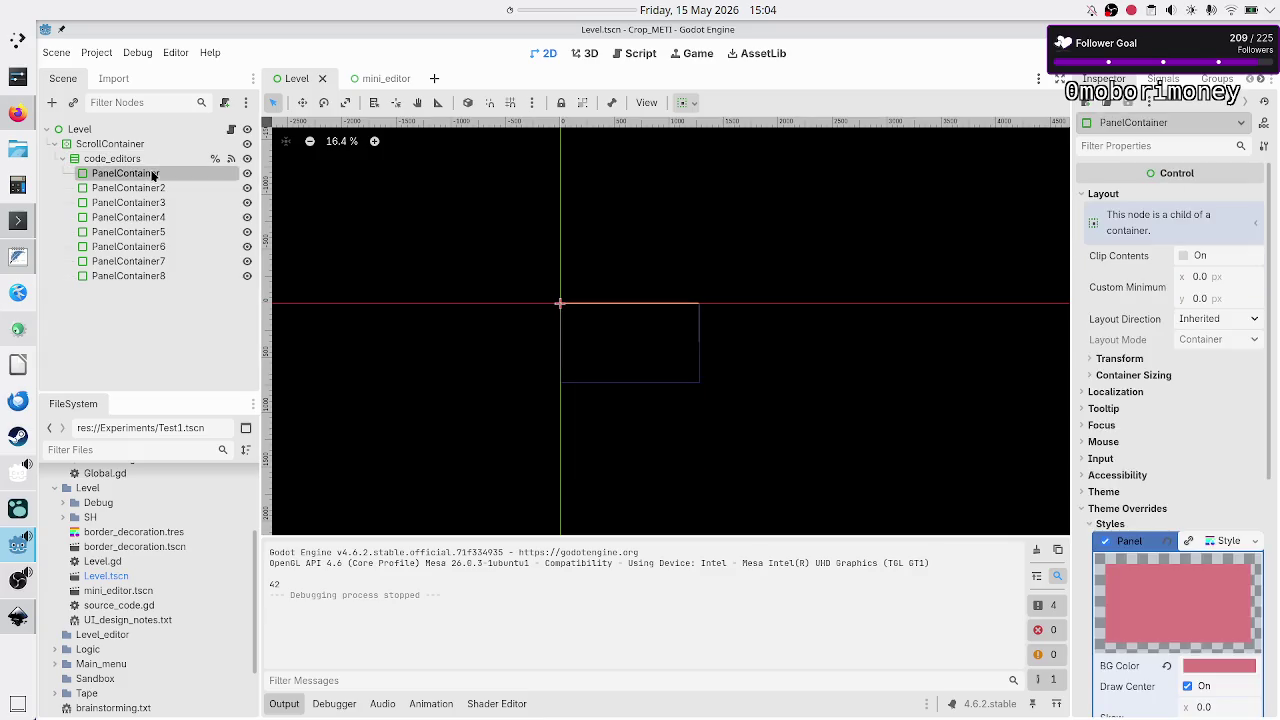
key("alt+Tab")
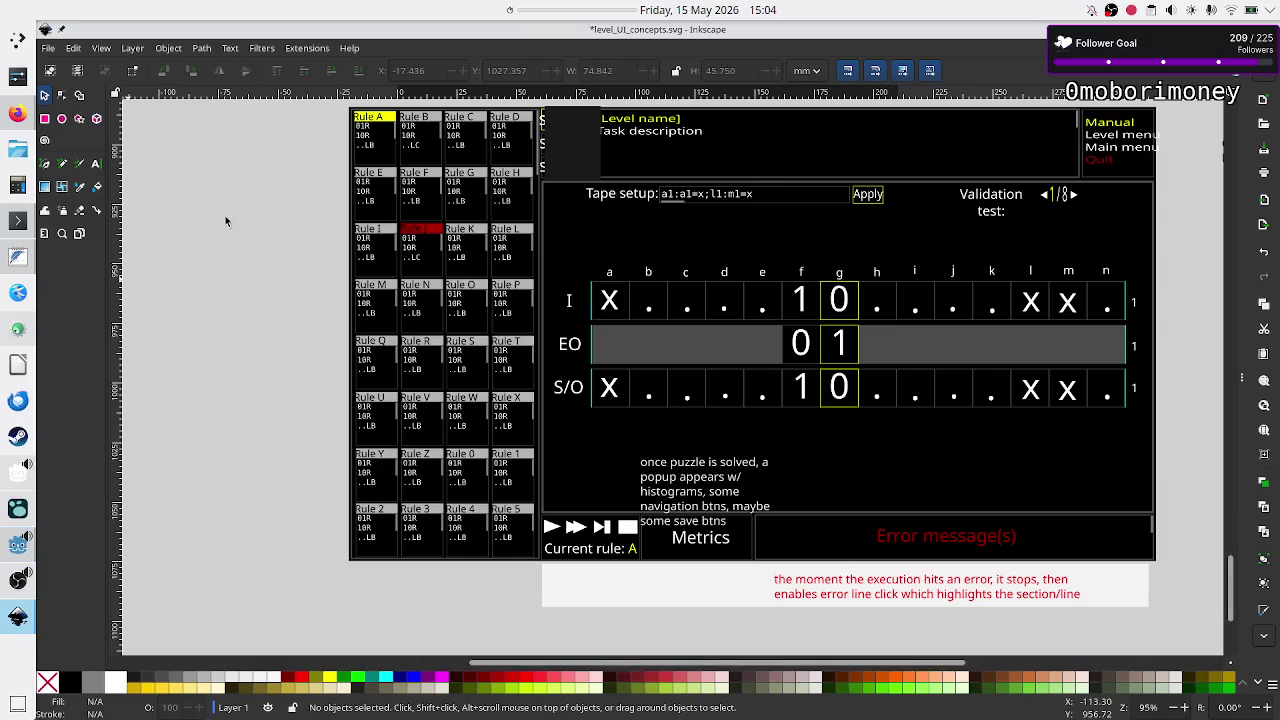
key("alt+Tab")
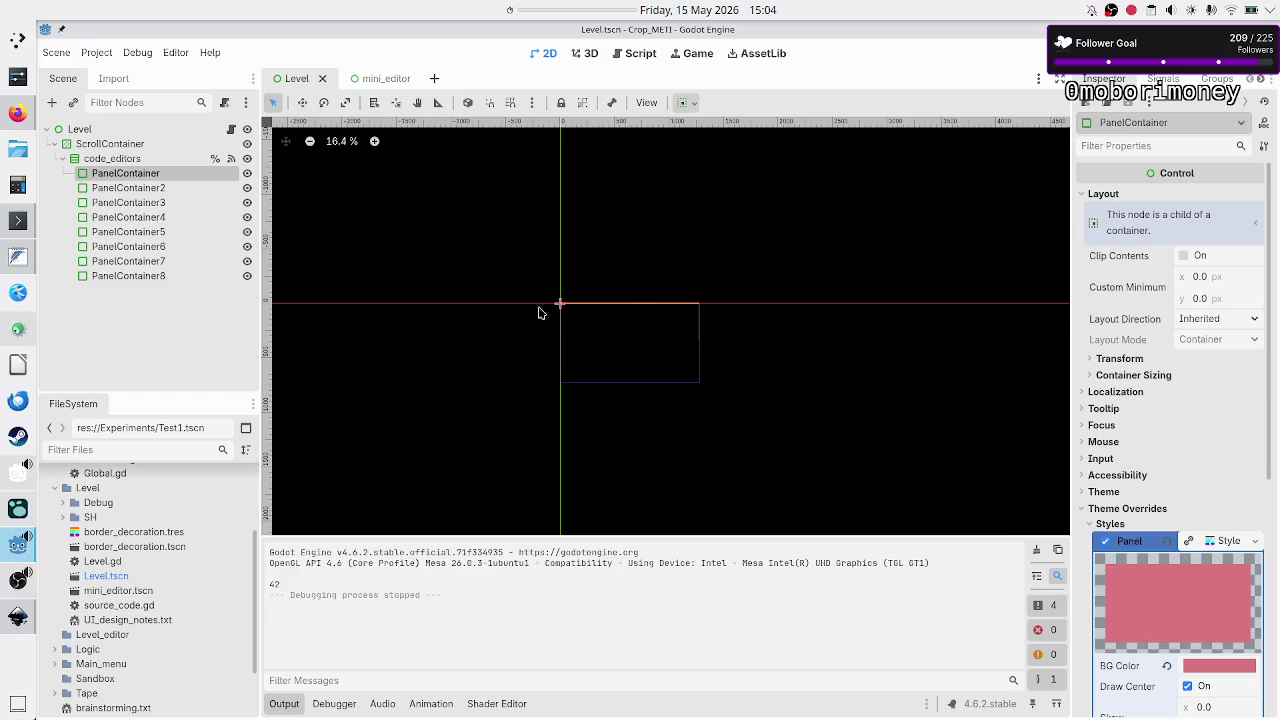
key("alt+Tab")
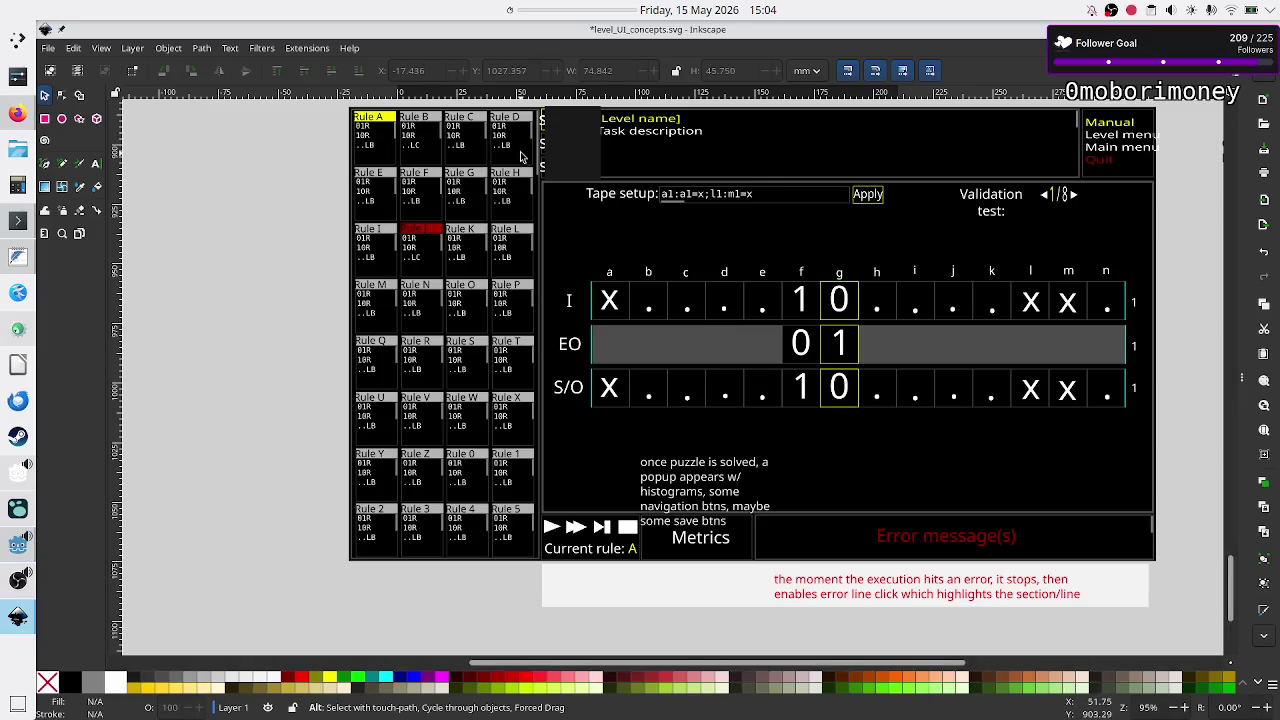
key("alt+Tab")
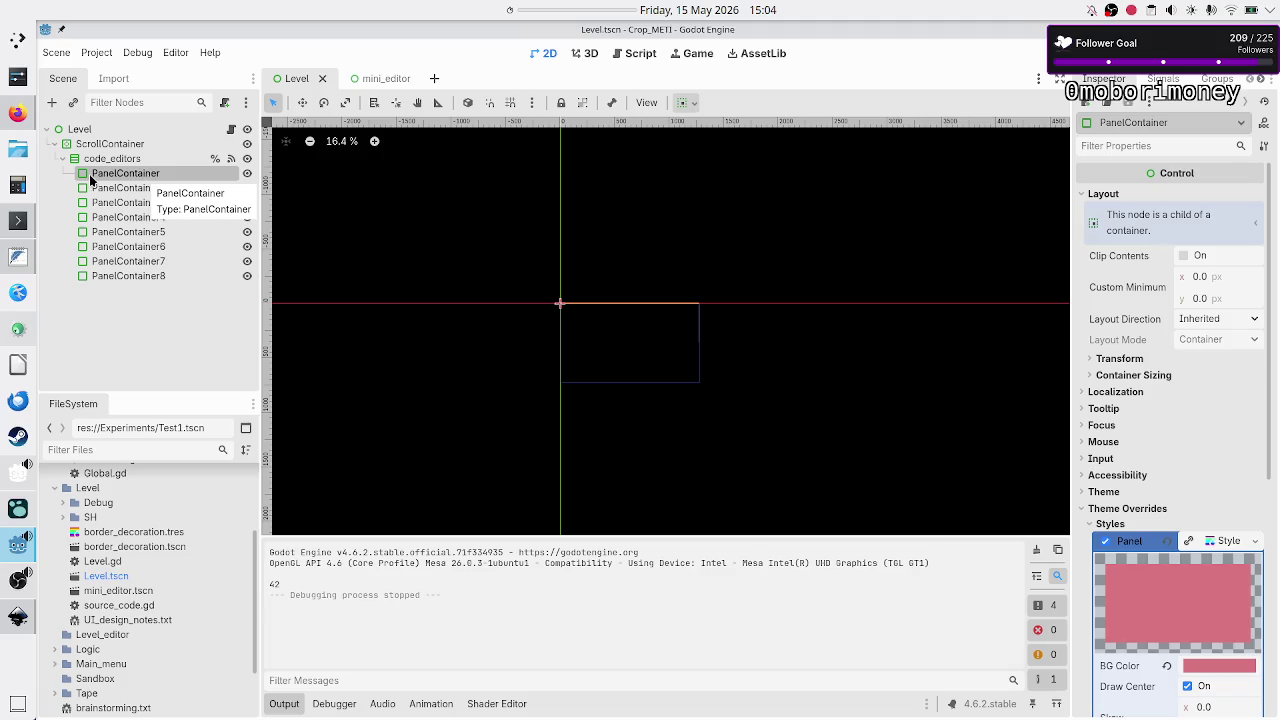
Review PanelContainer8's available signals, then bring up the level_UI_concepts.svg mockup in Inkscape.
left_click(124, 276, "shift")
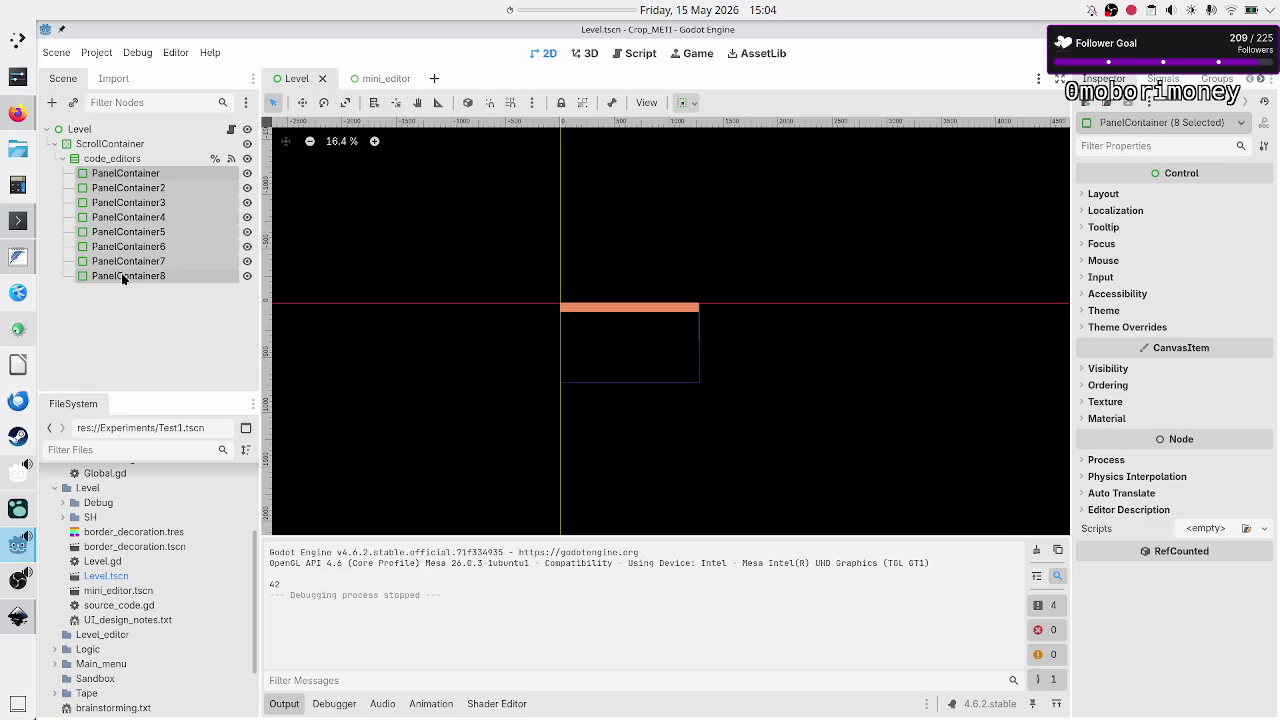
left_click(123, 277)
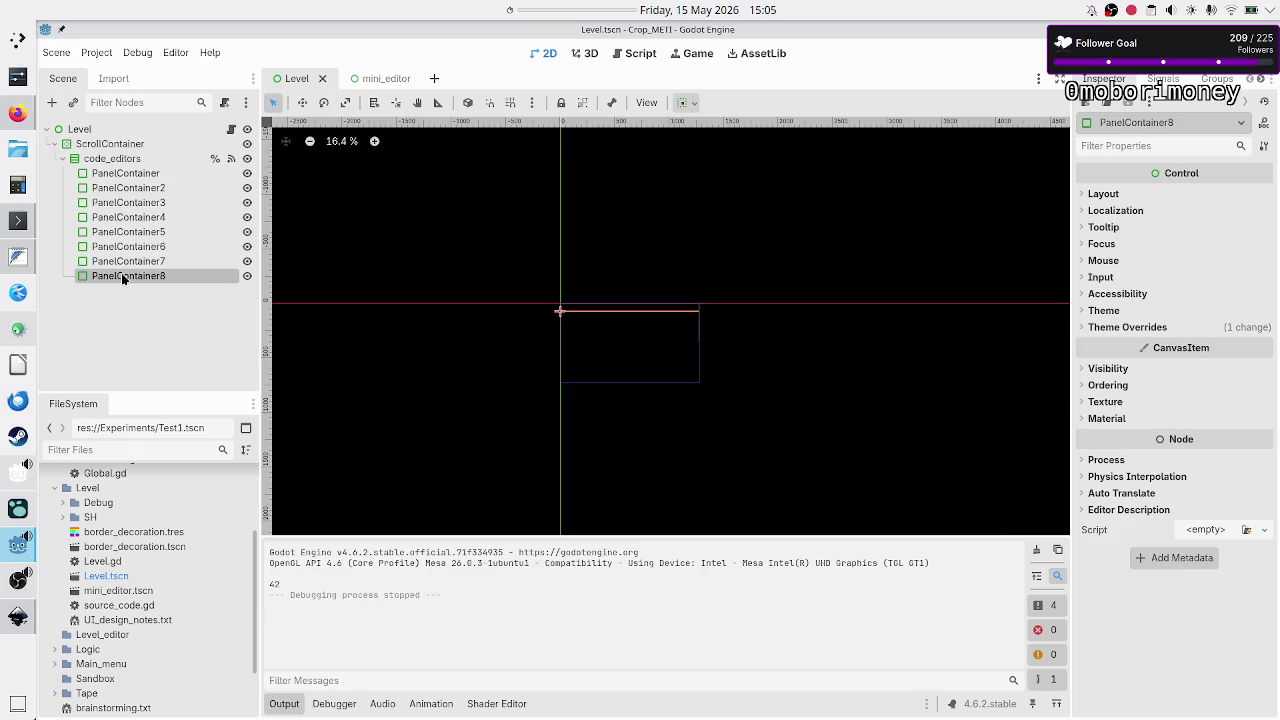
left_click(1163, 79)
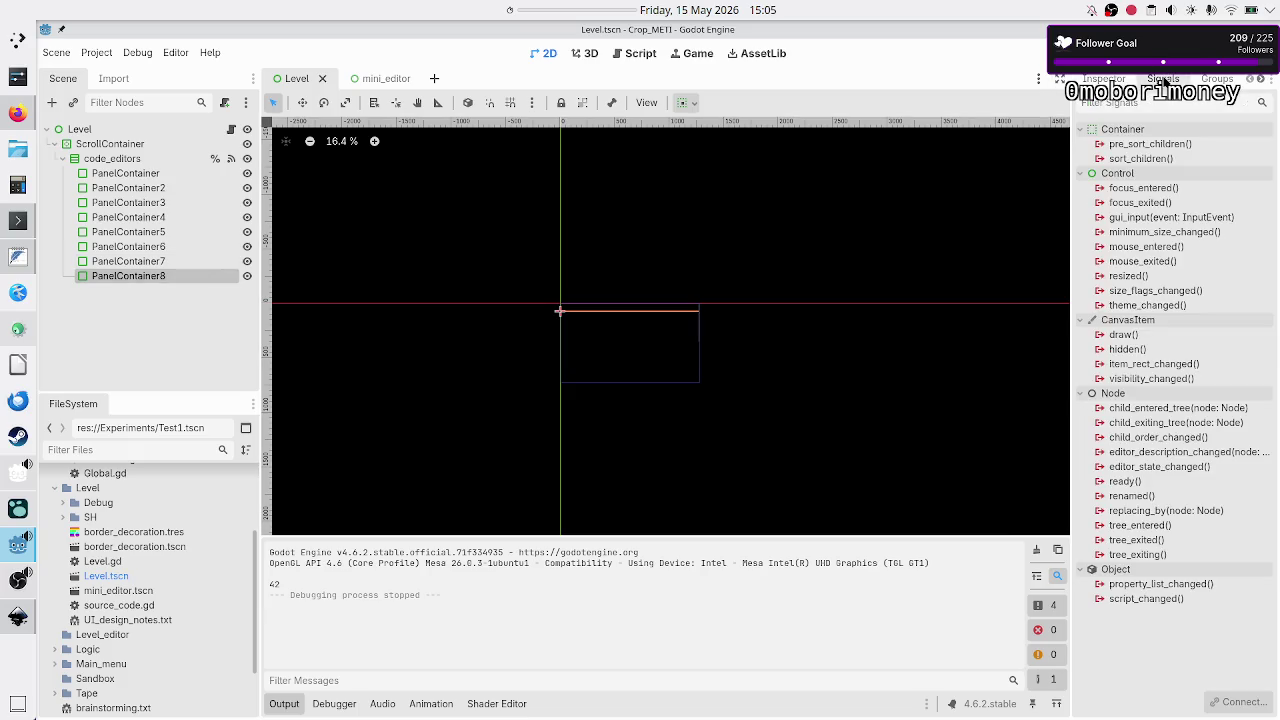
mouse_move(1150, 232)
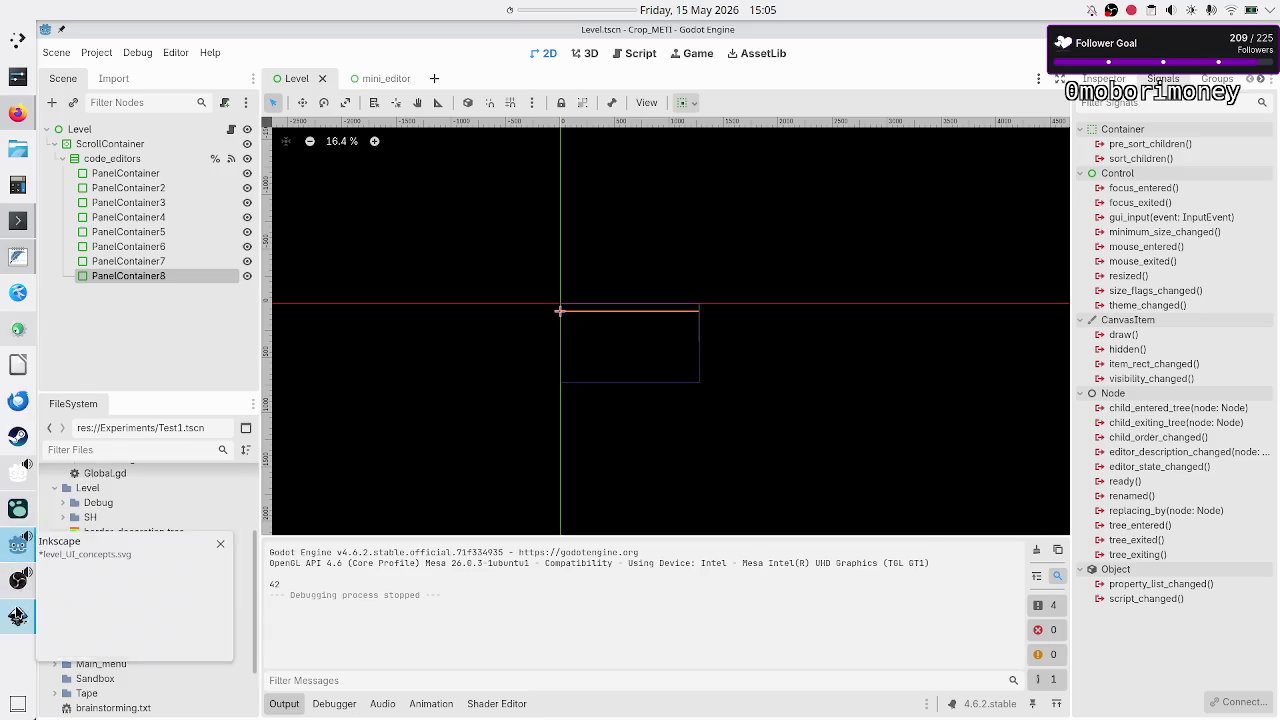
left_click(17, 617)
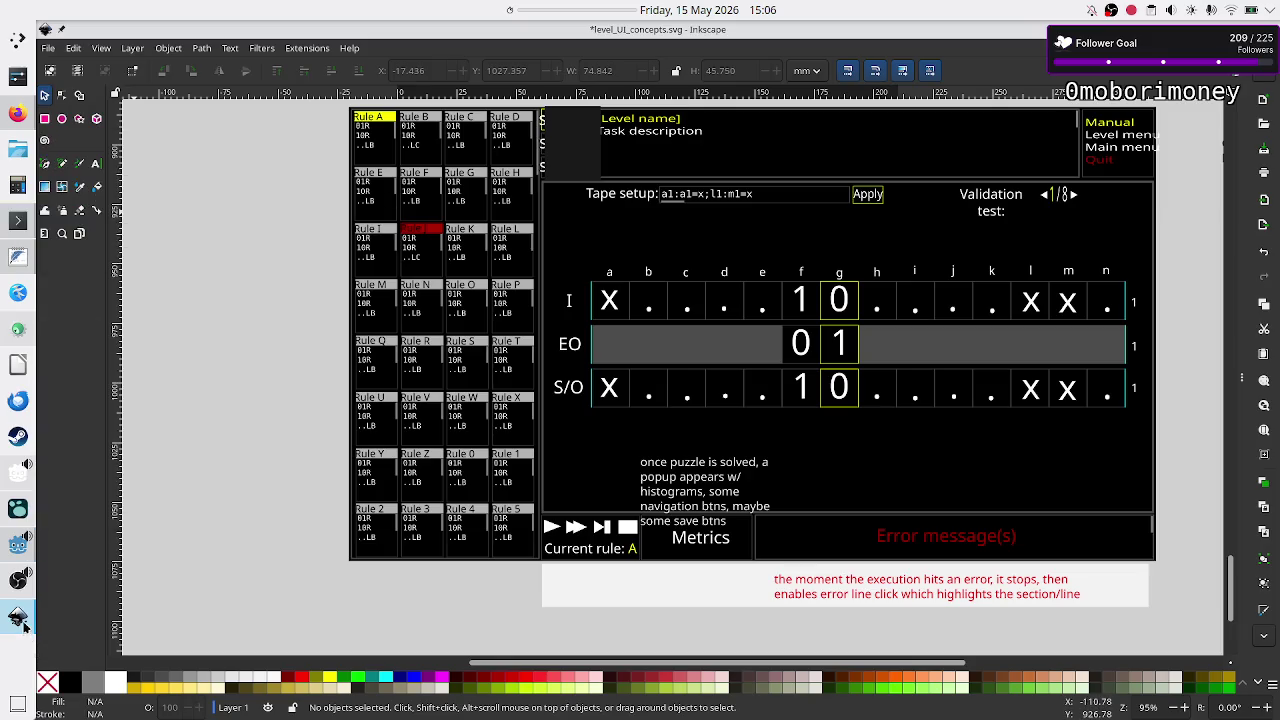
Switch from the Inkscape mockup to the Godot editor showing Level.tscn.
left_click(14, 560)
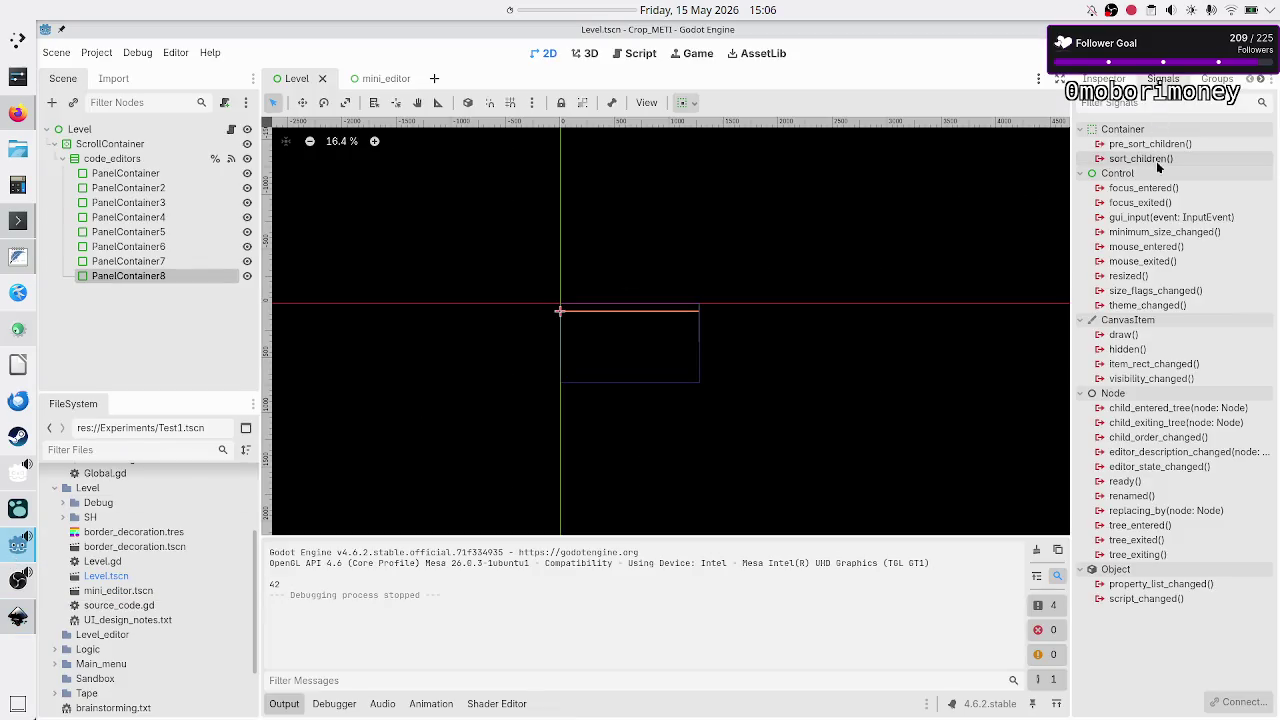
Select the code_editors node and open the Level node's script, Level.gd.
mouse_move(1156, 162)
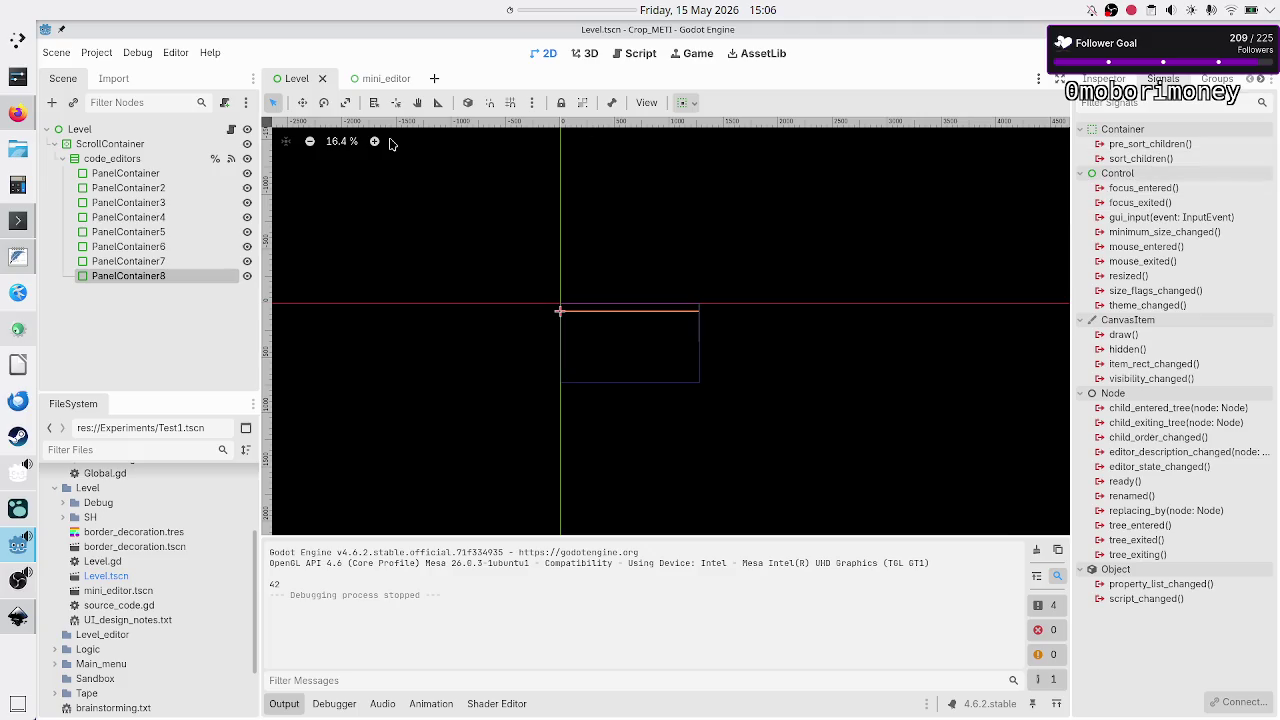
left_click(110, 158)
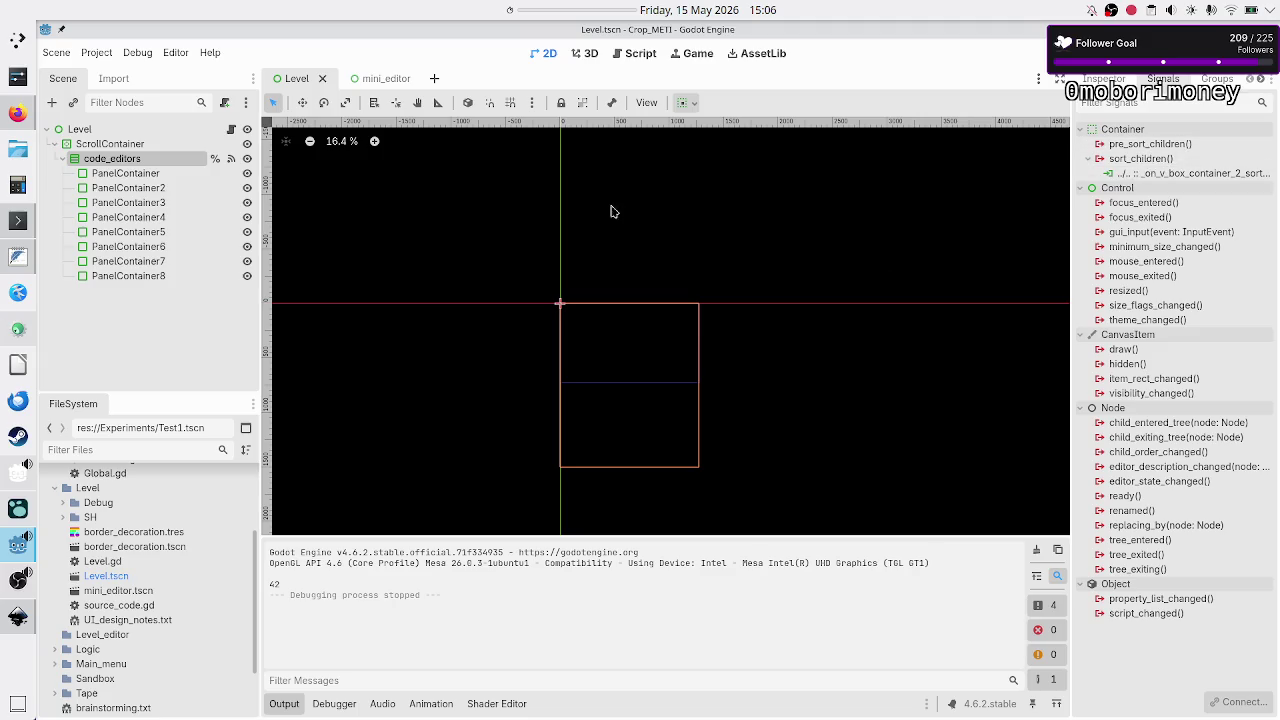
left_click(231, 129)
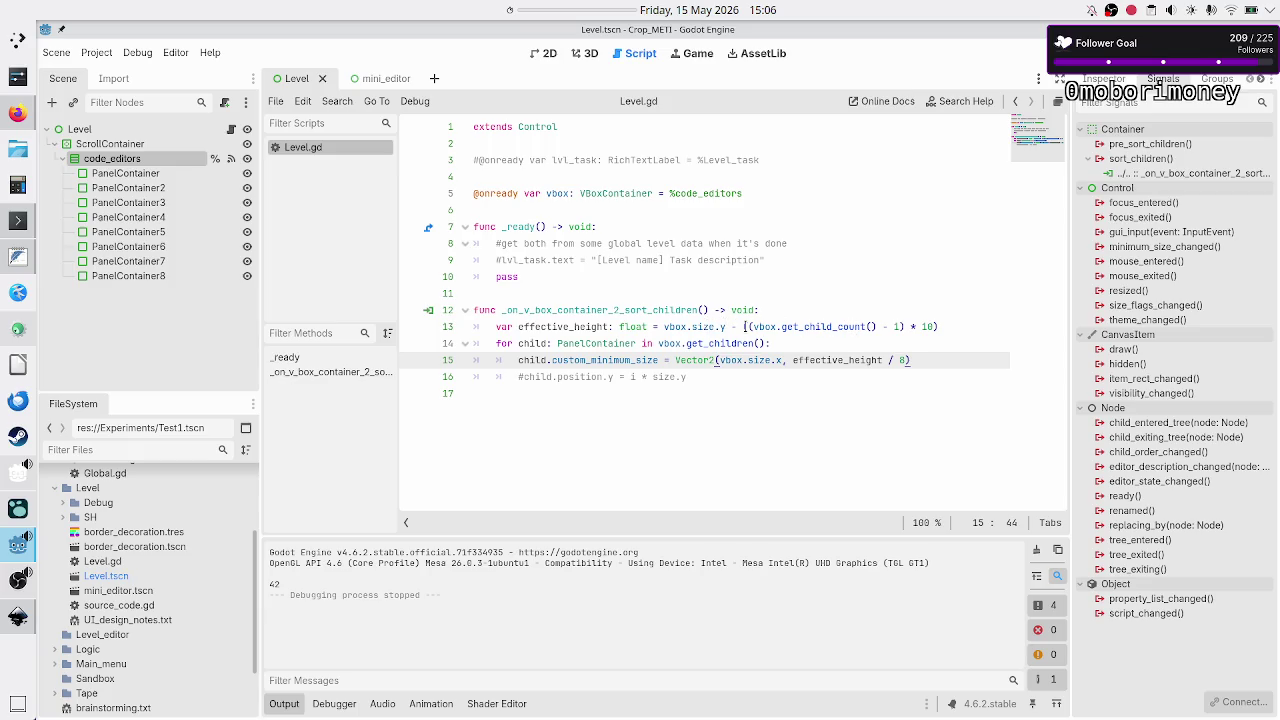
left_click_drag(753, 326, 866, 328)
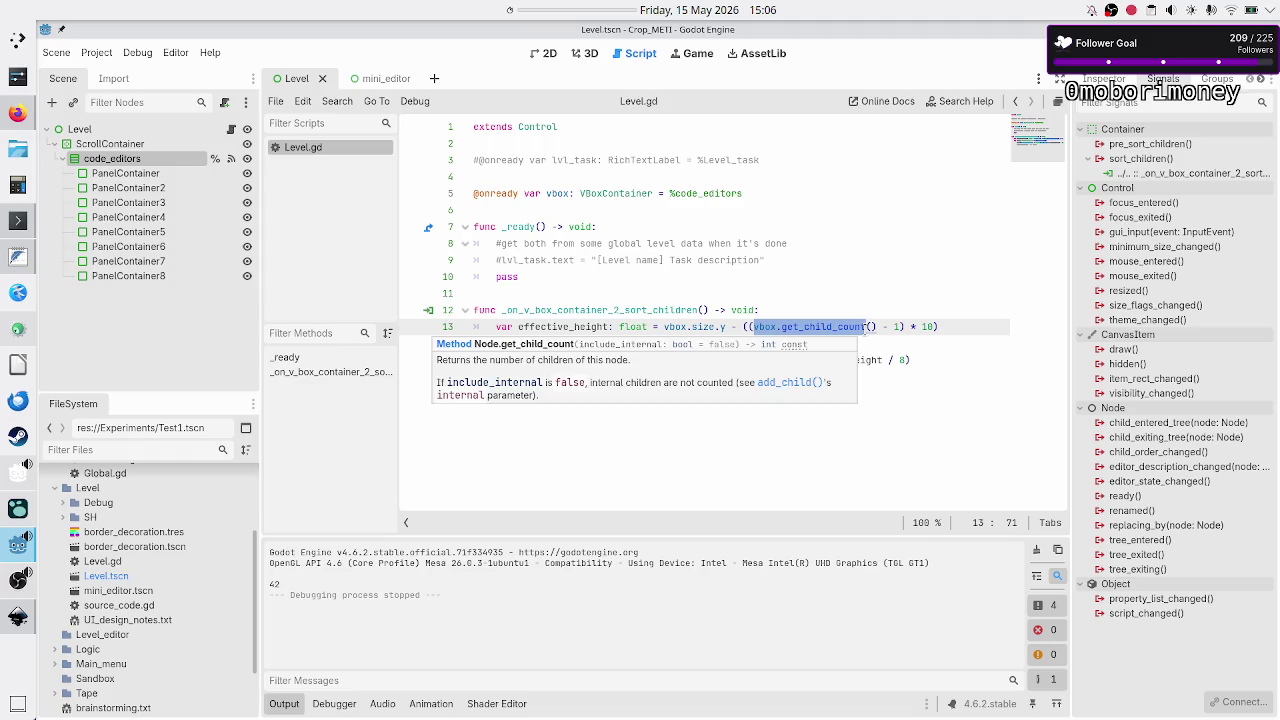
left_click(928, 326)
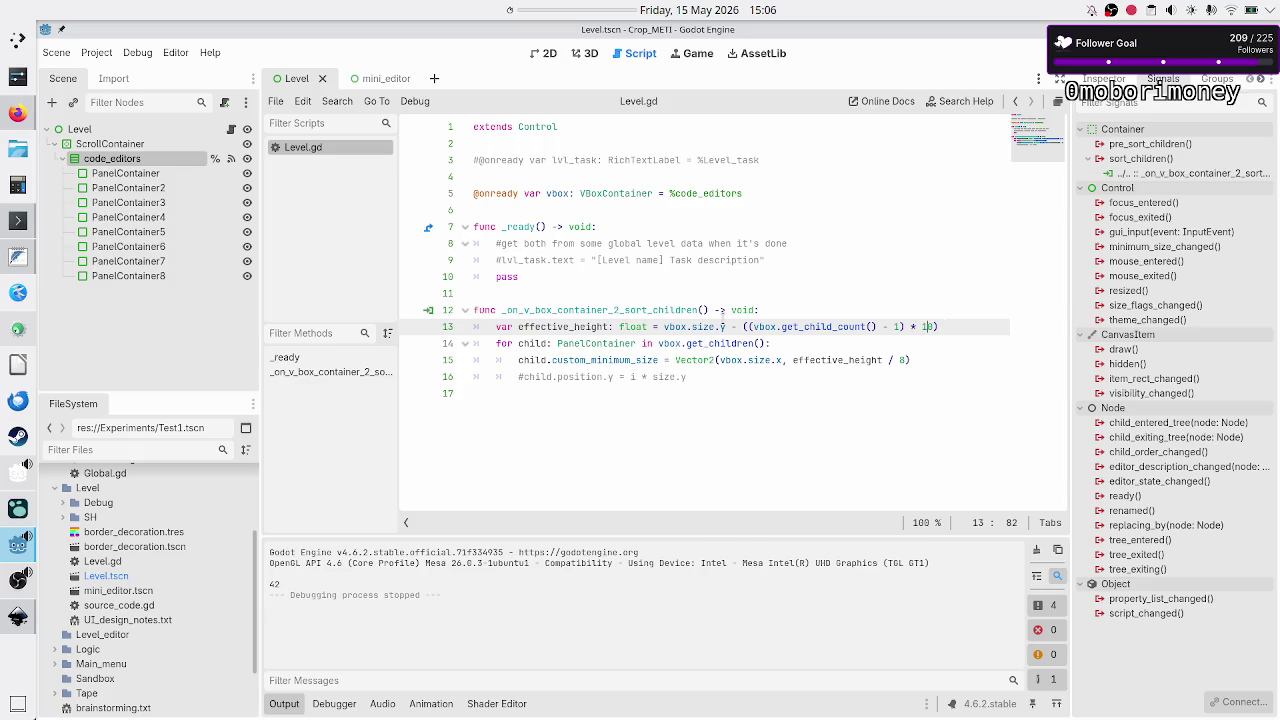
left_click(726, 326)
left_click(587, 425)
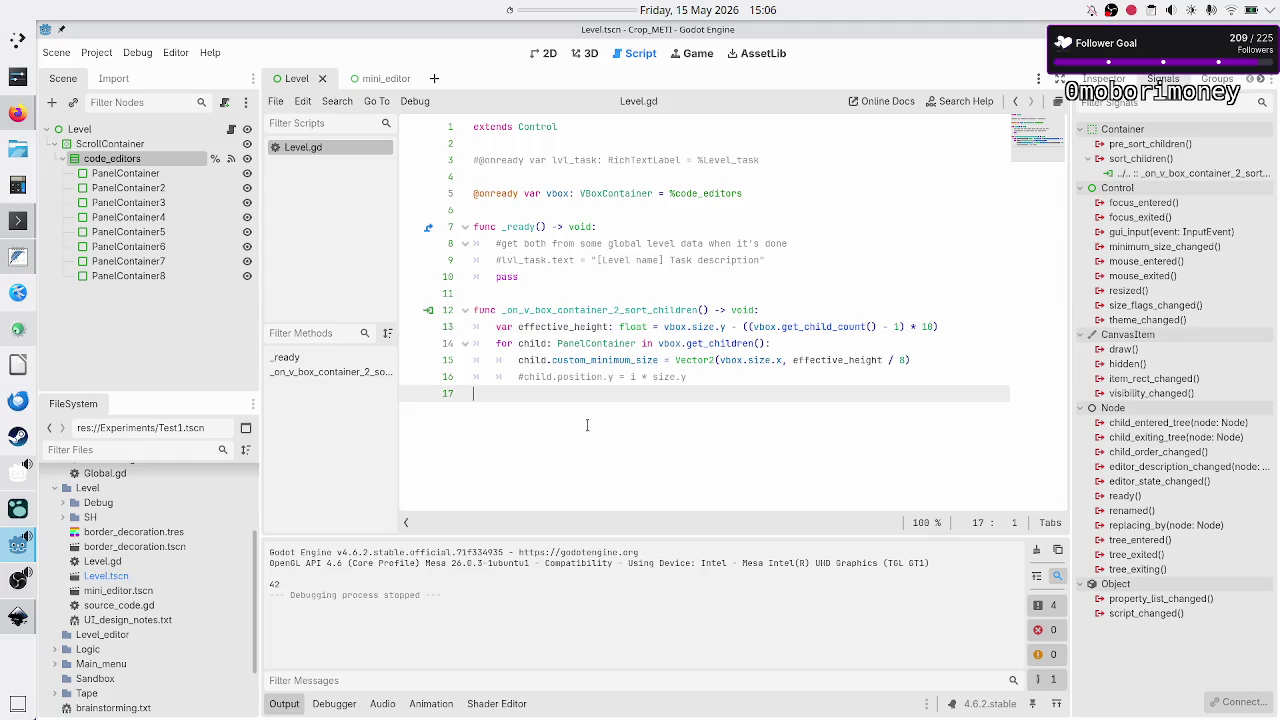
double_click(903, 359)
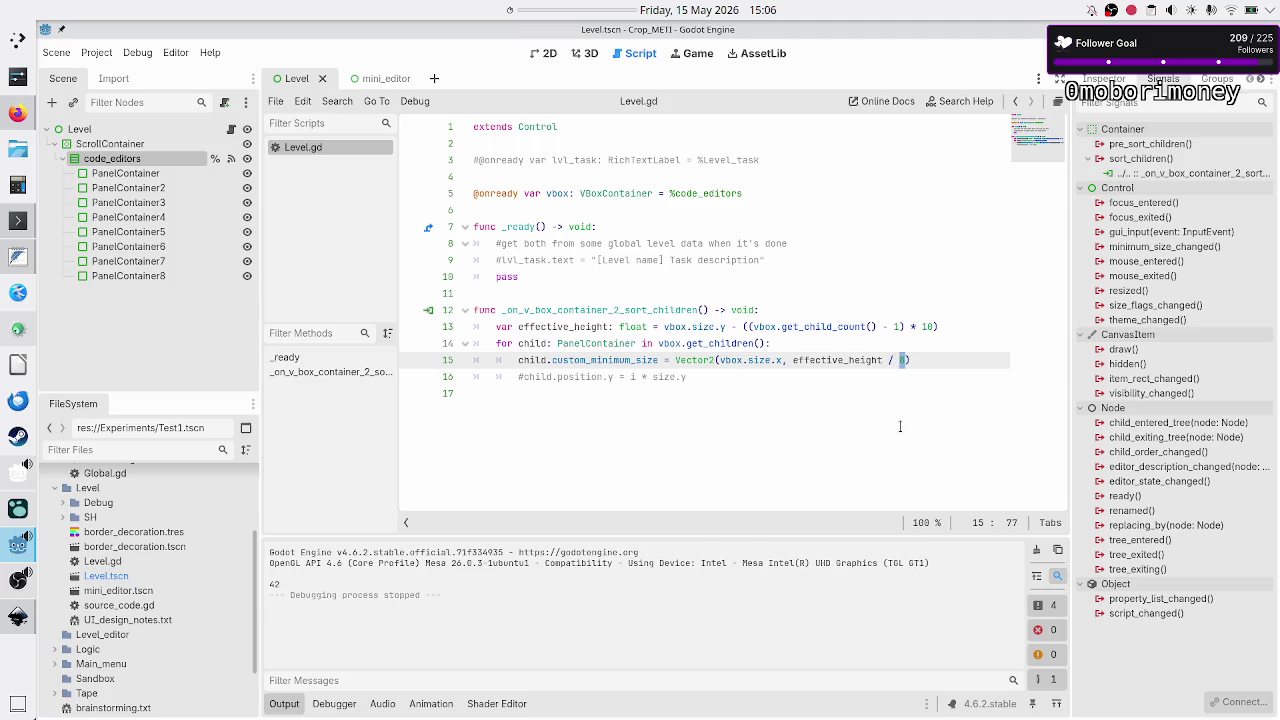
left_click(807, 468)
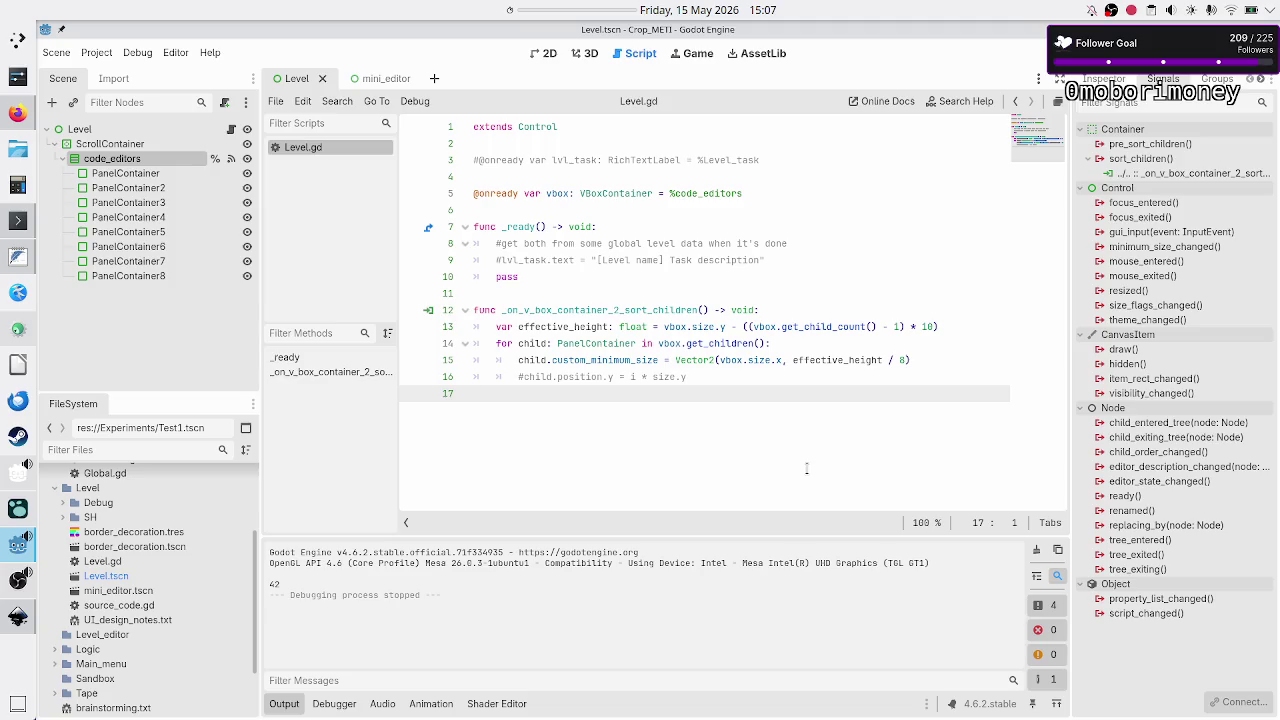
Change line 14's loop type from PanelContainer to HBoxContainer, then return to Inkscape.
double_click(612, 343)
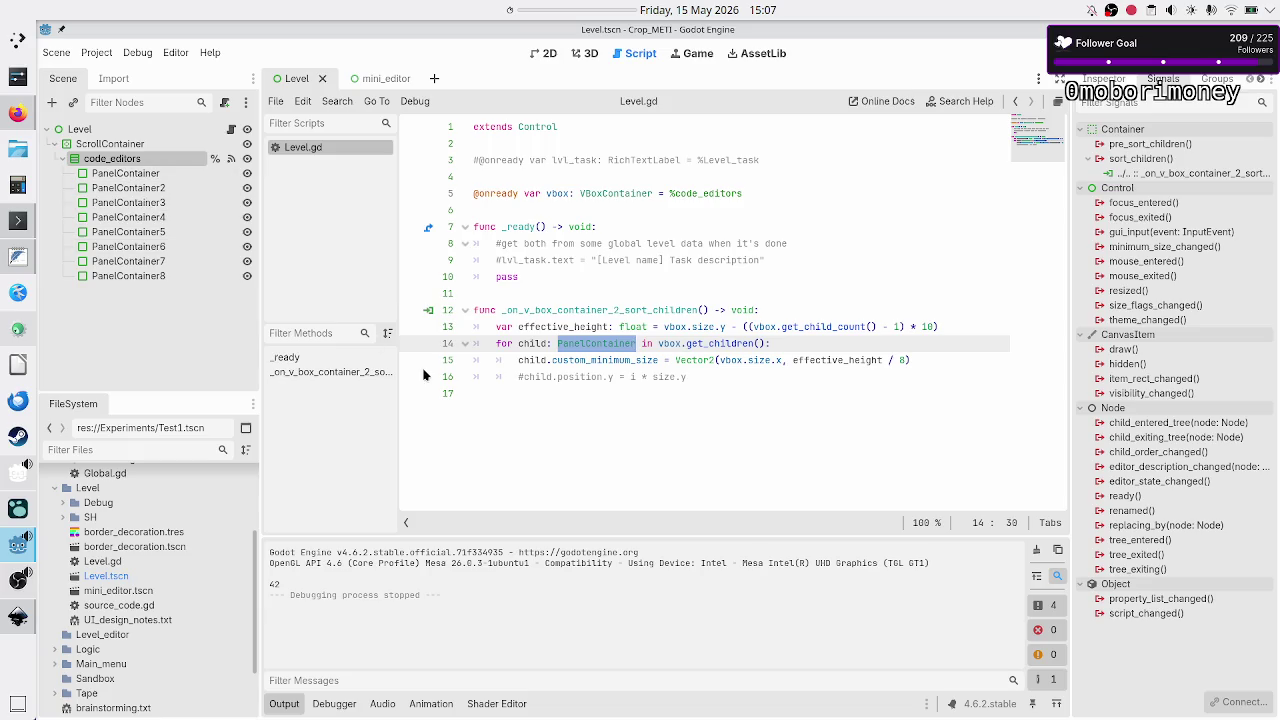
type("Hbo")
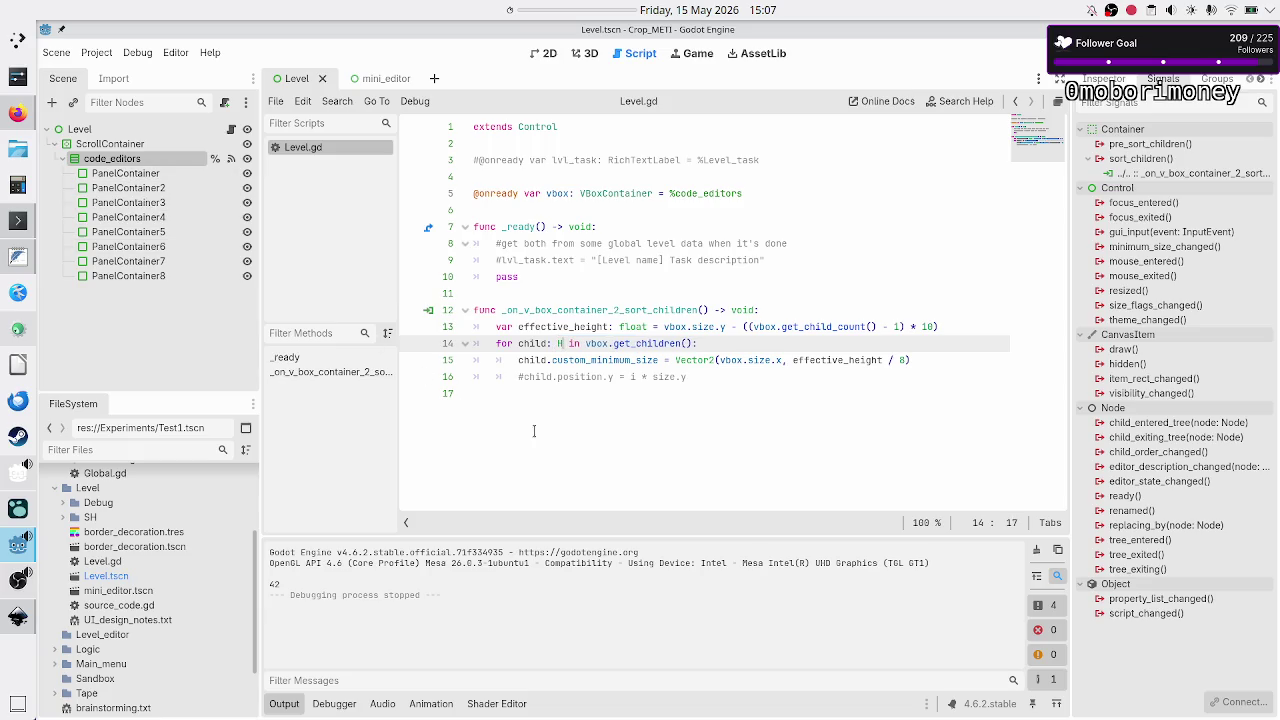
key("Return")
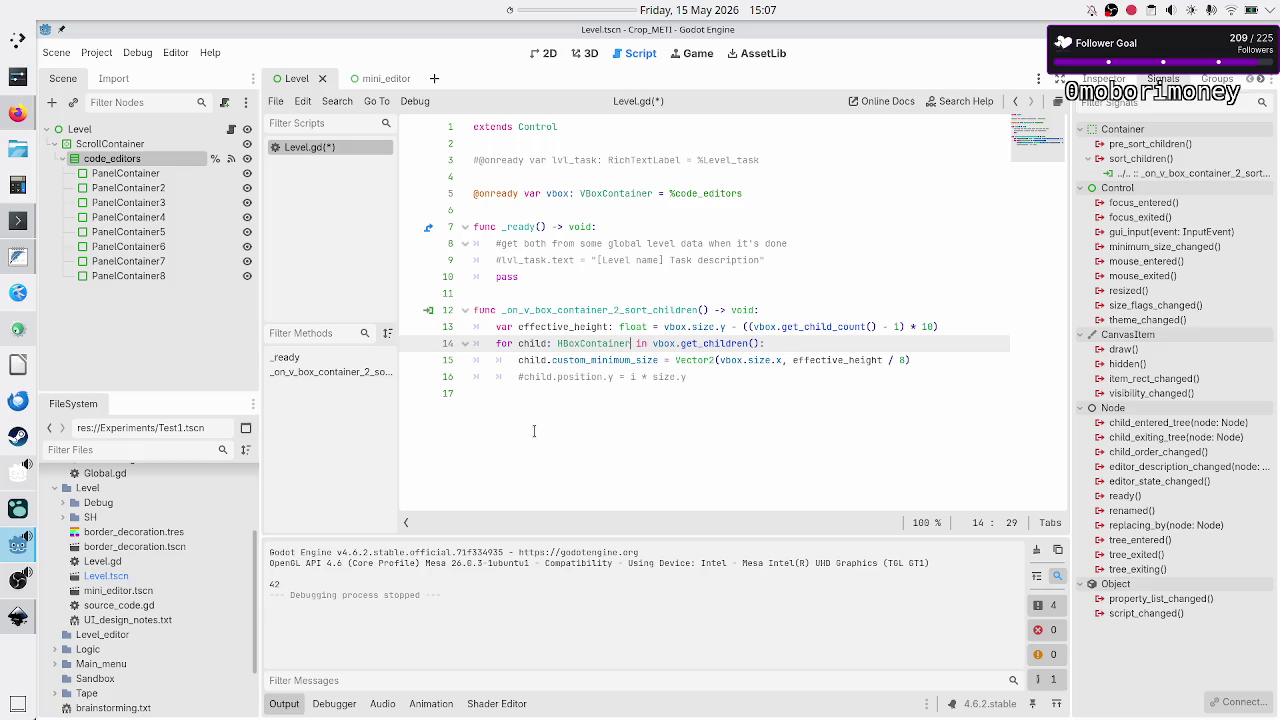
mouse_move(609, 343)
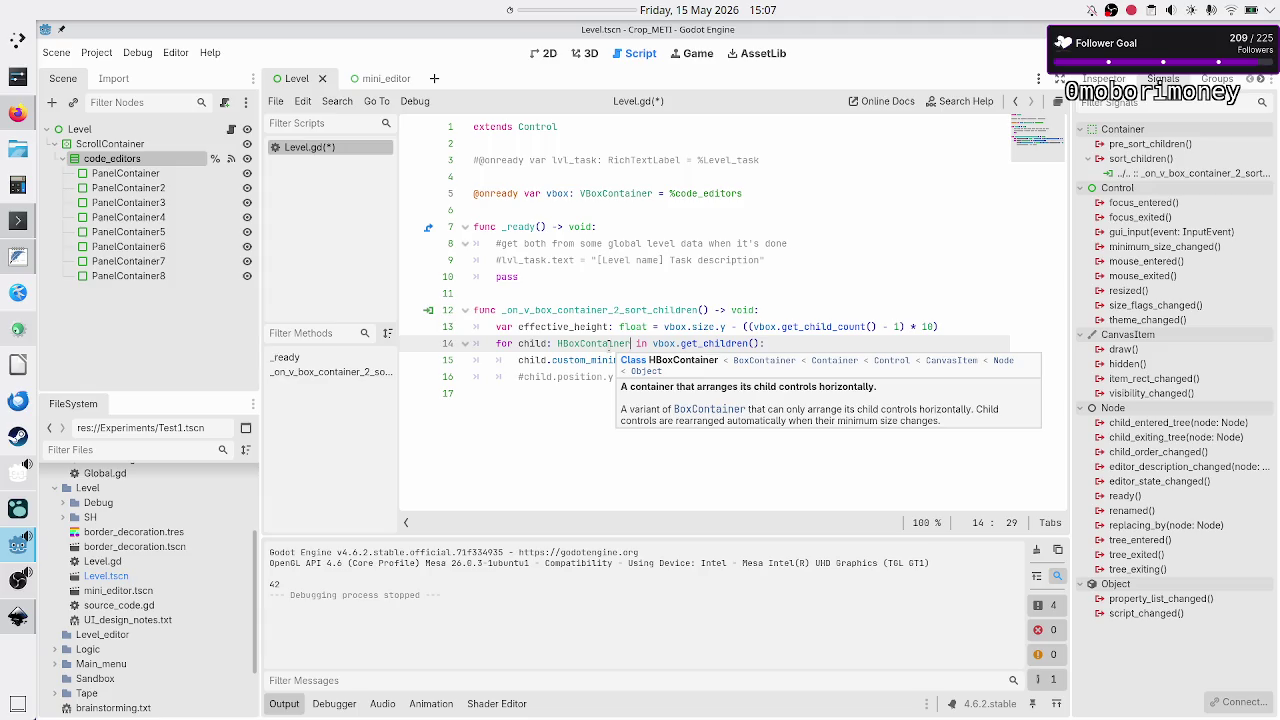
left_click(598, 400)
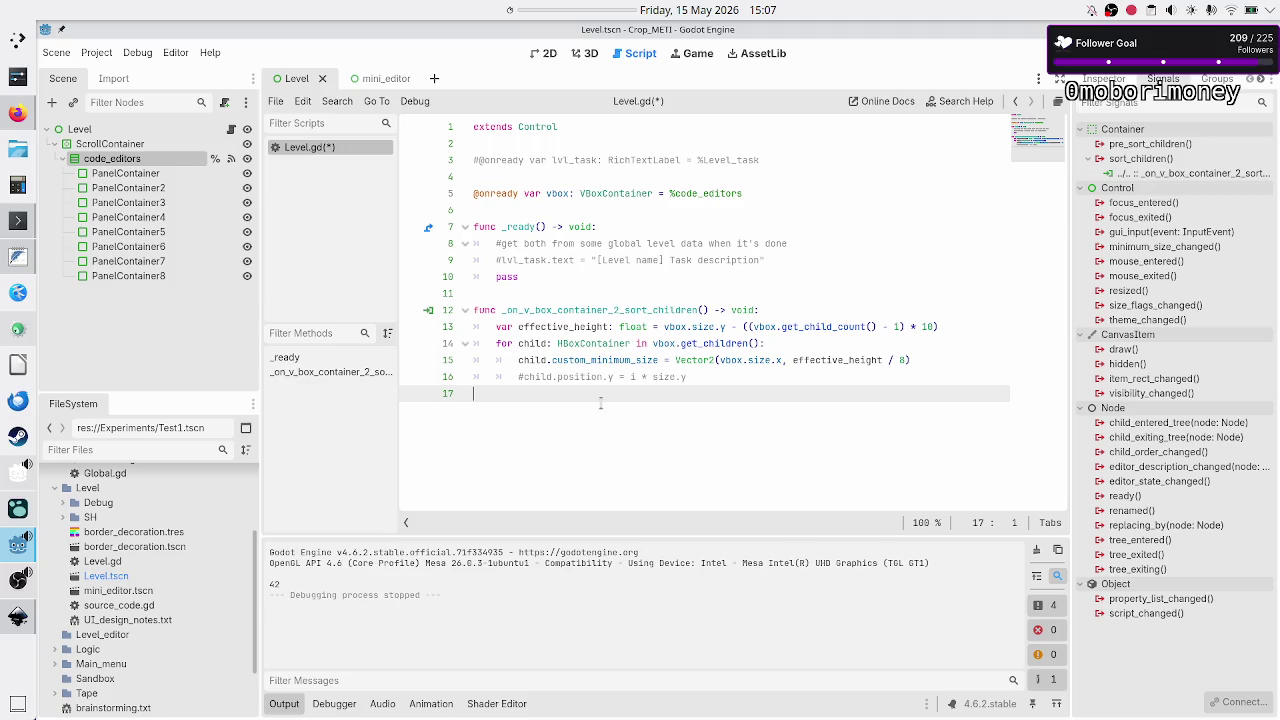
key("alt+Tab")
scroll(482, 270, "up", 2)
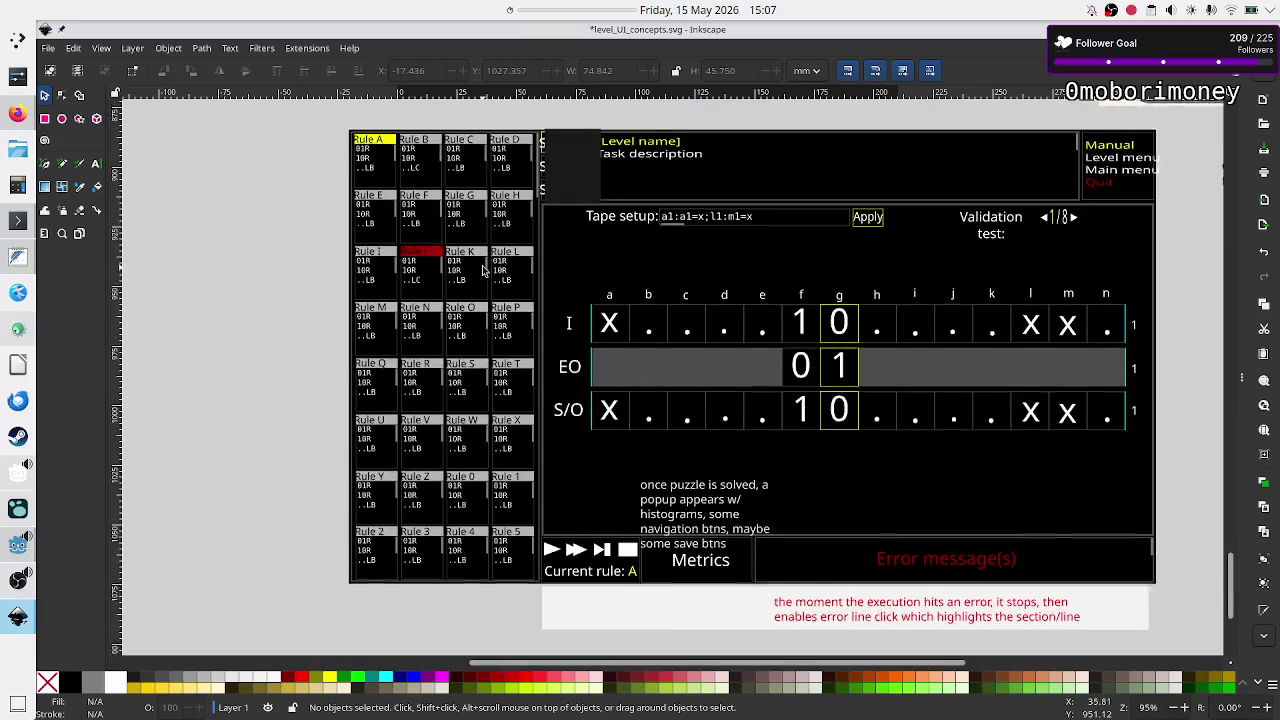
Draw a large purple square to the left of the level UI mockup.
scroll(482, 270, "down", 1)
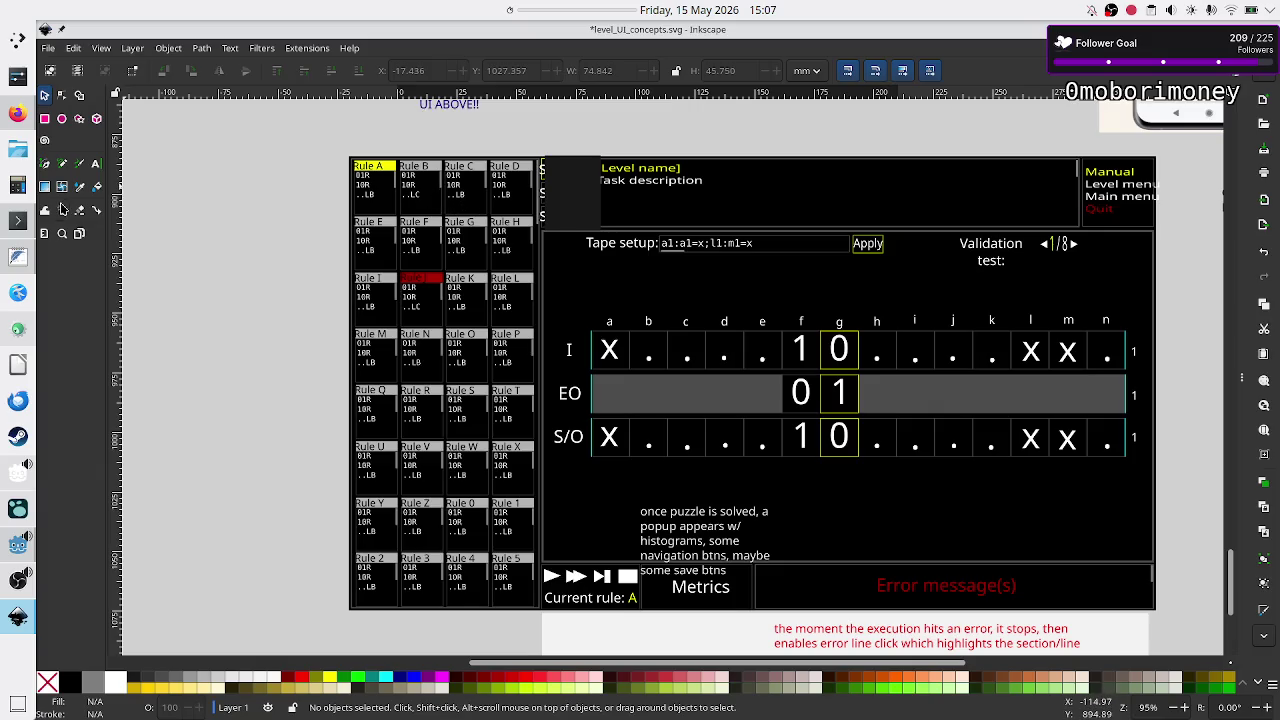
left_click(44, 120)
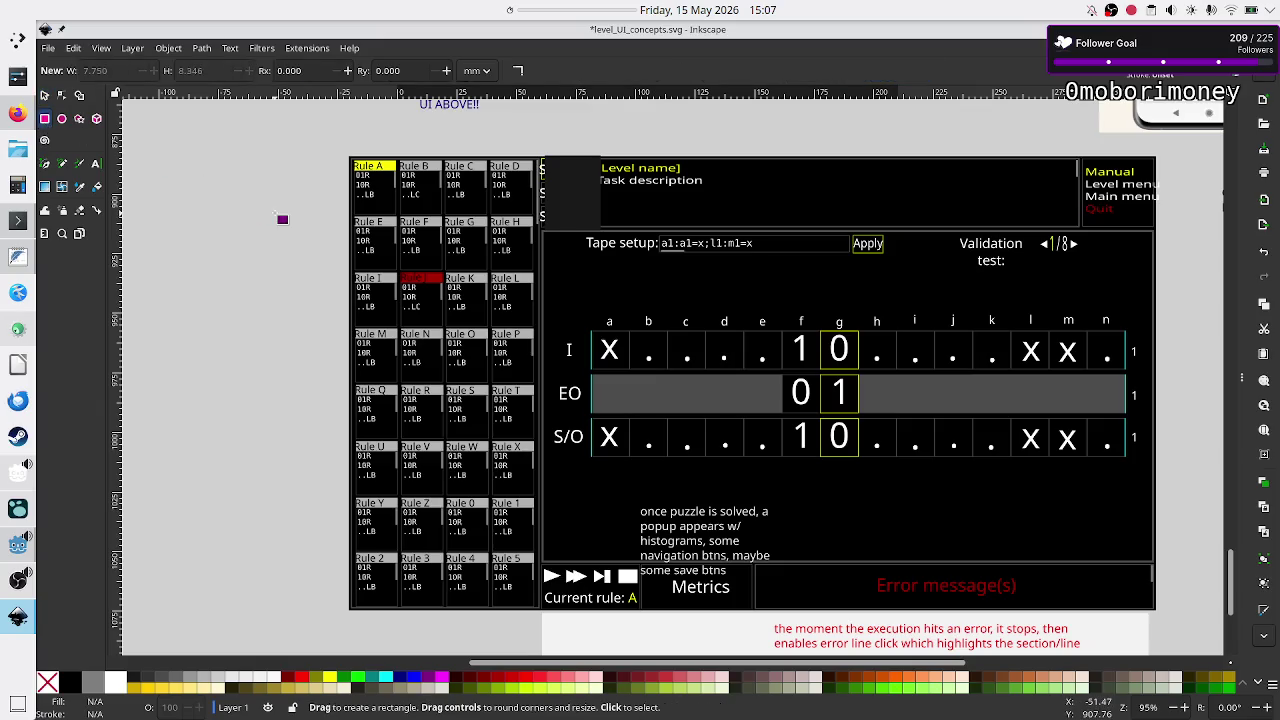
mouse_move(152, 179)
left_mouse_down()
mouse_move(217, 240)
mouse_move(211, 230)
mouse_move(233, 231)
left_mouse_up()
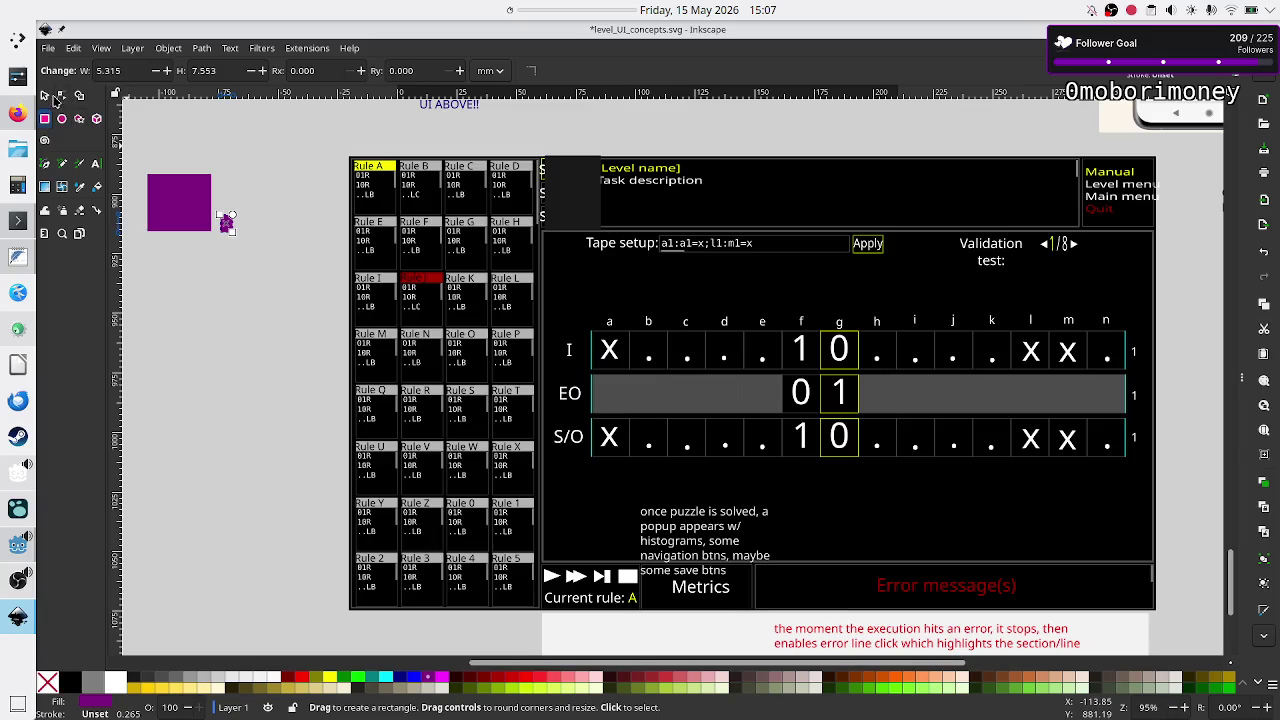
Move the small 5.3 × 7.6 mm purple rectangle to sit right of the square.
left_click(44, 95)
left_click(281, 250)
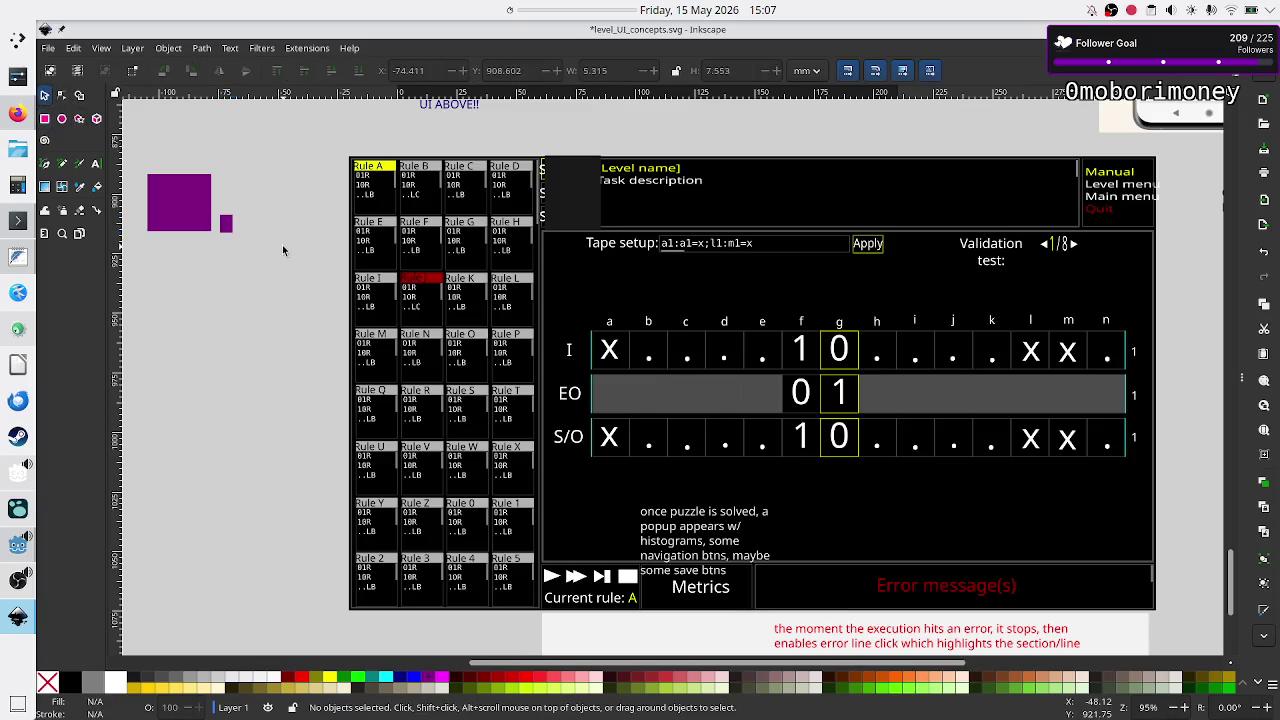
mouse_move(228, 231)
left_mouse_down()
mouse_move(225, 190)
mouse_move(228, 210)
mouse_move(221, 200)
left_mouse_up()
left_click(265, 268)
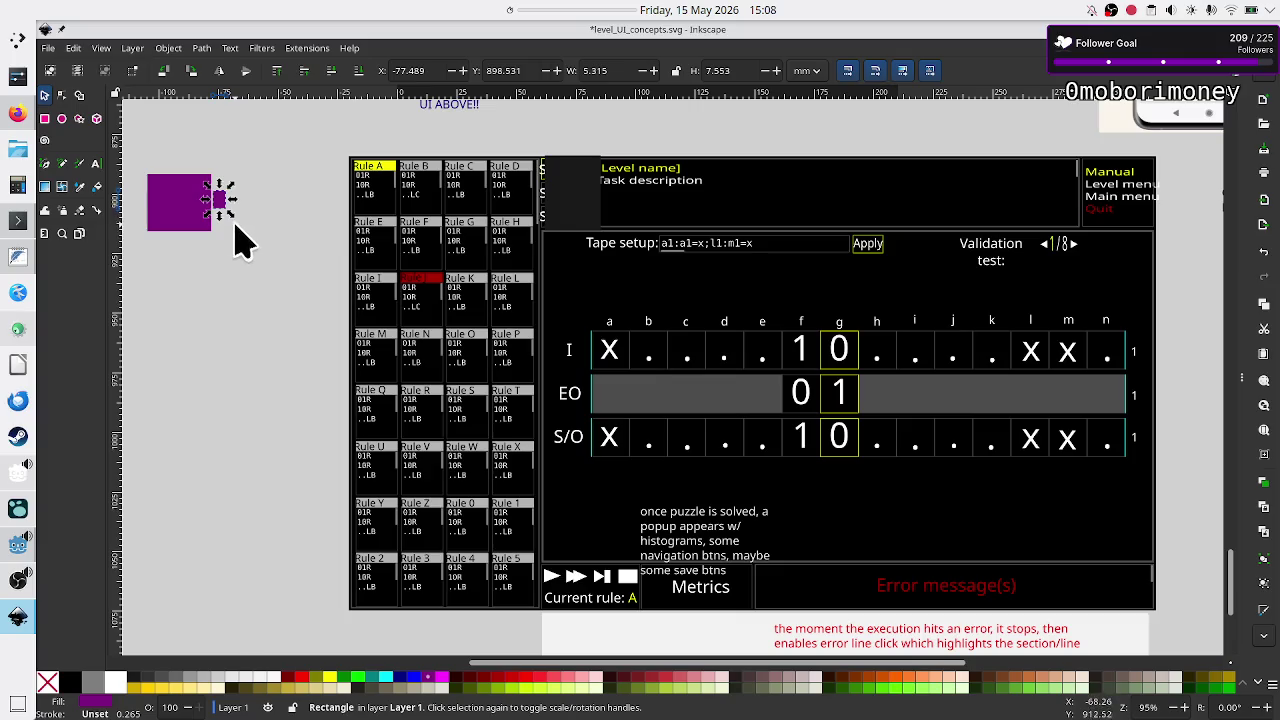
left_click_drag(222, 200, 306, 215)
Duplicate the large purple square beside the original and reposition the small rectangle.
left_click(197, 210)
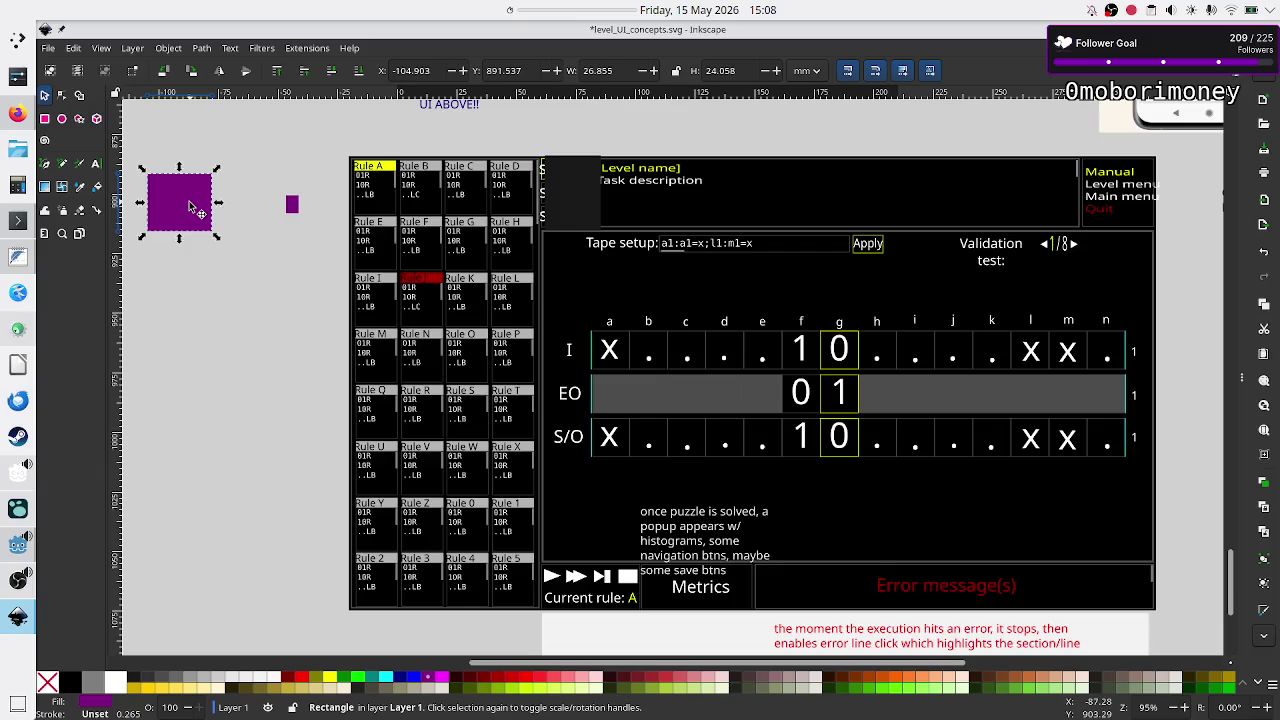
key("ctrl+d")
left_click_drag(186, 209, 248, 209)
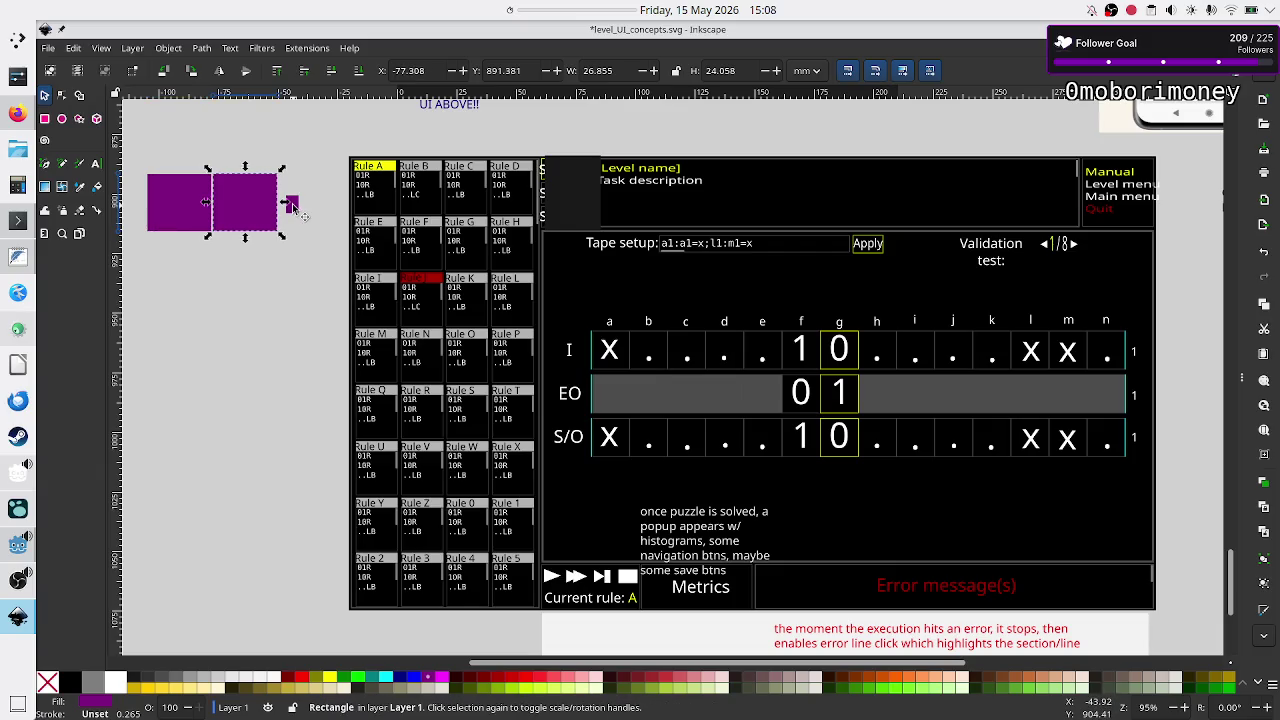
left_click(295, 207)
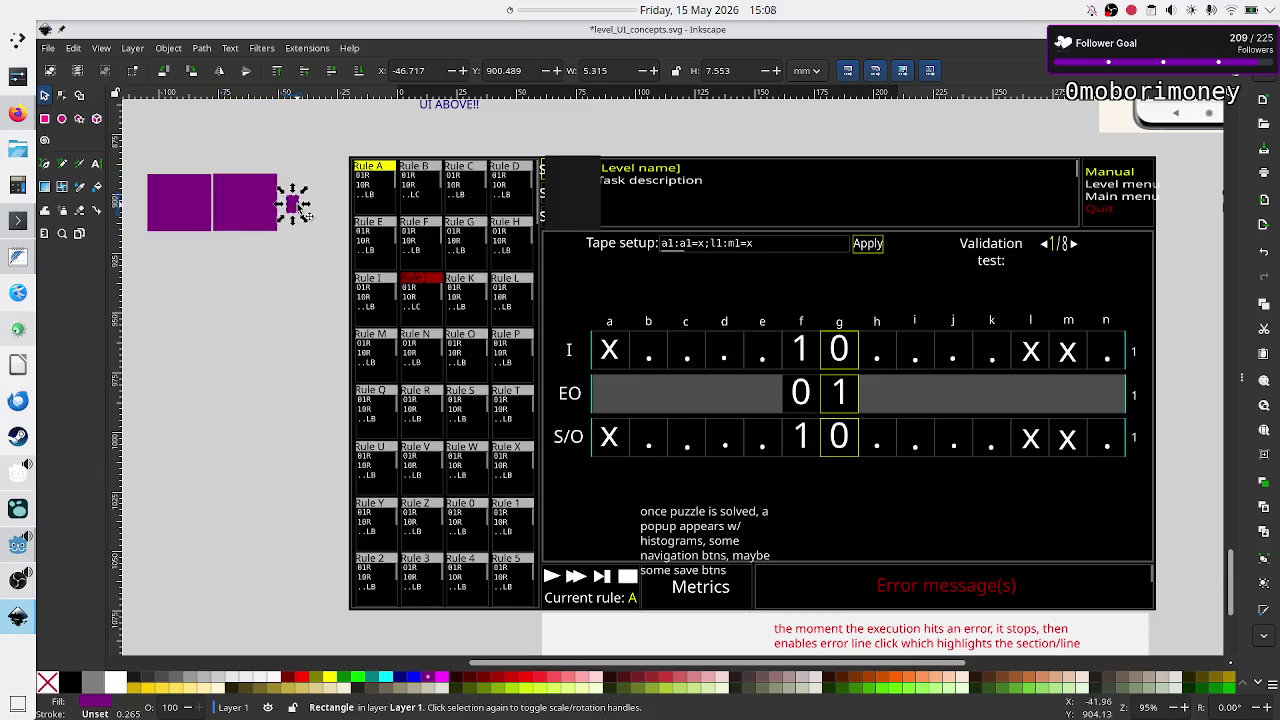
left_click_drag(300, 210, 339, 209)
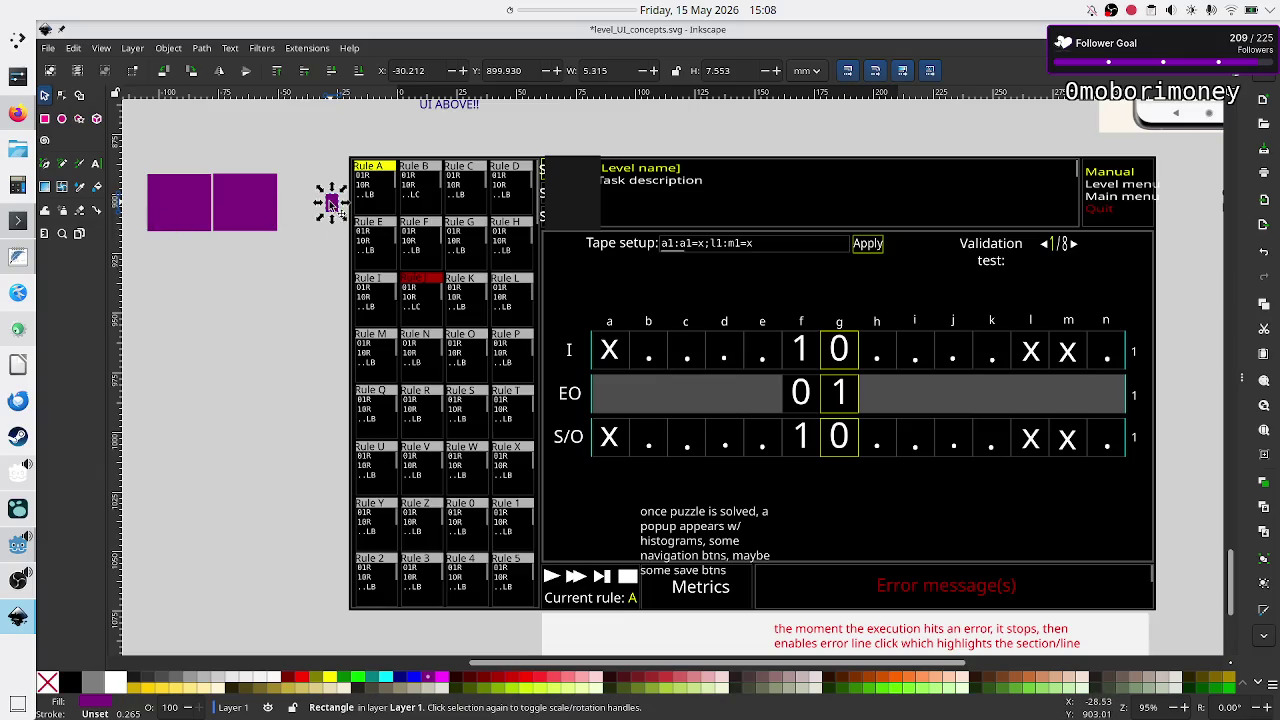
mouse_move(305, 264)
left_mouse_down()
mouse_move(107, 165)
mouse_move(237, 164)
mouse_move(240, 200)
left_mouse_up()
left_click(312, 219)
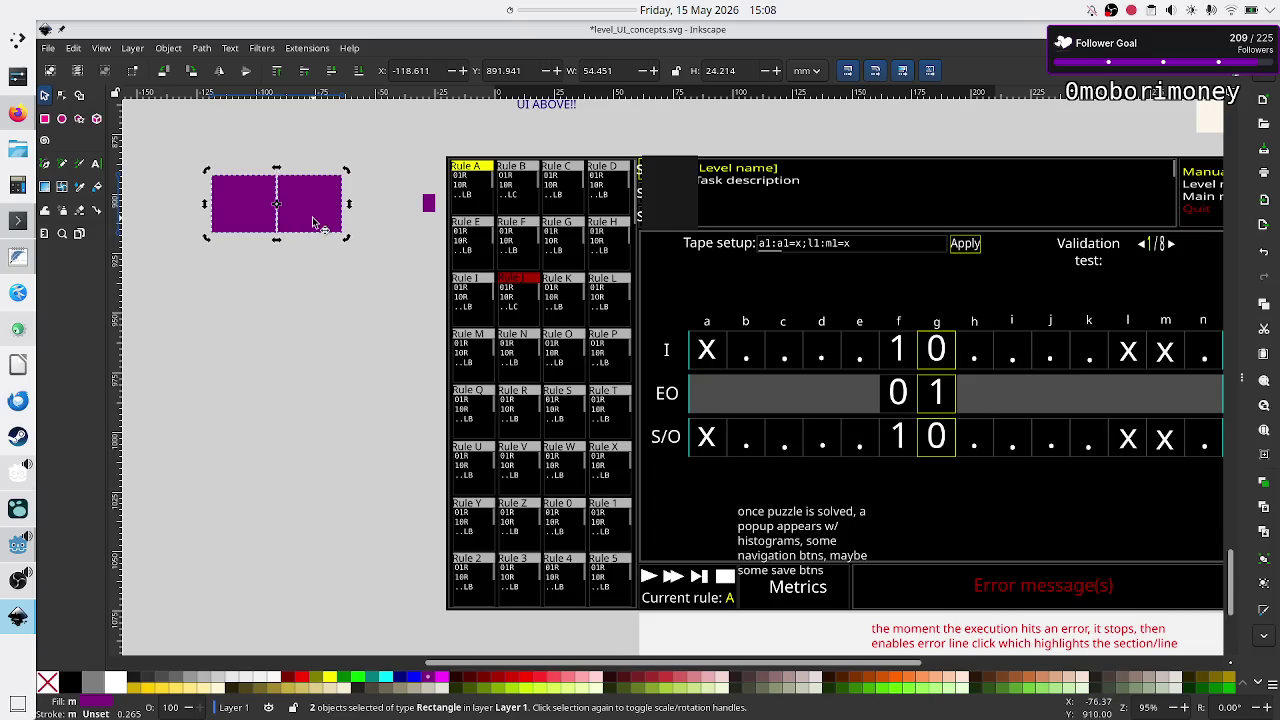
Nudge the right square into alignment and duplicate it into a third square.
left_click(327, 262)
left_click(319, 208)
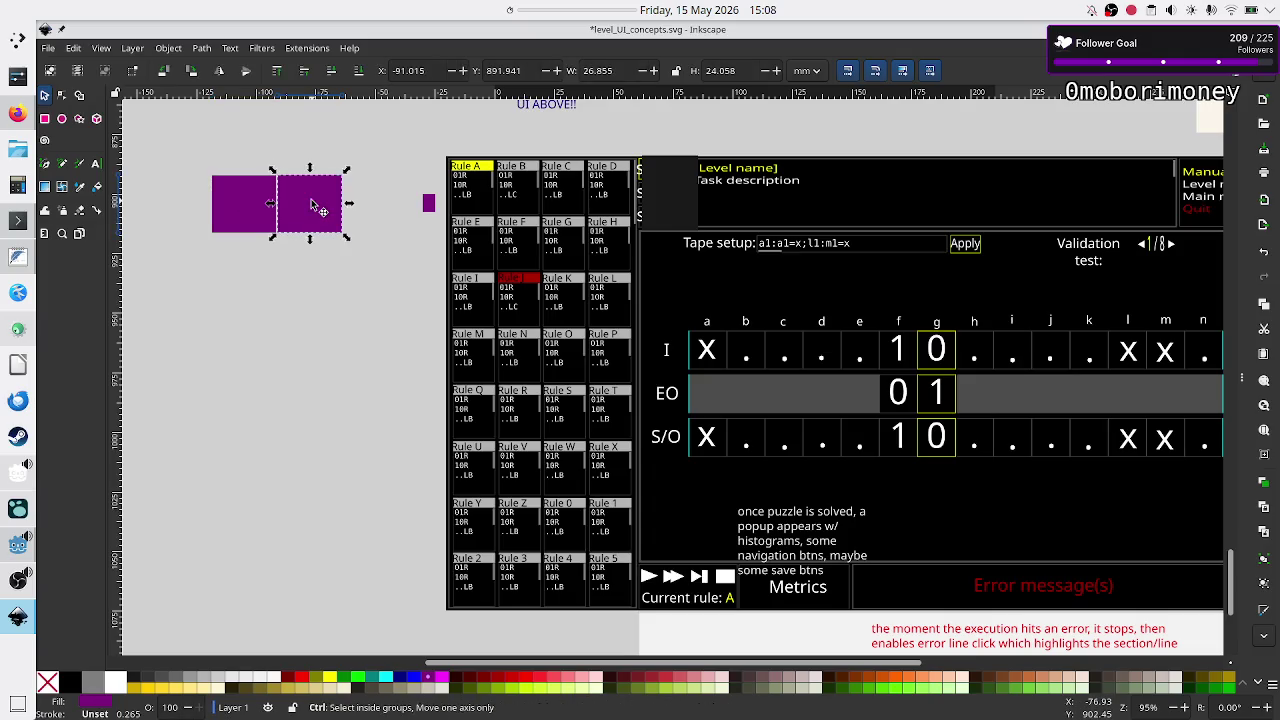
key("Up")
key("Up")
key("Up")
key("Right")
key("ctrl+d")
left_click_drag(313, 199, 383, 209)
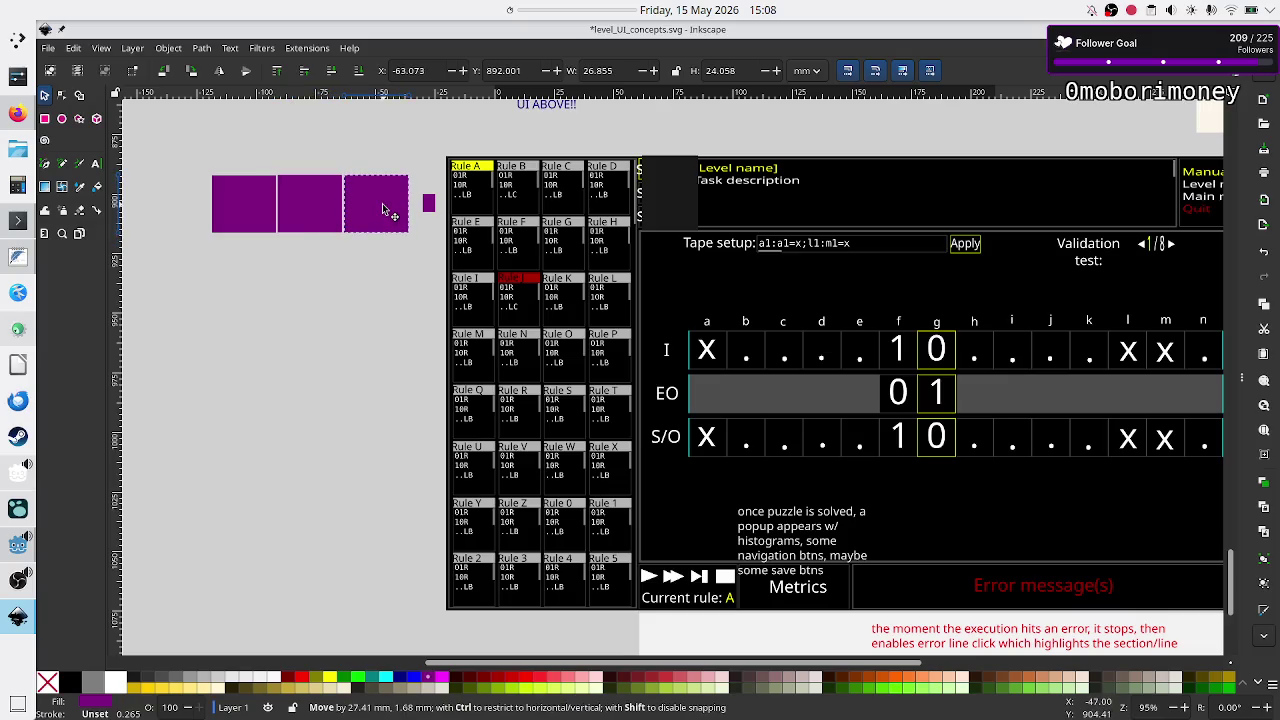
Shift all the purple rectangles left and move the small square down-left below them.
left_click(428, 203)
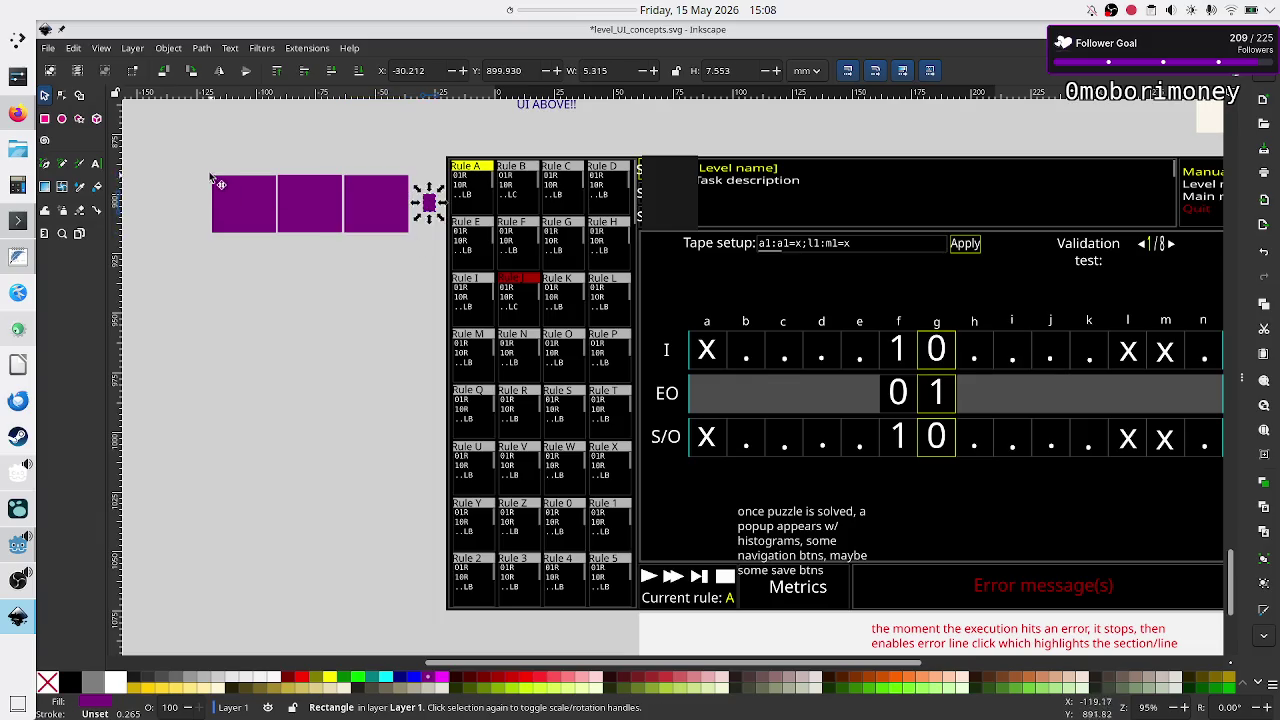
mouse_move(193, 161)
left_mouse_down()
mouse_move(397, 246)
mouse_move(436, 250)
mouse_move(437, 228)
left_mouse_up()
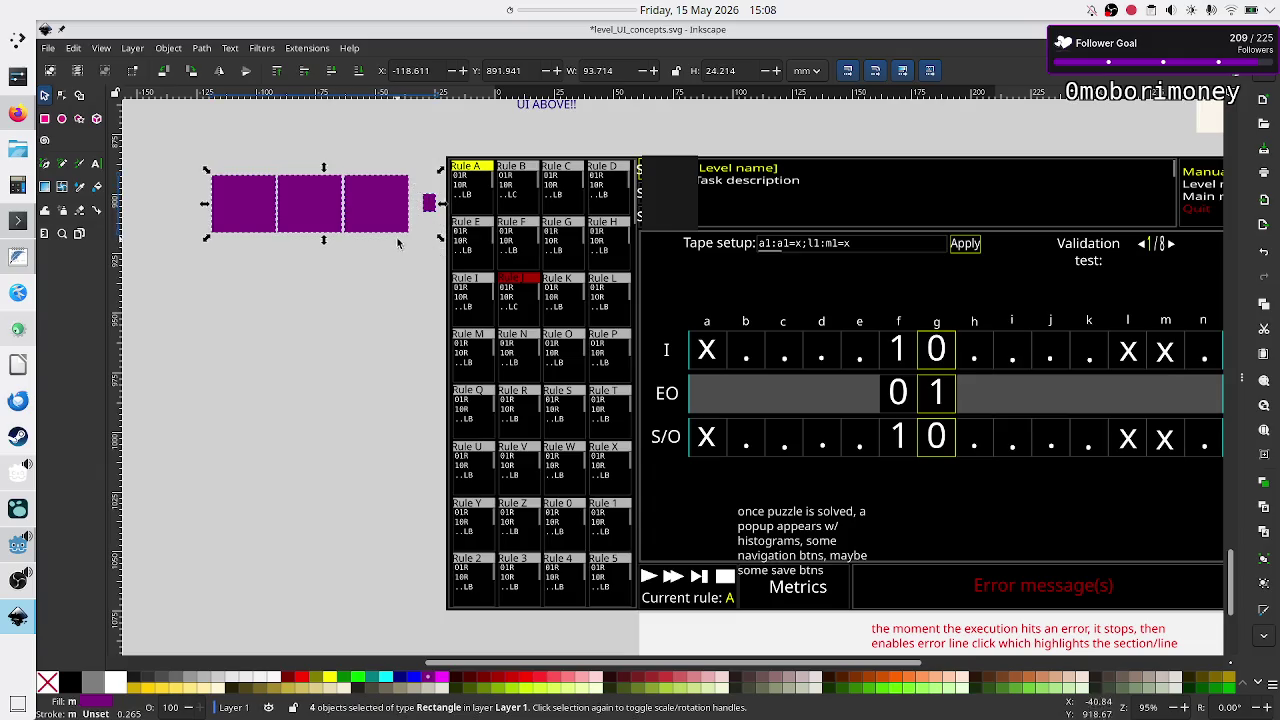
left_click_drag(440, 205, 387, 212)
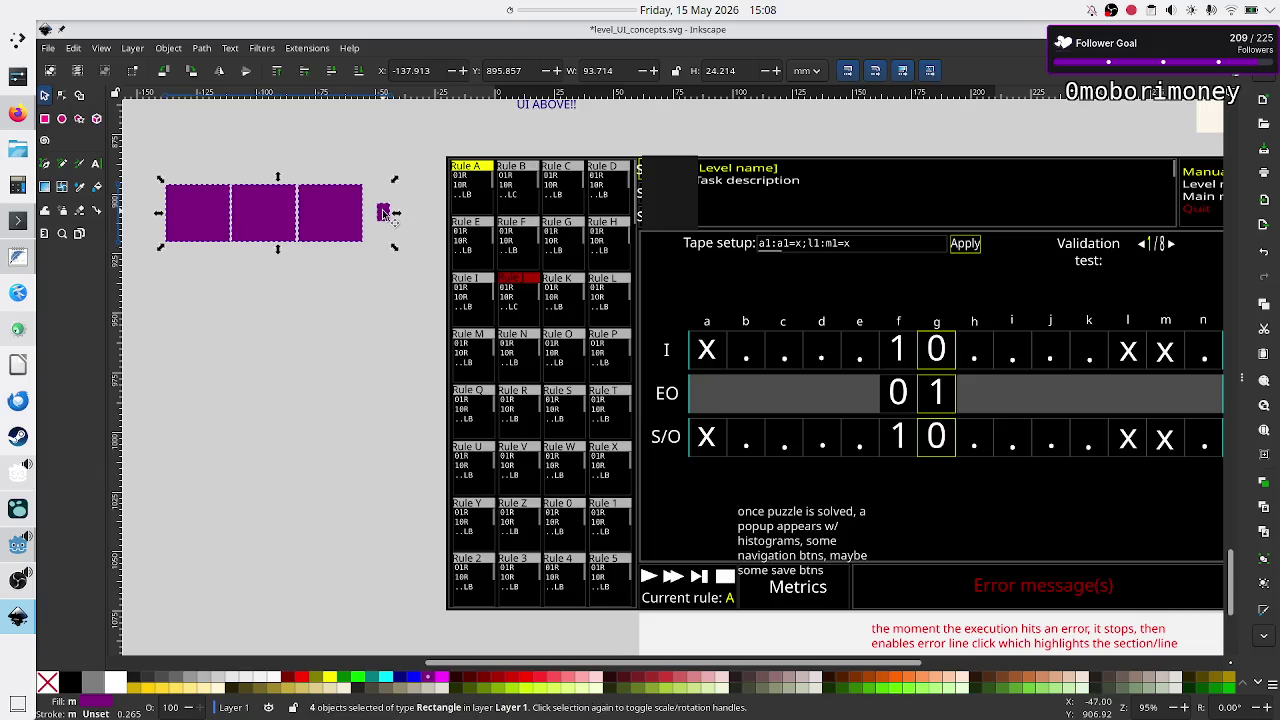
key("Escape")
left_click(385, 210)
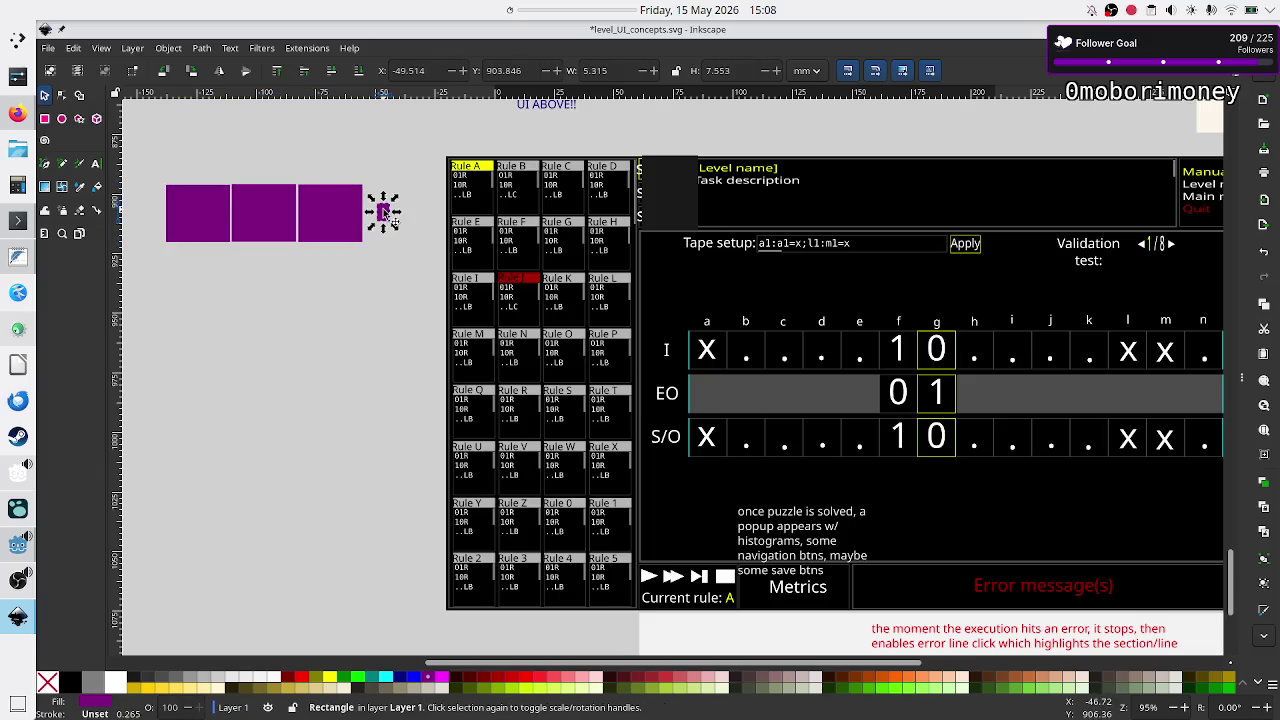
mouse_move(385, 210)
left_mouse_down()
mouse_move(362, 262)
mouse_move(178, 279)
mouse_move(171, 291)
left_mouse_up()
Duplicate the rightmost rectangle and slide the copy right as a fourth square.
left_click(320, 232)
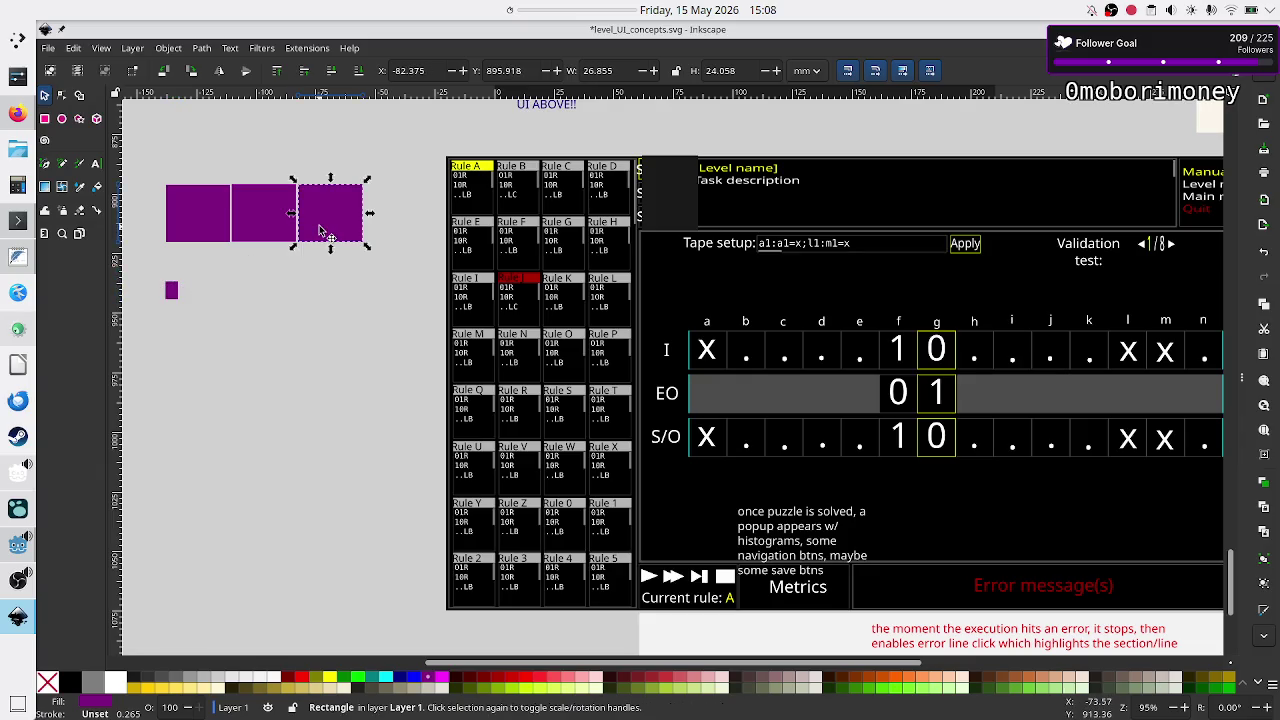
key("ctrl+d")
left_click_drag(322, 228, 392, 222)
left_click(367, 292)
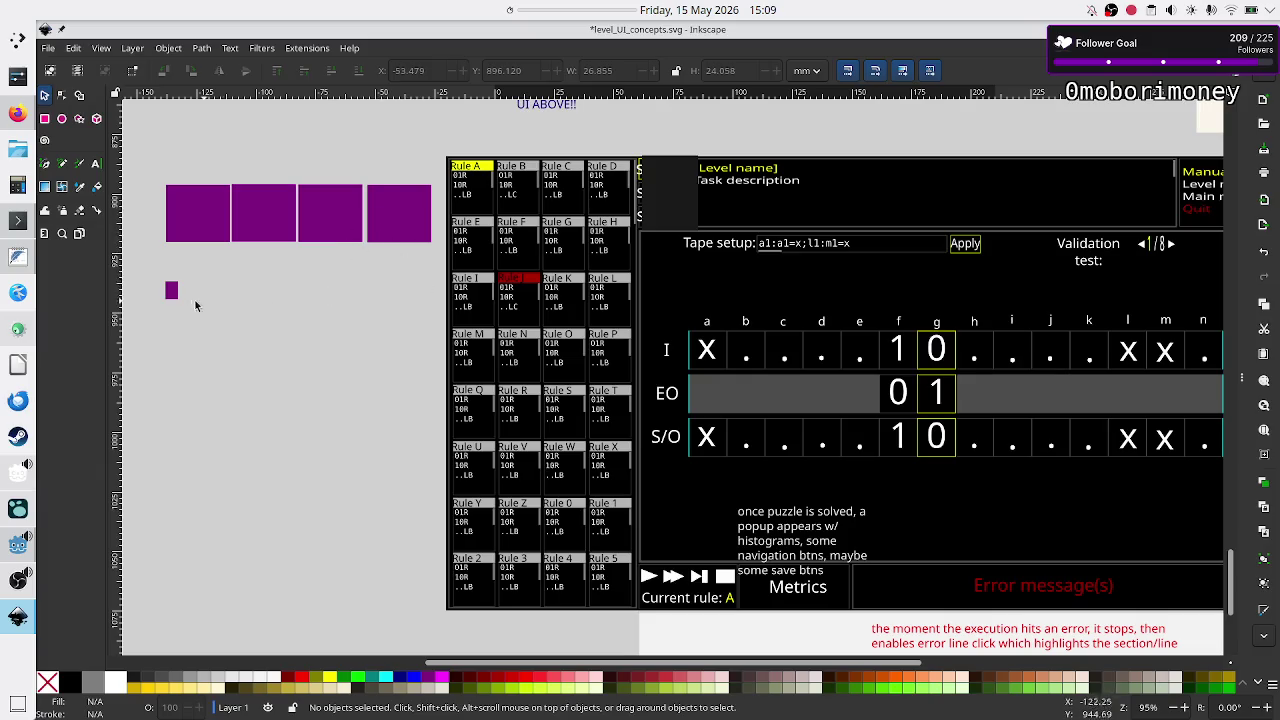
Move the second, third and fourth purple rectangles down into a flush lower row.
left_click(382, 212)
key("Escape")
left_click(262, 217)
left_click(336, 226)
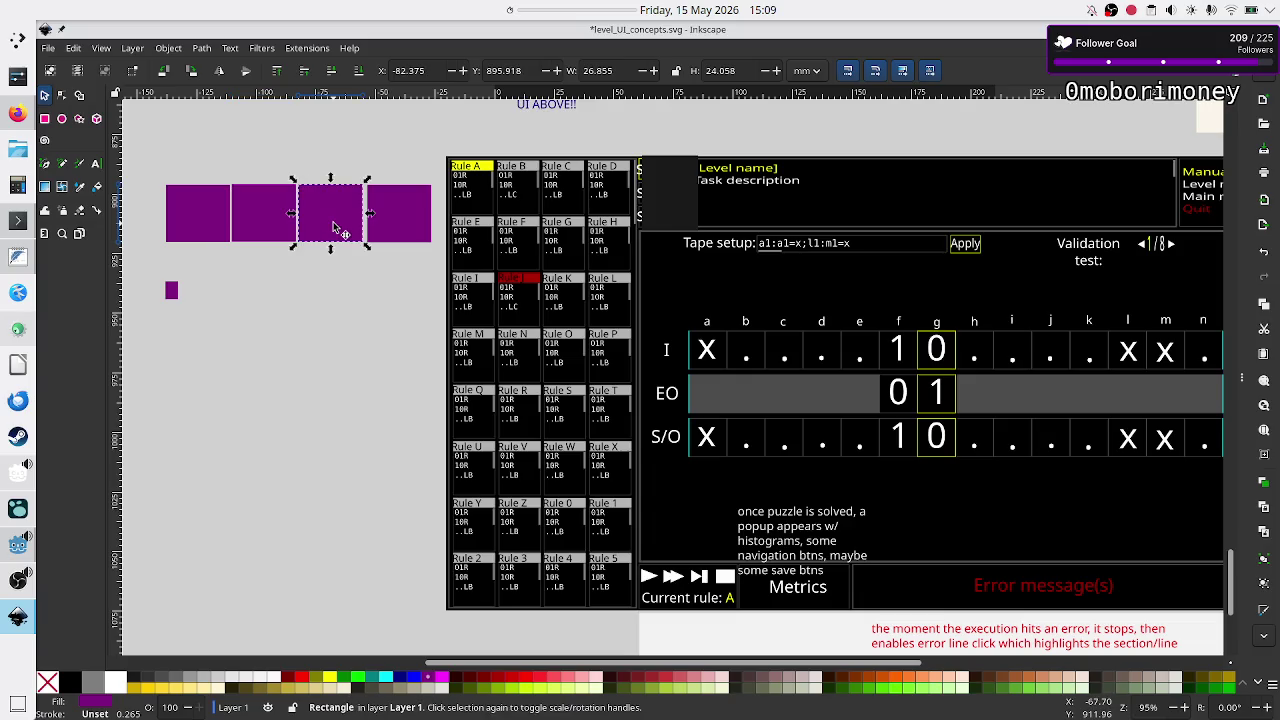
left_click(413, 218)
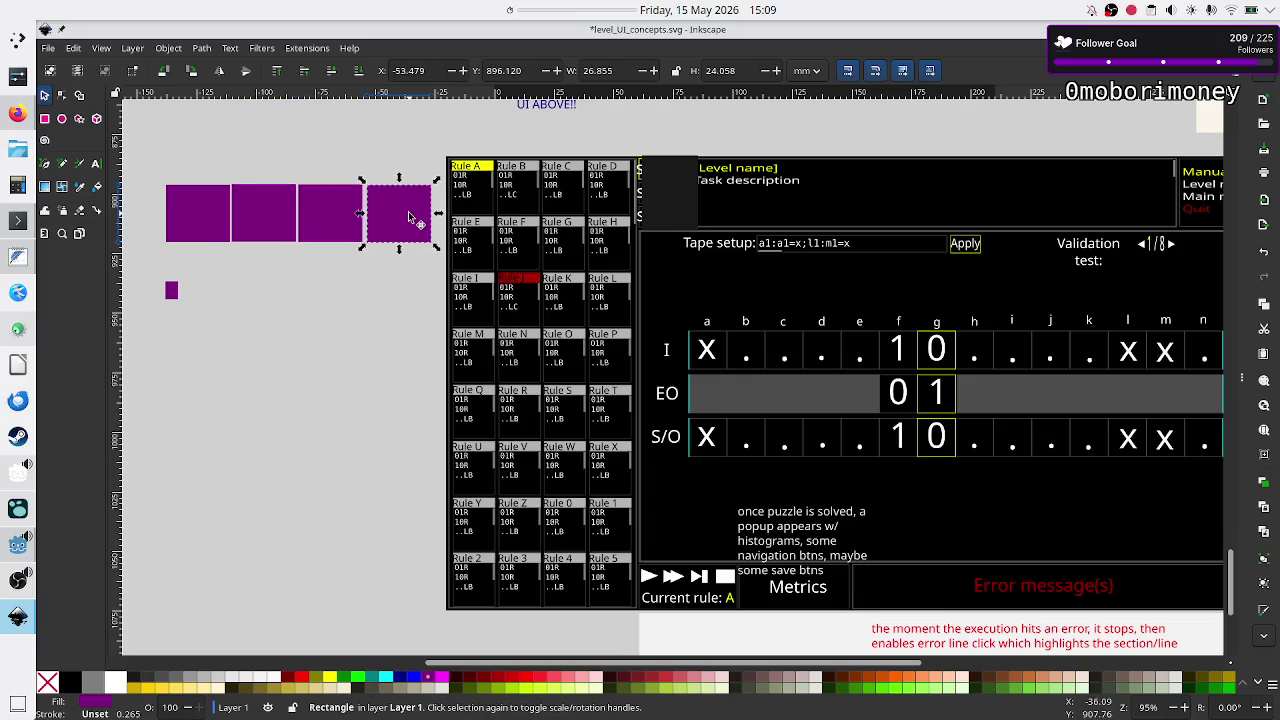
left_click(259, 213, "shift")
left_click_drag(258, 212, 264, 347)
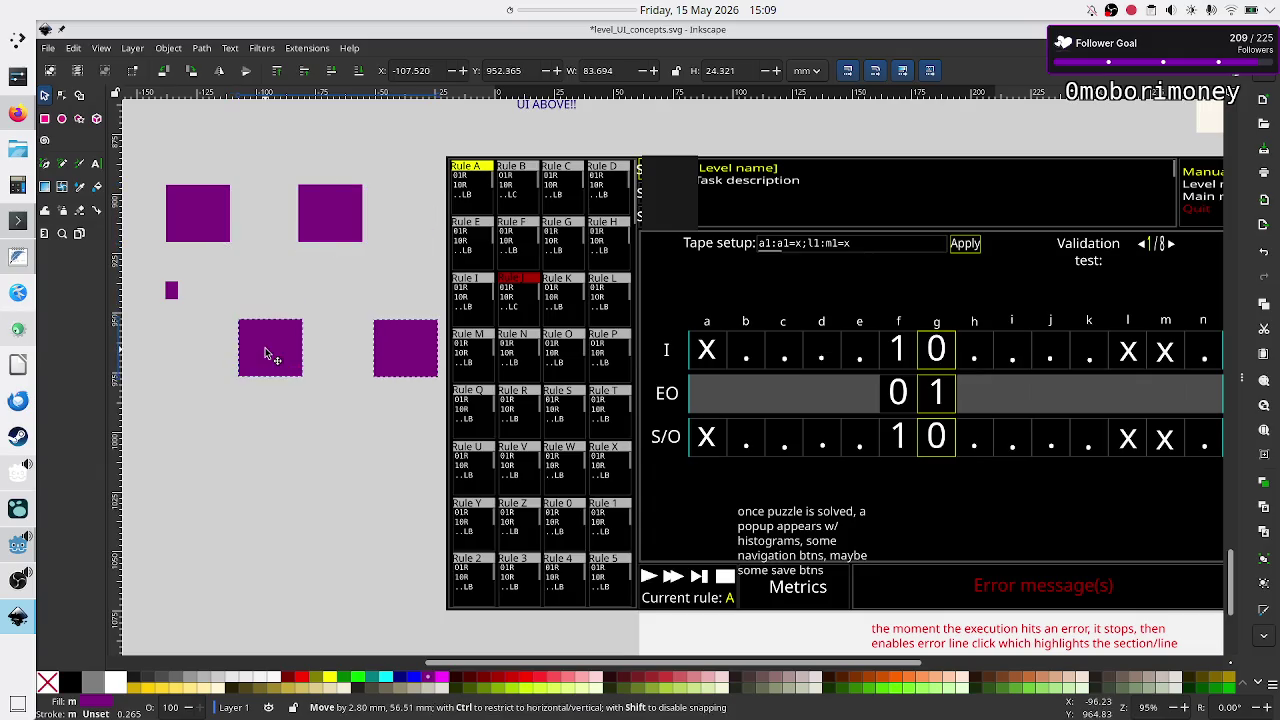
left_click_drag(329, 214, 334, 356)
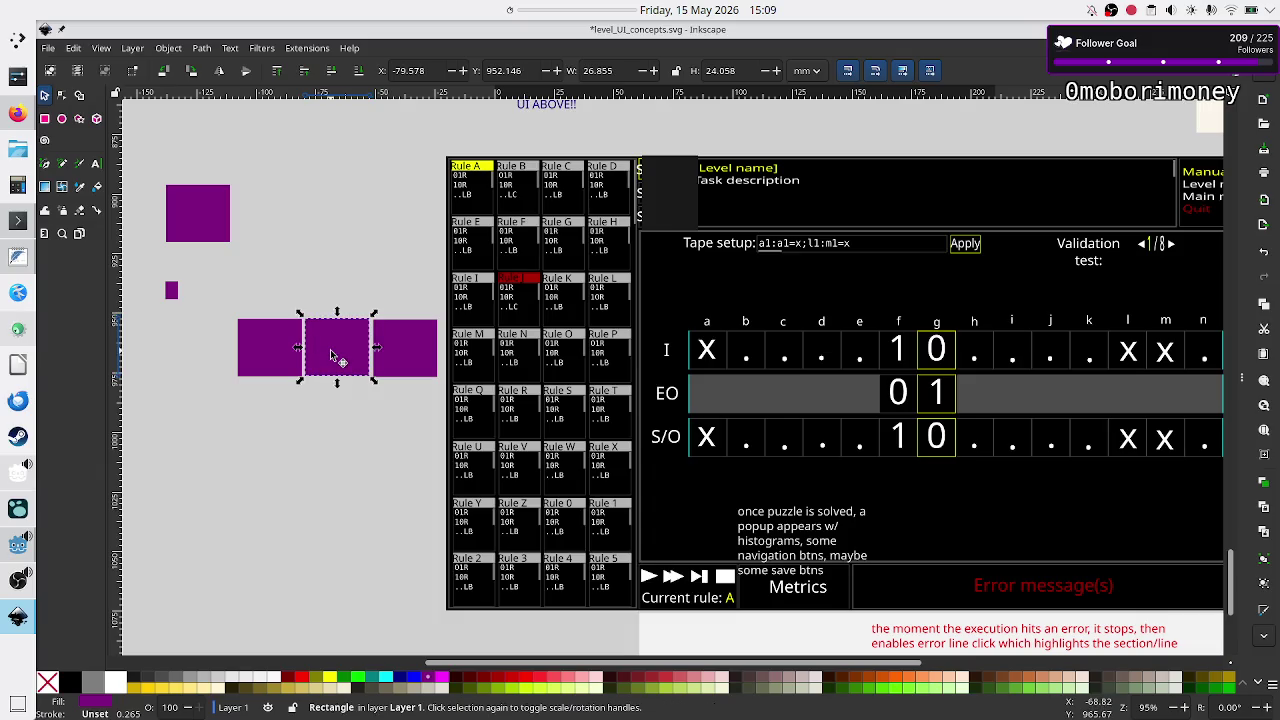
left_click(180, 300)
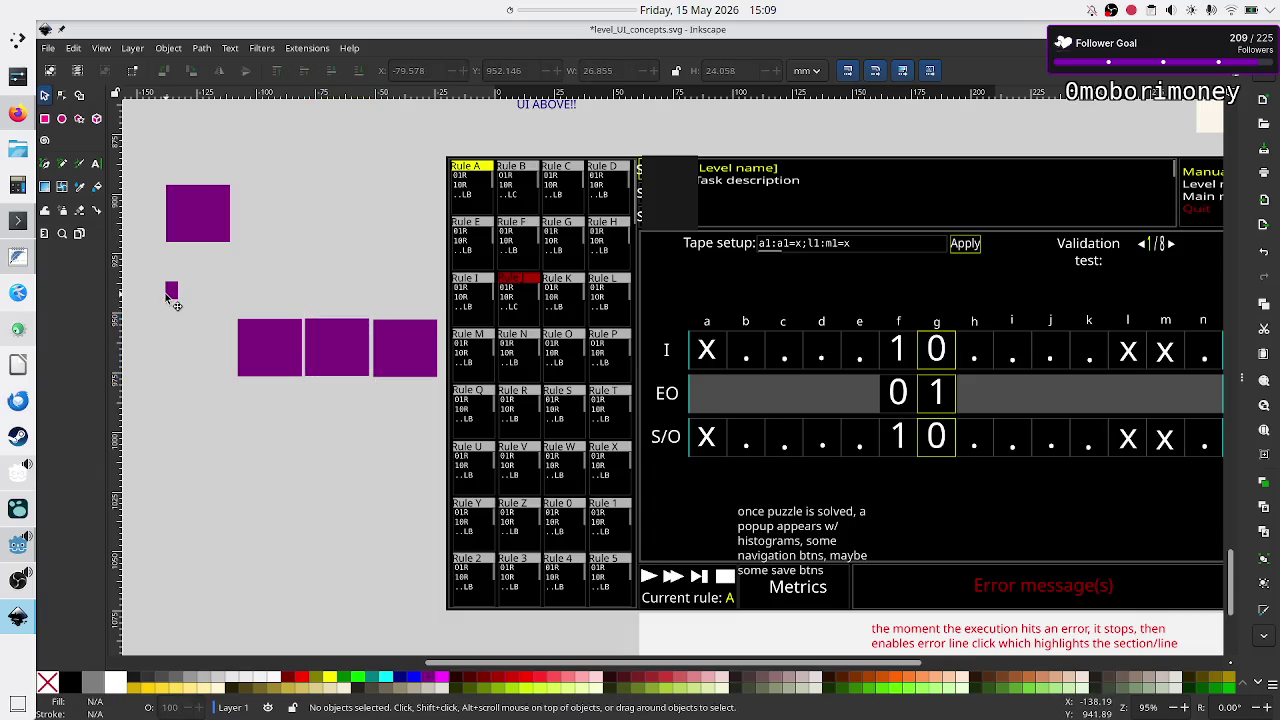
Place the small purple square beside the top rectangle and switch to Godot.
left_click(170, 300)
left_click_drag(170, 300, 253, 228)
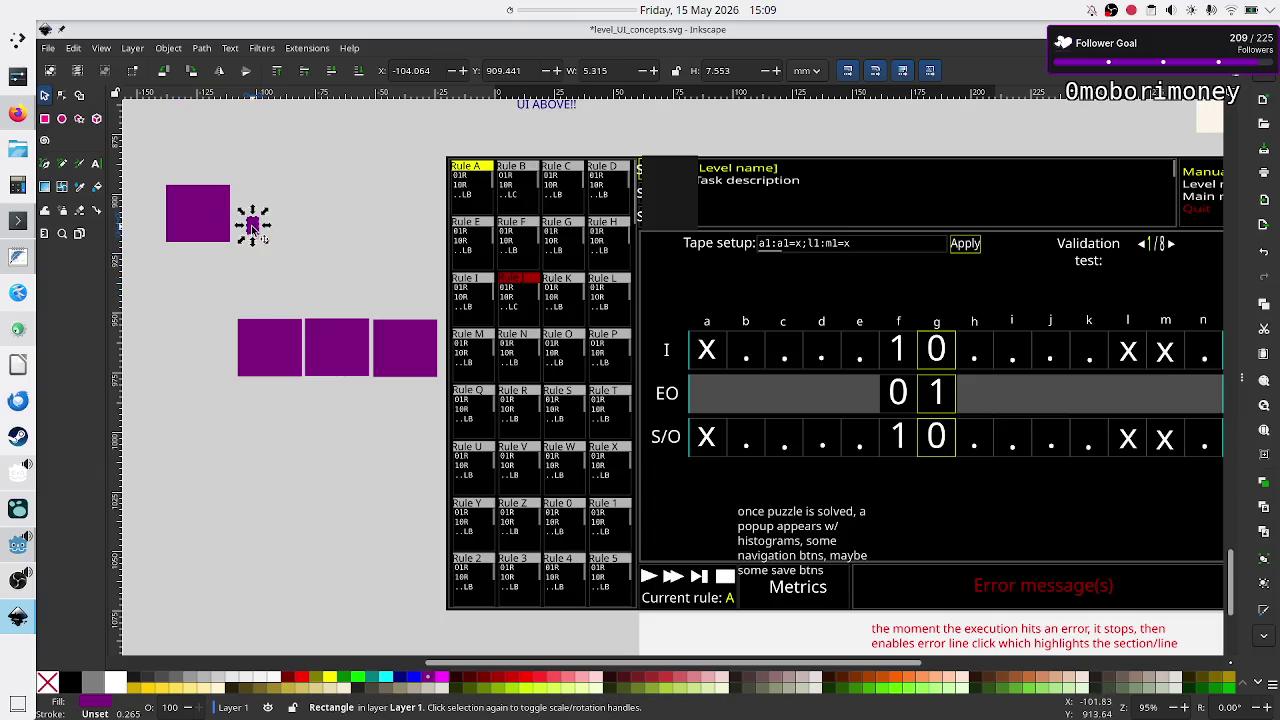
key("alt+Tab")
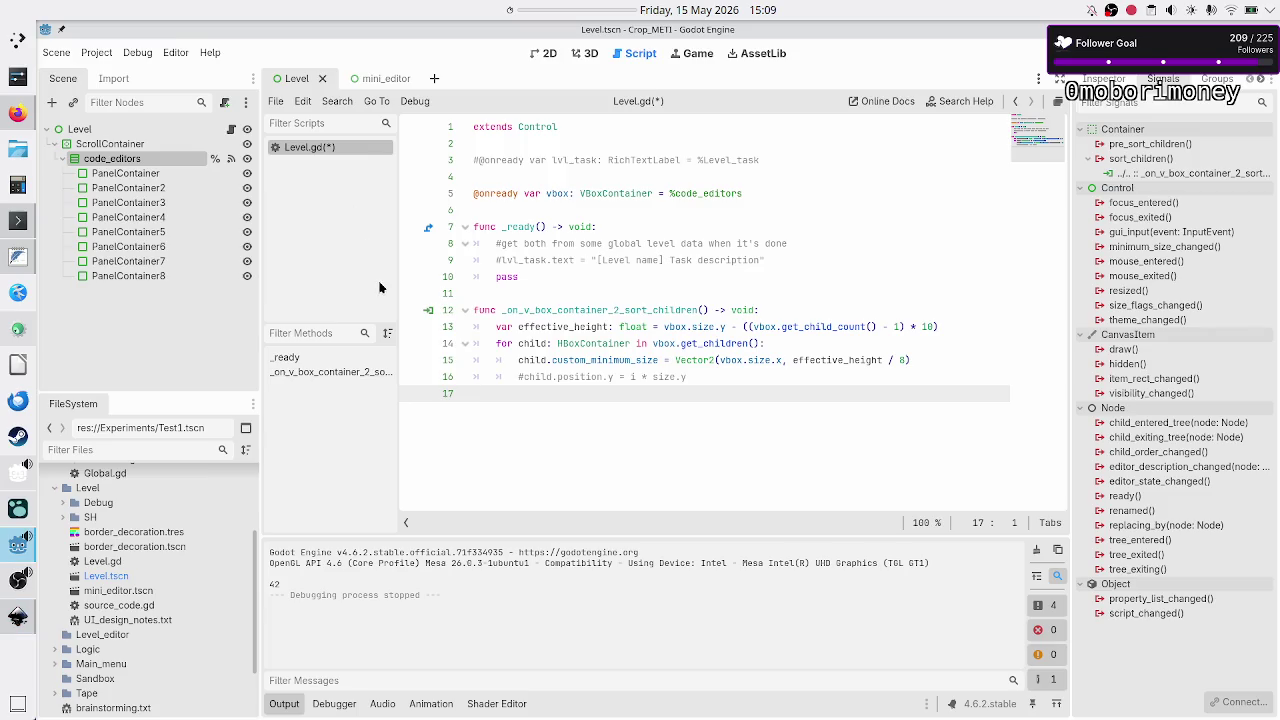
Select the second PanelContainer node and review the sizing code on lines 13–15.
left_click(158, 187)
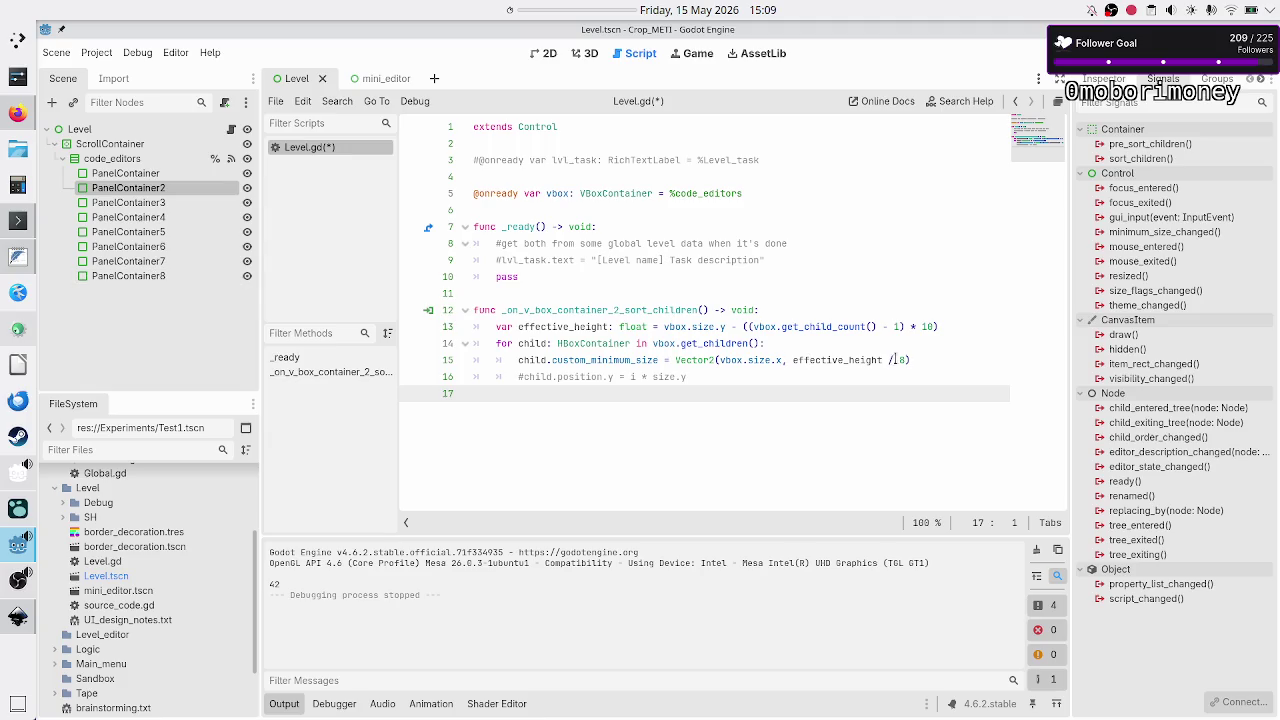
left_click_drag(903, 360, 652, 360)
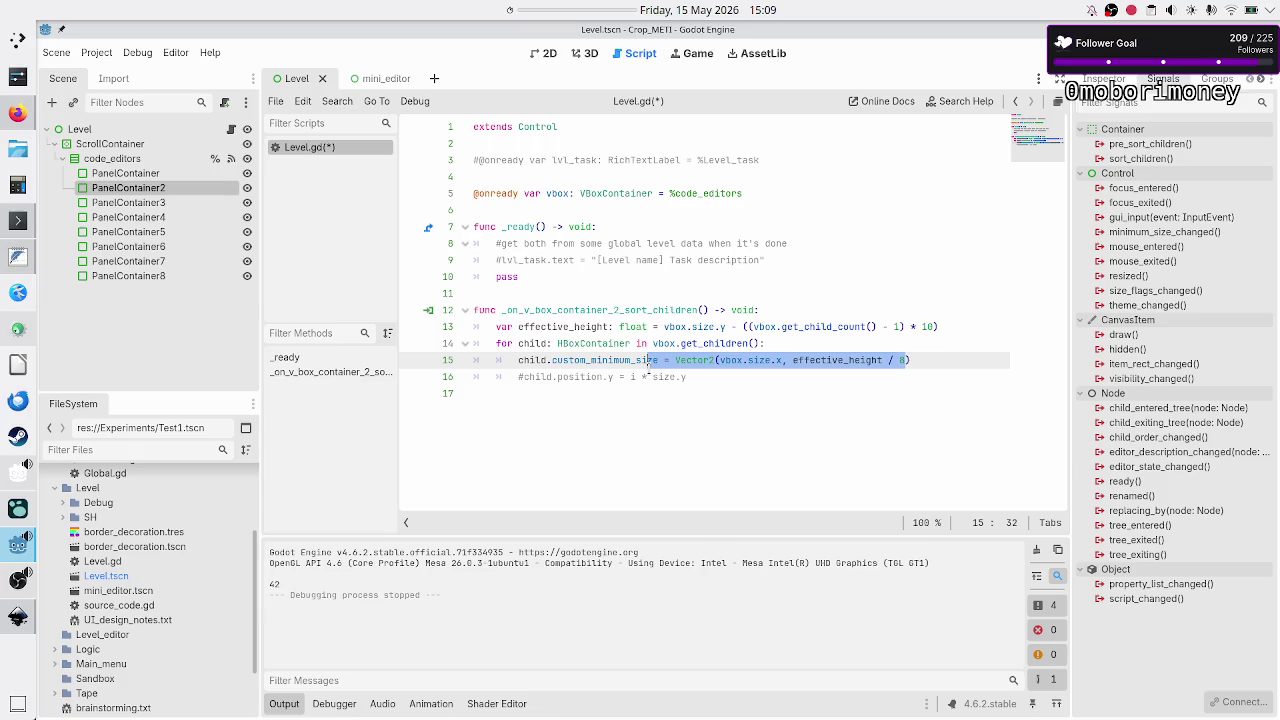
double_click(595, 343)
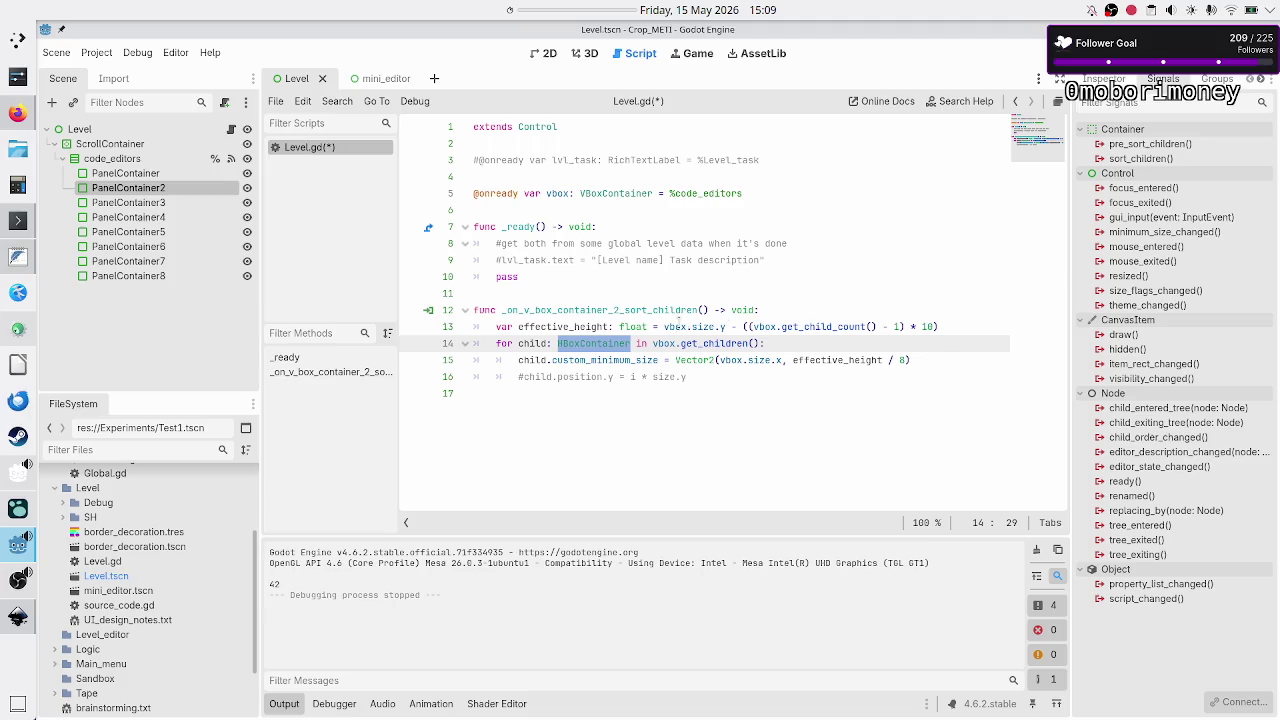
double_click(676, 326)
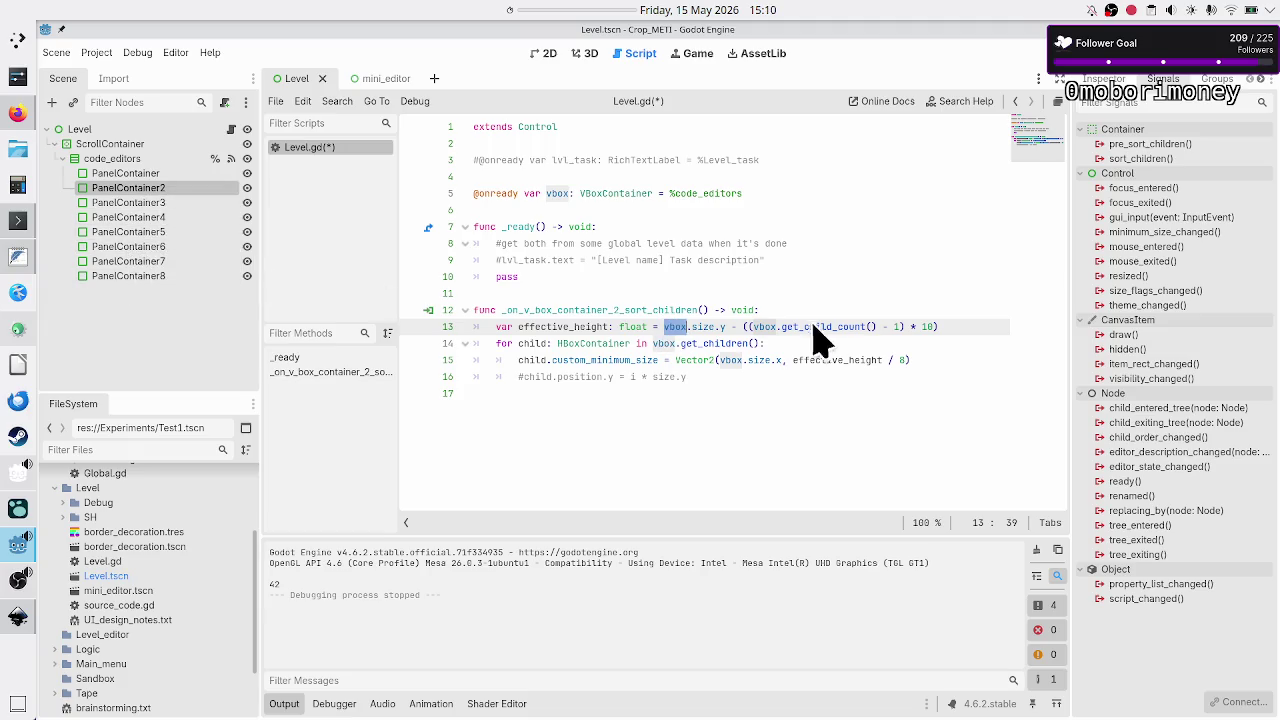
left_click_drag(906, 360, 887, 360)
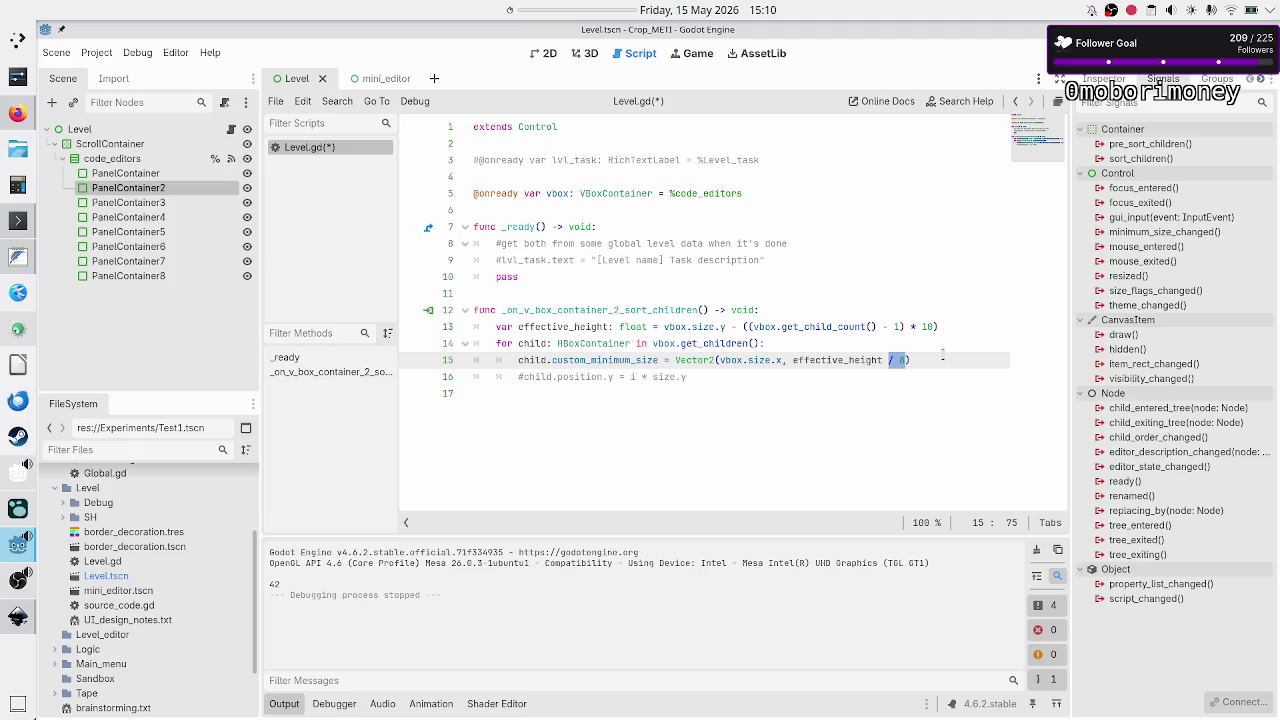
Add the comment '#what about the tiny button????' on a new line, then return to Inkscape.
key("End")
key("ctrl+shift+Return")
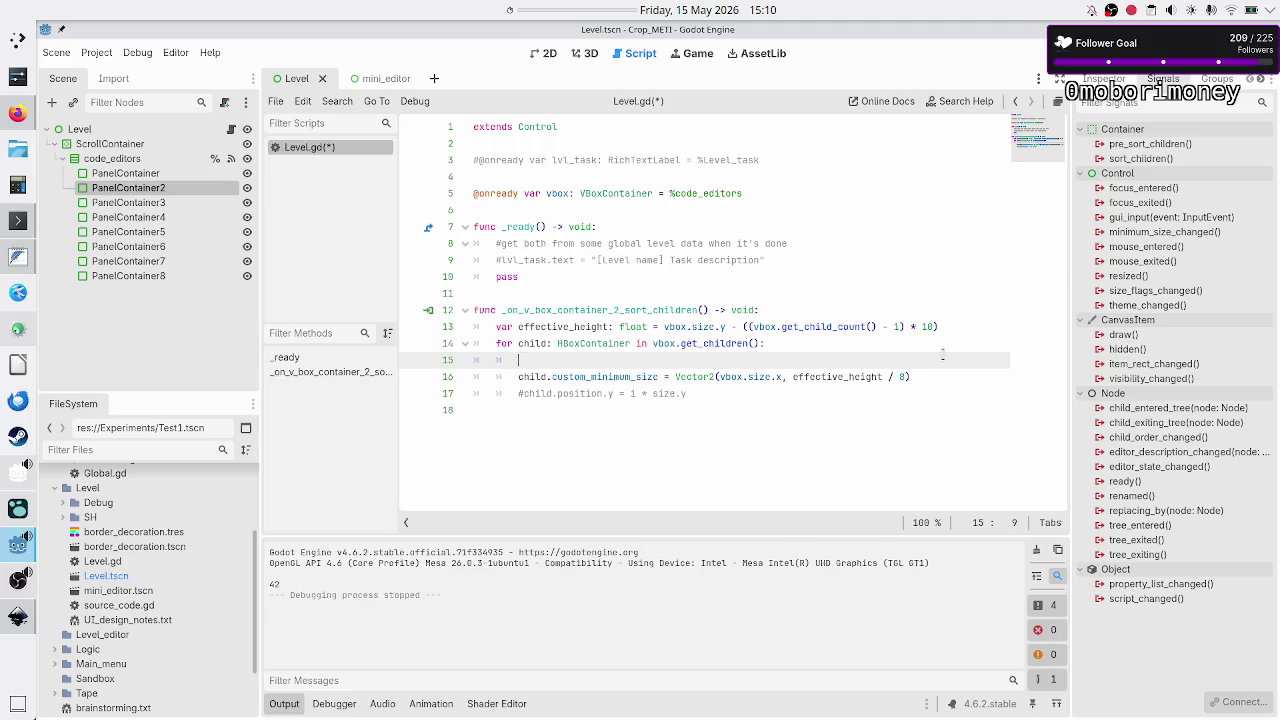
type("#")
type("what about the")
type(" tiny bu")
type("tto")
type("?")
key("alt+Tab")
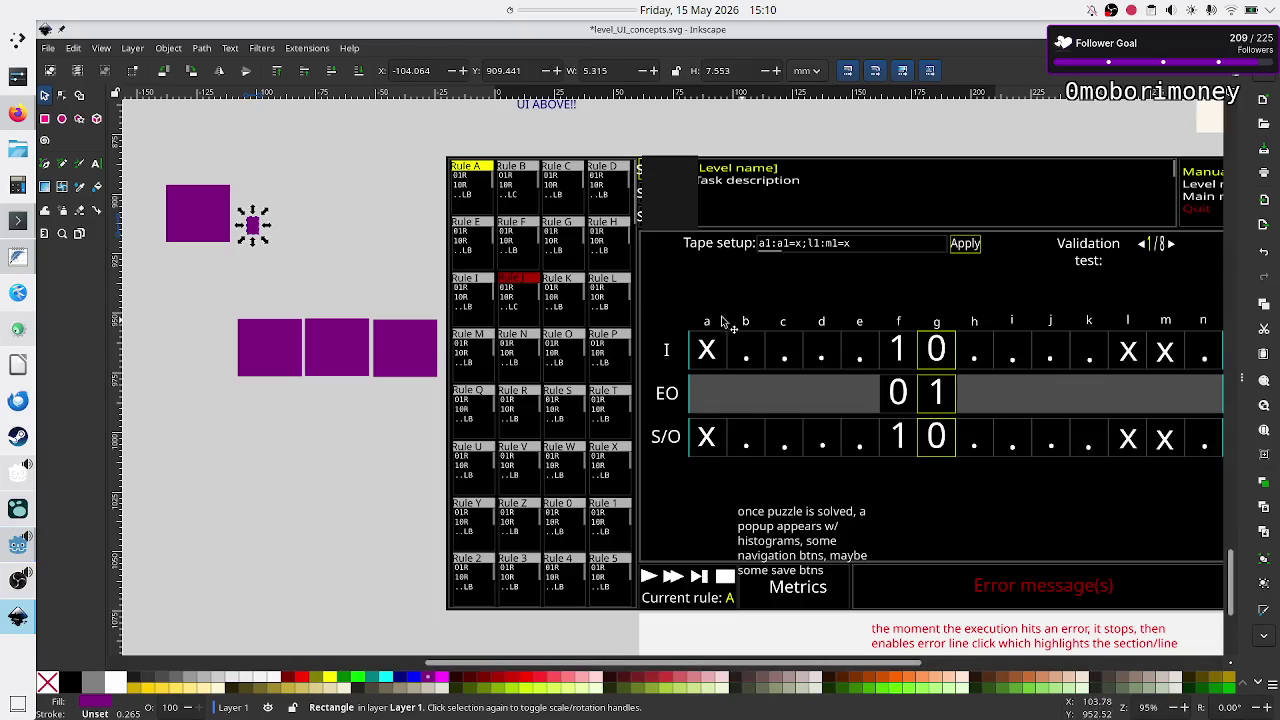
Move the top square down into the lower row and the small square below the row.
mouse_move(190, 220)
left_mouse_down()
mouse_move(207, 323)
mouse_move(190, 356)
left_mouse_up()
left_click(253, 229)
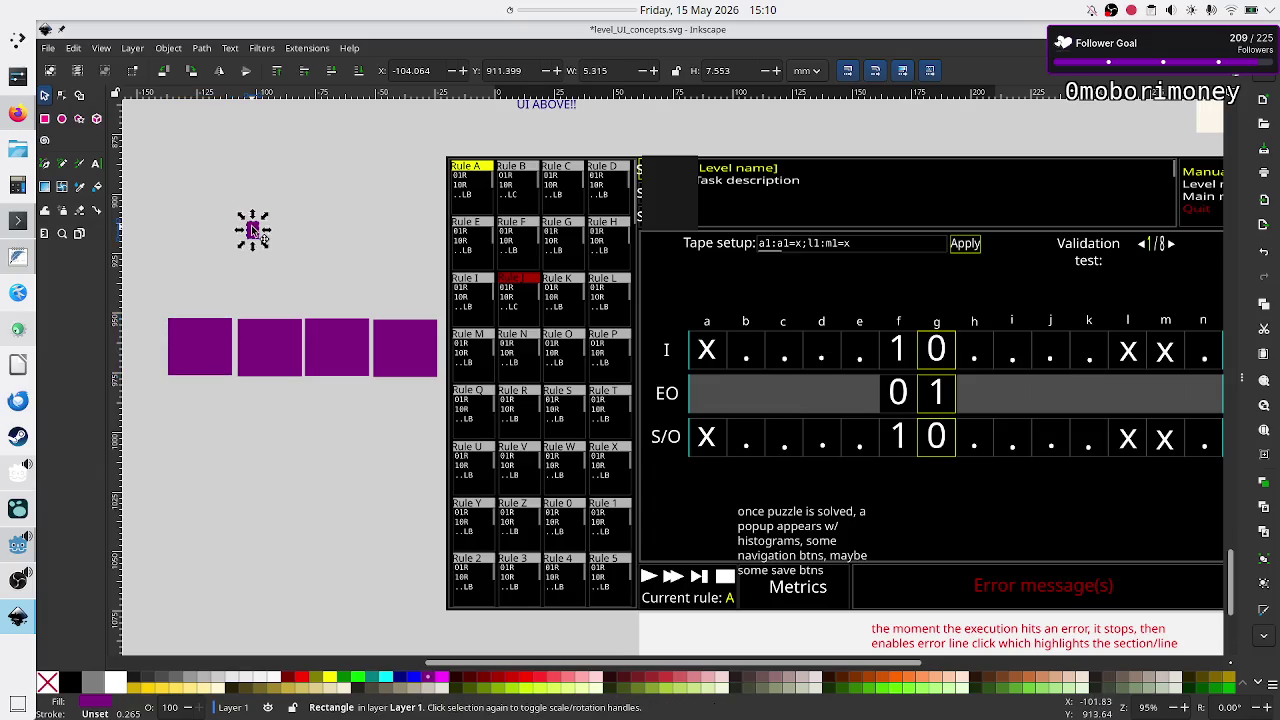
left_click(209, 253)
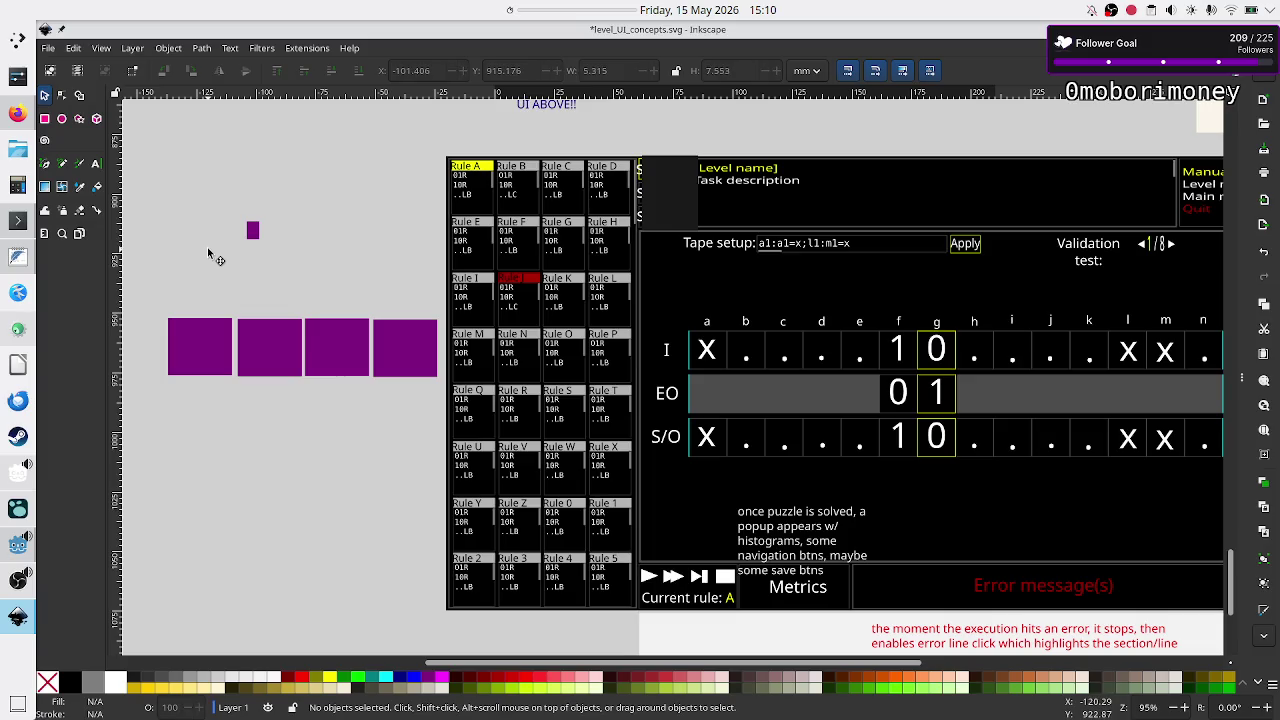
mouse_move(252, 234)
left_mouse_down()
mouse_move(240, 336)
mouse_move(177, 401)
mouse_move(177, 429)
left_mouse_up()
left_click(227, 470)
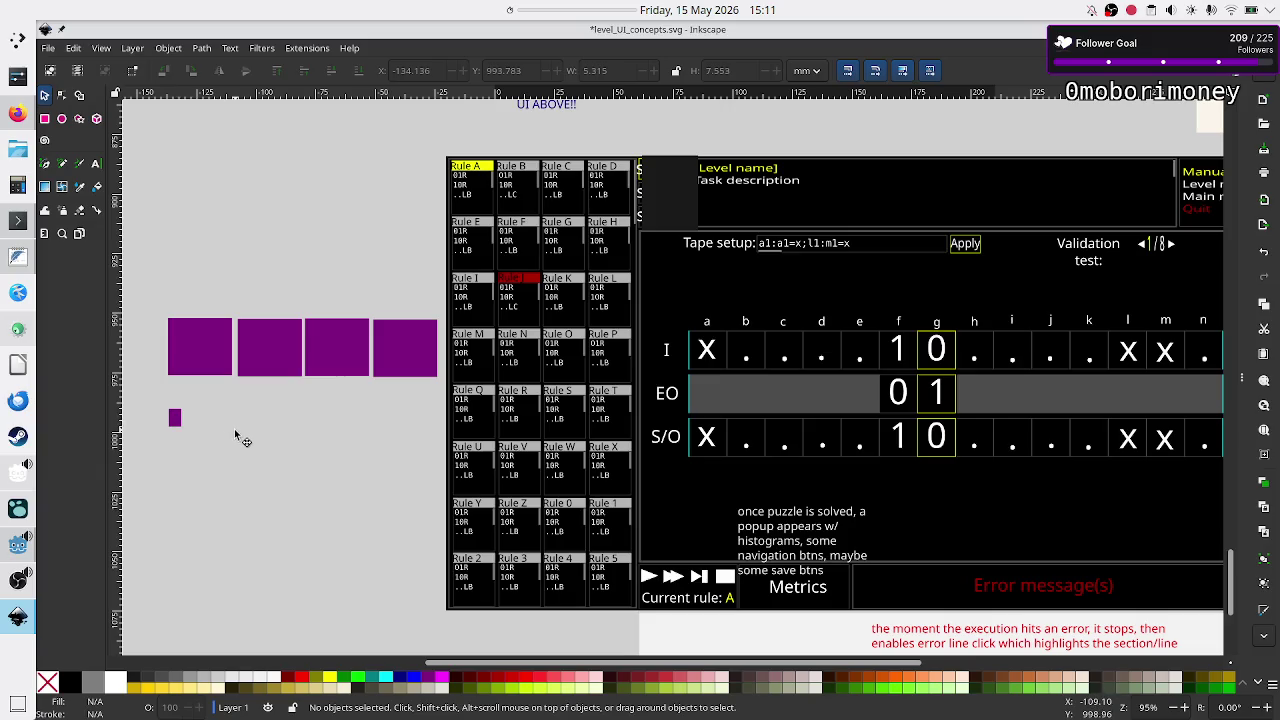
Resize the small square and draw a 31.05 × 24.6 mm rectangle over it.
left_click(174, 418)
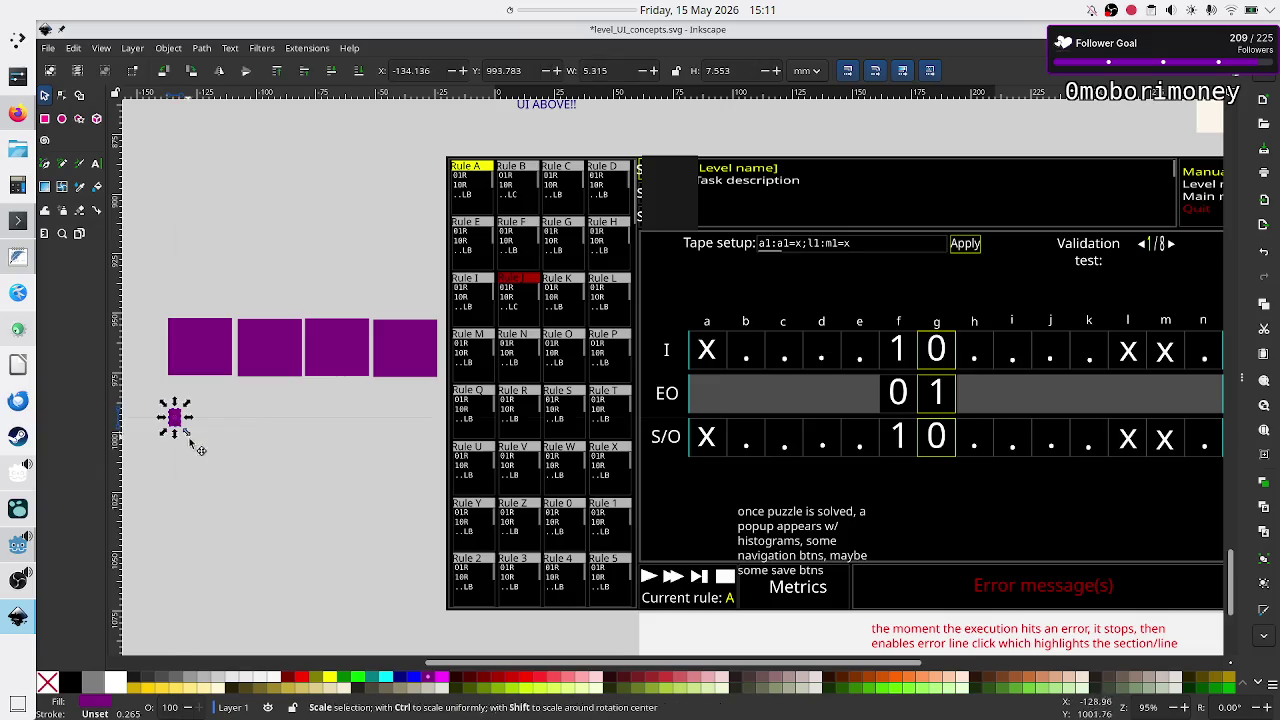
mouse_move(182, 433)
left_mouse_down()
mouse_move(251, 471)
mouse_move(231, 477)
mouse_move(237, 466)
mouse_move(188, 430)
left_mouse_up()
left_click(188, 430)
left_click(232, 465)
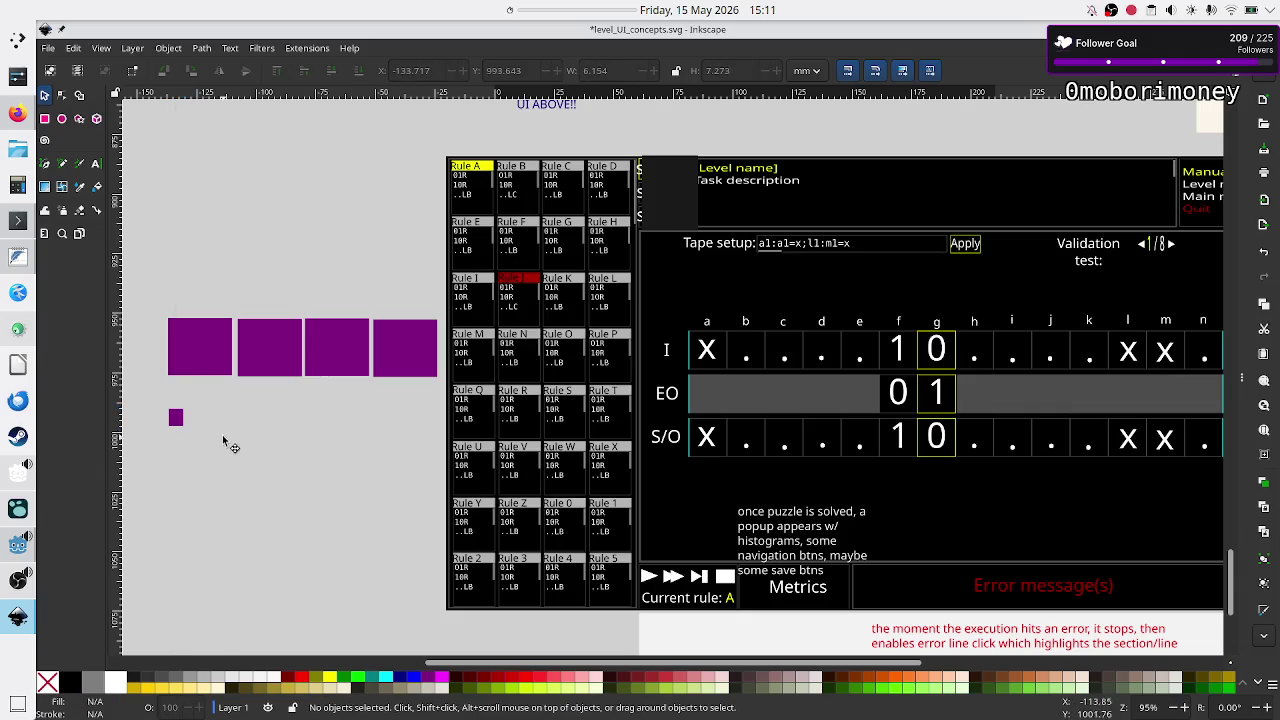
left_click(44, 119)
mouse_move(172, 407)
left_mouse_down()
mouse_move(161, 397)
mouse_move(237, 465)
mouse_move(236, 453)
left_mouse_up()
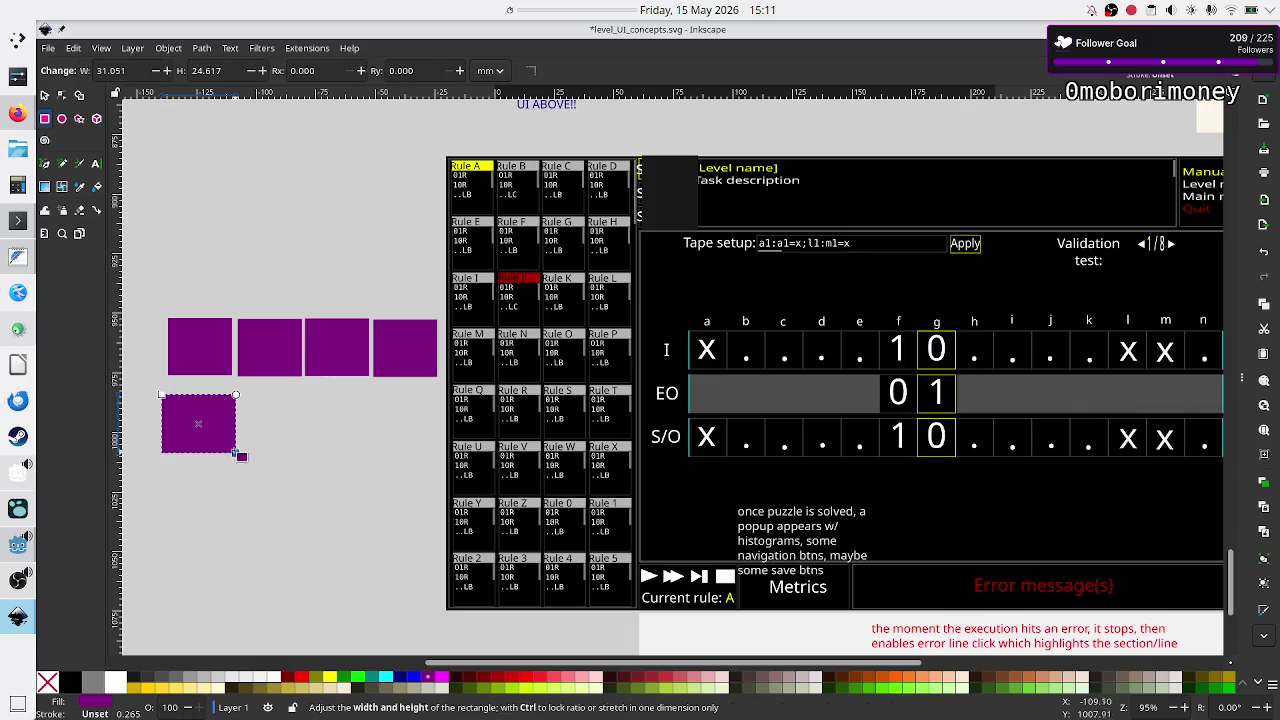
Fill the new rectangle with 10% Gray and centre the small purple square on it.
left_click(227, 678)
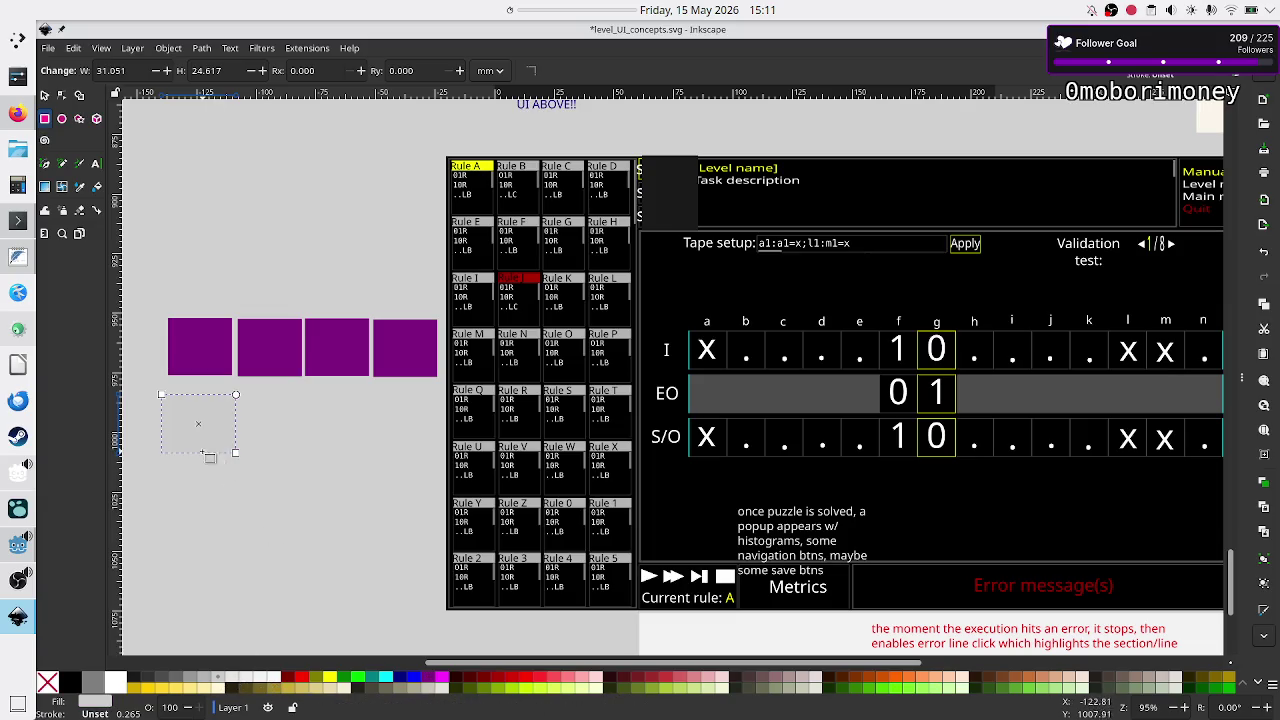
left_click(45, 95)
left_click_drag(201, 451, 208, 486)
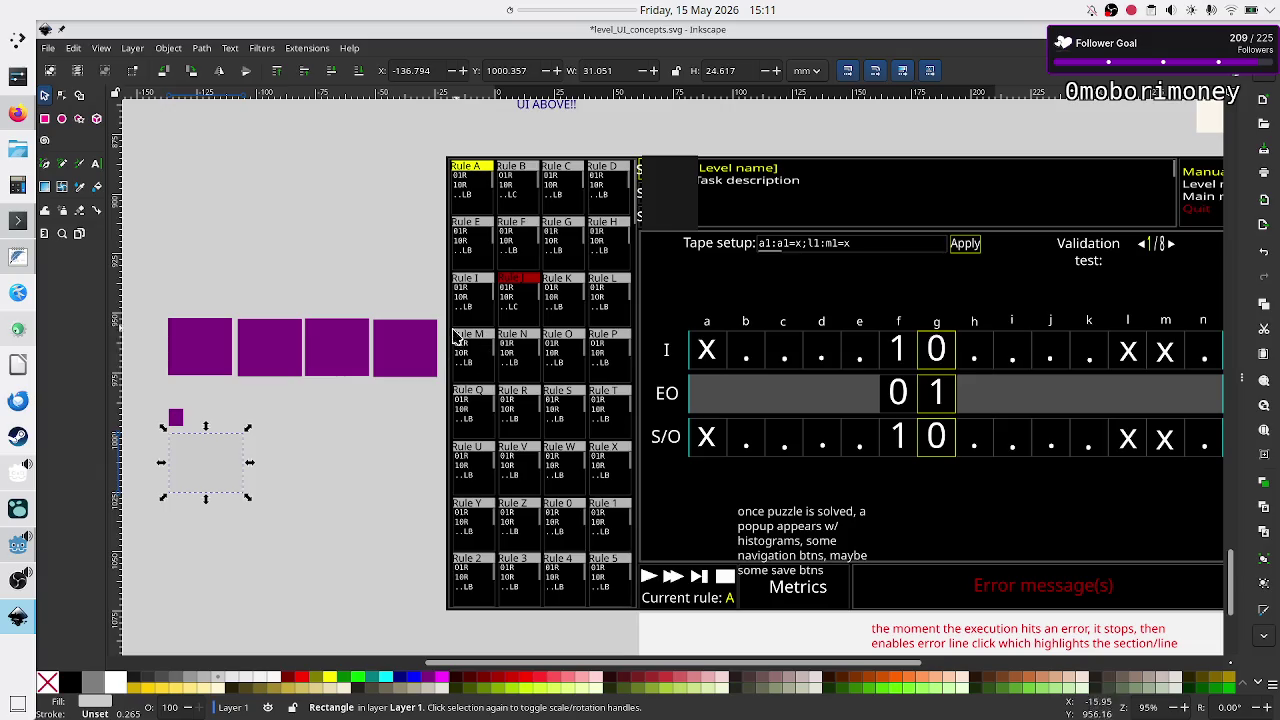
left_click(343, 457)
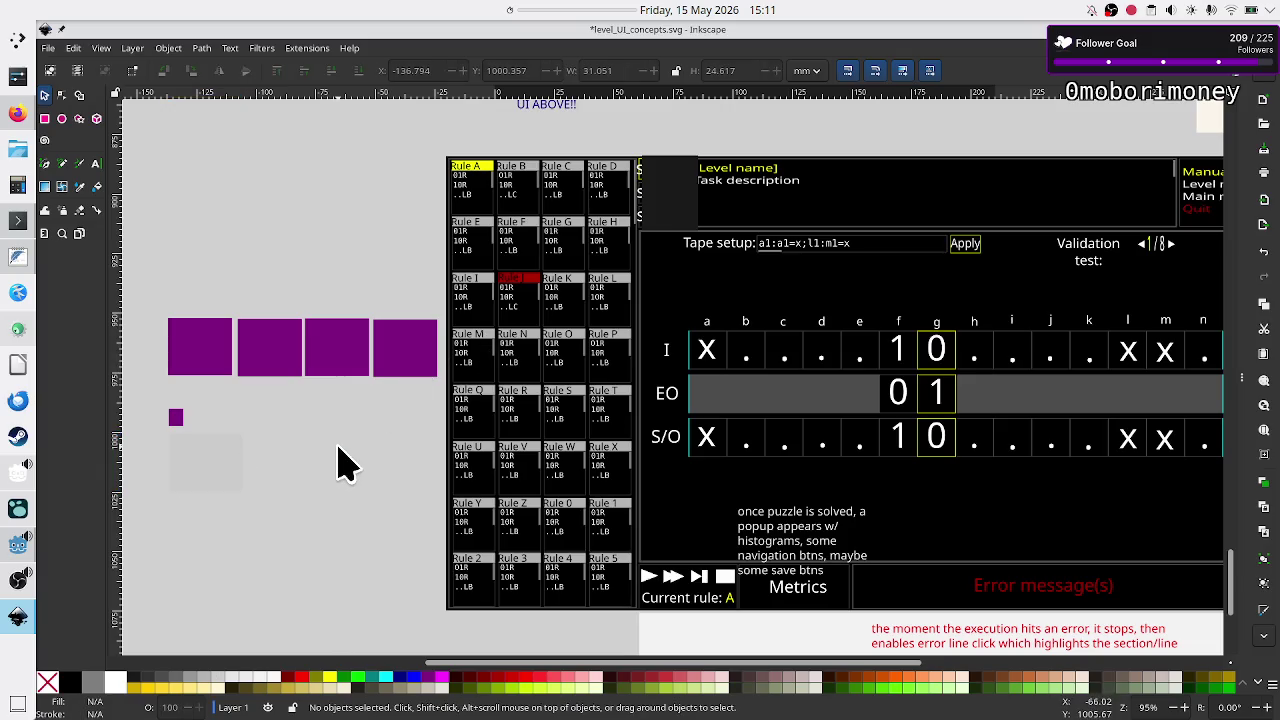
left_click(177, 418)
left_click_drag(177, 418, 209, 466)
Lower the grey rectangle to the bottom behind the purple square, then switch to Godot.
right_click(210, 465)
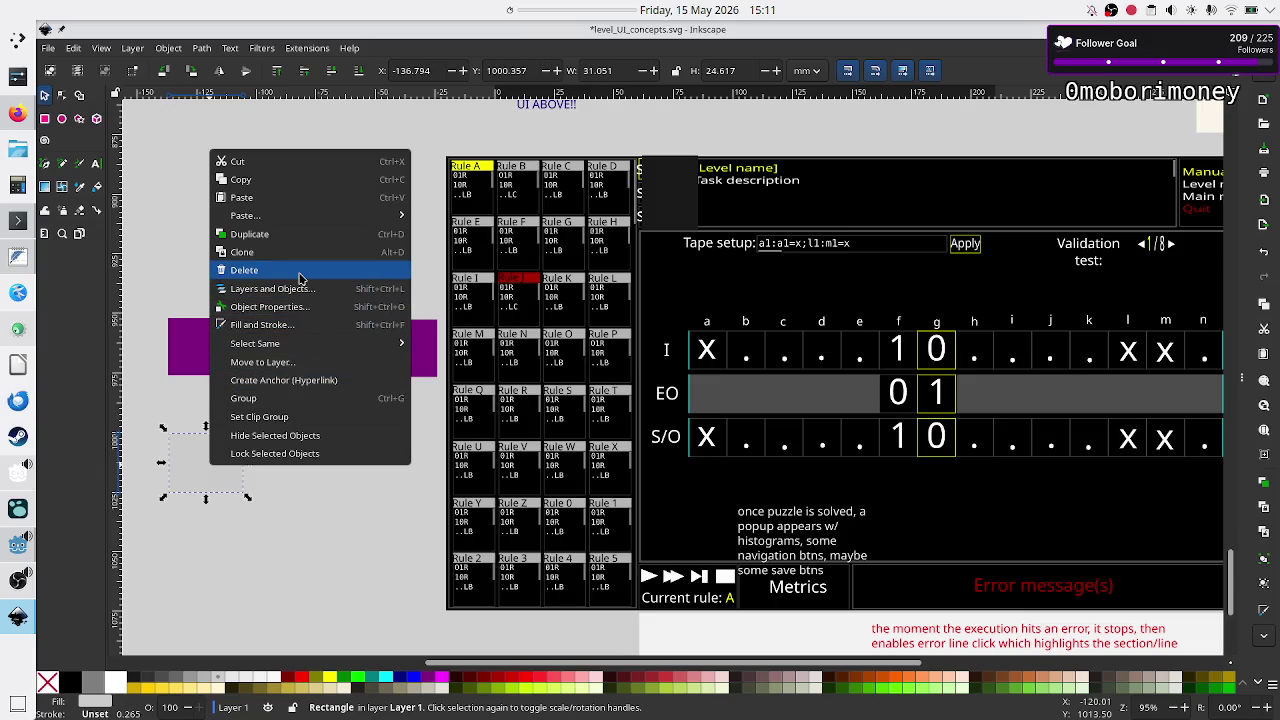
left_click(186, 193)
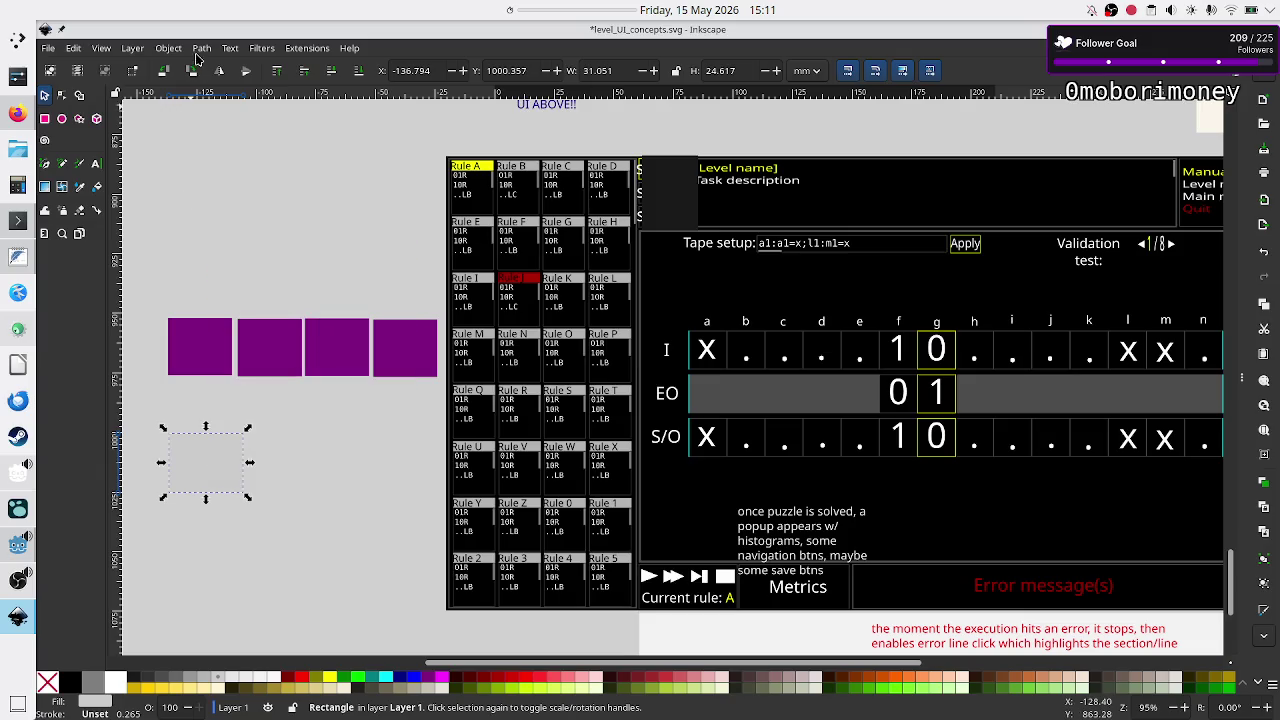
left_click(168, 48)
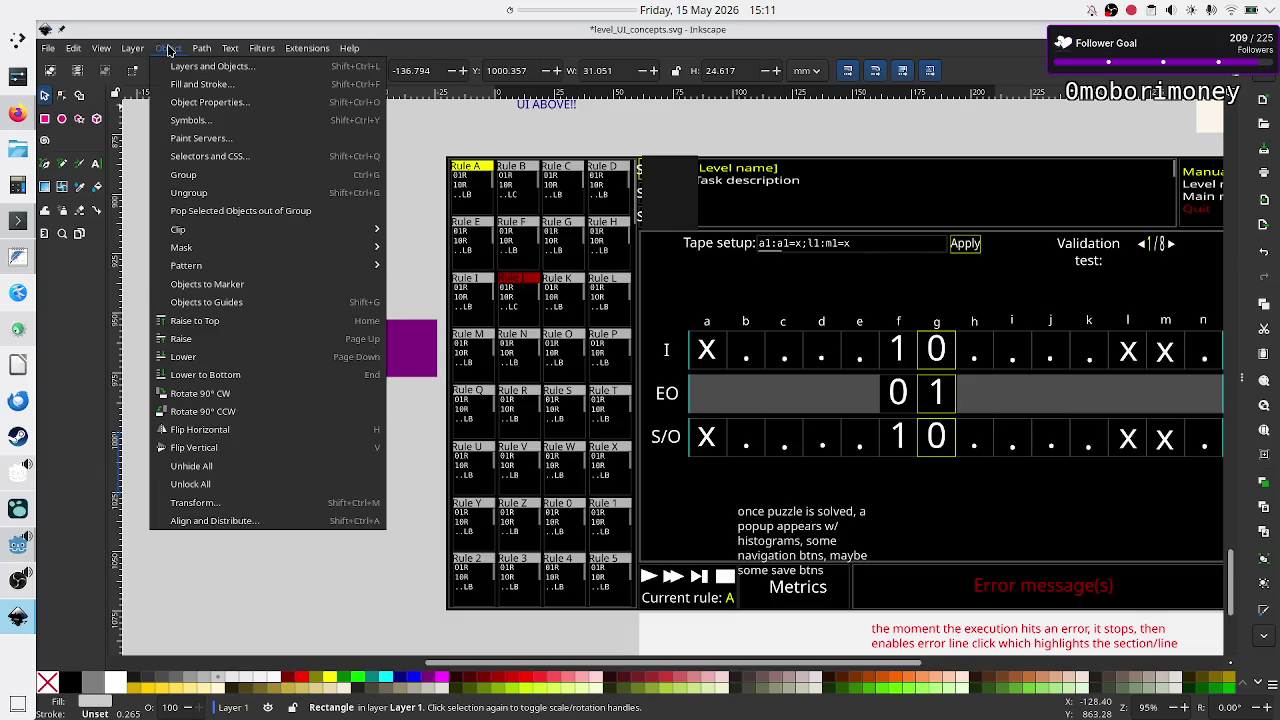
left_click(222, 373)
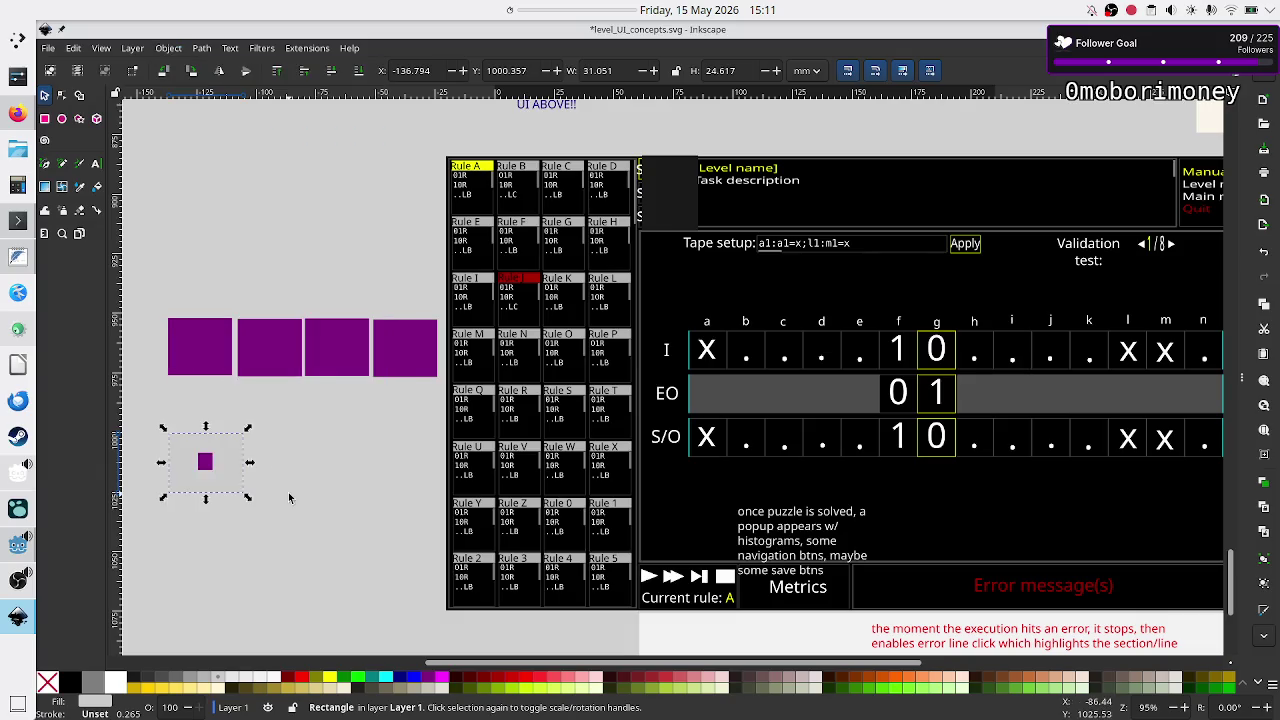
left_click(205, 461)
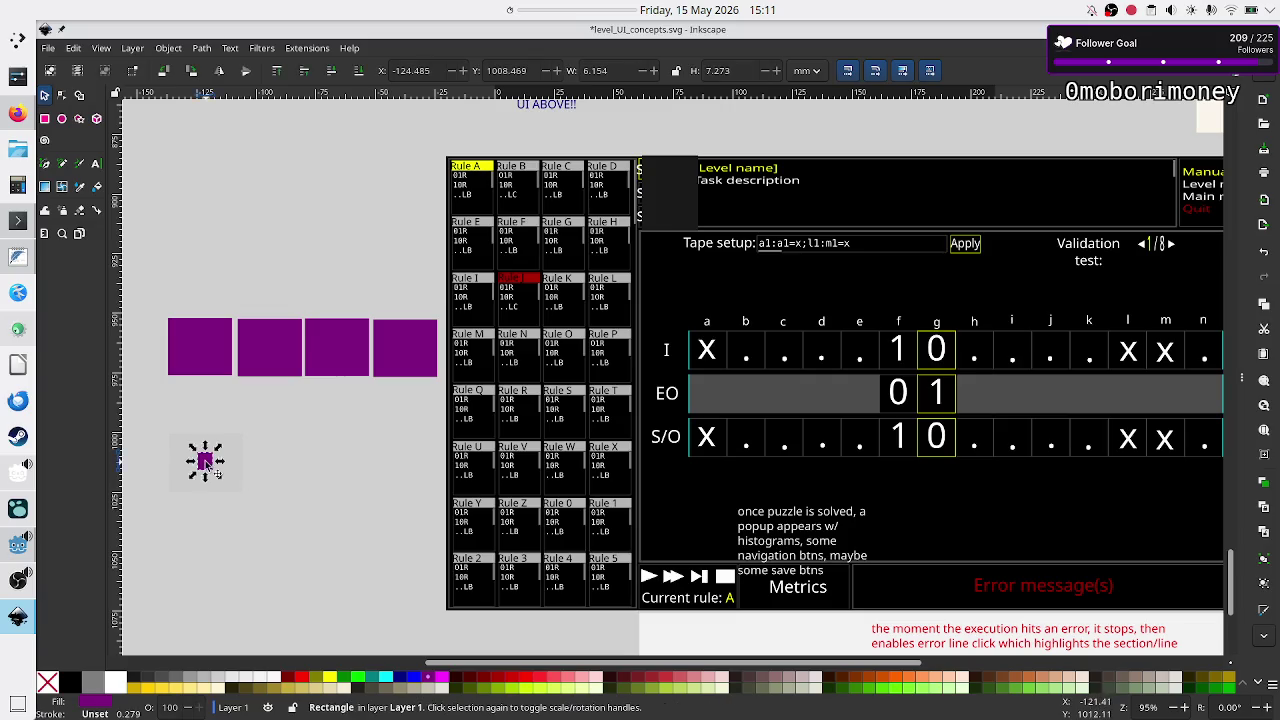
left_click(298, 513)
key("alt+Tab")
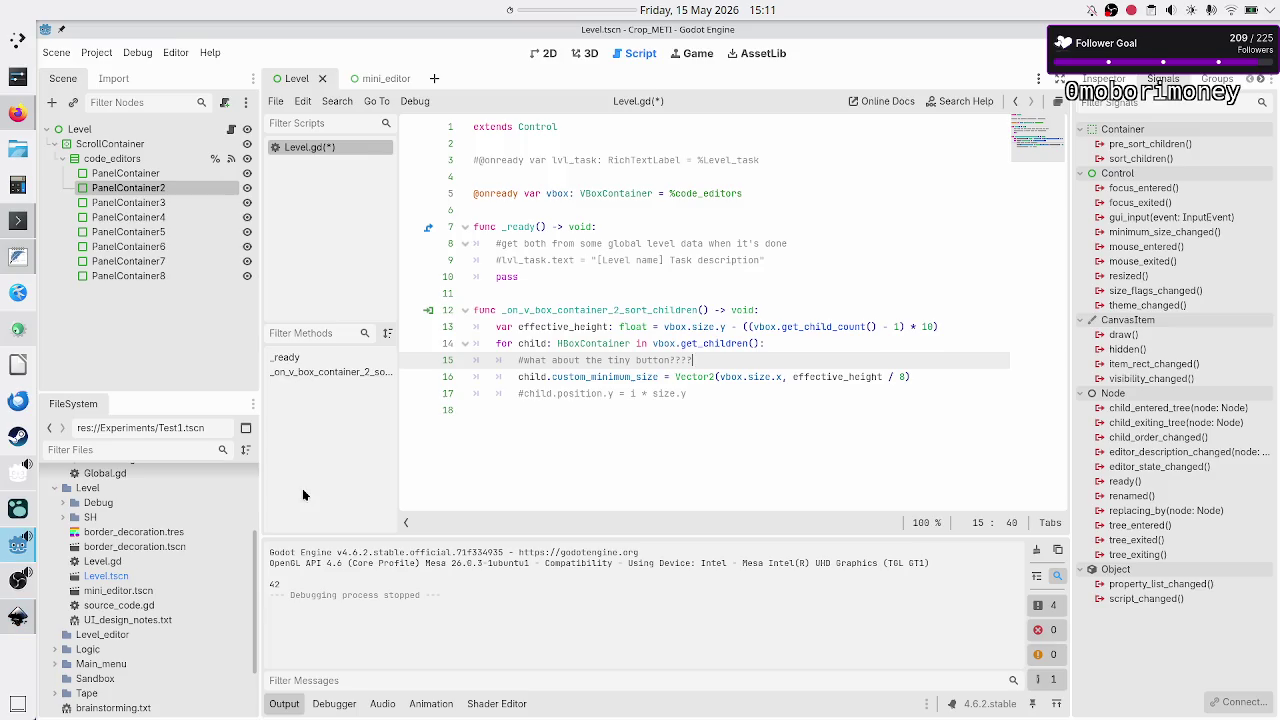
Select the 8 divisor at the end of line 16, then return to the Inkscape mockup.
left_click(916, 377)
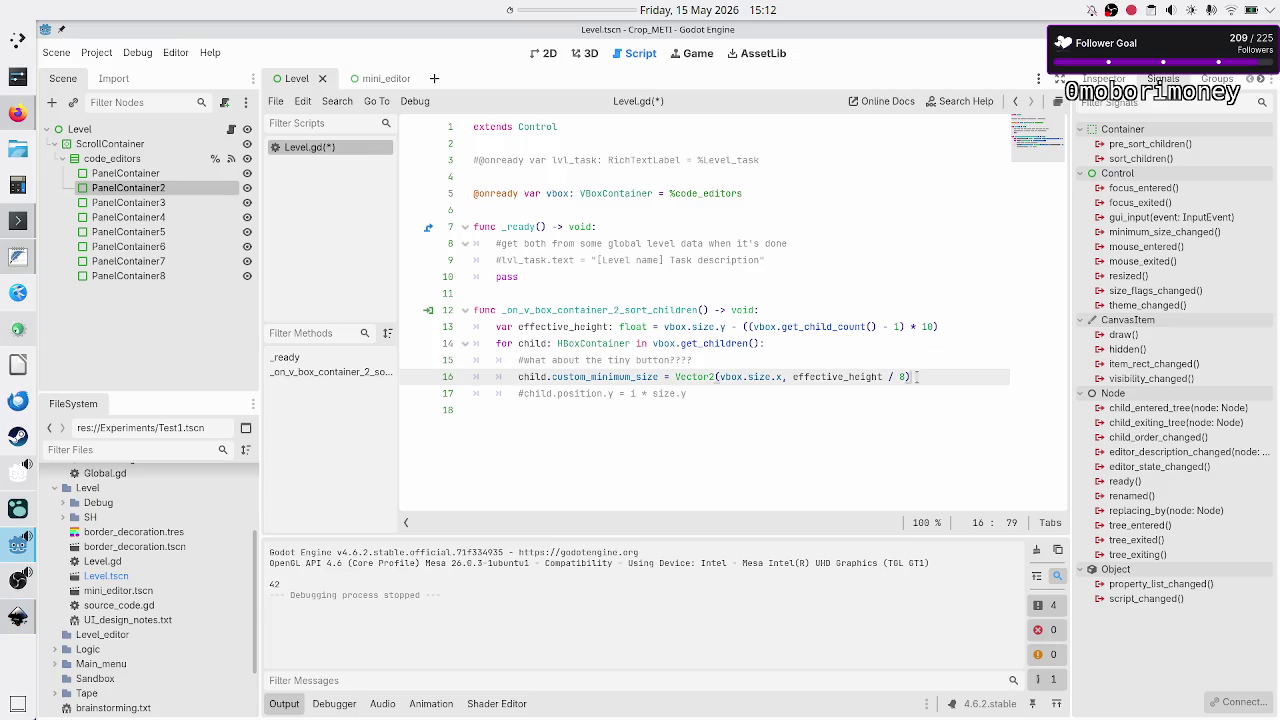
key("shift+Left")
key("alt+Tab")
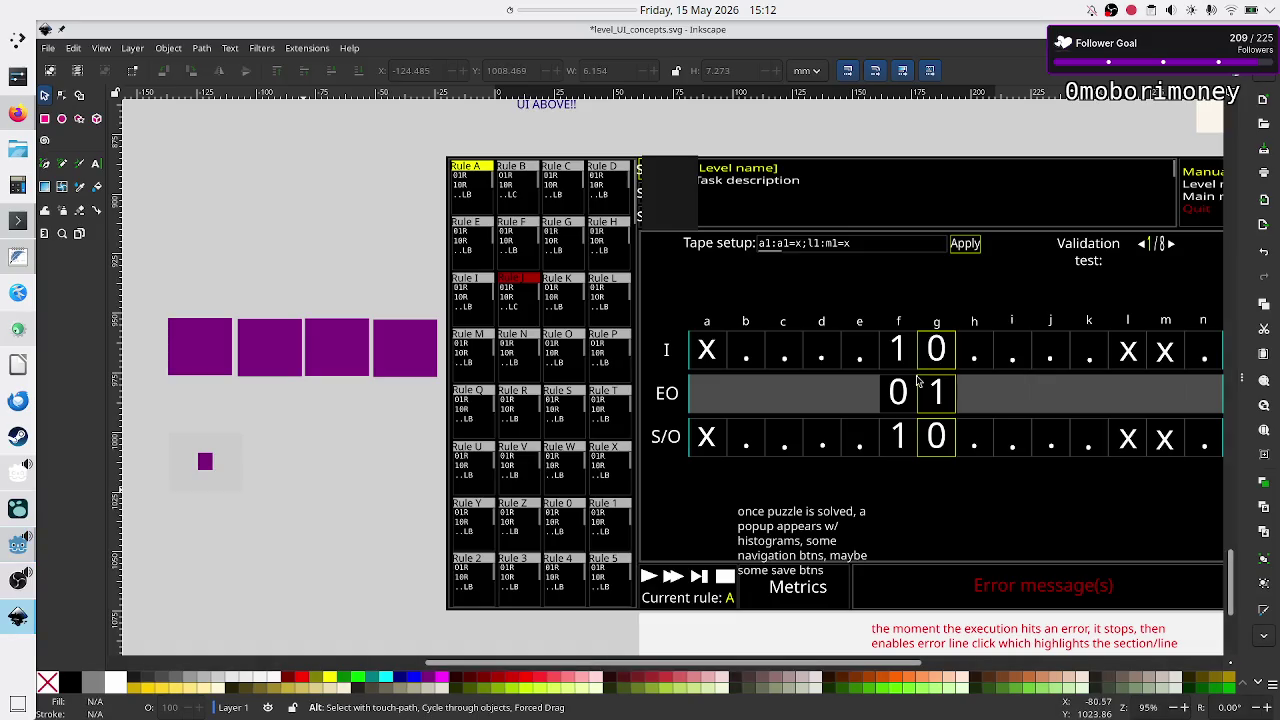
Lift the fourth purple square above the row, keeping the small square below it.
mouse_move(144, 430)
left_mouse_down()
mouse_move(314, 505)
mouse_move(310, 528)
left_mouse_up()
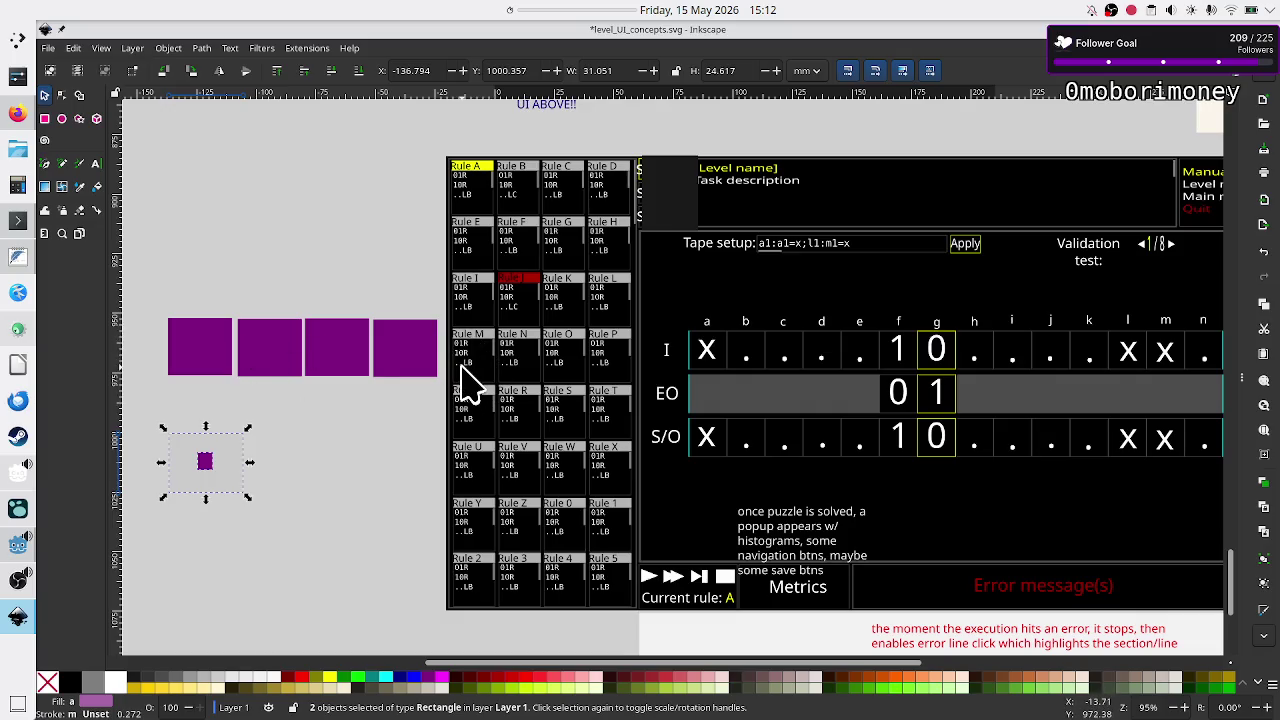
key("alt+Tab")
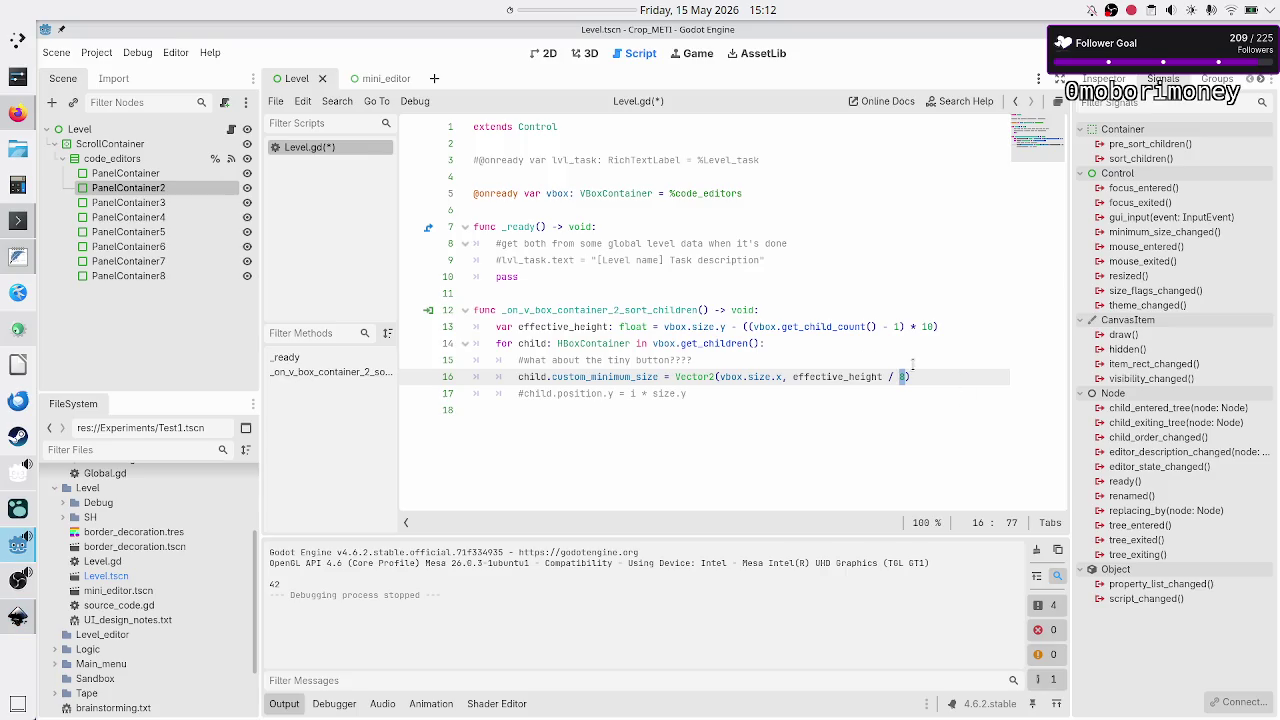
key("alt+Tab")
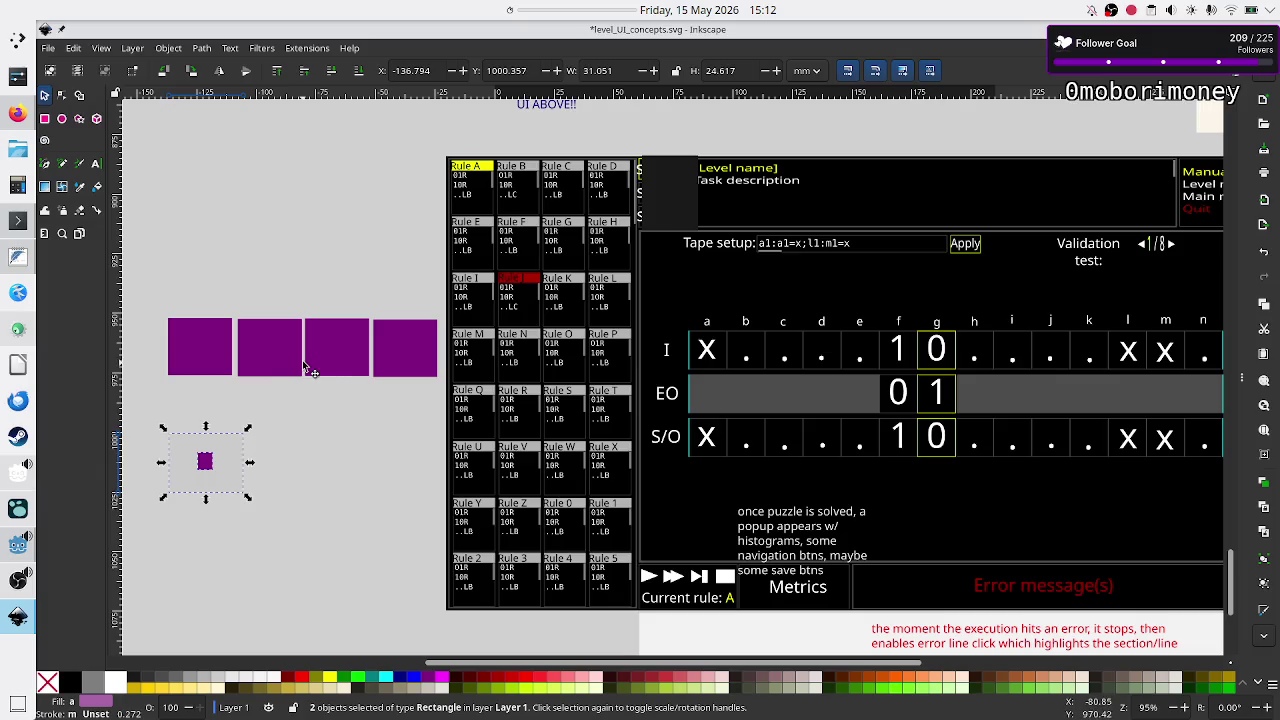
left_click(393, 368)
mouse_move(393, 368)
left_mouse_down()
mouse_move(273, 251)
mouse_move(241, 243)
left_mouse_up()
mouse_move(284, 510)
left_mouse_down()
mouse_move(151, 443)
mouse_move(358, 432)
mouse_move(409, 347)
left_mouse_up()
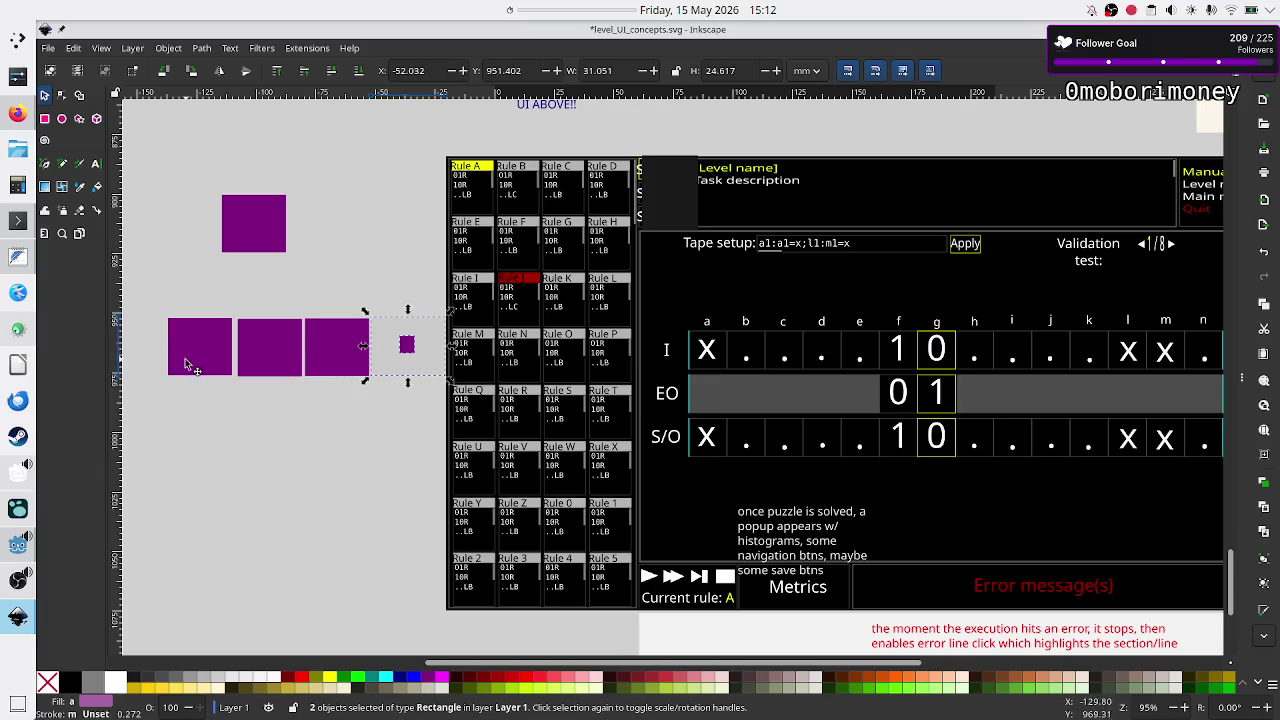
mouse_move(407, 363)
left_mouse_down()
mouse_move(384, 398)
mouse_move(215, 491)
left_mouse_up()
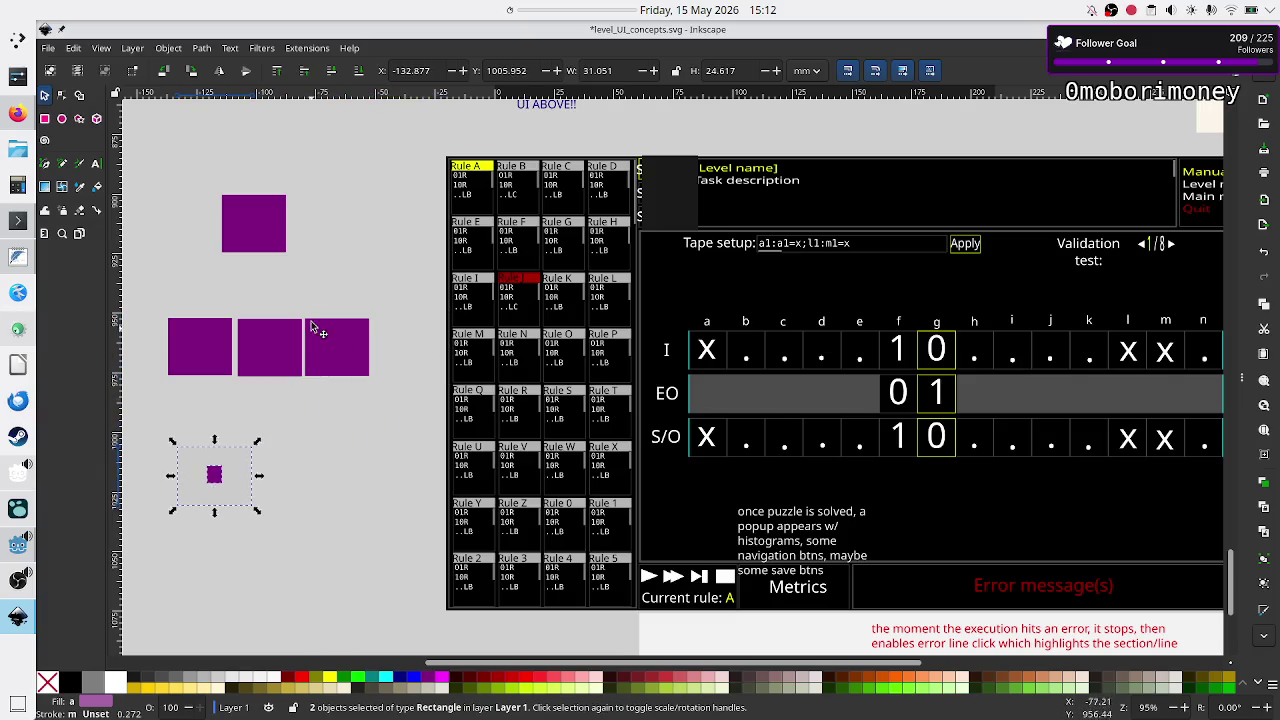
key("alt+Tab")
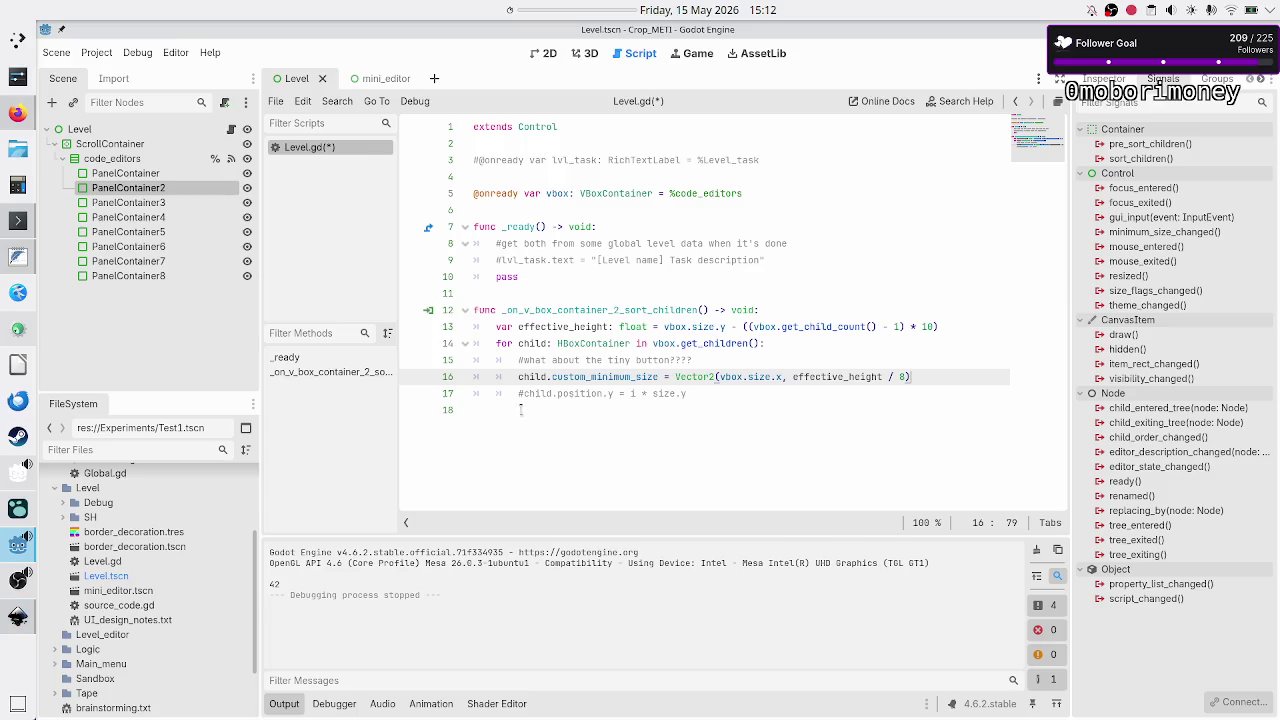
Answer line 15: 'A: have the btn in a centercontainer OF SAME SIZE AS the editor', then save.
left_click(748, 357)
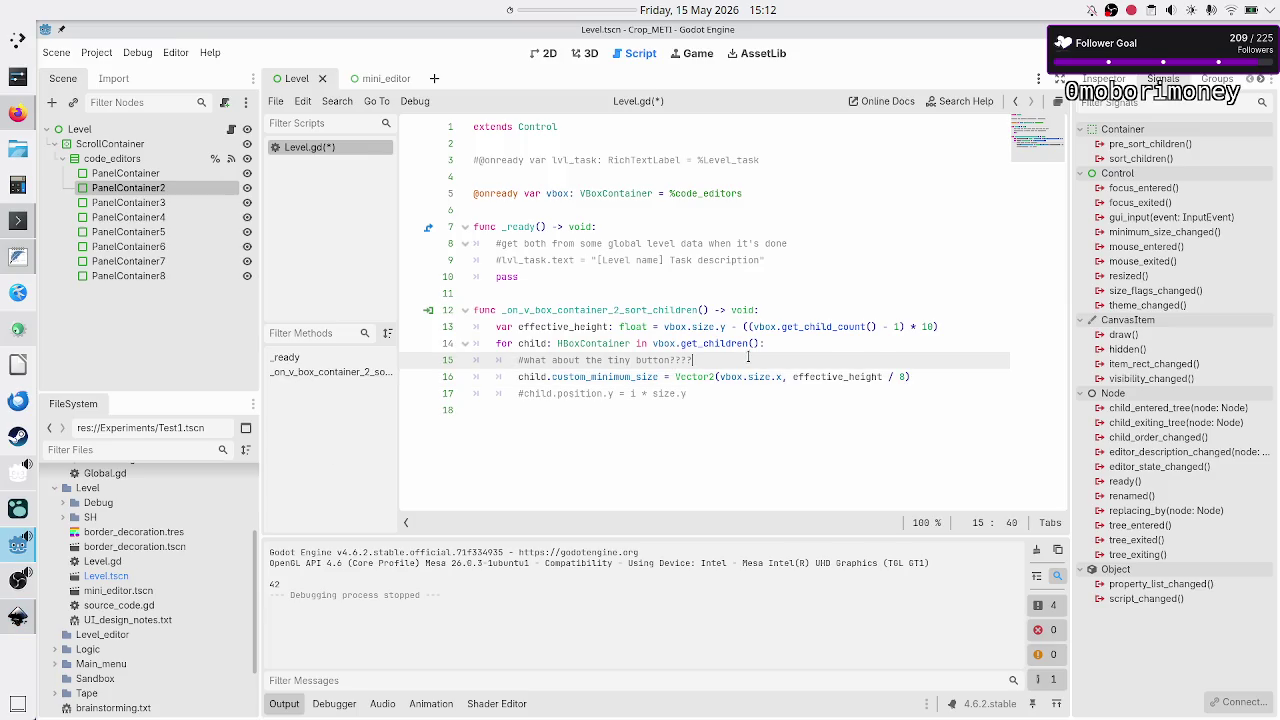
key("BackSpace")
key("BackSpace")
type(": ")
type("e the")
type(" cen")
type("tainer OF SAME SIZE AS")
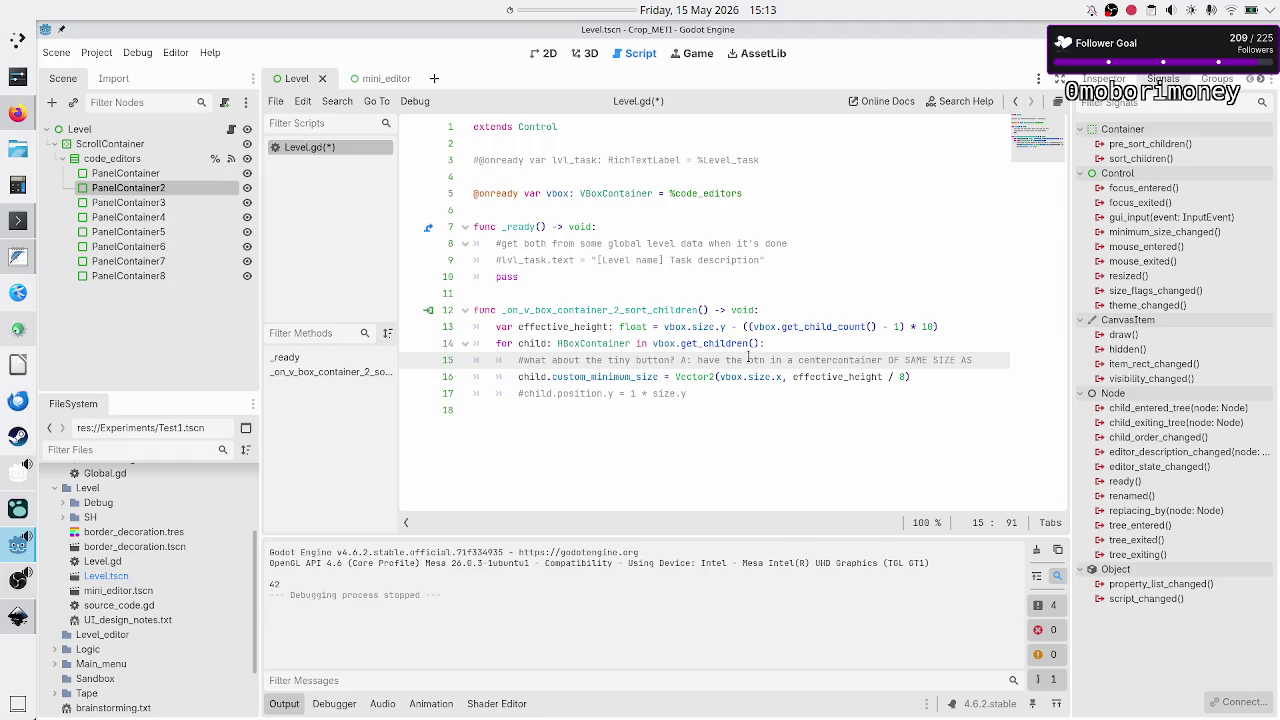
type("other ch")
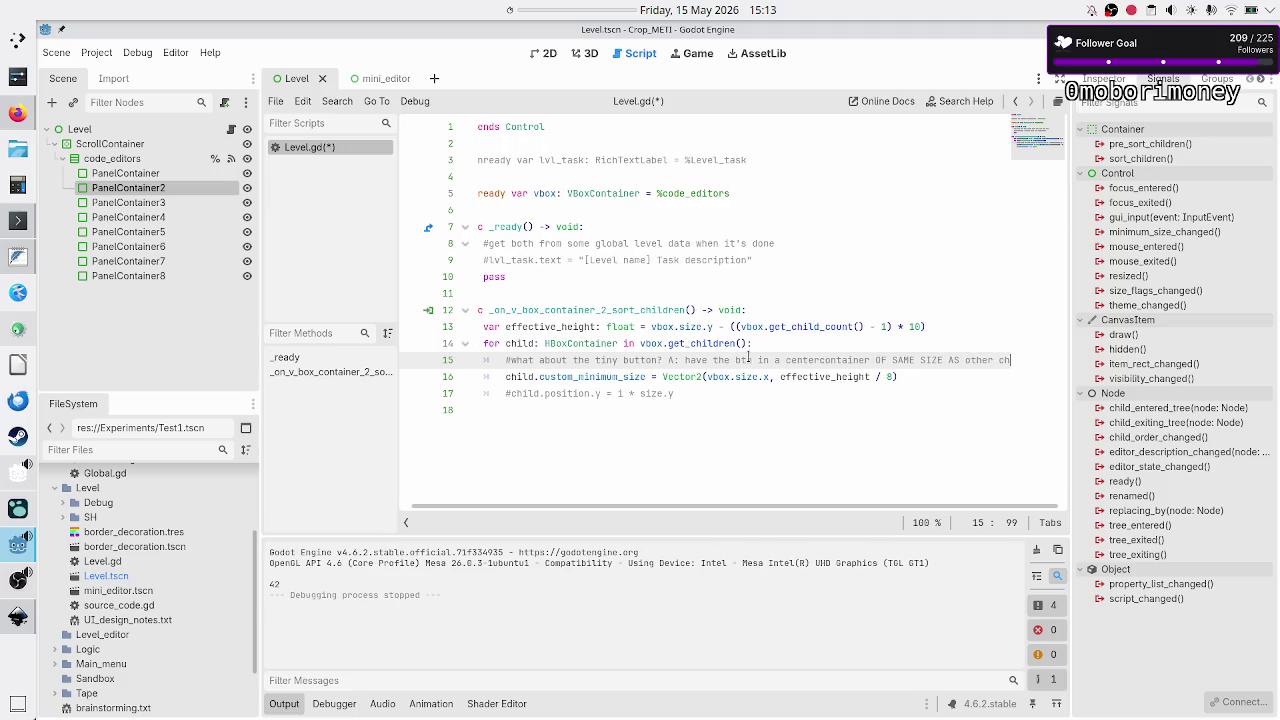
key("BackSpace")
key("BackSpace")
key("BackSpace")
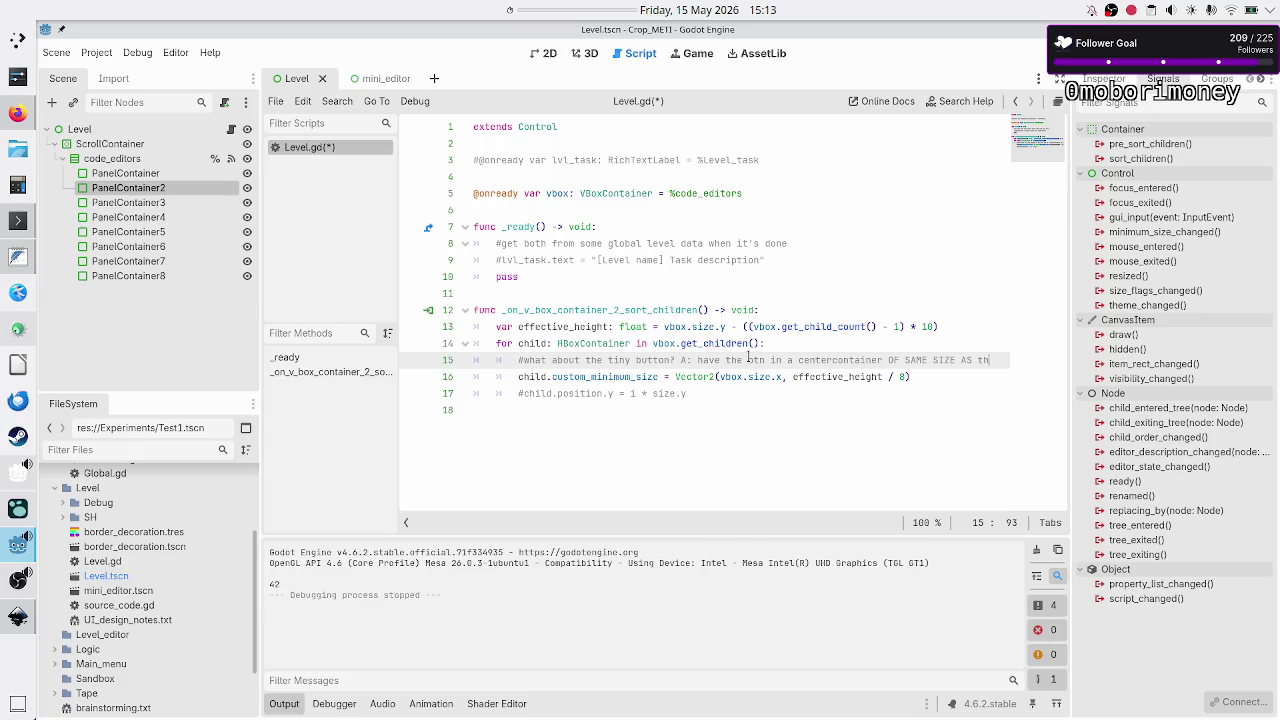
type("e editor")
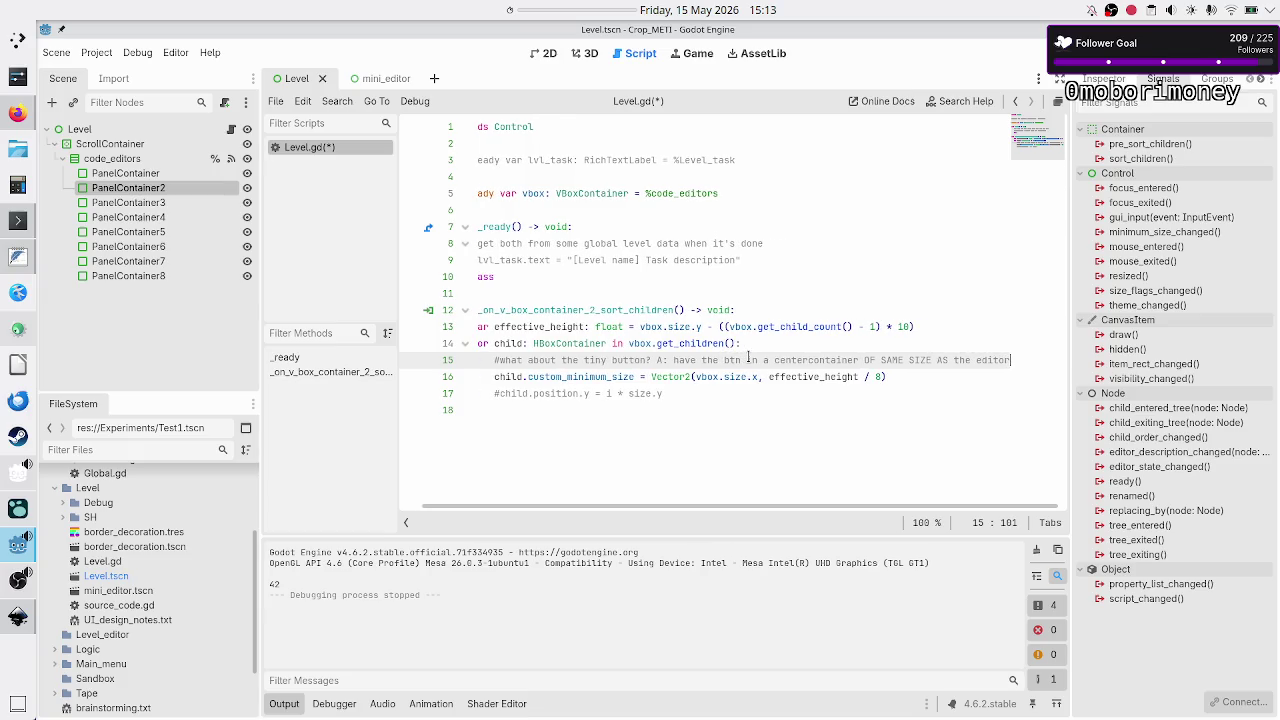
key("Home")
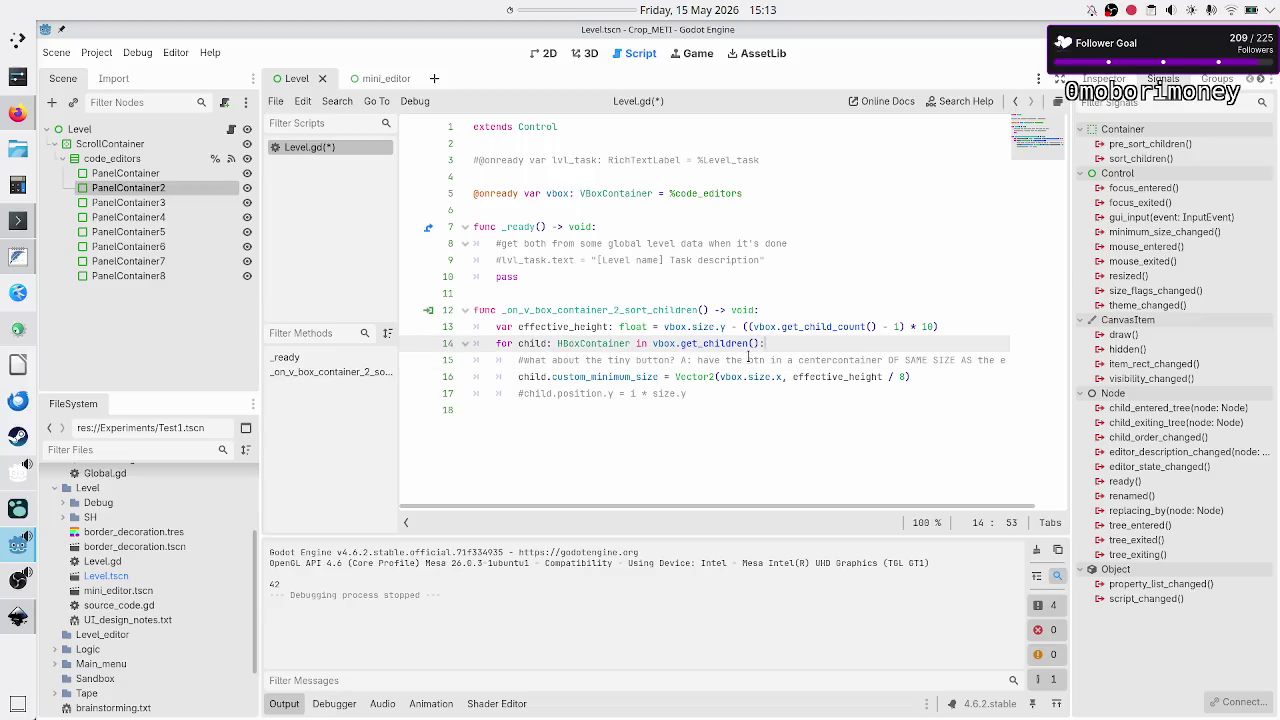
key("Down")
key("Home")
key("Home")
key("ctrl+s")
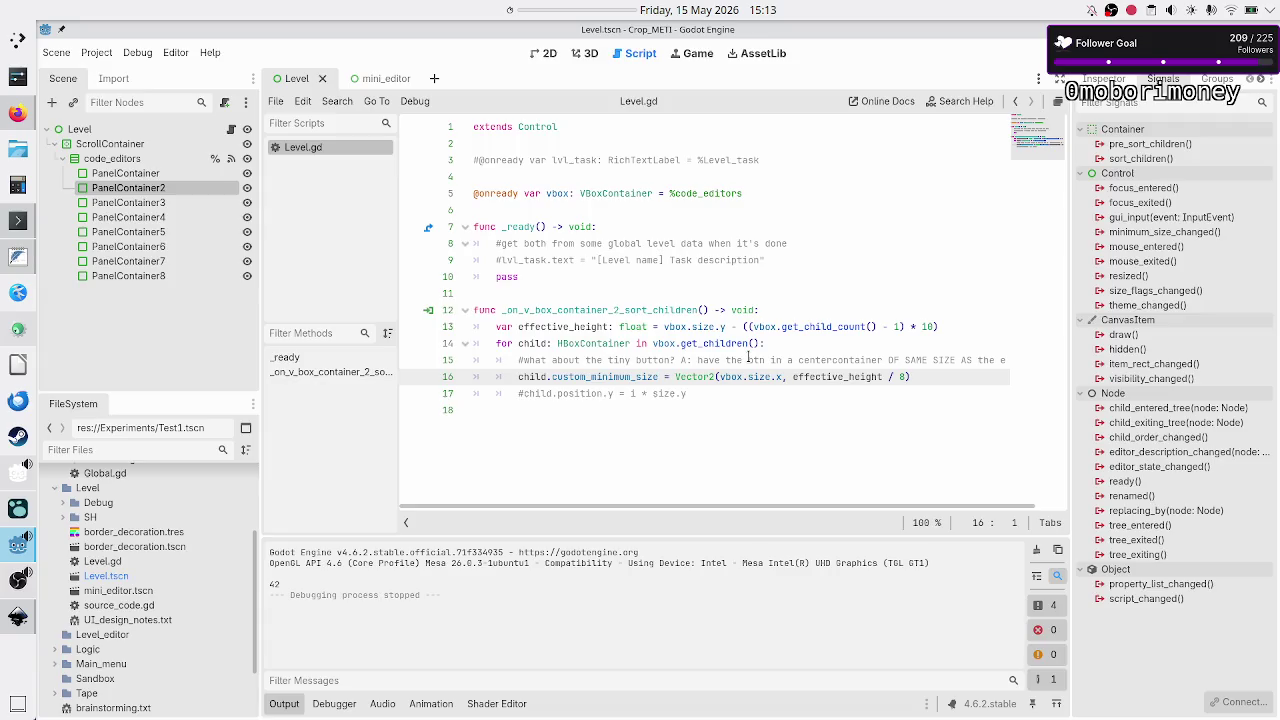
key("alt+Tab")
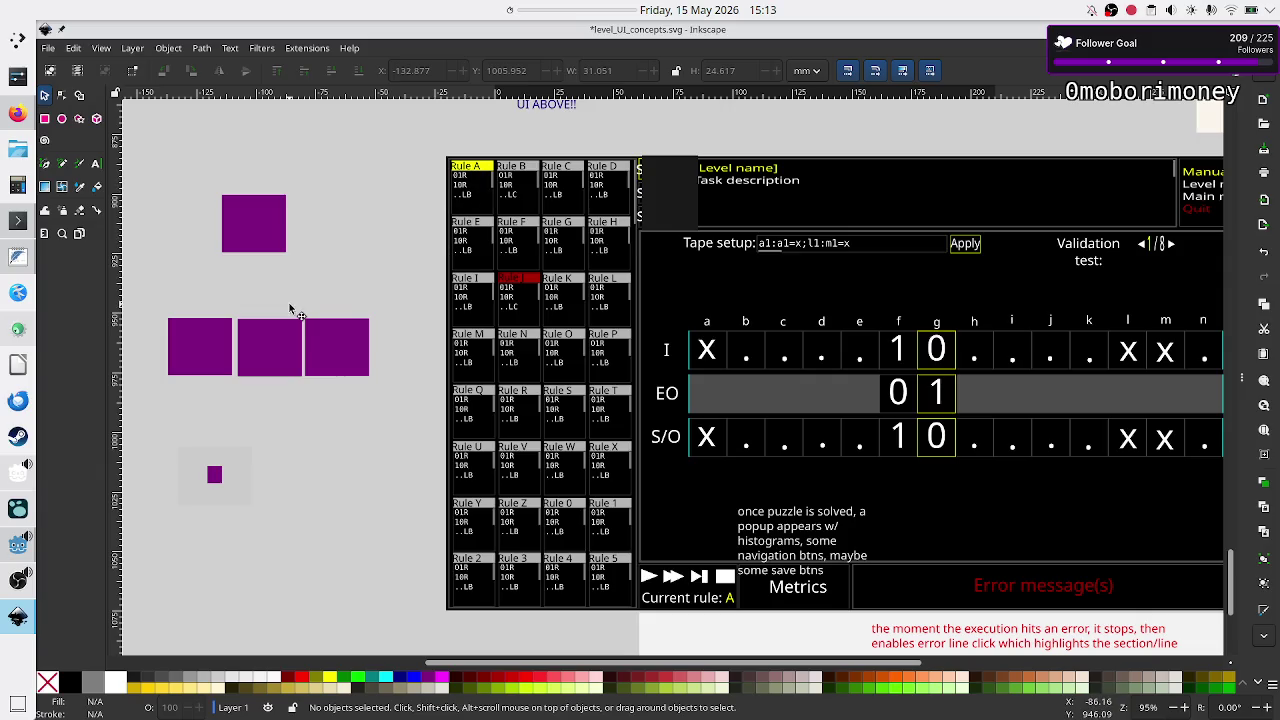
Nudge the third purple square in the row slightly right of the middle one.
left_click(340, 346)
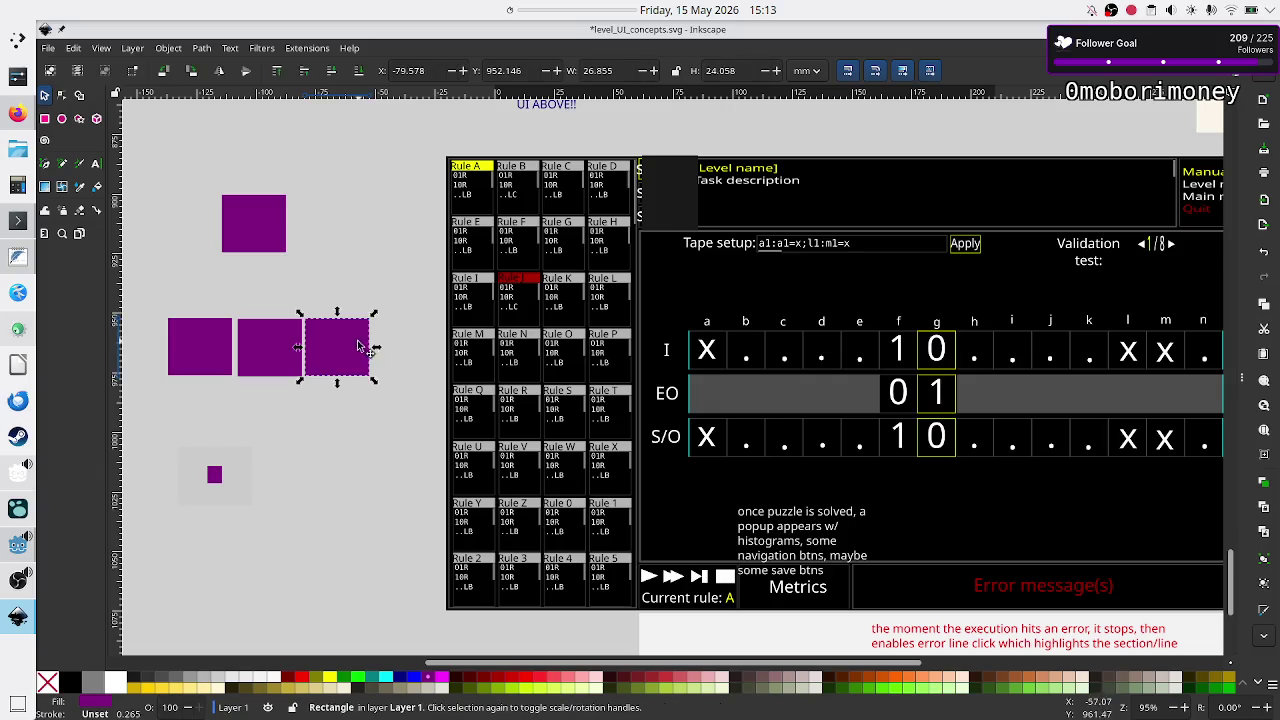
left_click_drag(348, 350, 378, 343)
mouse_move(375, 345)
left_mouse_down()
mouse_move(355, 337)
mouse_move(372, 346)
mouse_move(351, 340)
mouse_move(354, 351)
left_mouse_up()
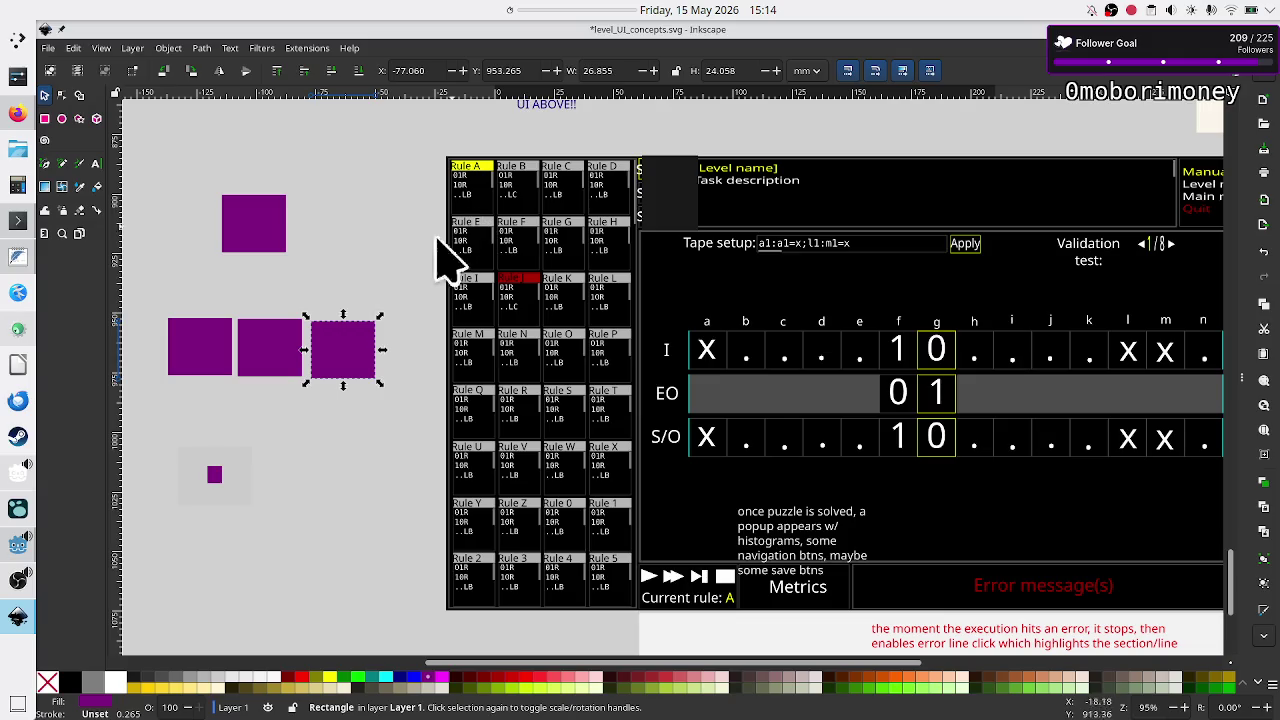
mouse_move(347, 356)
left_mouse_down()
mouse_move(397, 240)
mouse_move(324, 352)
mouse_move(351, 349)
mouse_move(341, 344)
left_mouse_up()
left_click(366, 429)
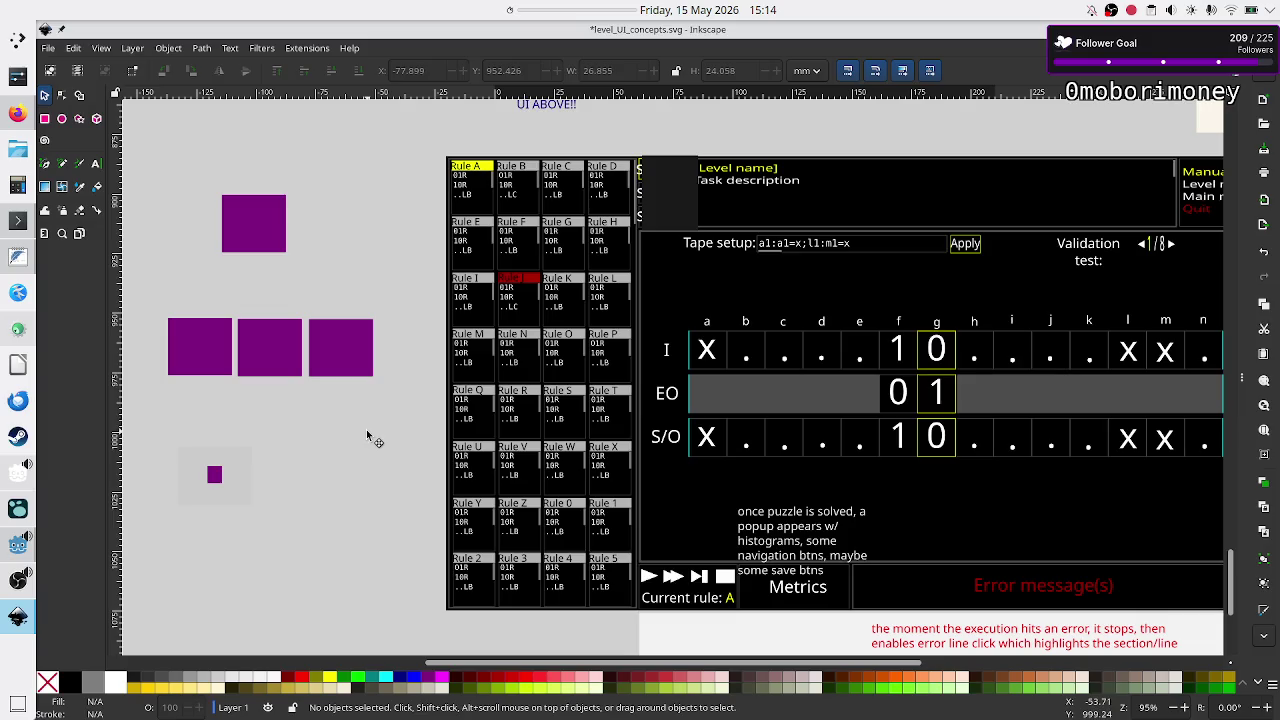
key("alt+Tab")
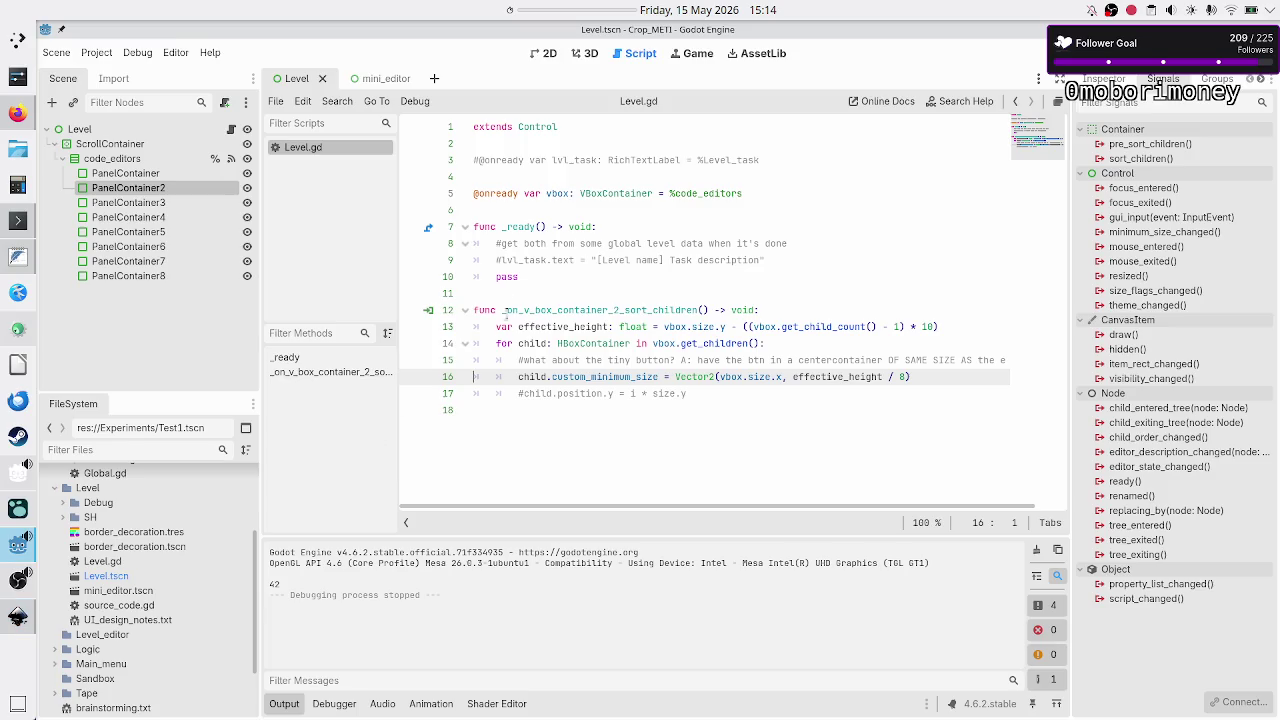
Create a Control-root scratch scene, close it without saving, and show mini_editor in 2D.
left_click(508, 310)
left_click(515, 293)
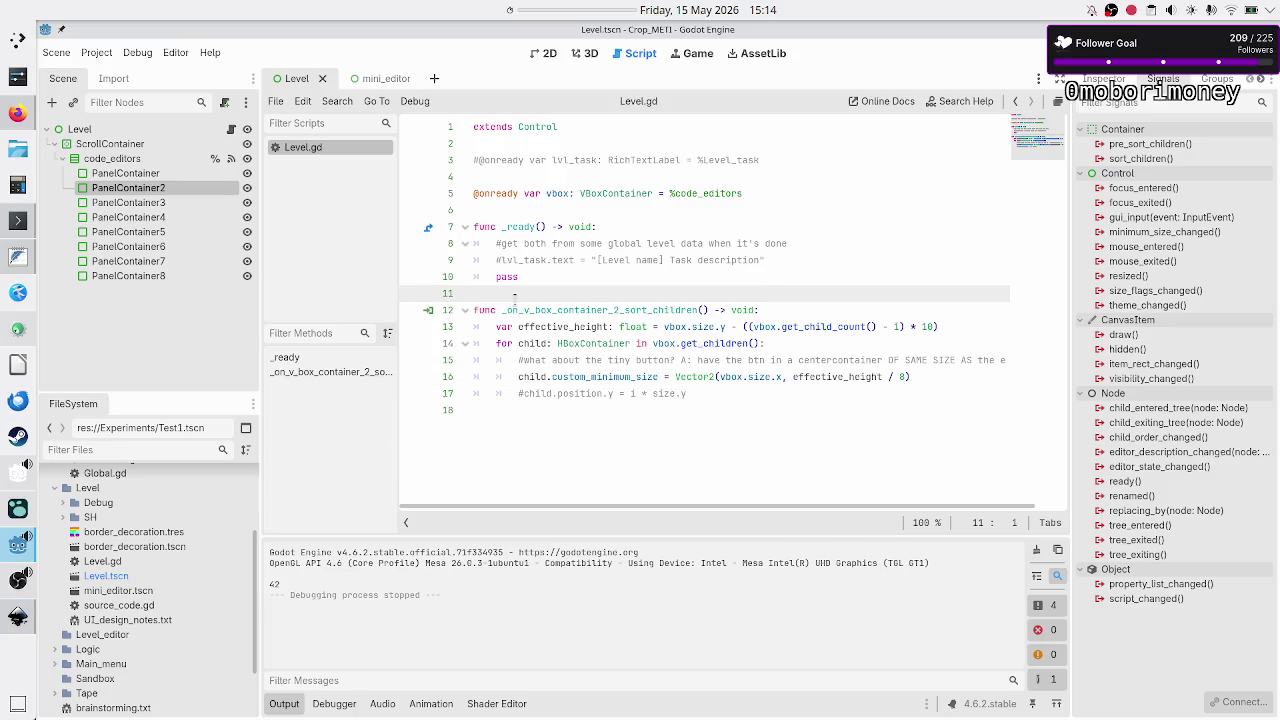
left_click(434, 79)
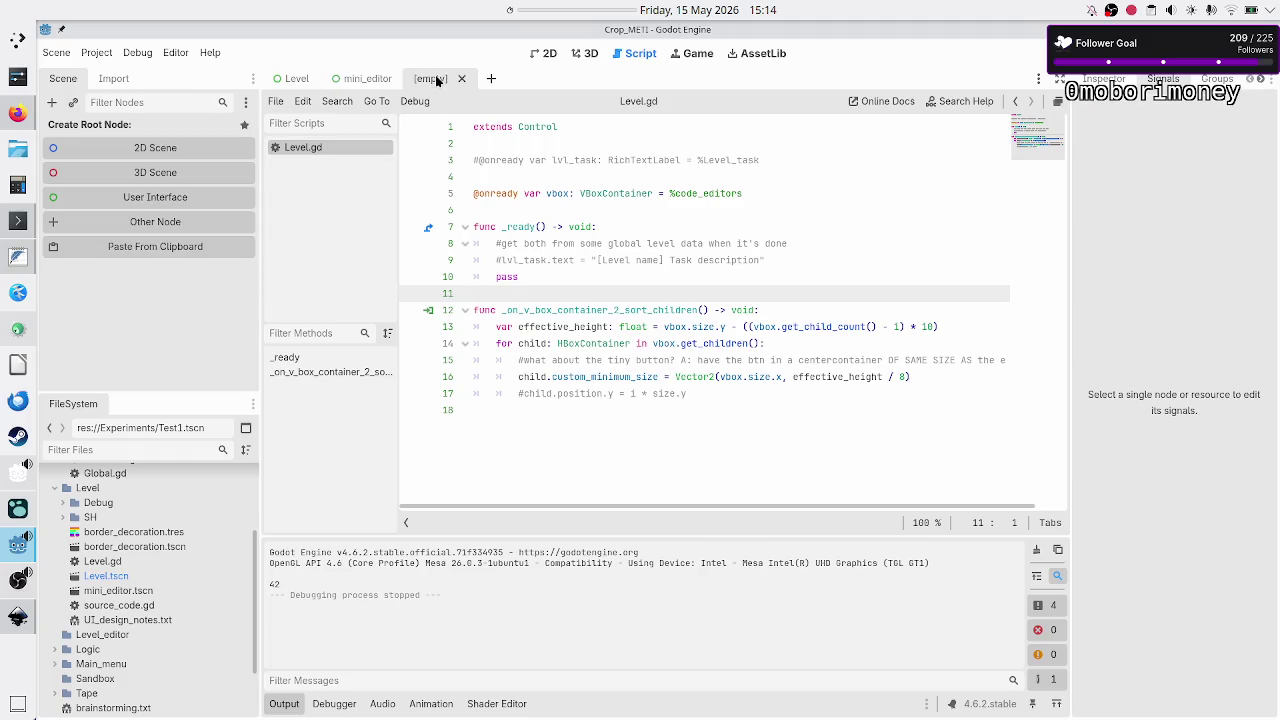
left_click(140, 196)
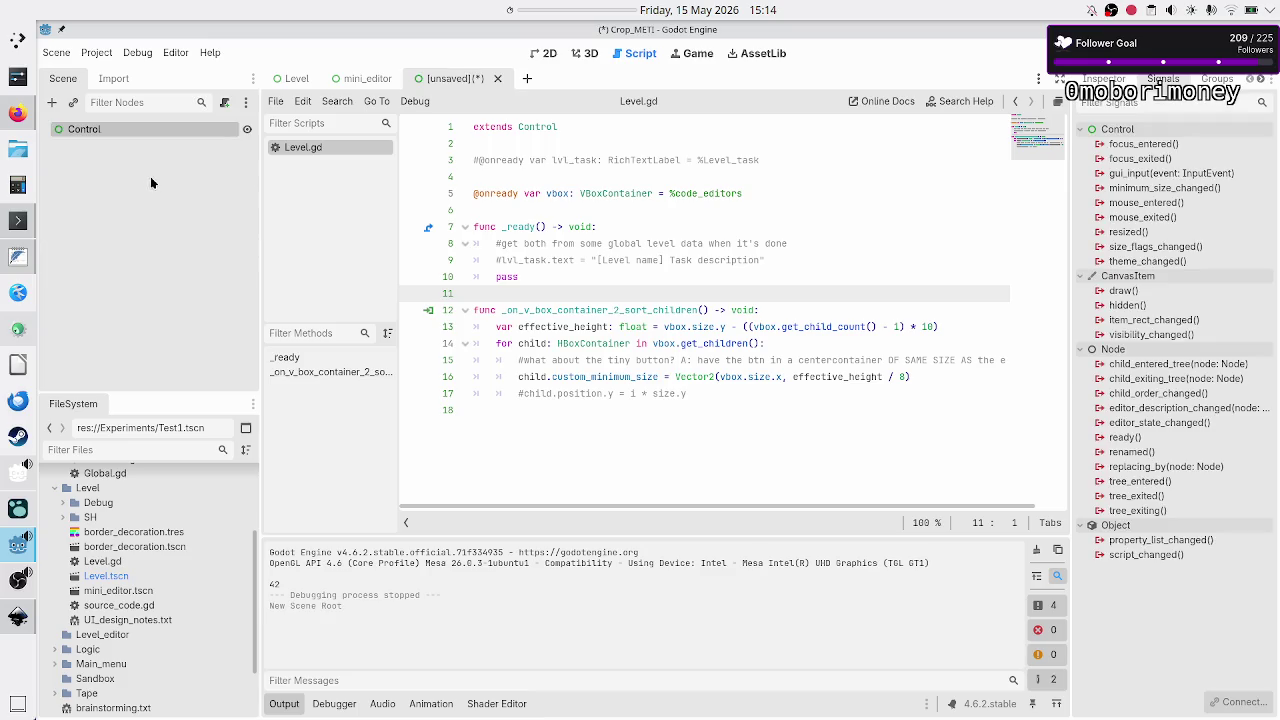
left_click(495, 79)
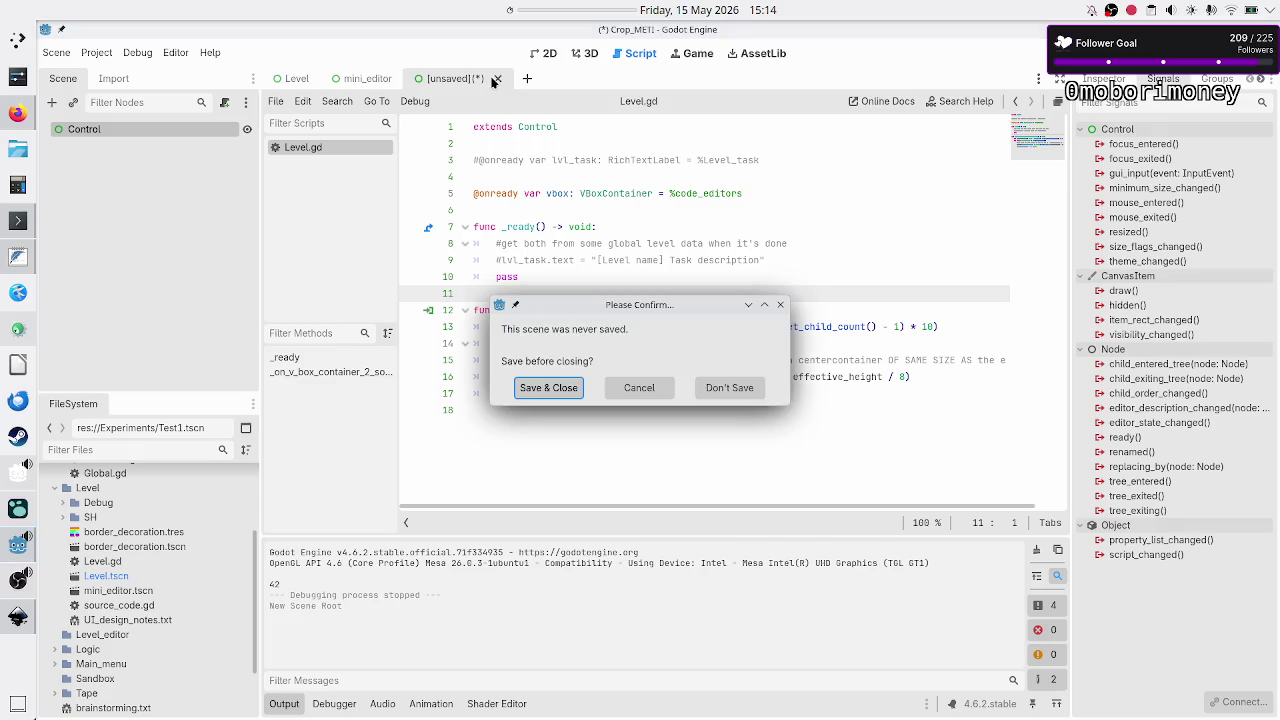
left_click(729, 388)
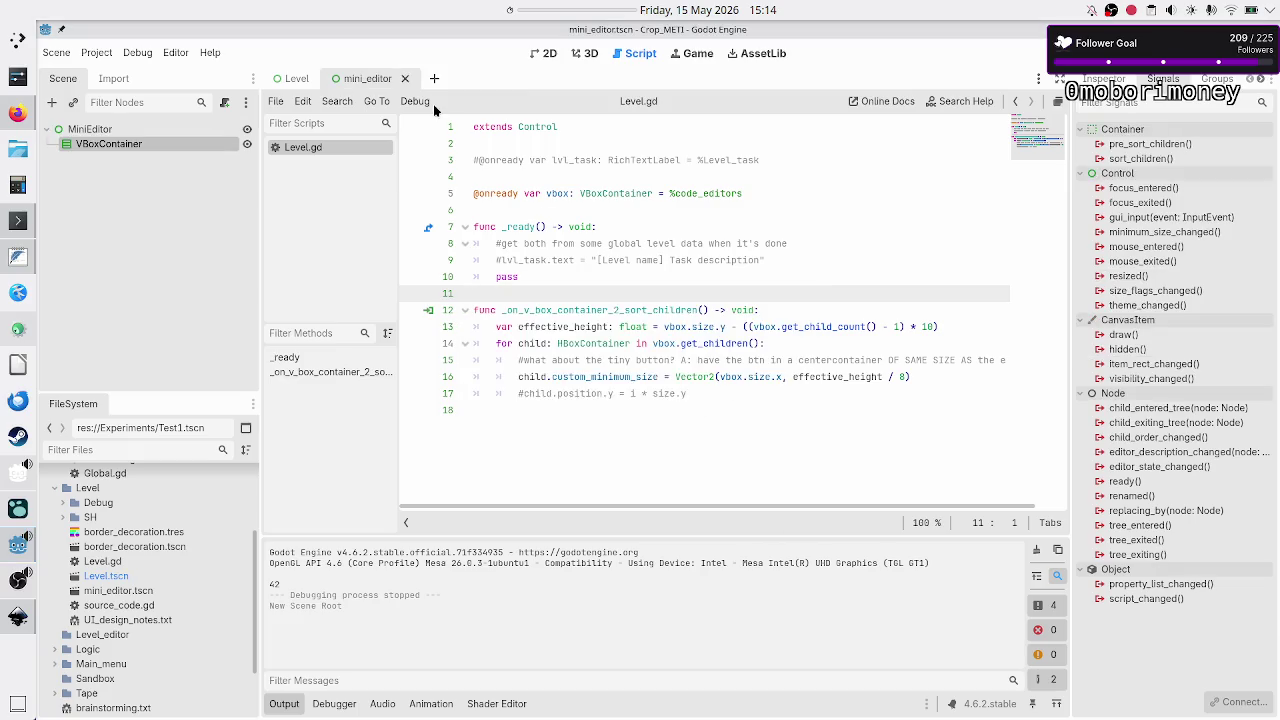
left_click(547, 54)
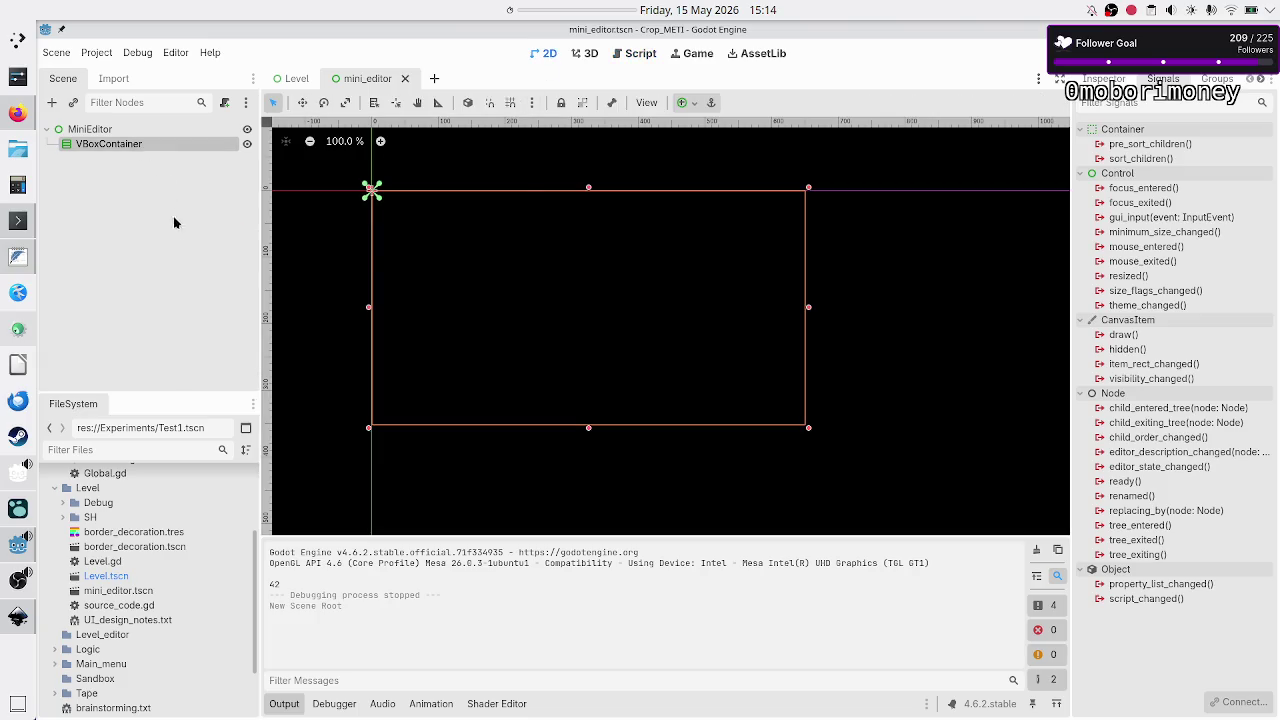
key("alt+Tab")
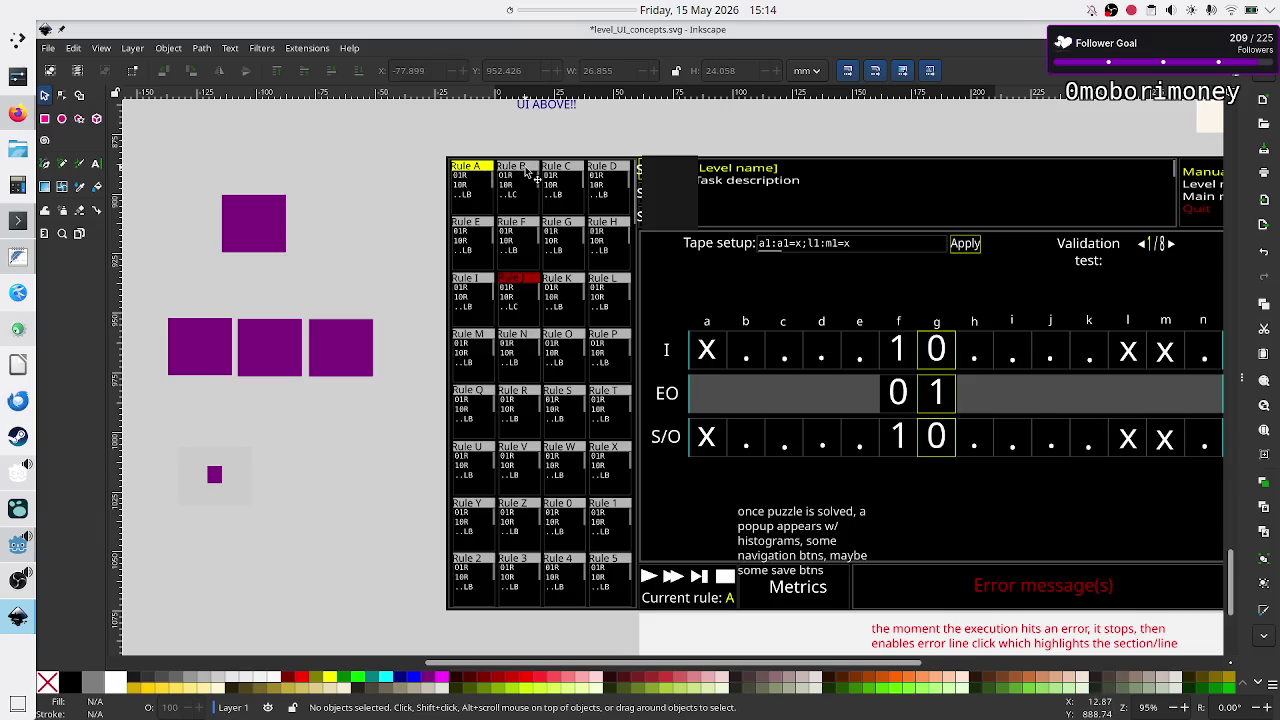
Zoom in on the mockup's Rule A to D code cards.
scroll(505, 172, "up", 3, "ctrl")
scroll(505, 172, "up", 2, "ctrl")
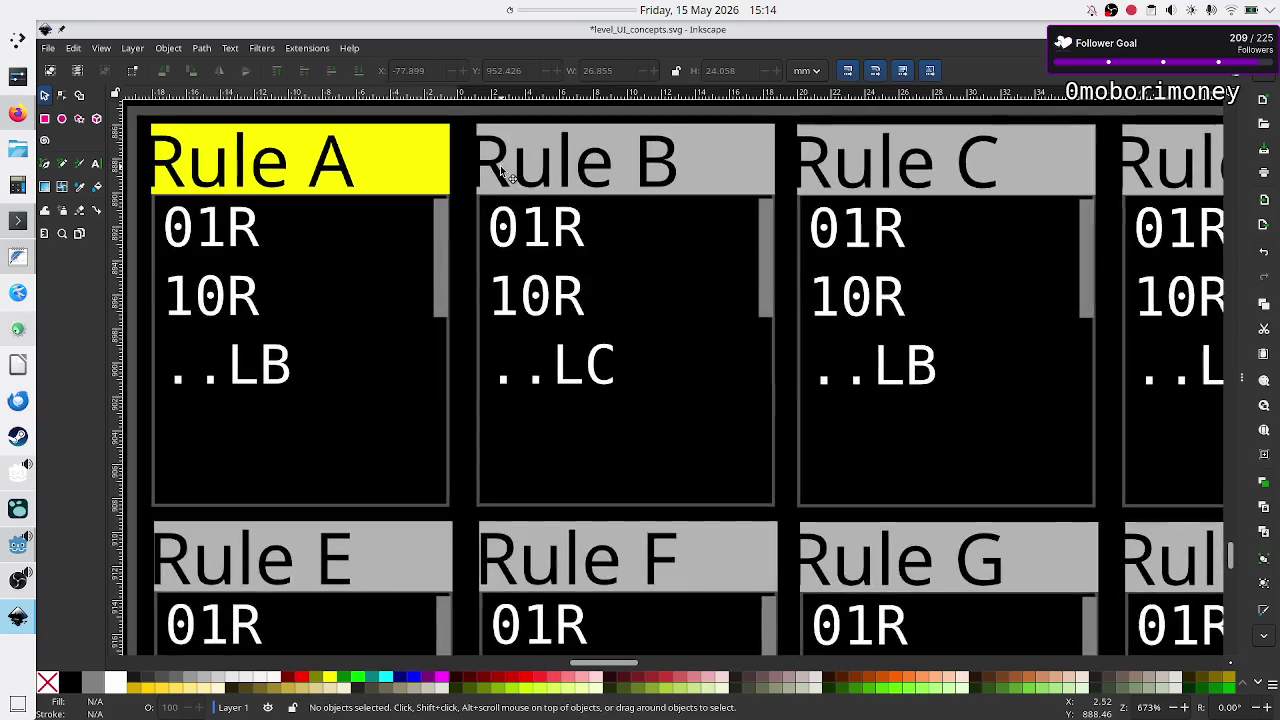
scroll(505, 172, "down", 2, "ctrl")
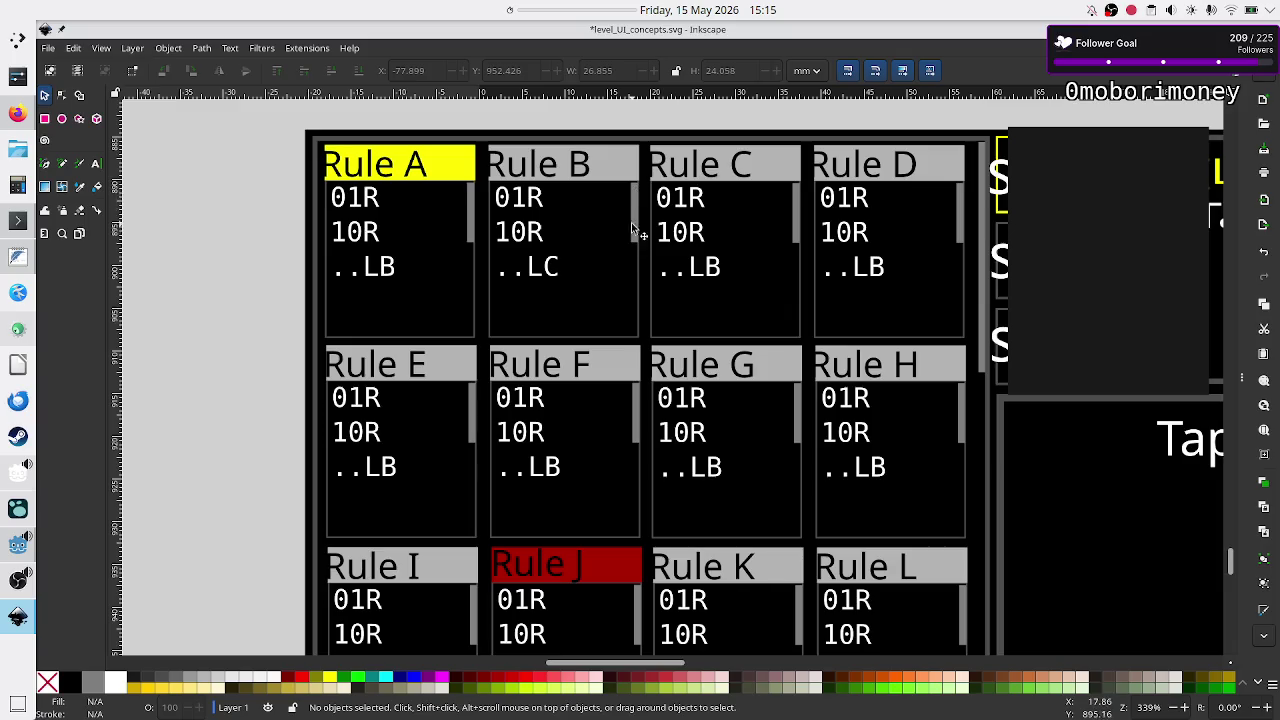
key("alt+Tab")
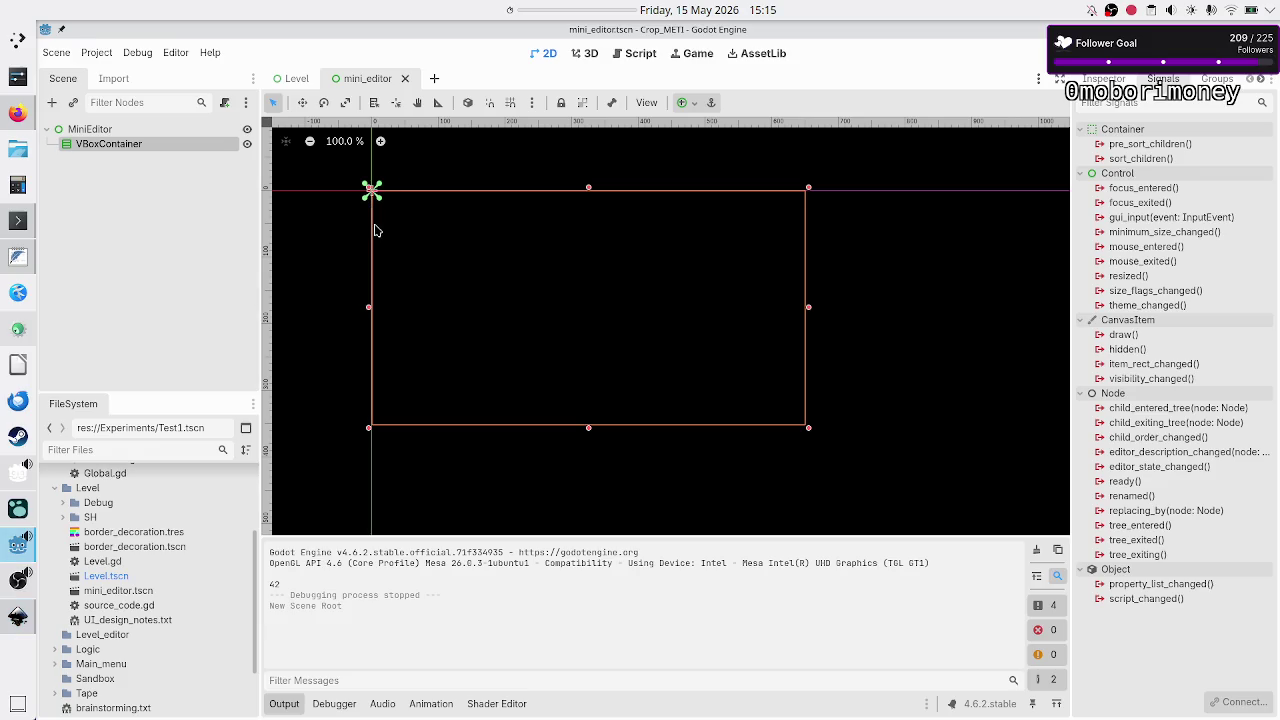
Add a PanelContainer node via the 'panelc' search, abandoning a Label search.
left_click(55, 106)
type("panelc")
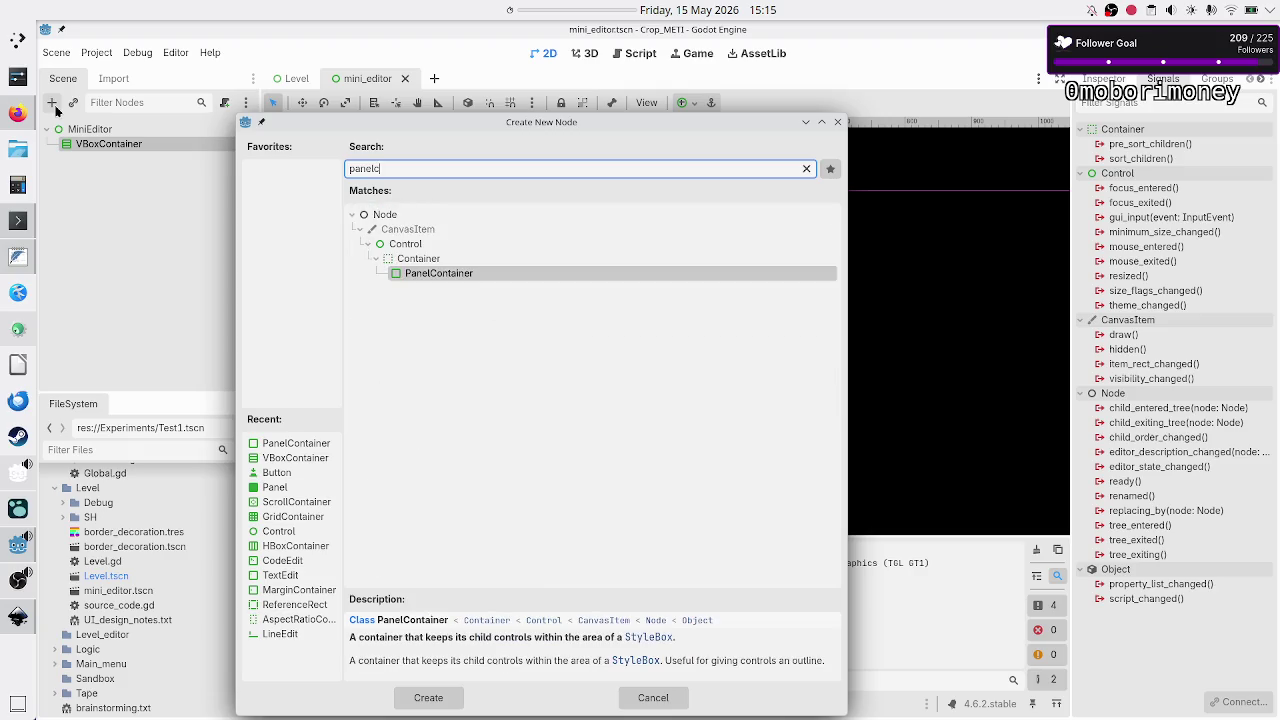
key("Return")
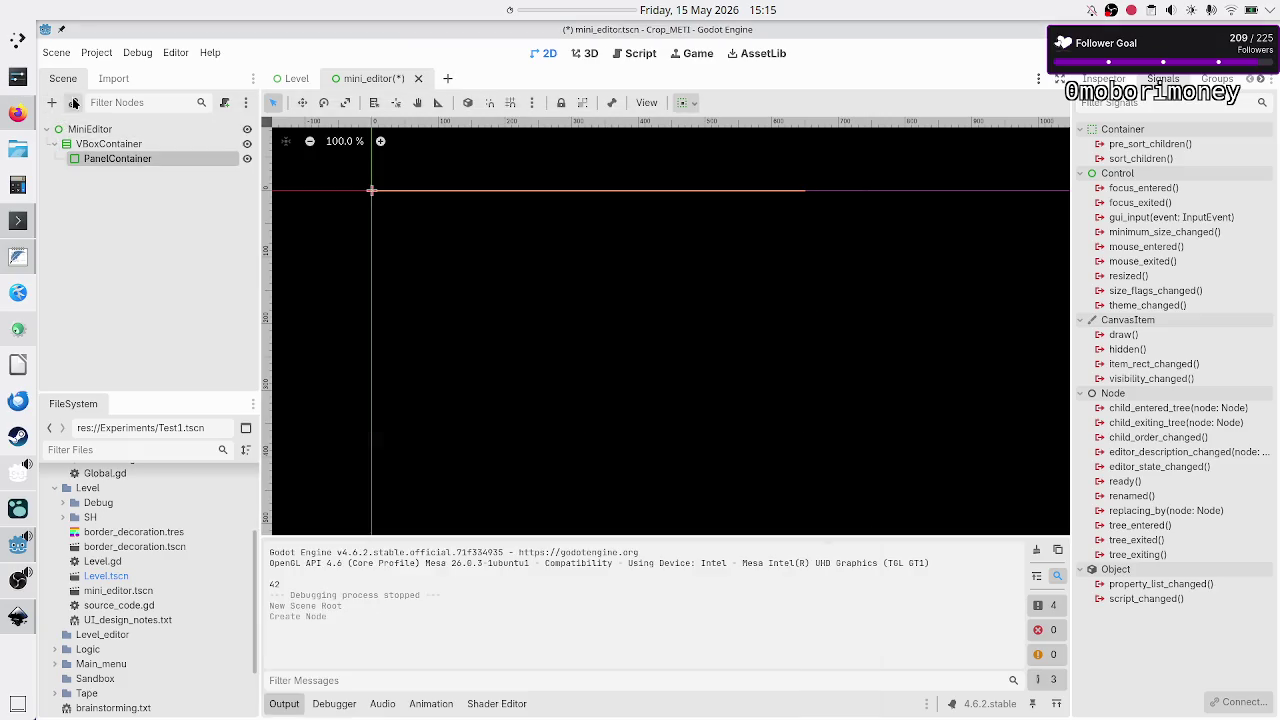
left_click(53, 104)
type("label")
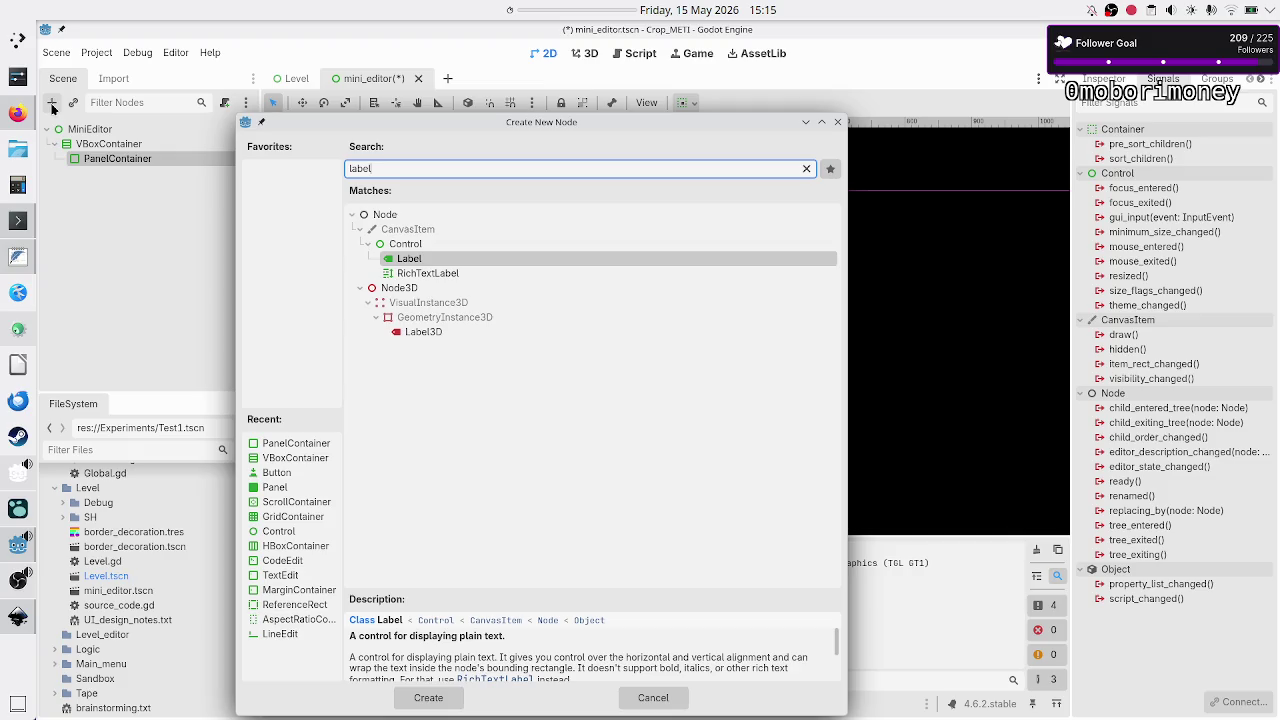
key("Escape")
key("alt+Tab")
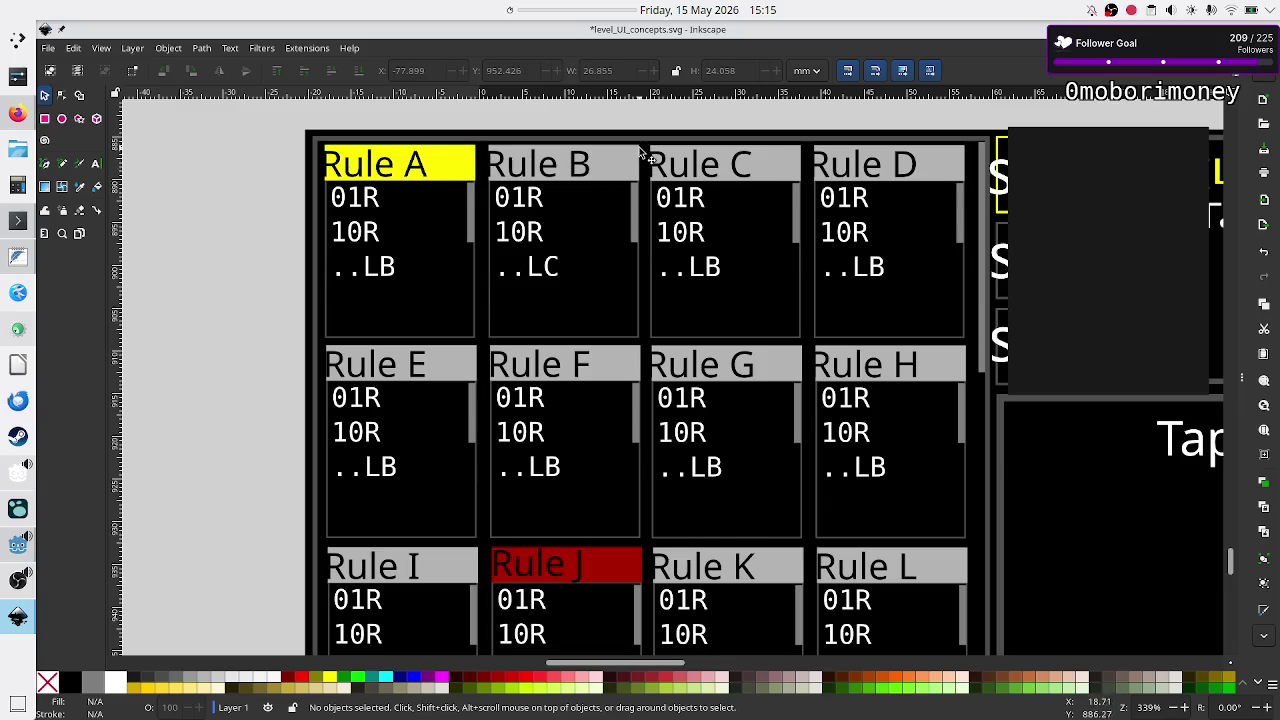
Back in Godot, bring up the Create New Node dialog for the mini_editor scene.
key("alt+Tab")
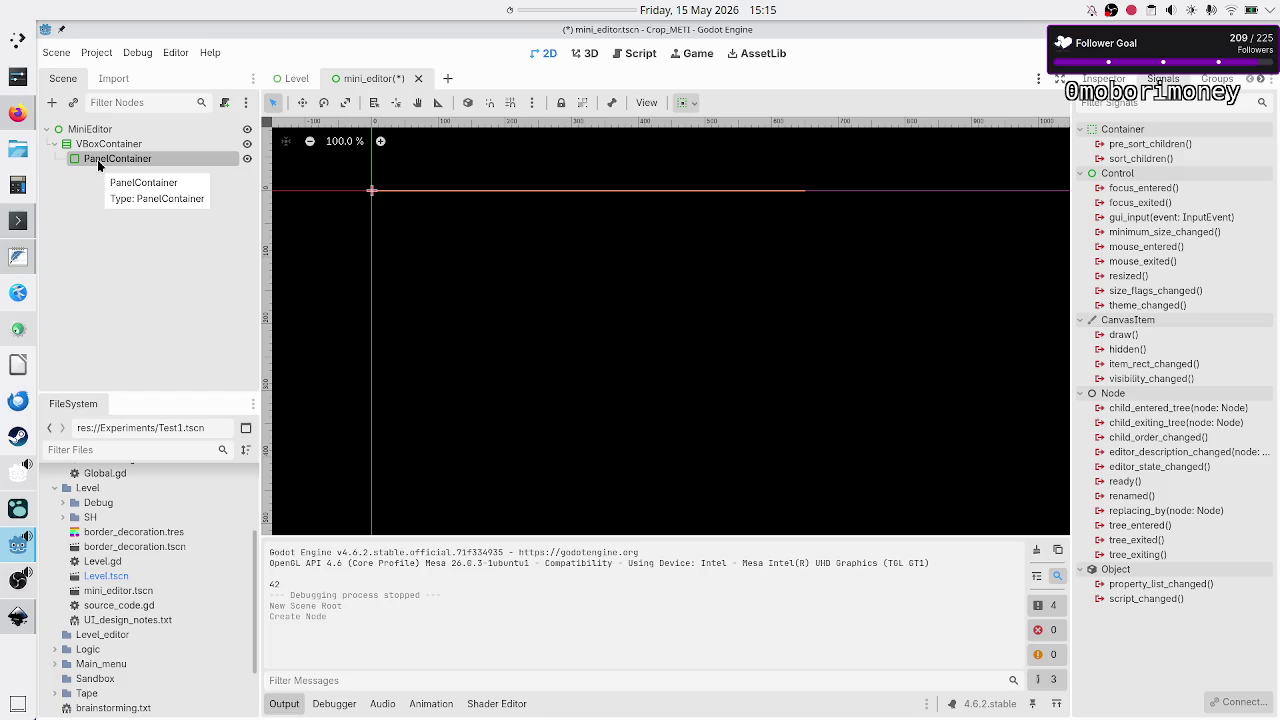
left_click(52, 102)
Add an HBoxContainer under PanelContainer, holding a Label and a Button.
type("hbc")
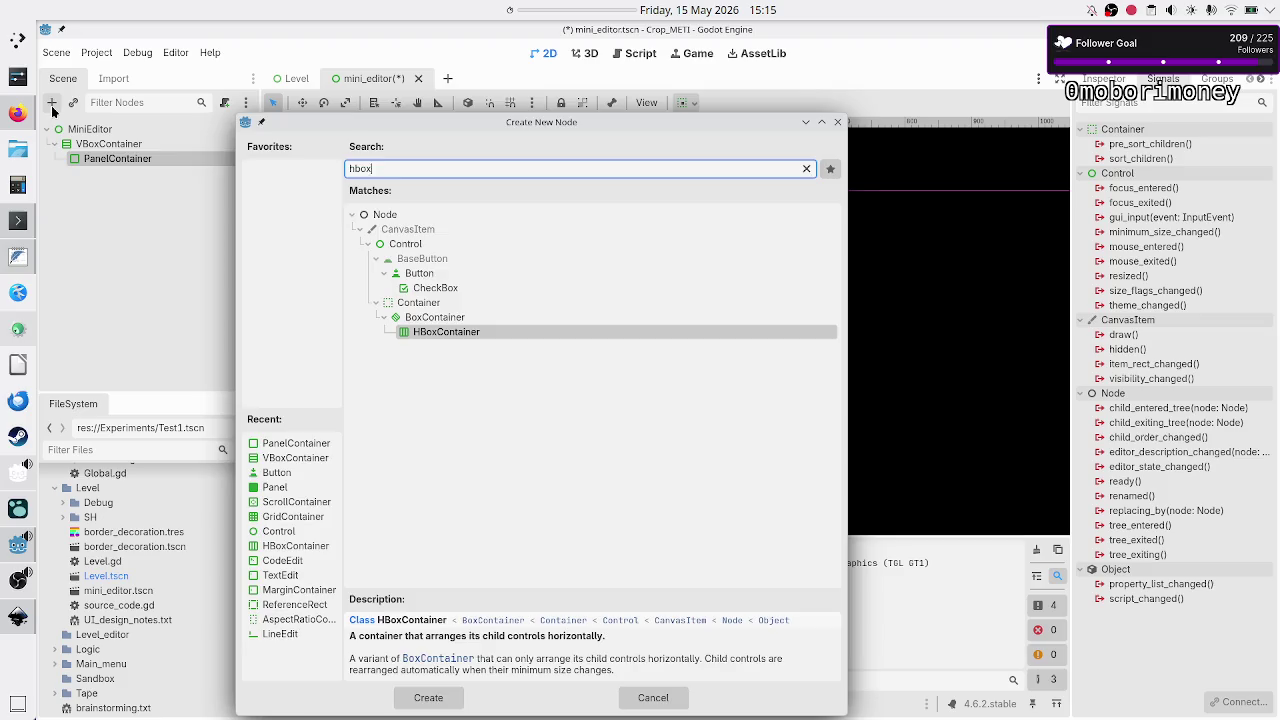
key("Return")
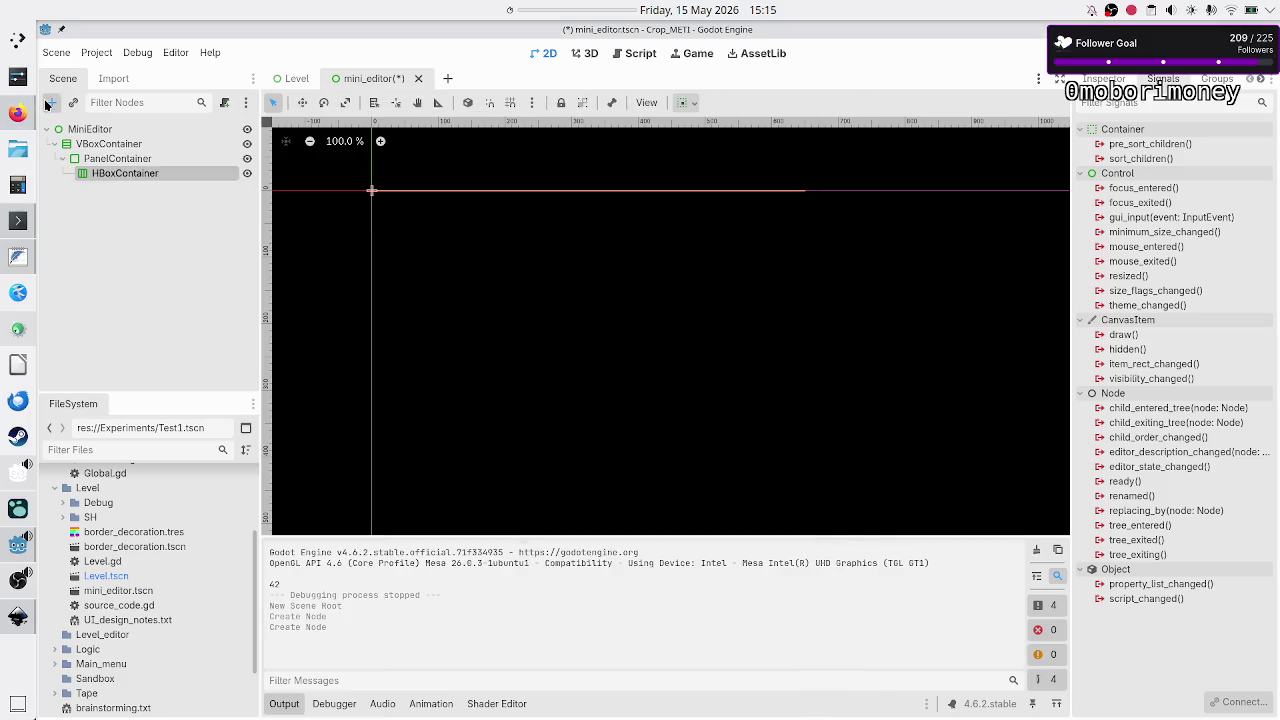
left_click(50, 103)
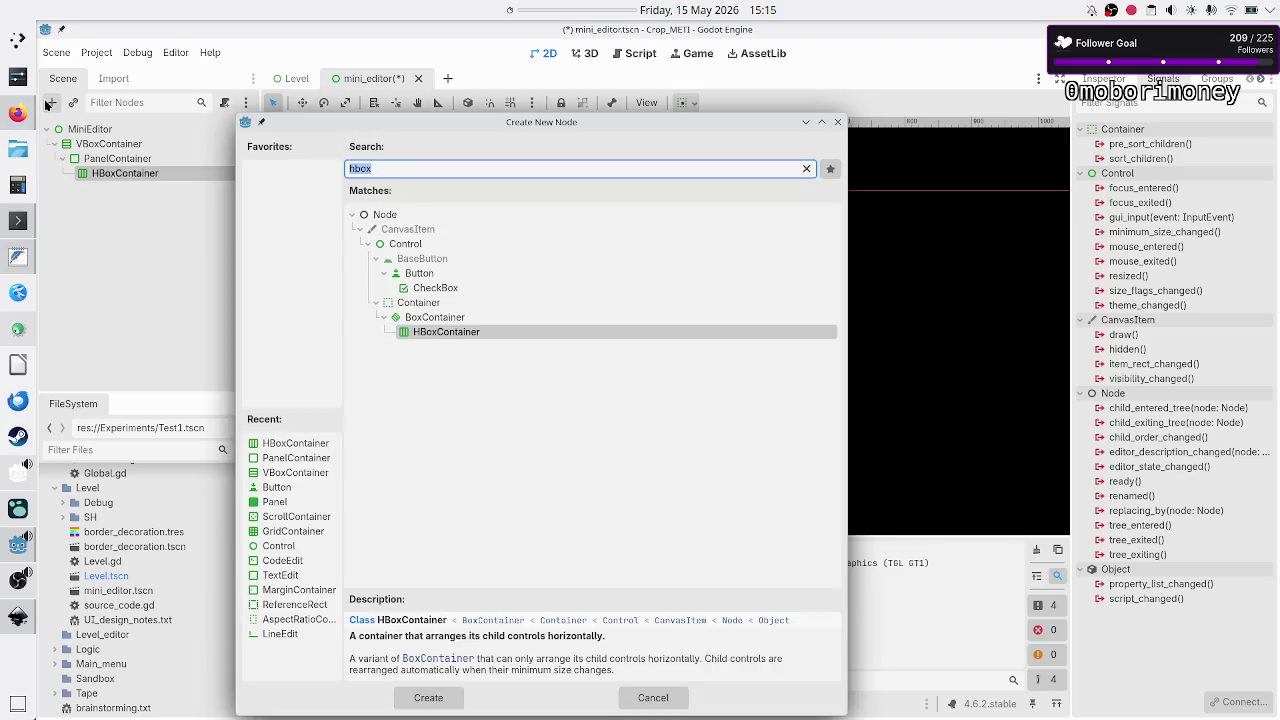
type("label")
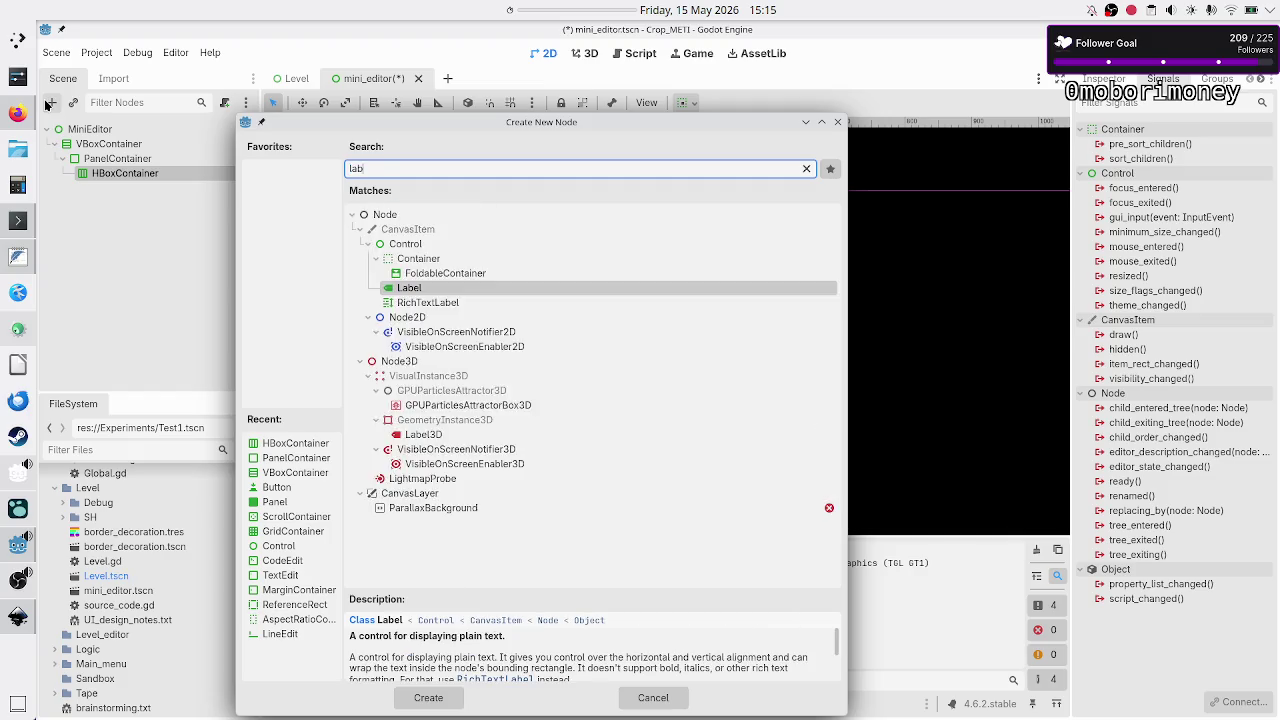
key("Return")
key("Up")
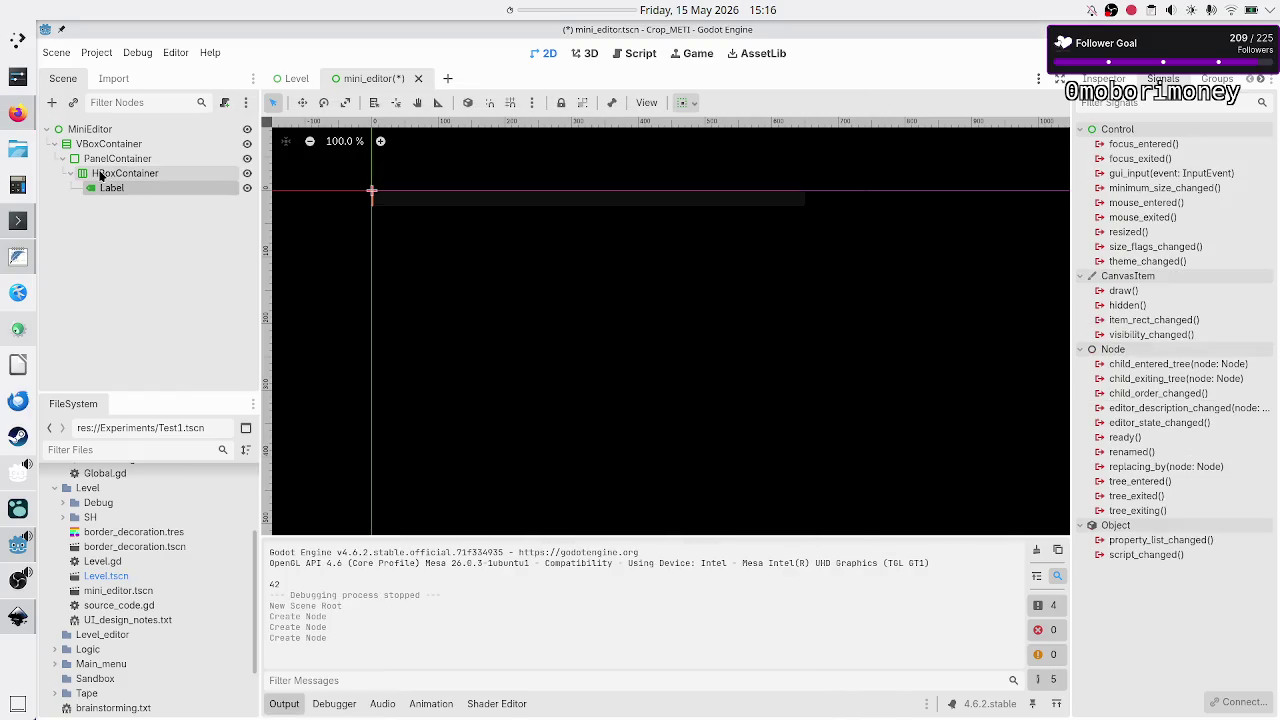
left_click(52, 103)
type("butt")
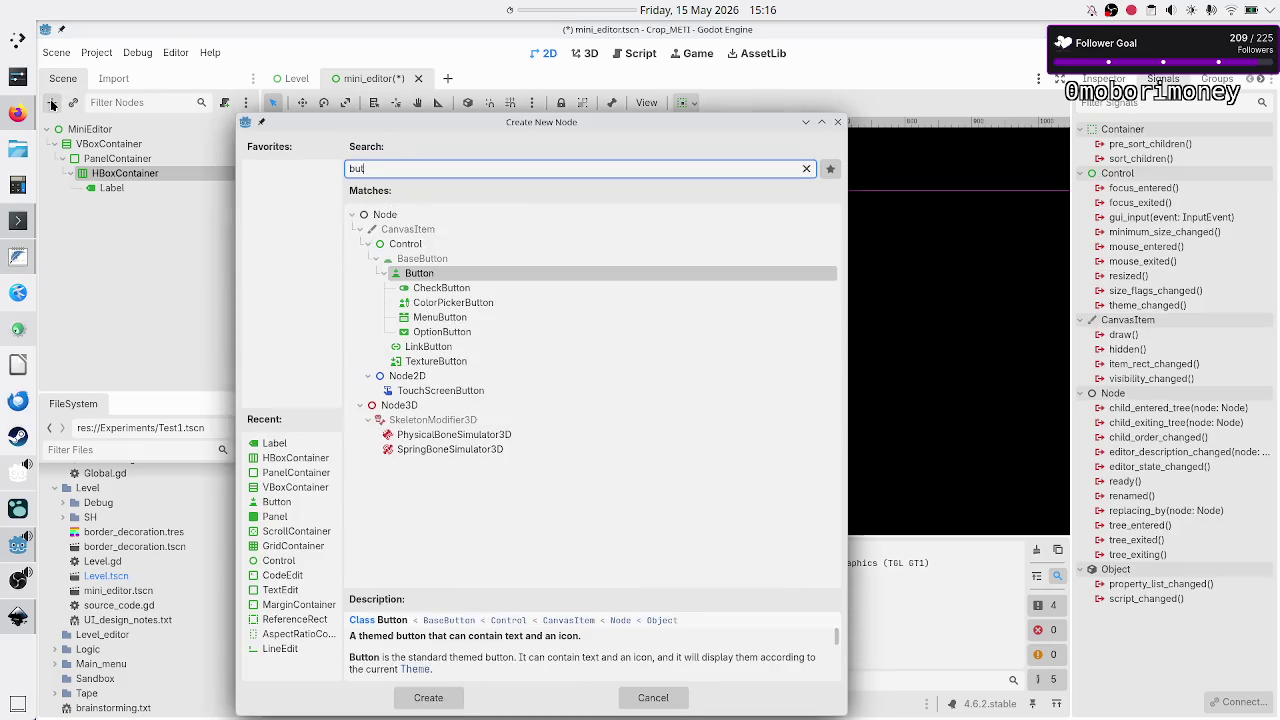
key("Return")
Rename the PanelContainer node to Header.
left_click(100, 159)
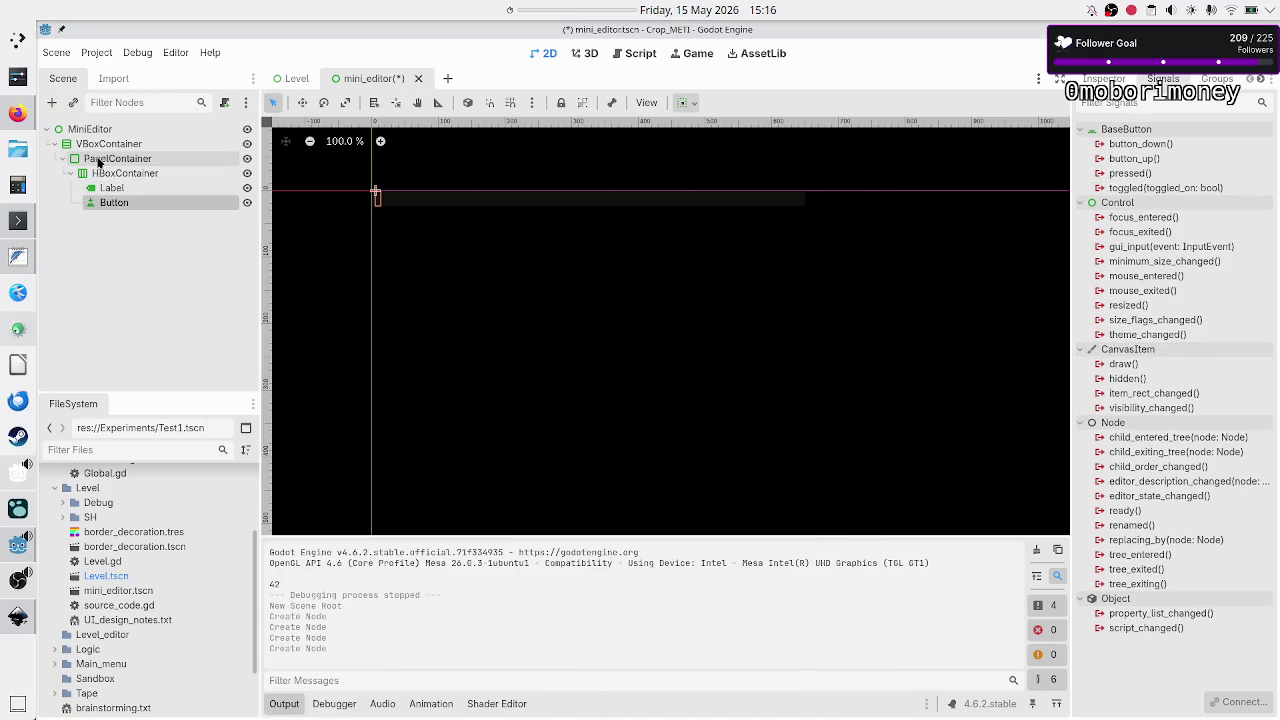
left_click(58, 159)
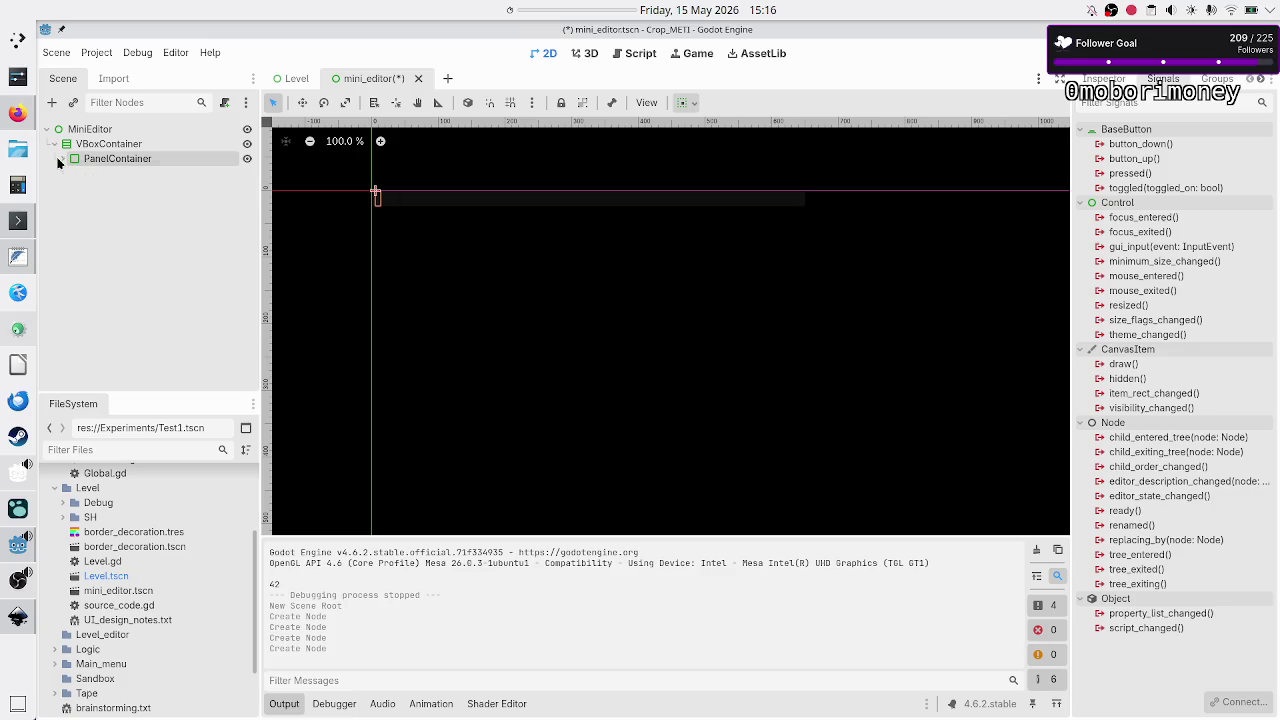
double_click(128, 159)
type("Header")
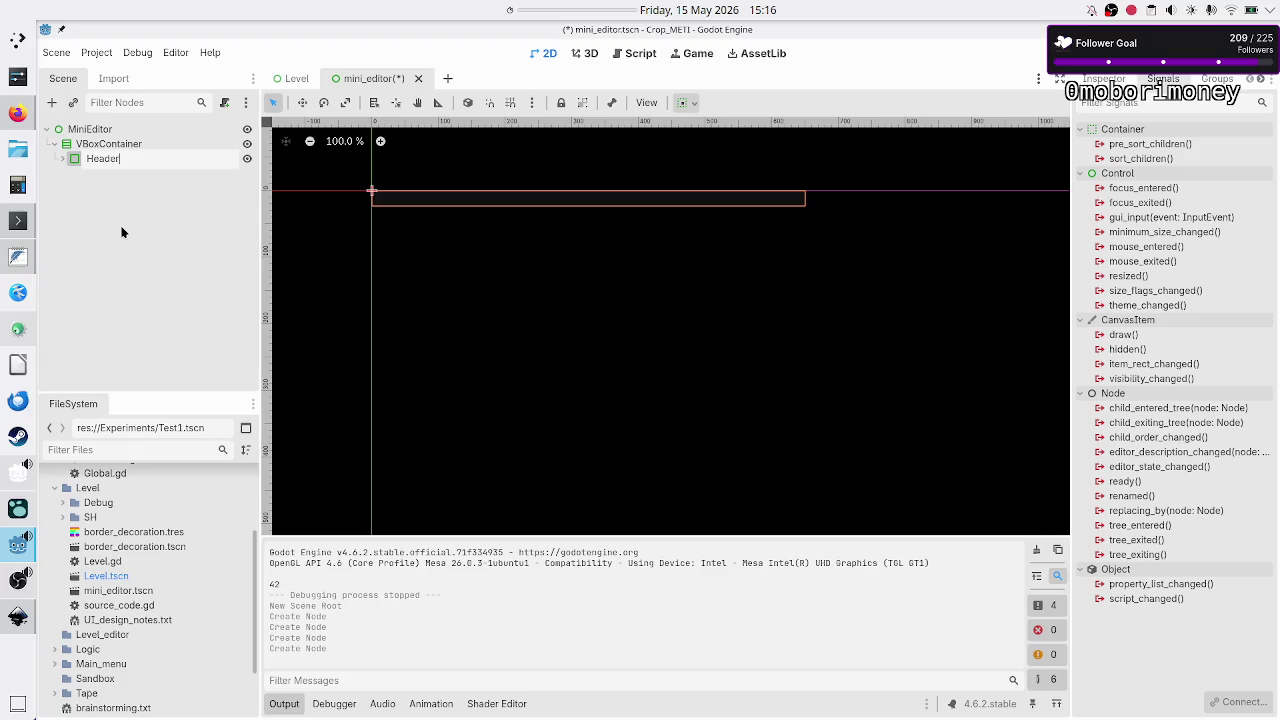
key("Return")
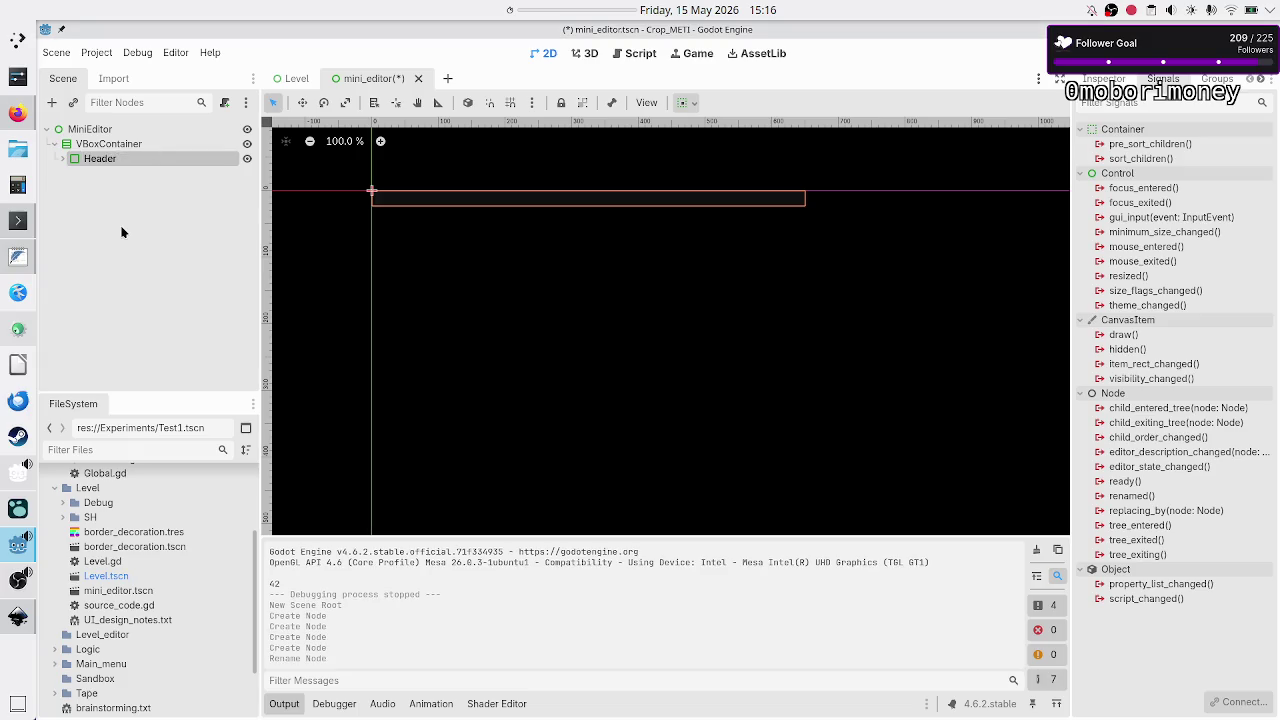
left_click(62, 159)
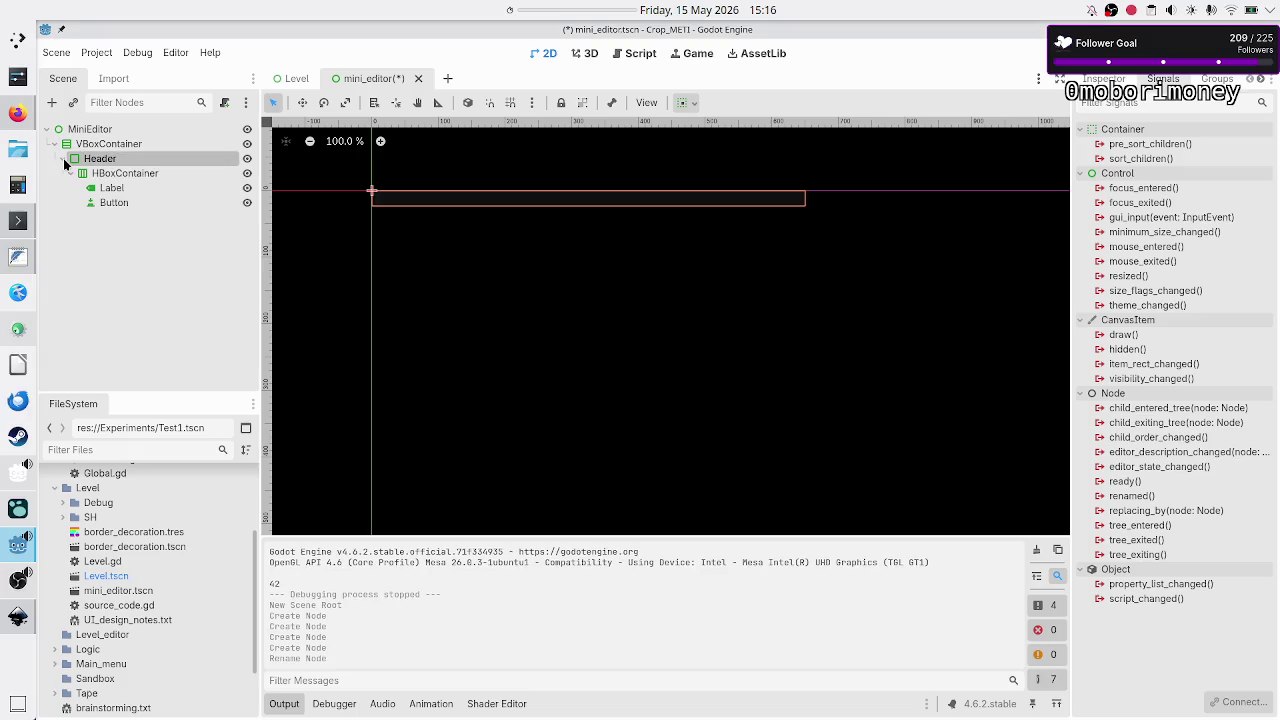
Rename the Label to Rule_name and the Button to Close.
double_click(124, 190)
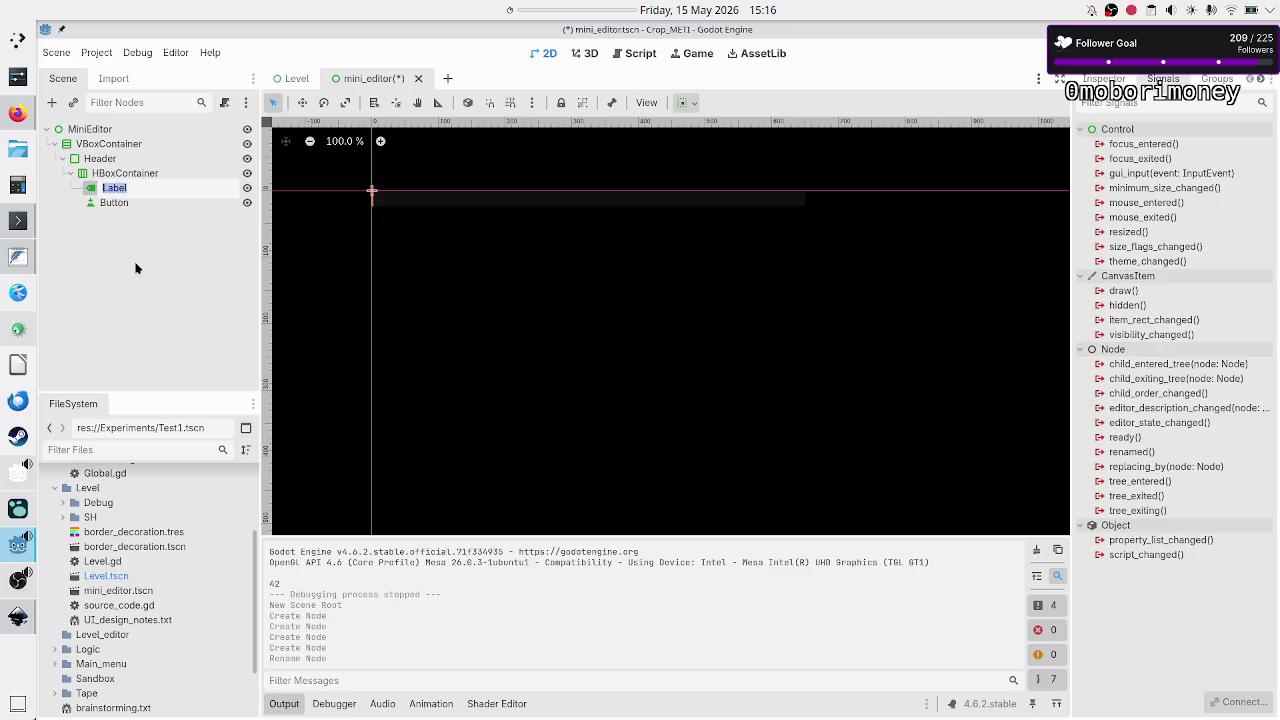
type("Rule_na")
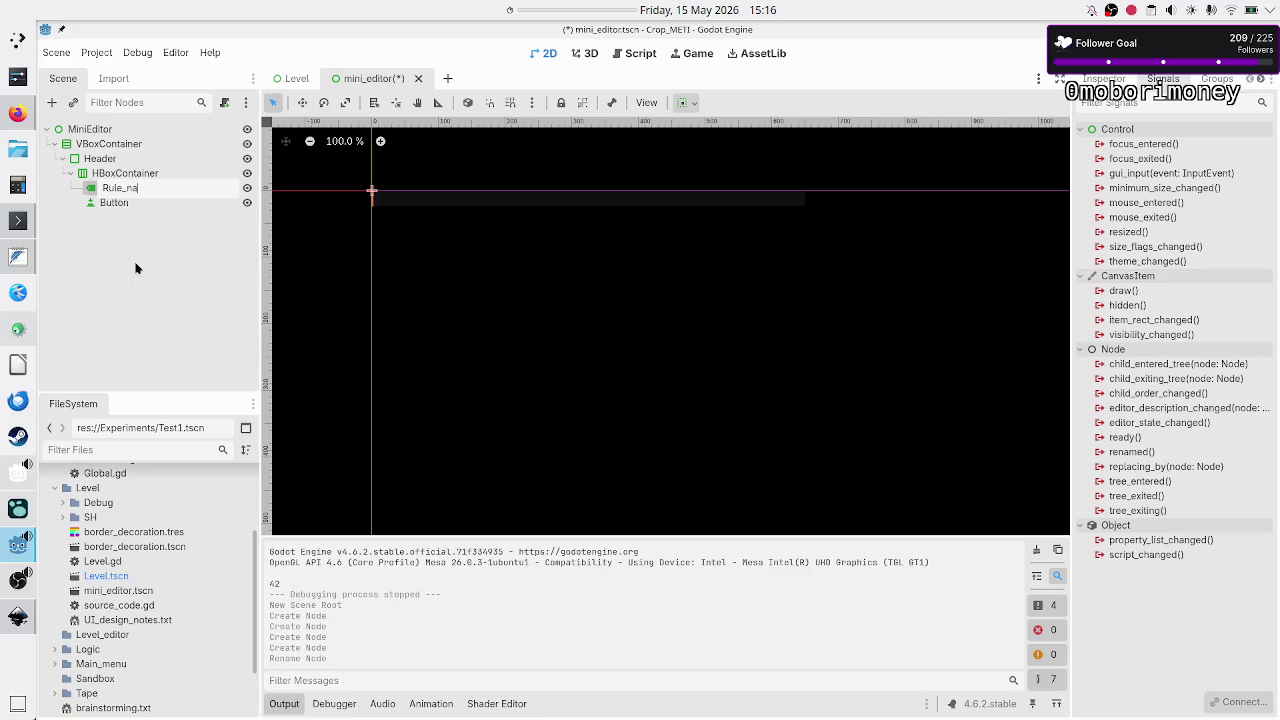
type("me")
key("Return")
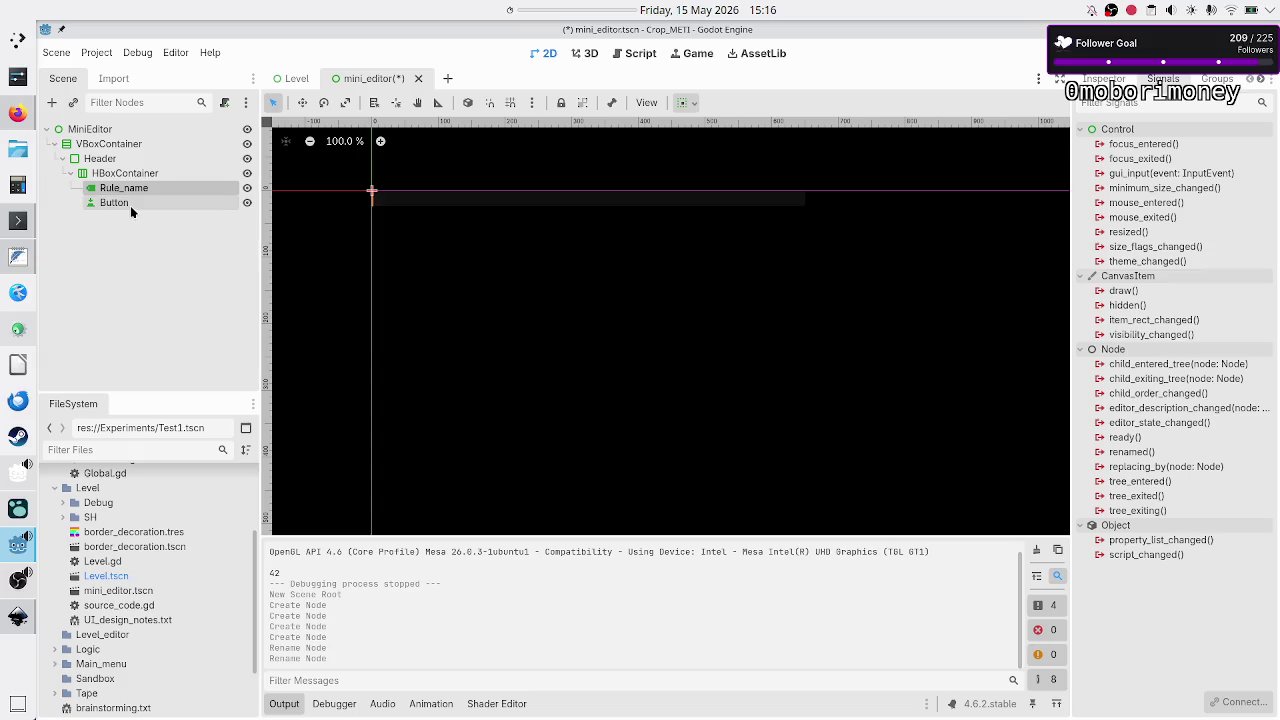
double_click(130, 203)
type("Clos")
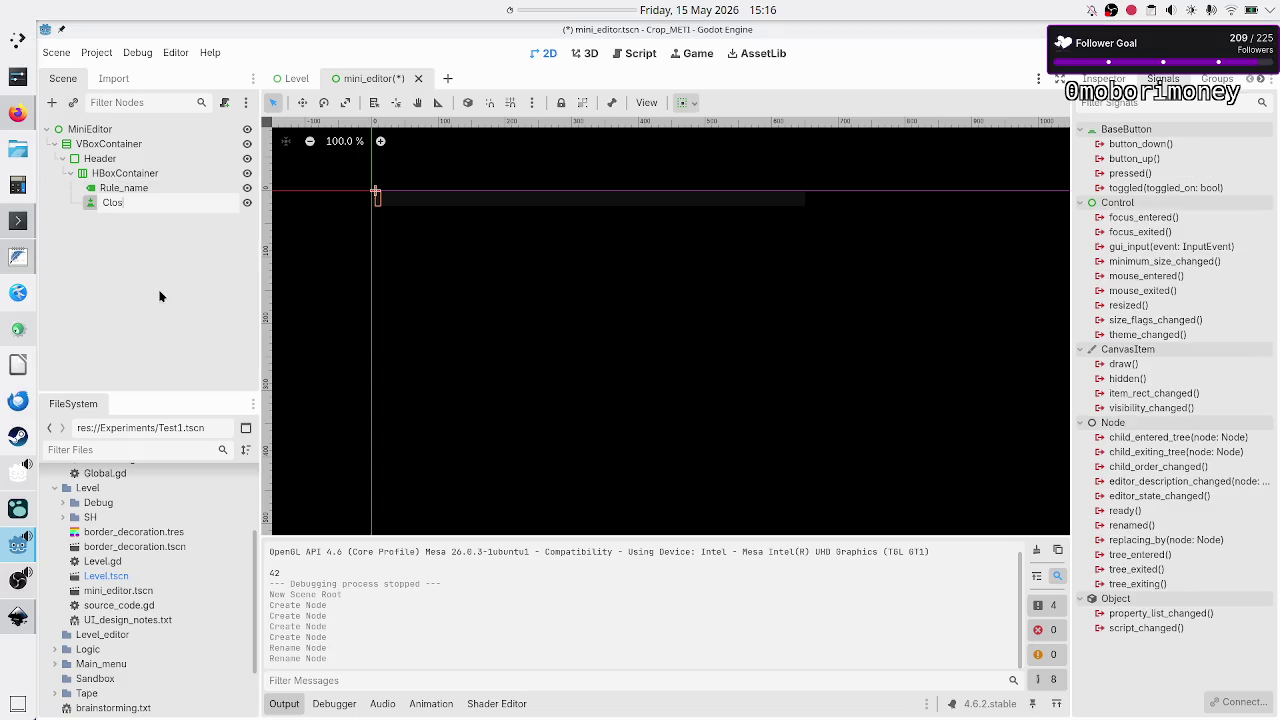
type("e")
key("Return")
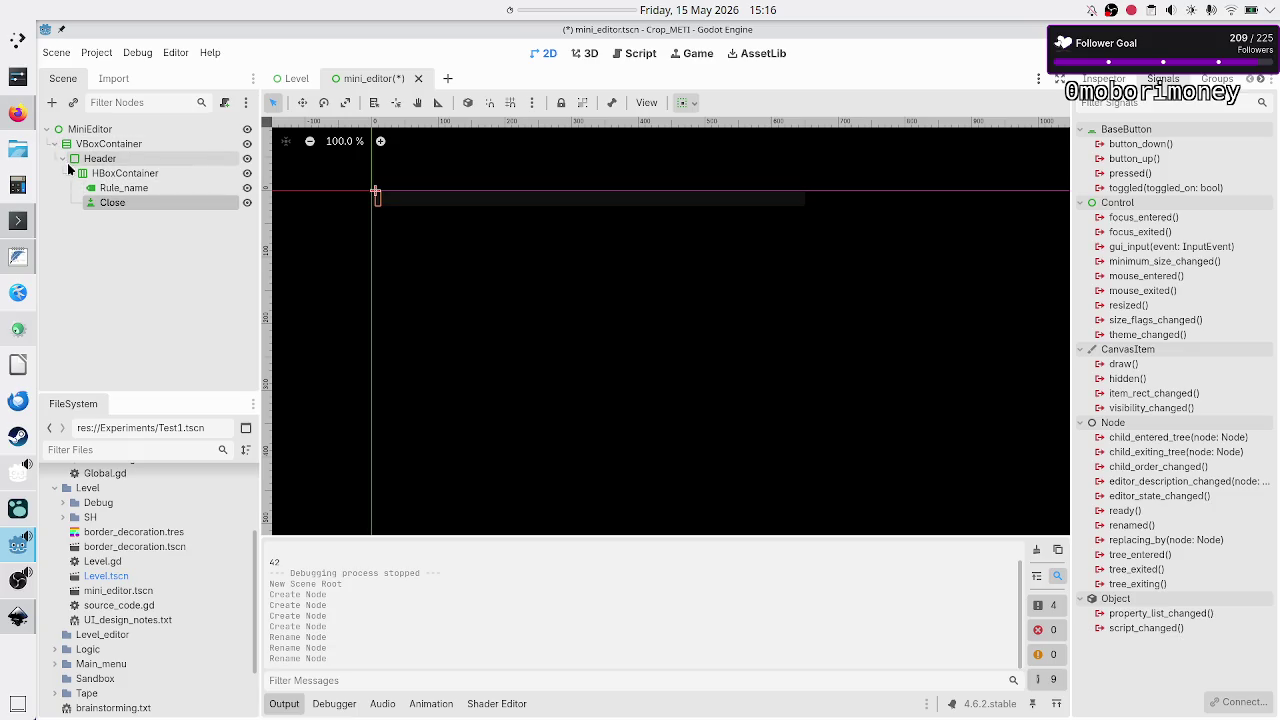
left_click(62, 159)
left_click(96, 146)
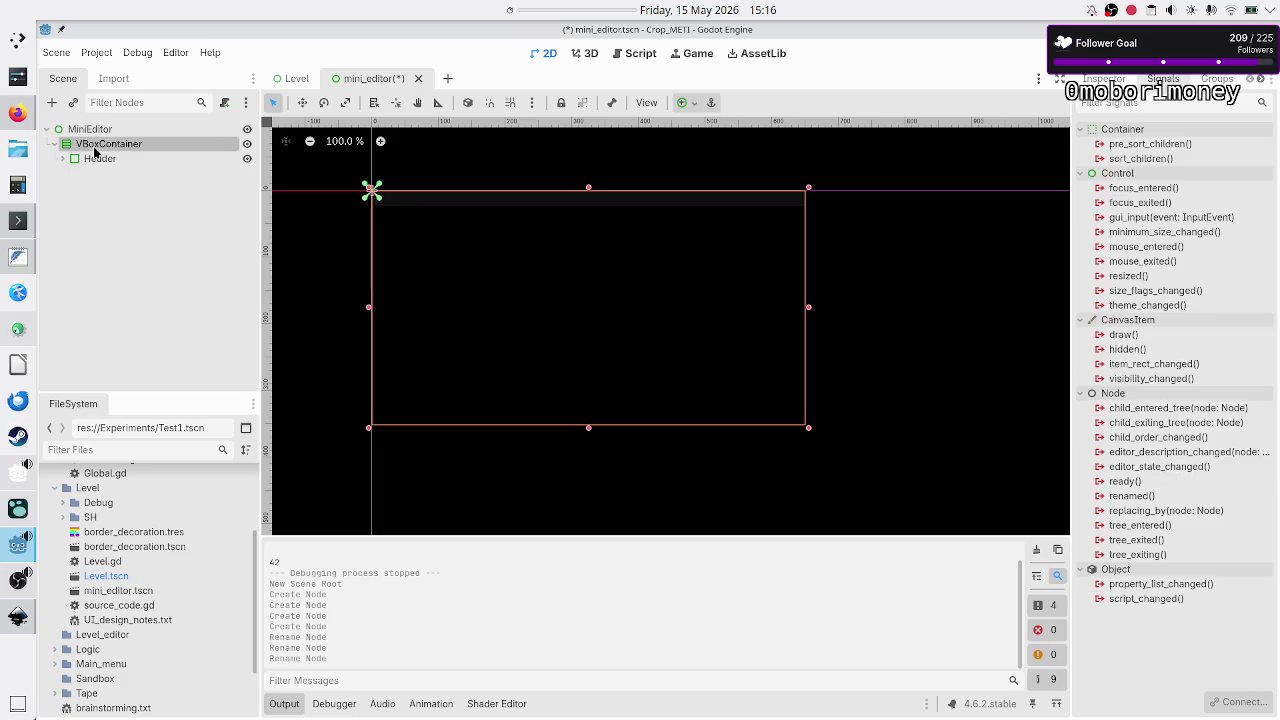
Add a CodeEdit node under VBoxContainer and rename it IDE.
left_click(56, 106)
type("codeed")
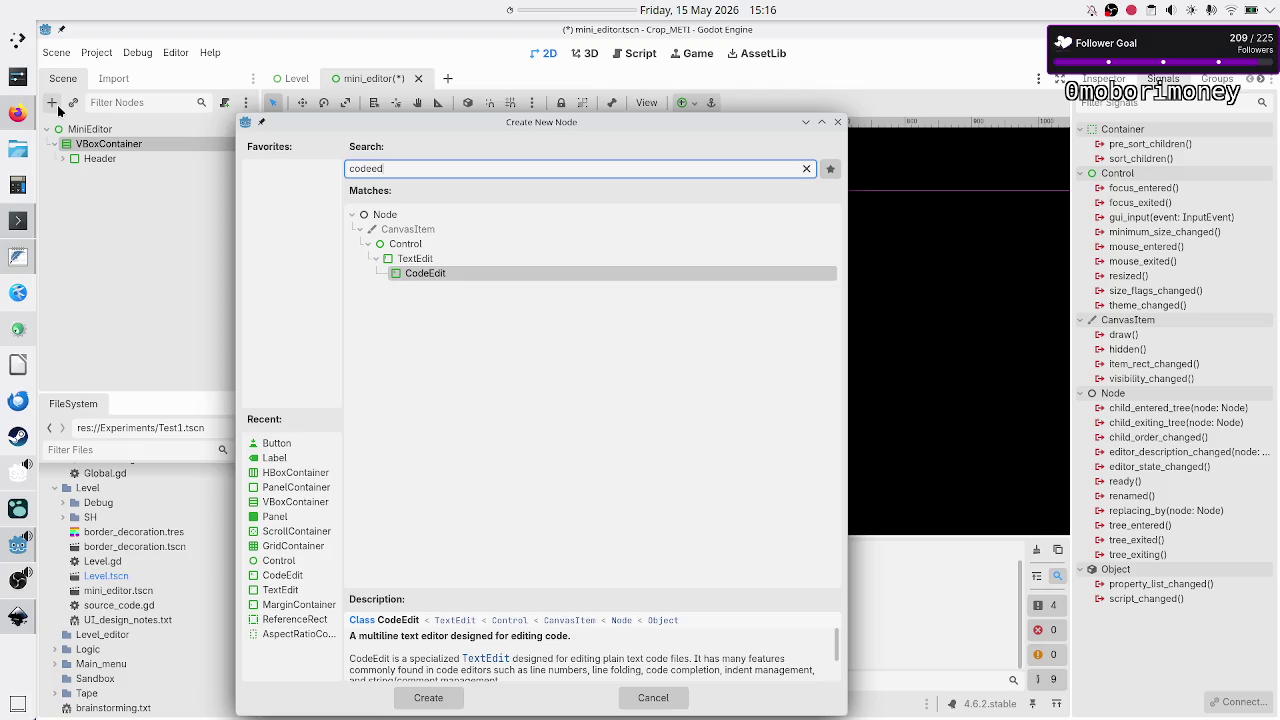
key("Return")
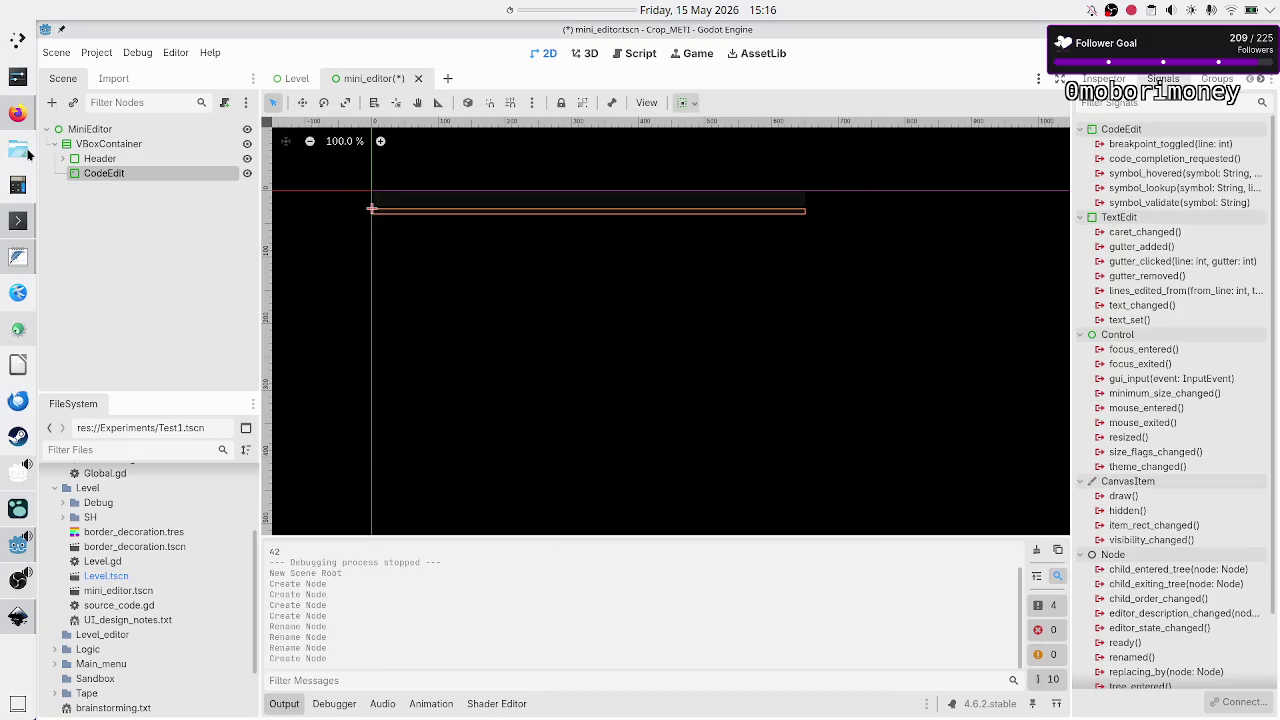
left_click(130, 196)
left_click(129, 175)
left_click(129, 175)
type("ed")
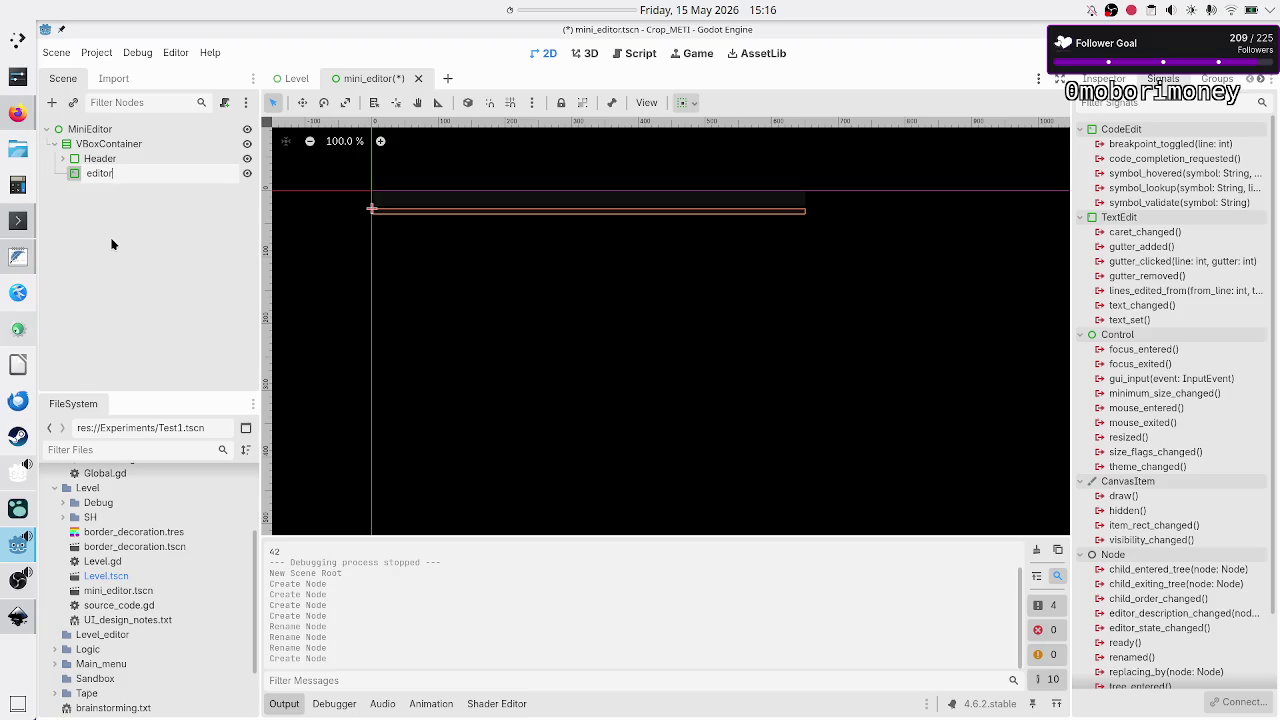
type("DE")
key("Return")
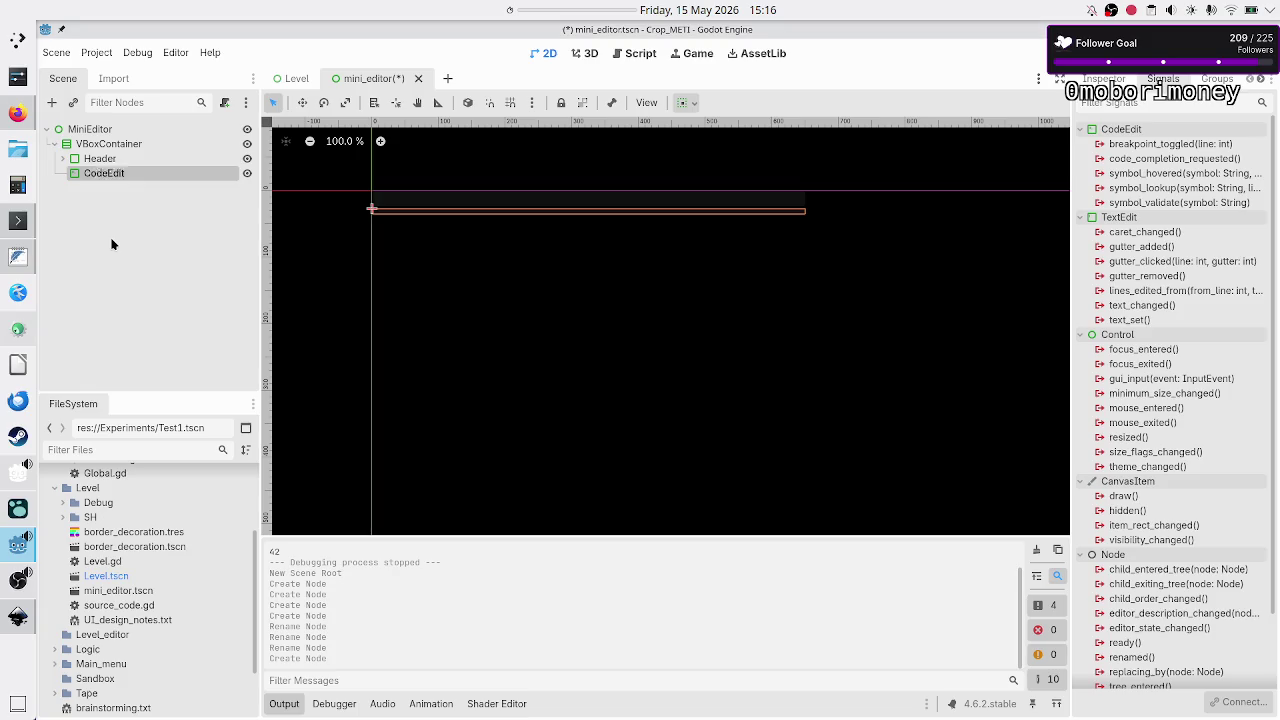
Tick Vertical Expand under Container Sizing for both Header and IDE.
left_click(99, 212)
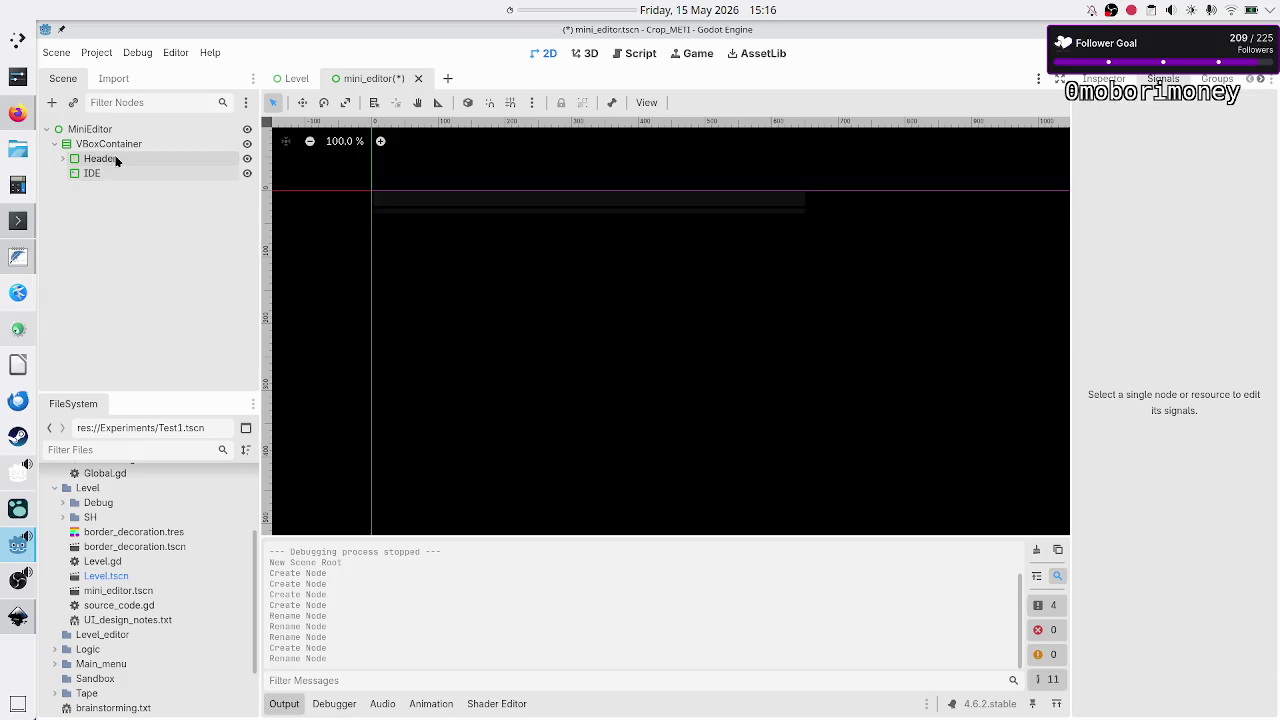
left_click(100, 159)
left_click(101, 175, "shift")
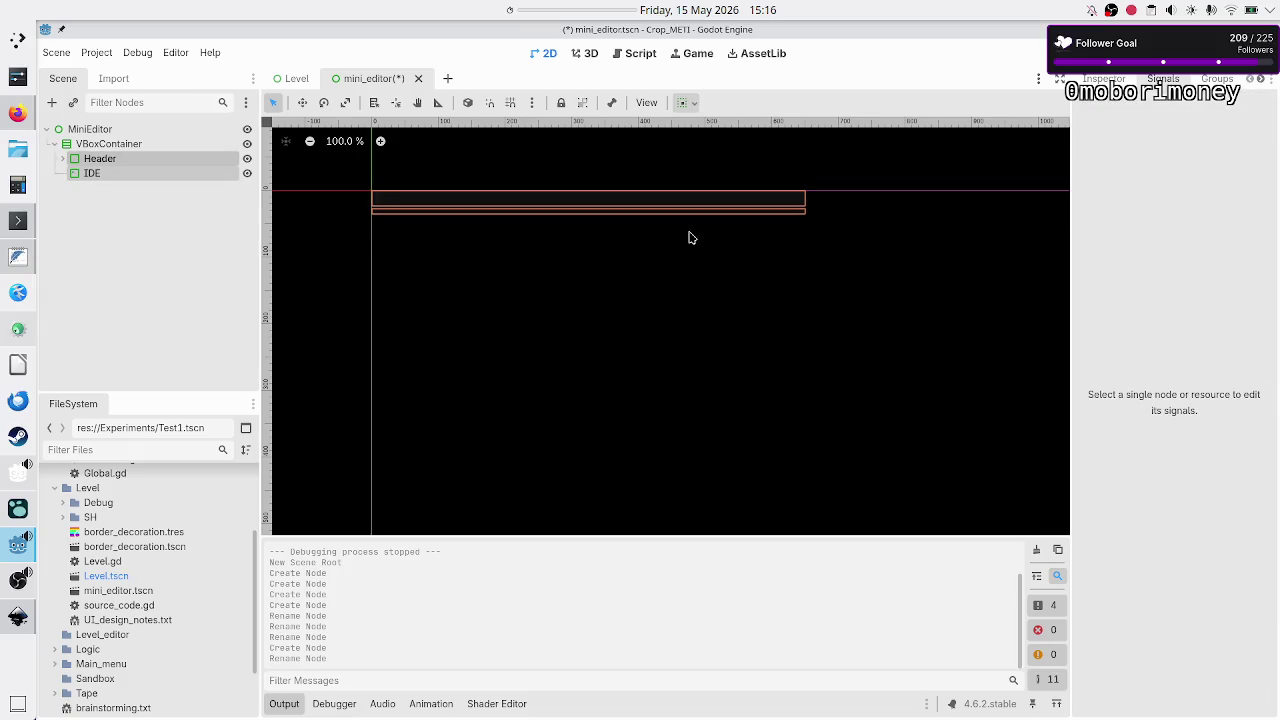
left_click(1104, 79)
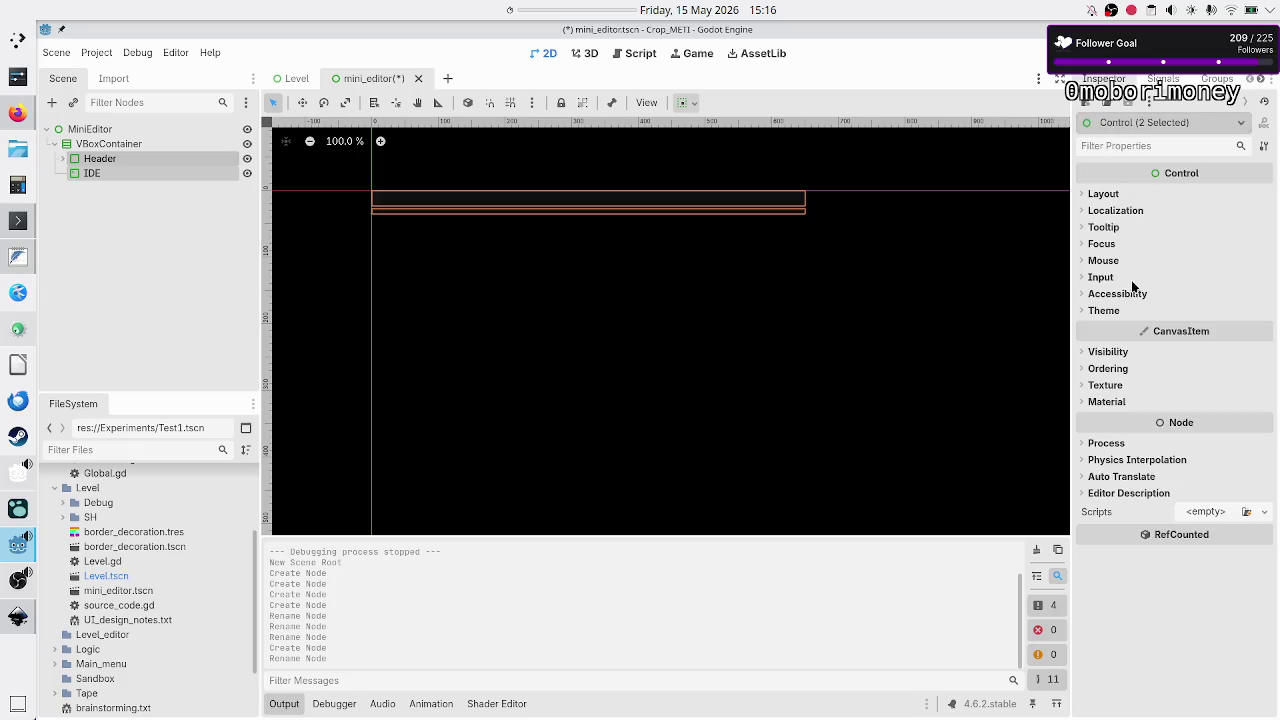
left_click(1131, 196)
left_click(1159, 331)
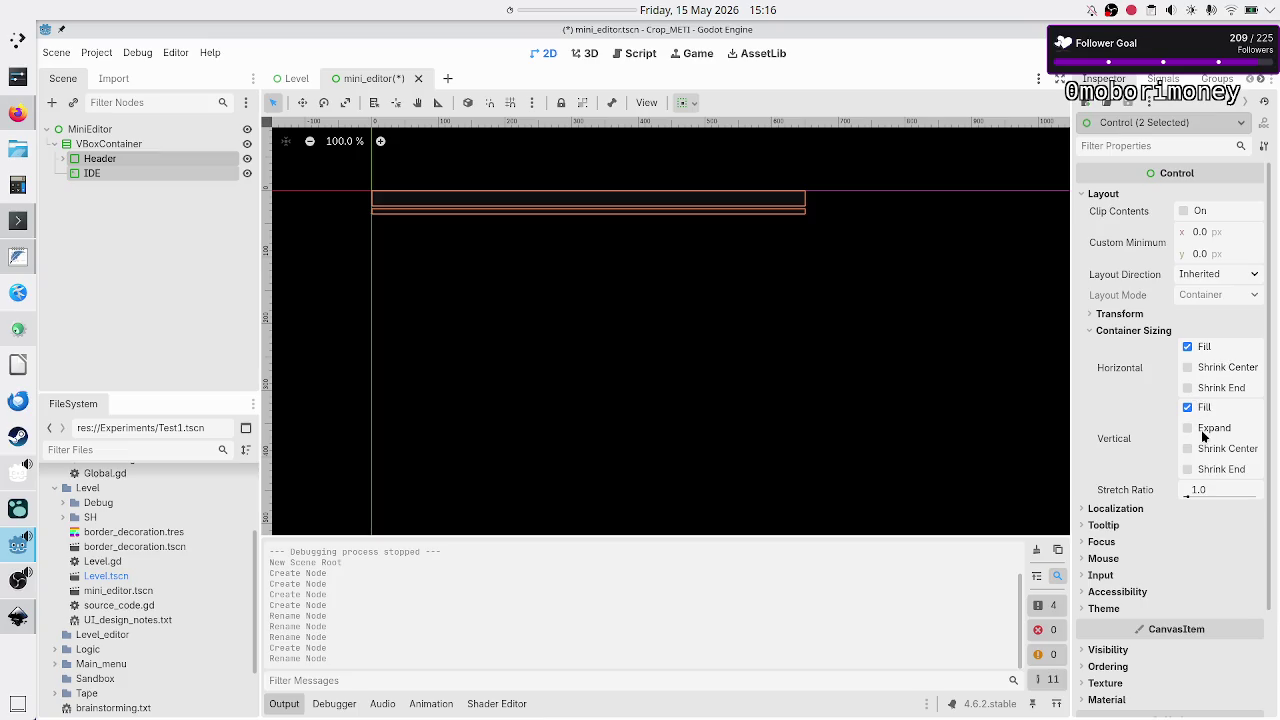
left_click(1203, 428)
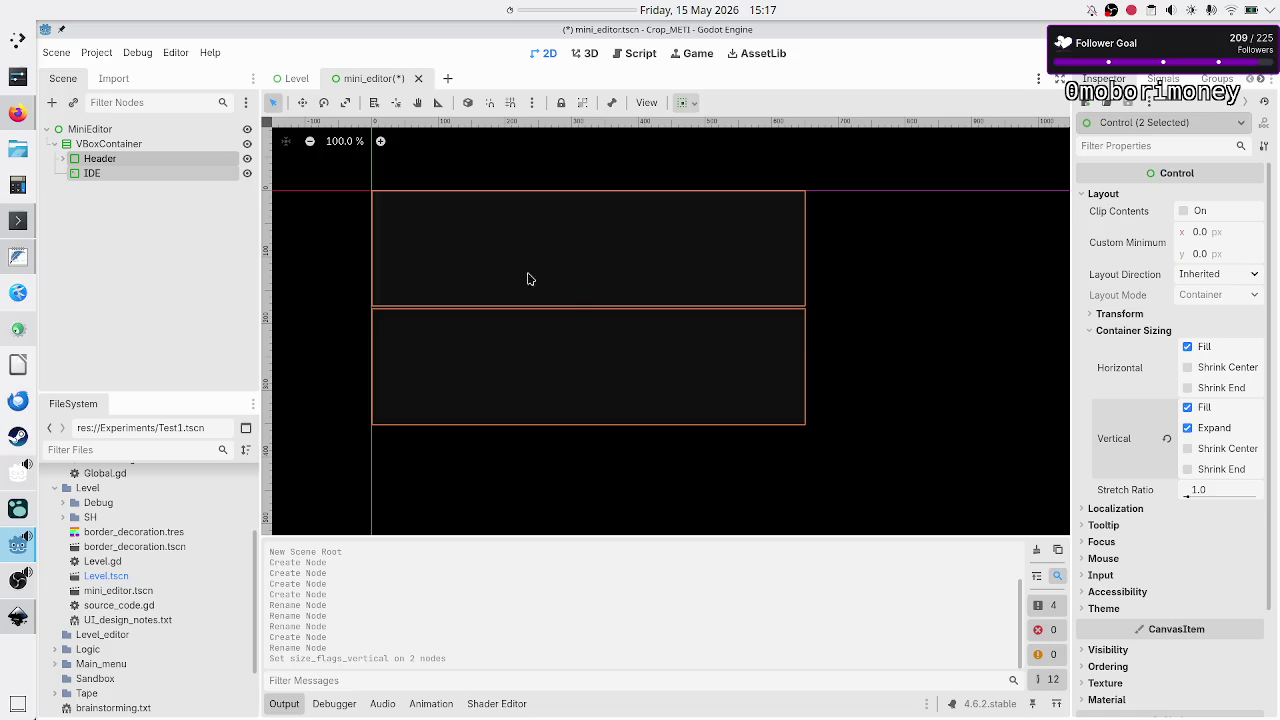
Change Header's Container Sizing stretch ratio to 0.1, then settle on 0.2.
left_click(143, 215)
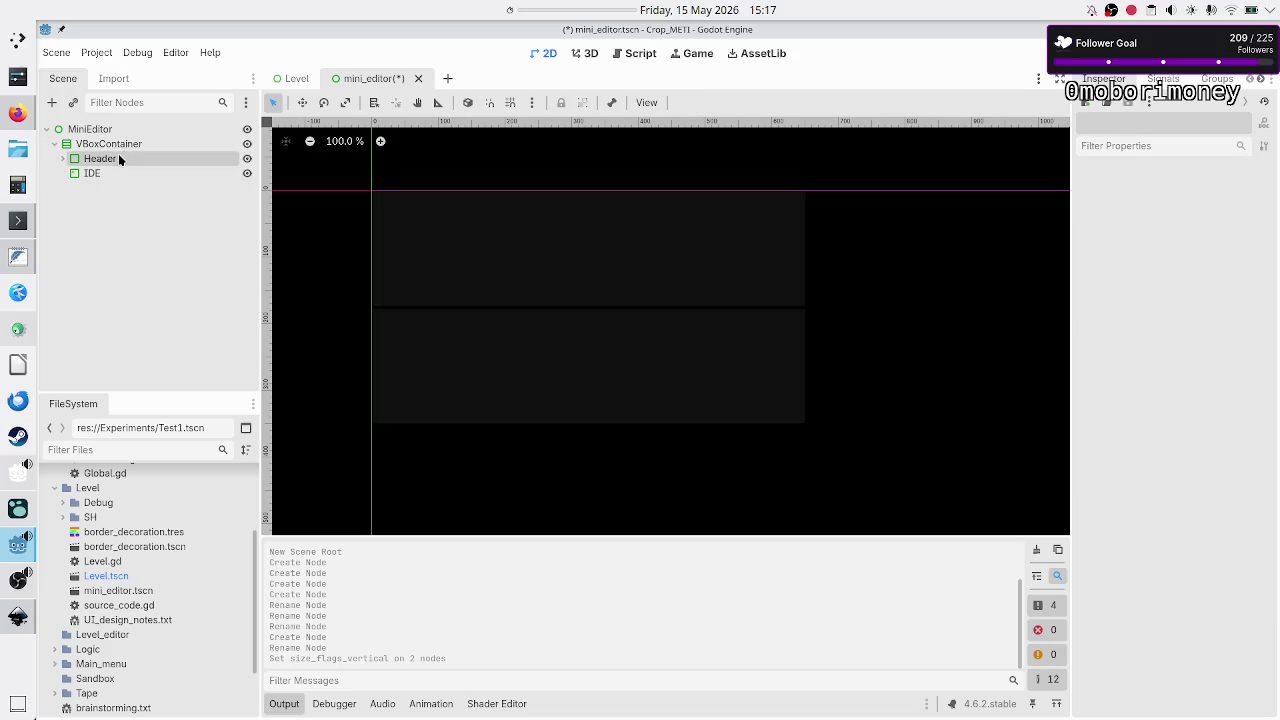
left_click(118, 157)
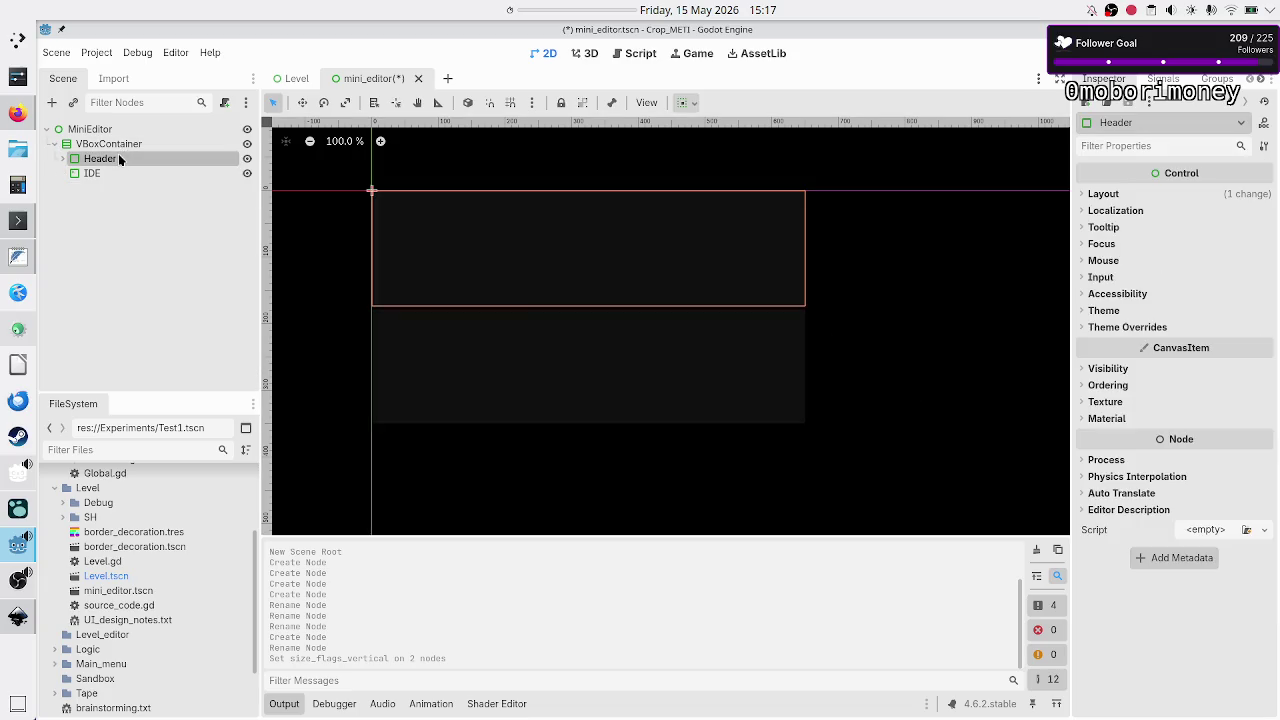
left_click(1128, 195)
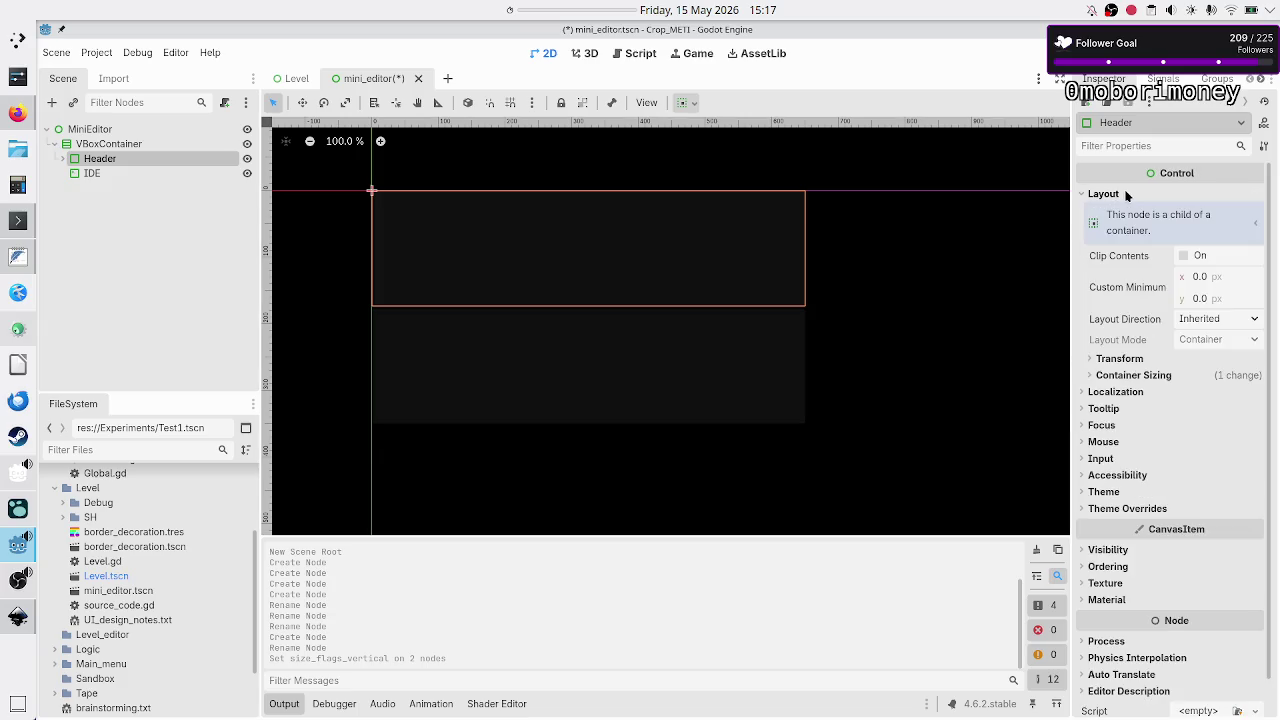
left_click(1151, 374)
left_click(1208, 455)
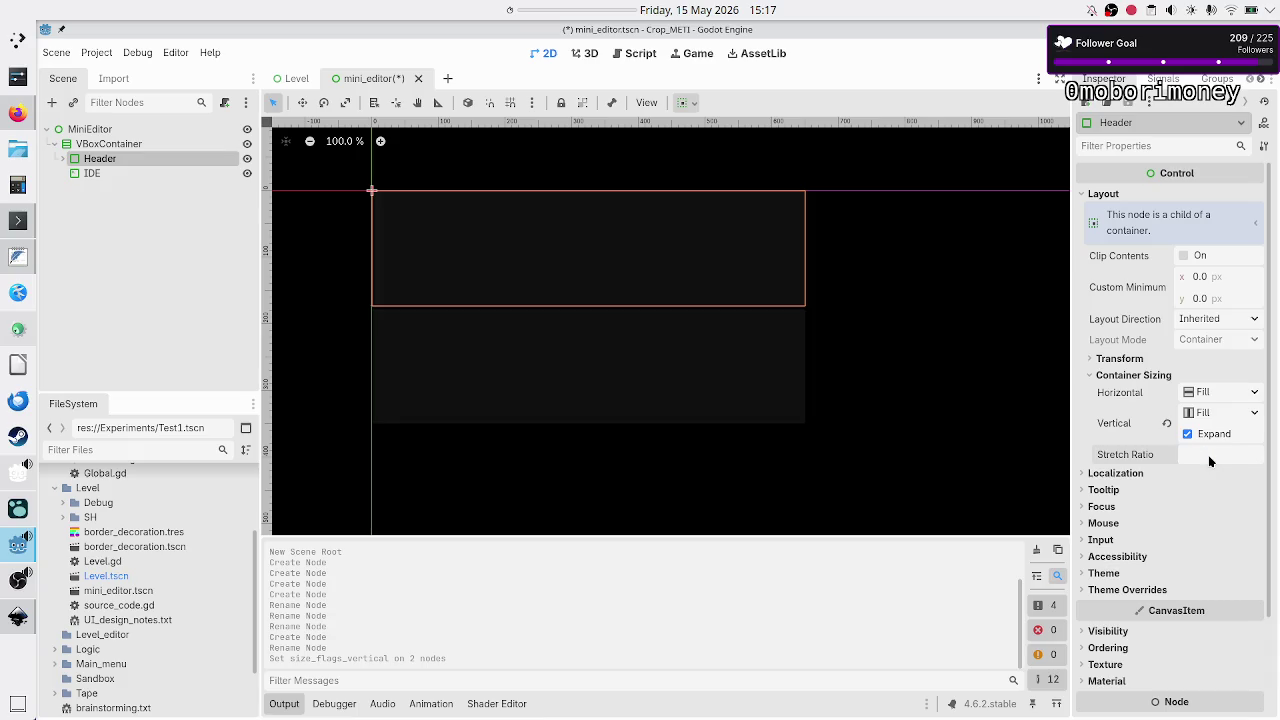
type("0.1")
key("Return")
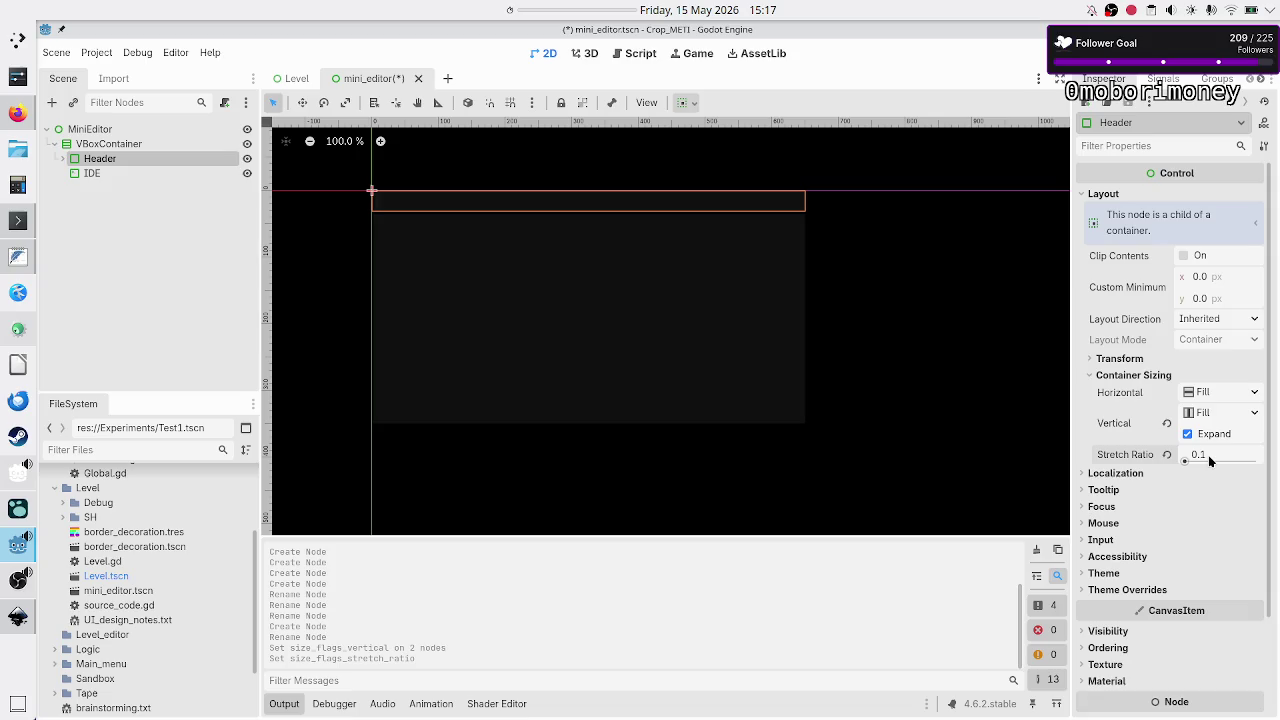
left_click(1209, 460)
type("0.2")
key("Return")
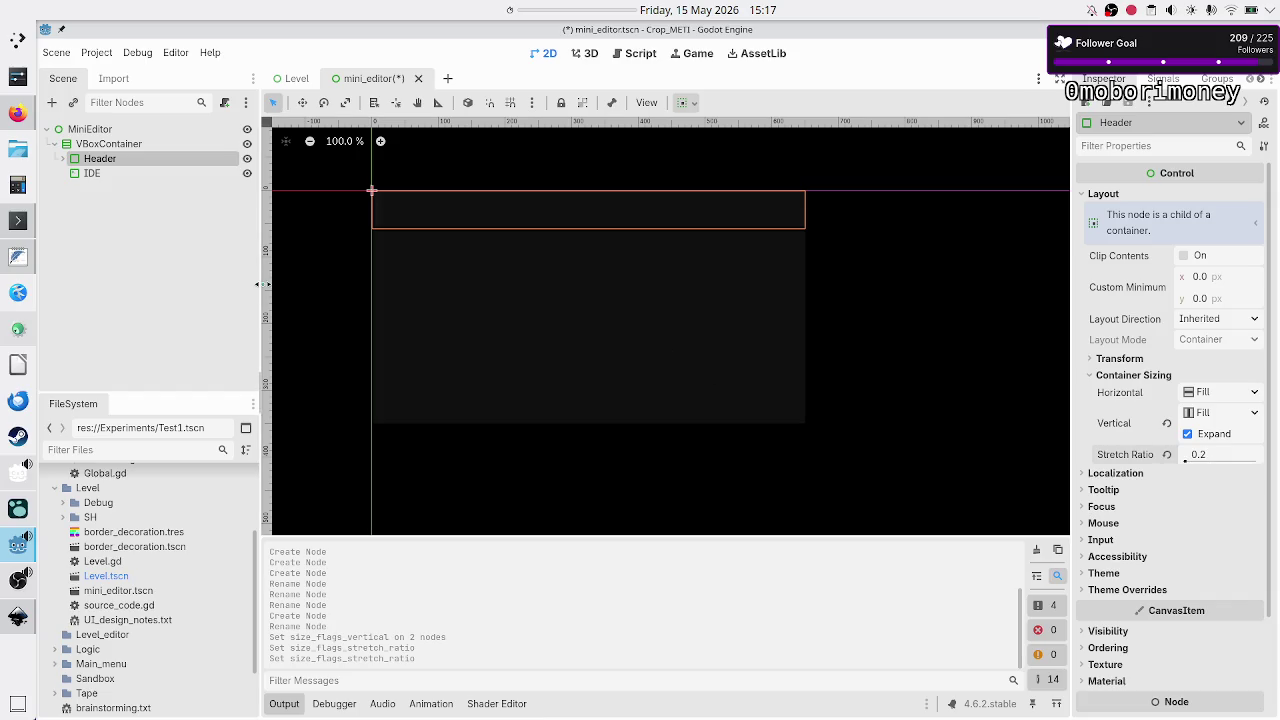
left_click(174, 254)
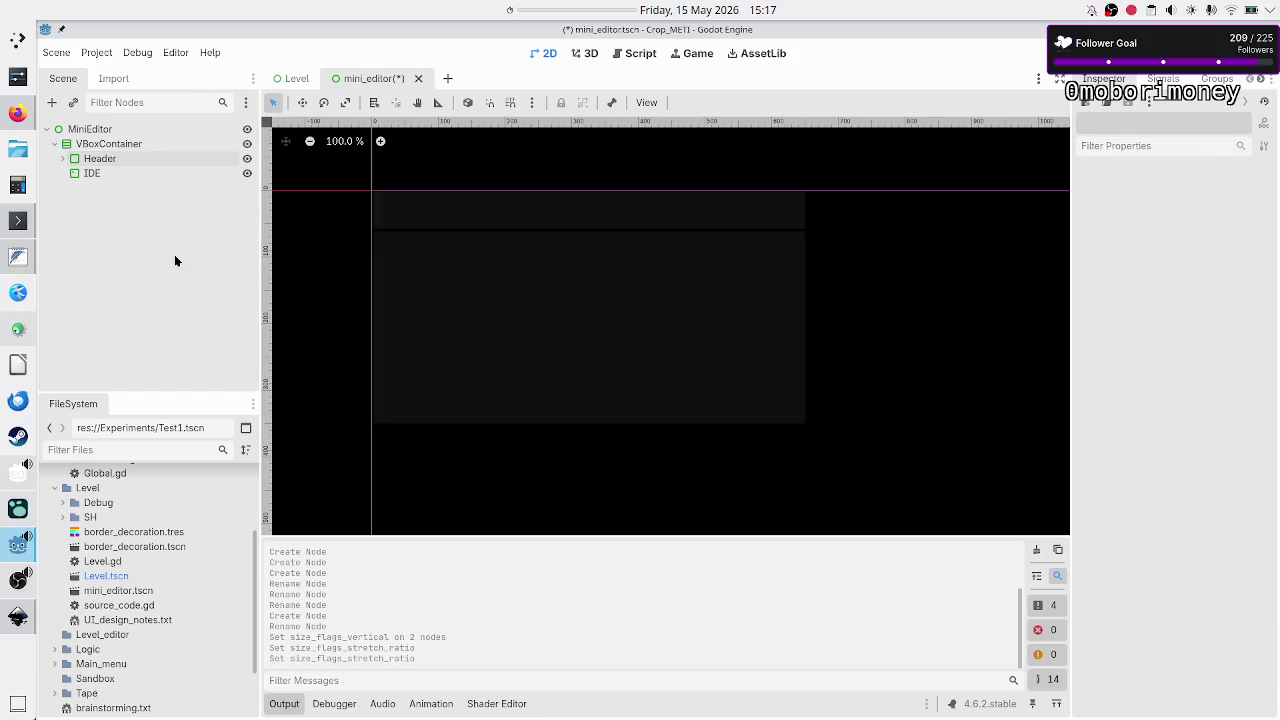
Override the VBoxContainer's Separation theme constant to 0.
left_click(120, 145)
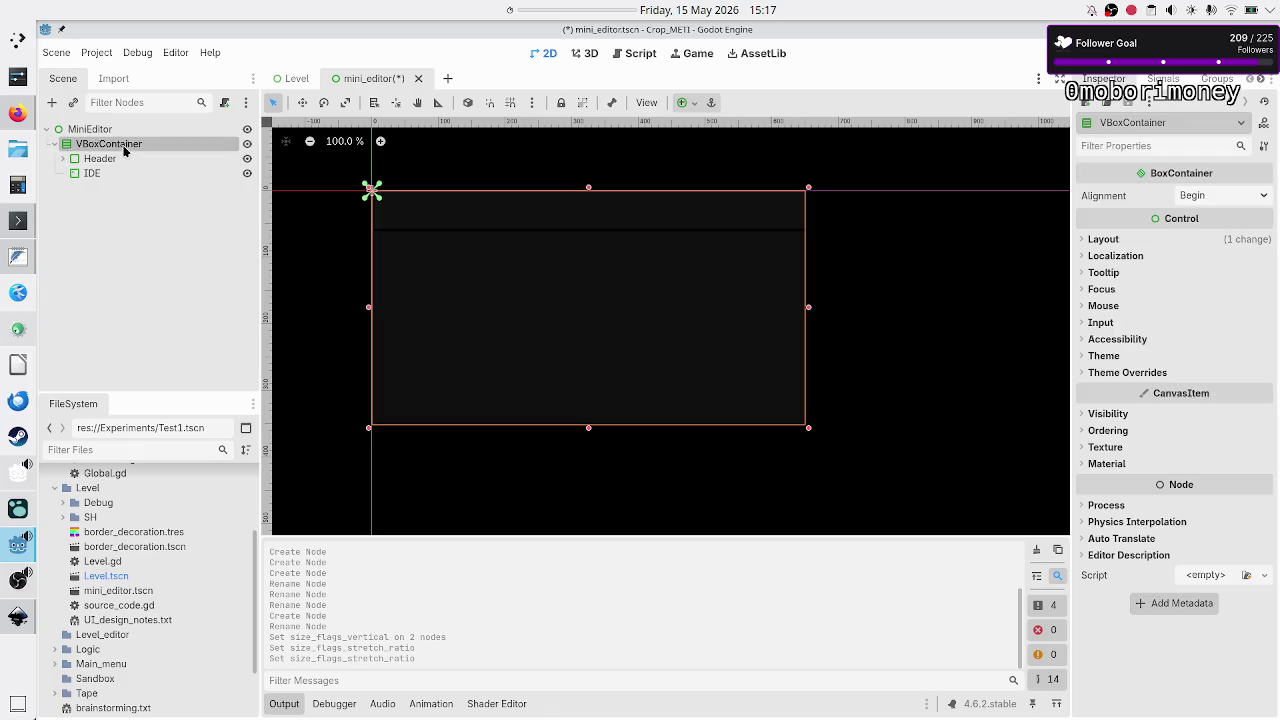
left_click(1136, 377)
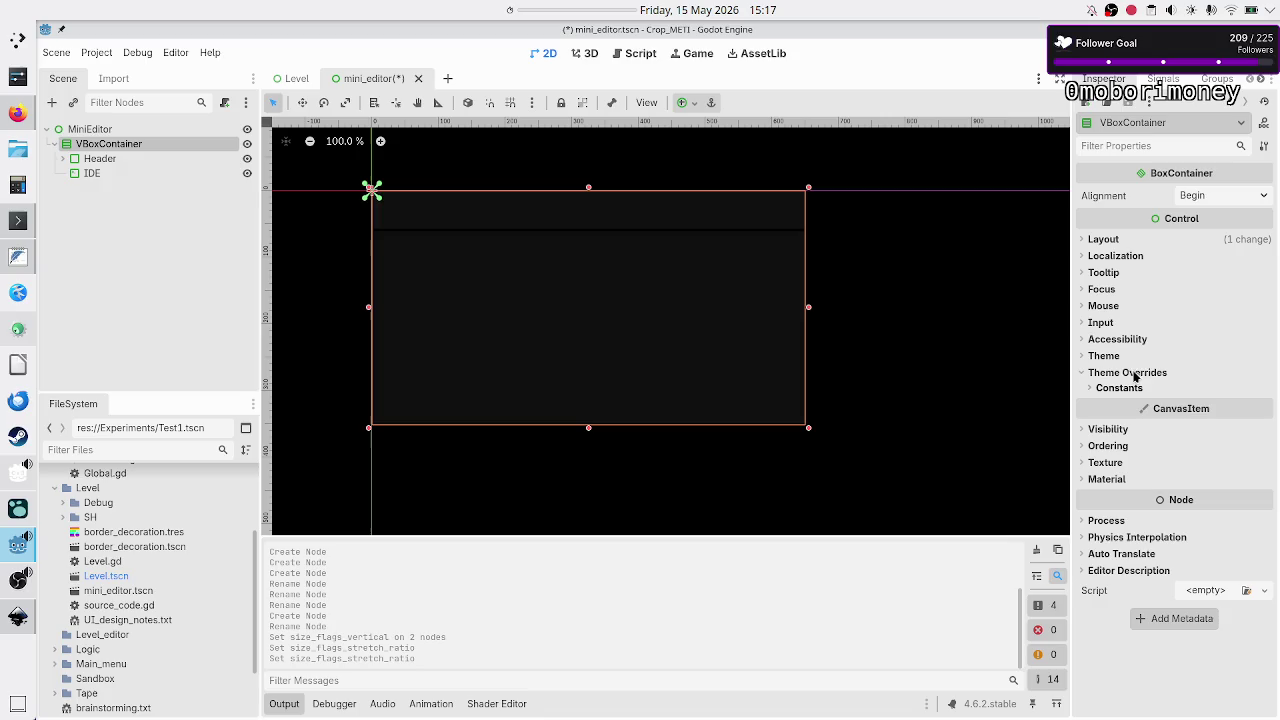
left_click(1120, 388)
left_click(1210, 407)
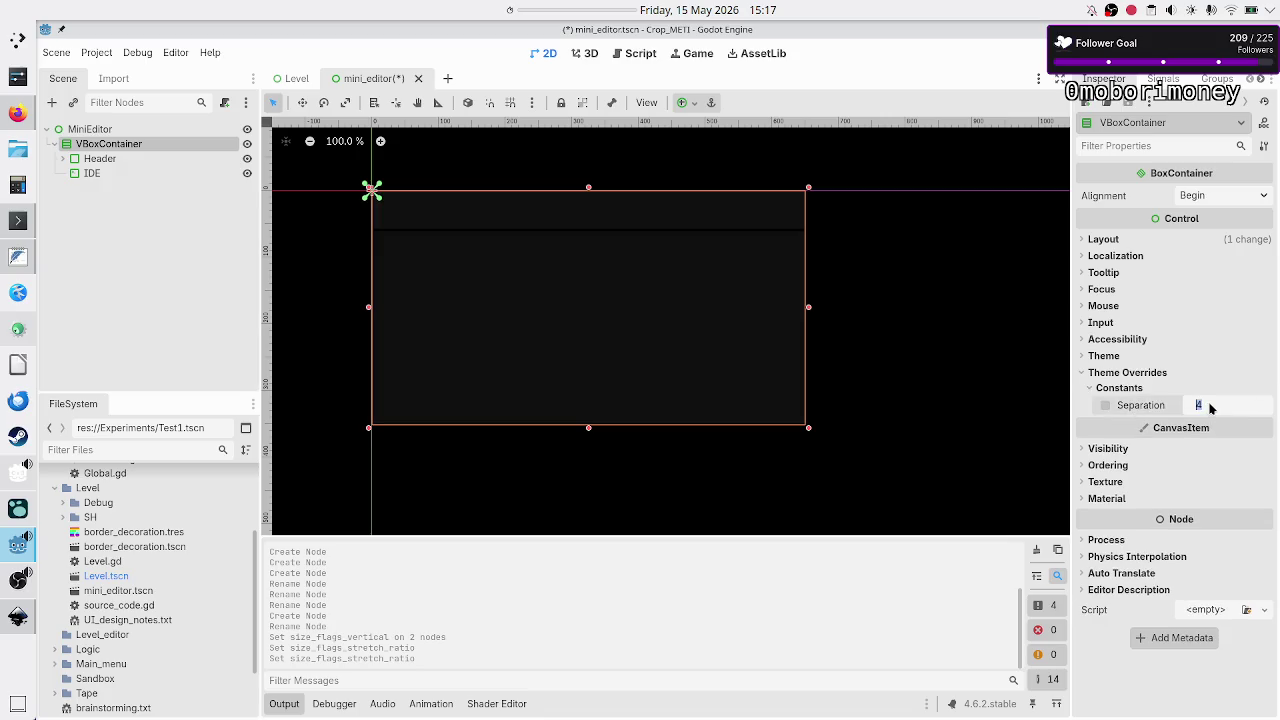
key("Return")
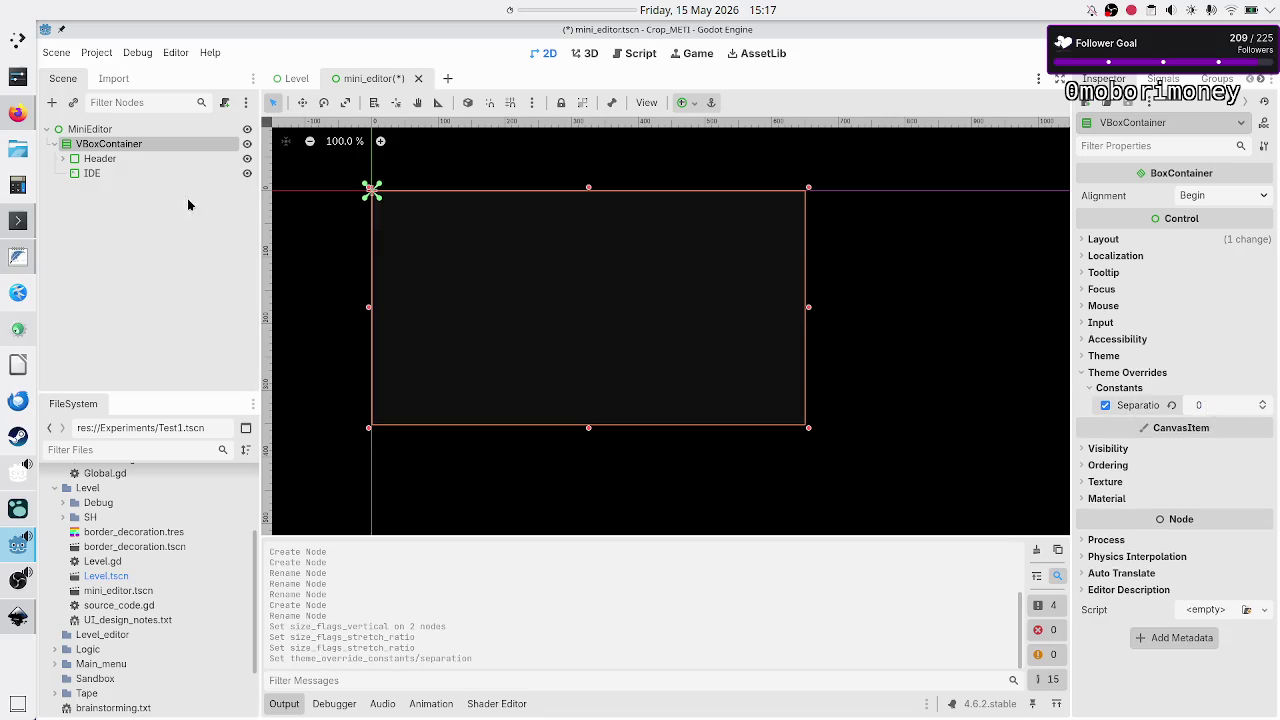
Compare the scene against the Rule A mockup in Inkscape, then select the Header node.
key("alt+Tab")
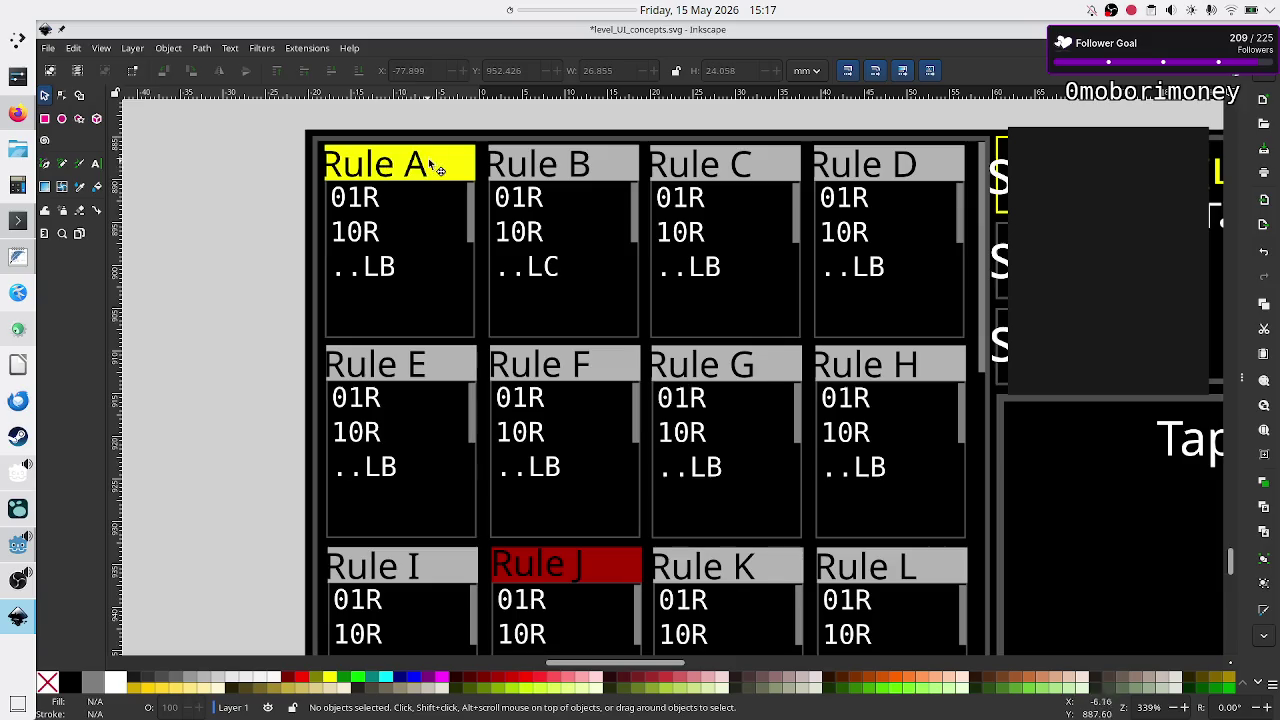
key("alt+Tab")
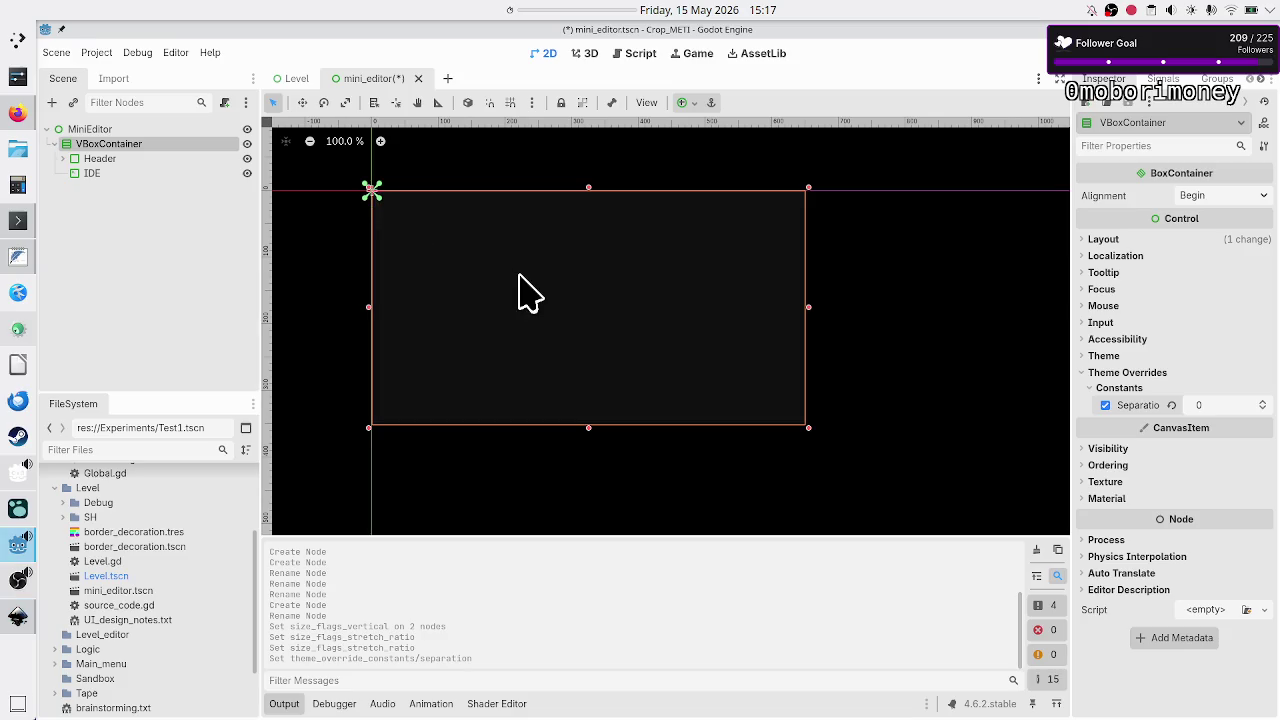
left_click(92, 162)
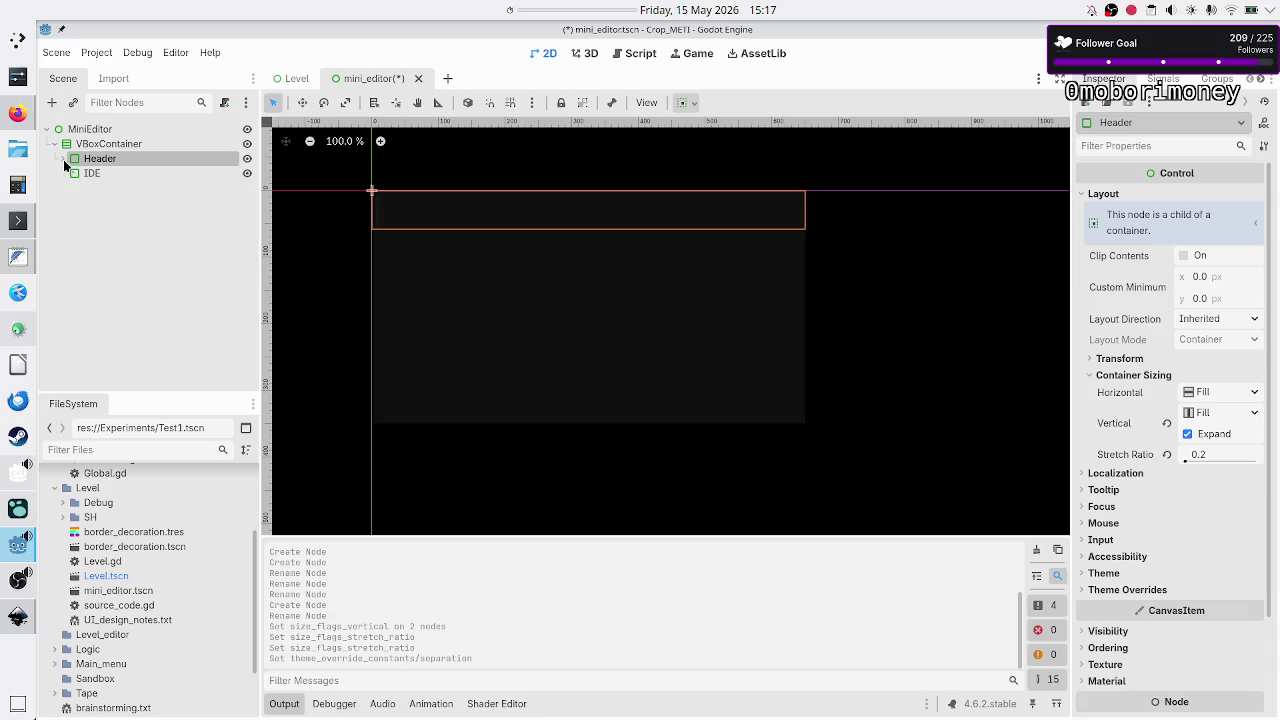
Give both Rule_name and Close Horizontal Expand and Vertical Fill container sizing.
left_click(62, 159)
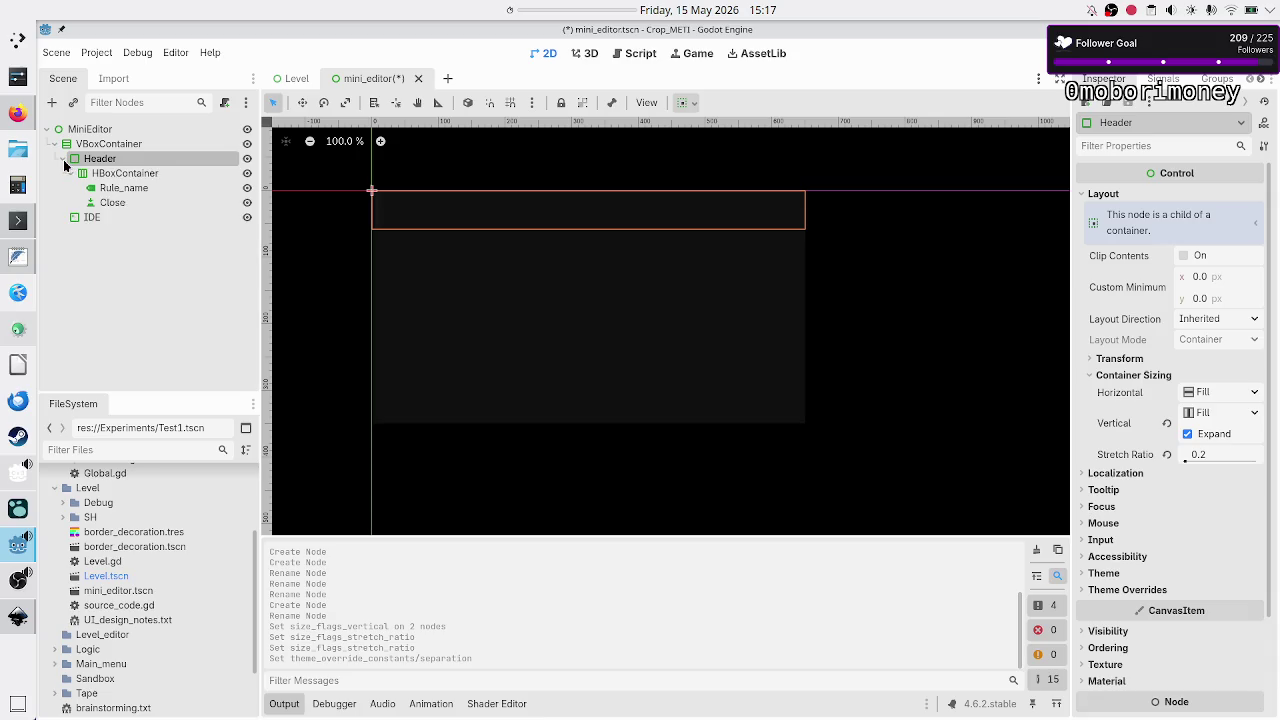
left_click(126, 172)
left_click(115, 160)
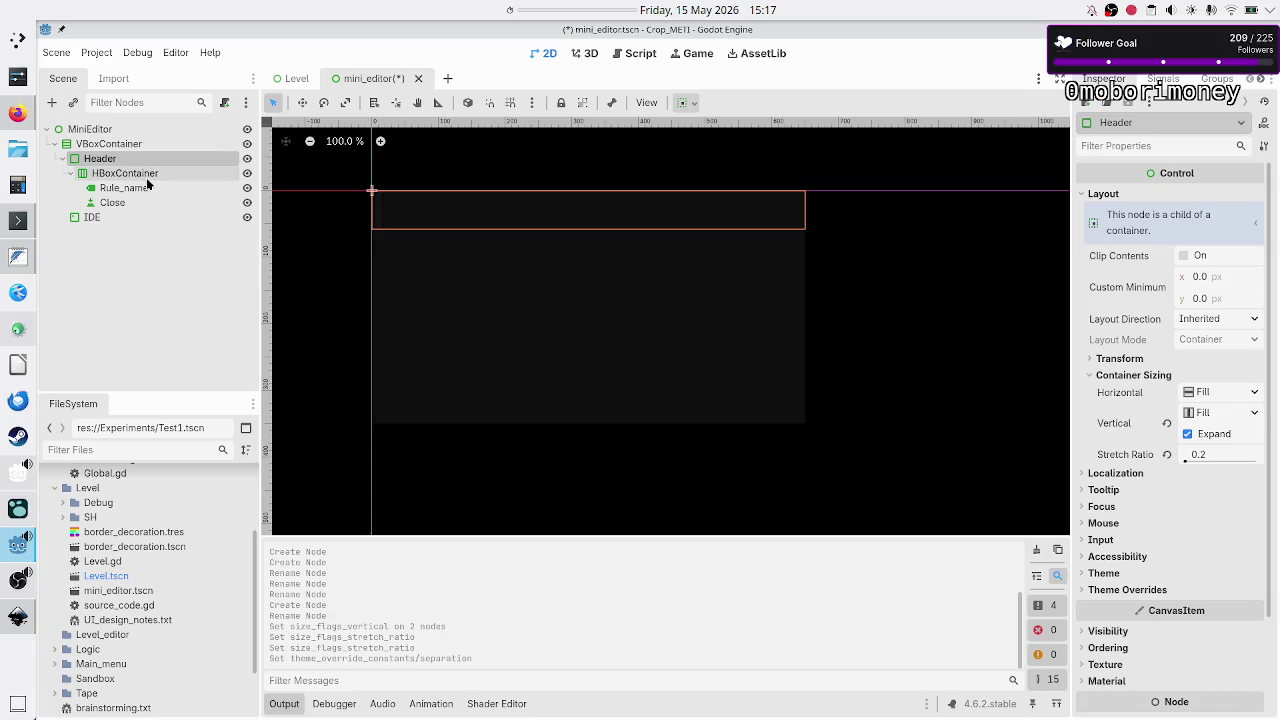
left_click(148, 175)
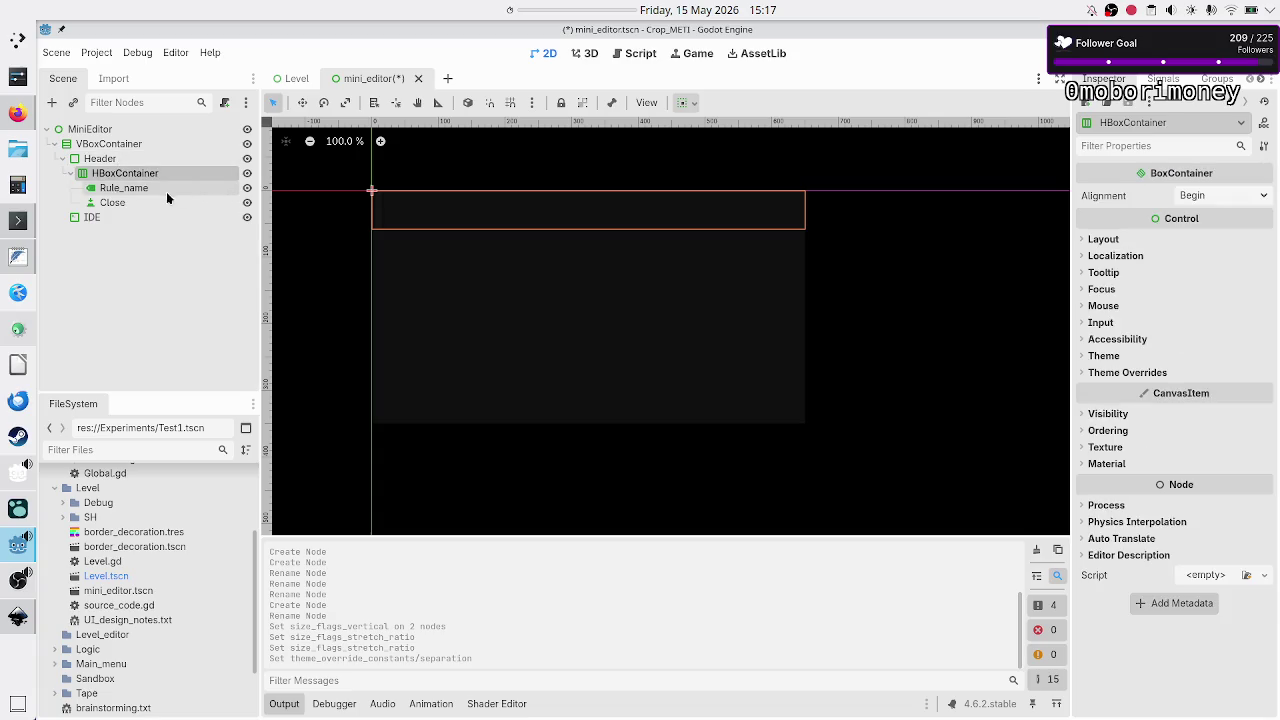
left_click(147, 191)
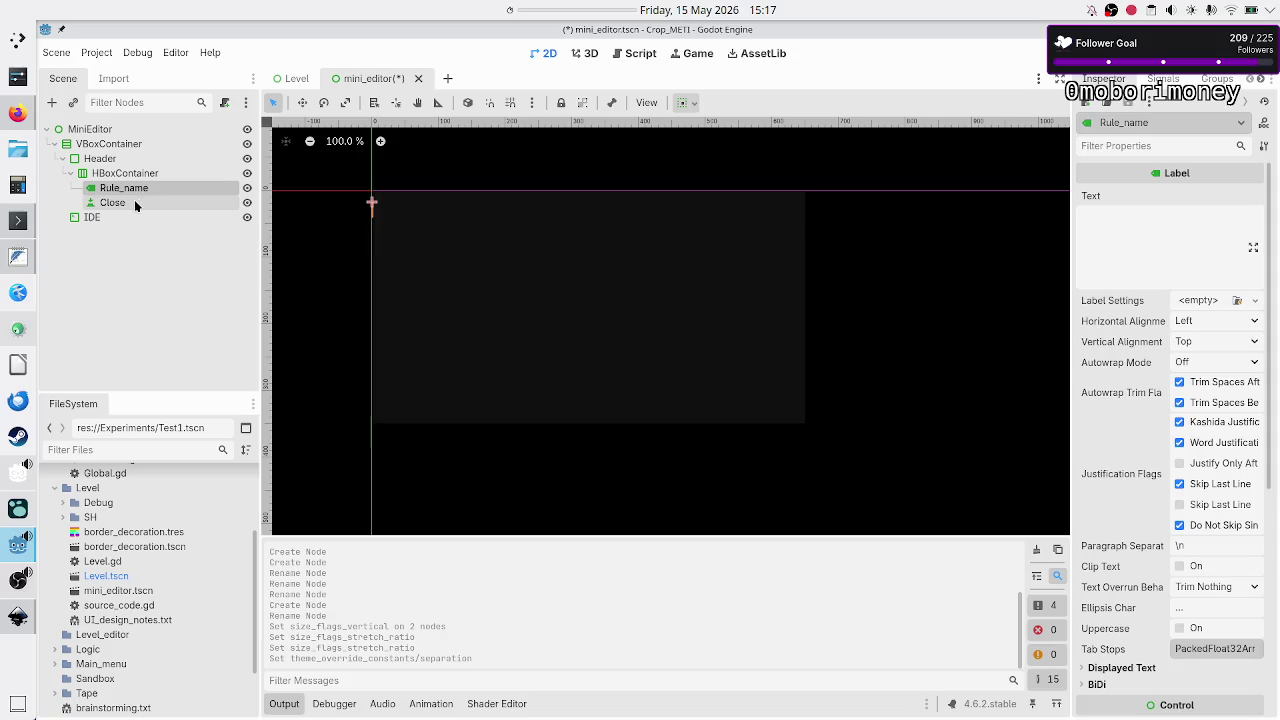
left_click(134, 206, "ctrl")
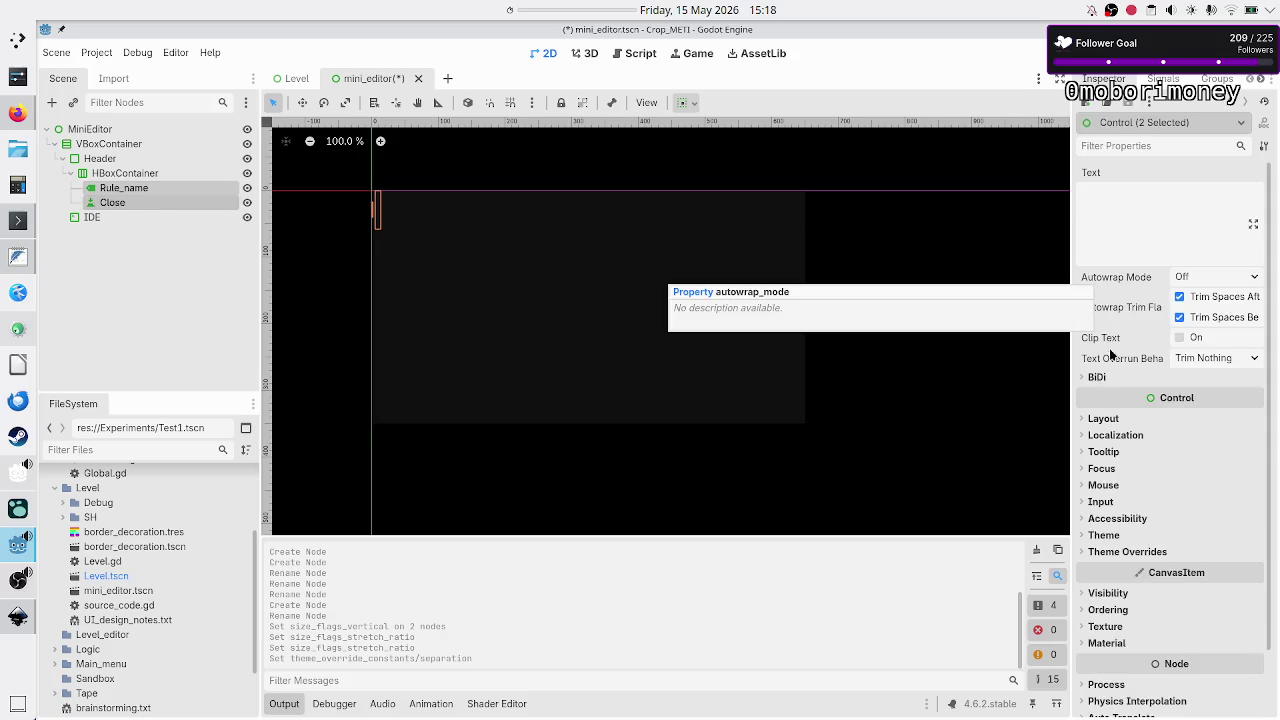
left_click(1112, 420)
left_click(1128, 556)
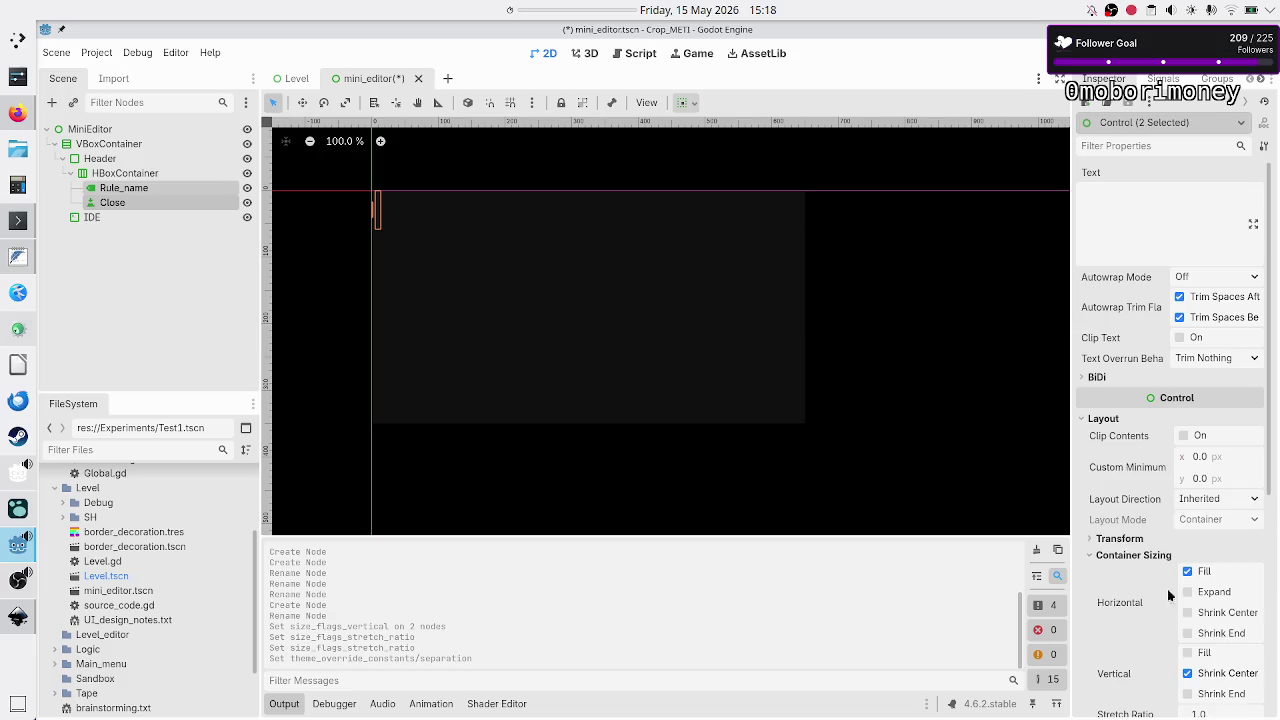
left_click(1191, 594)
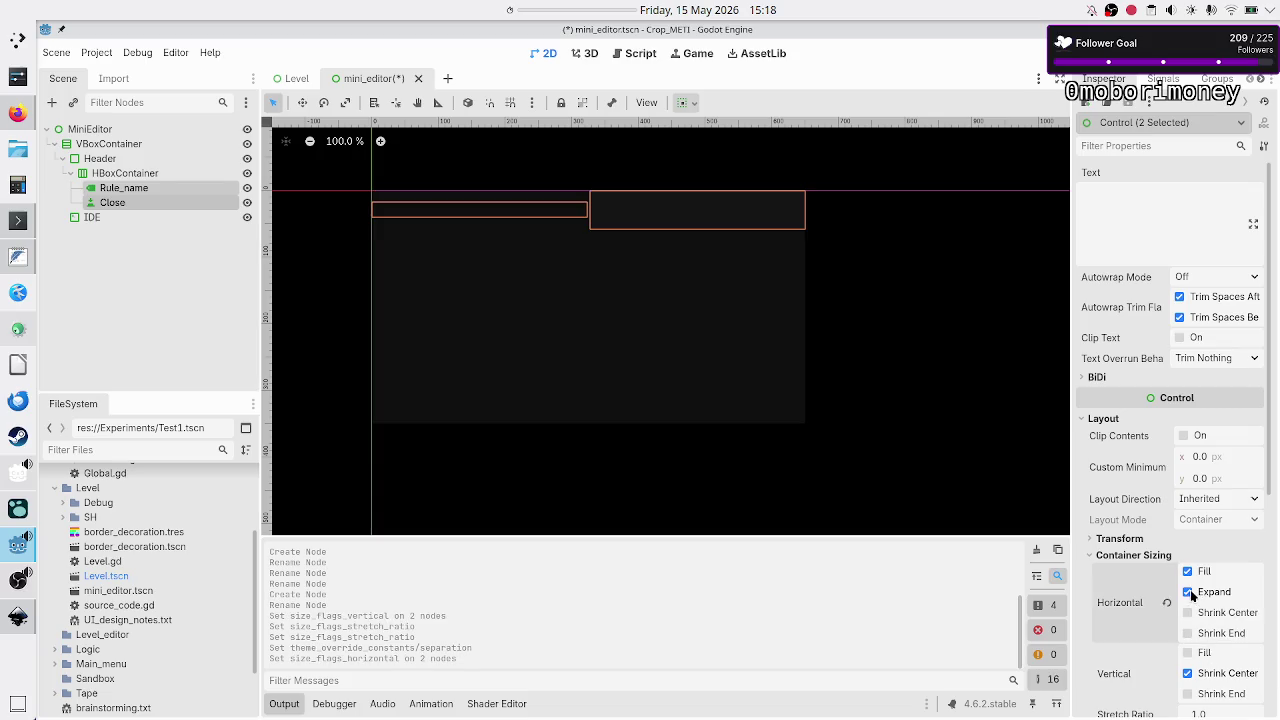
left_click(1203, 651)
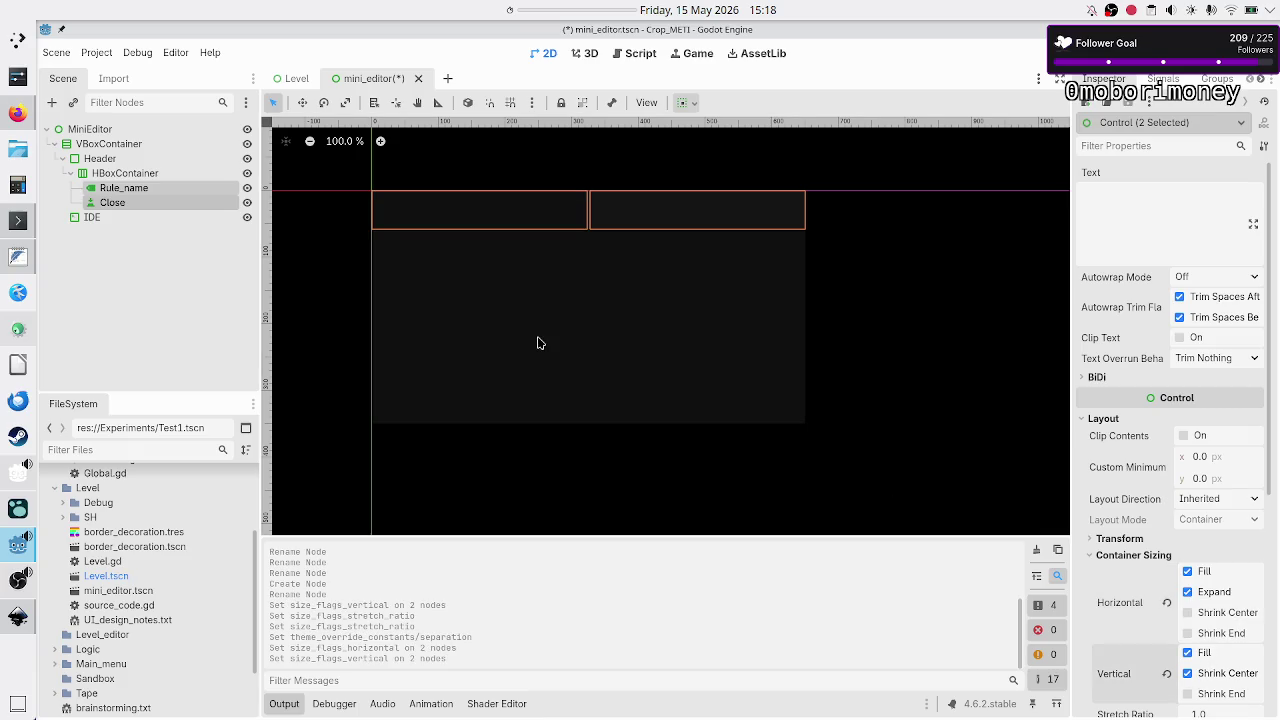
Set Rule_name's Stretch Ratio to 10 so the Close button stays small.
left_click(193, 246)
left_click(136, 203)
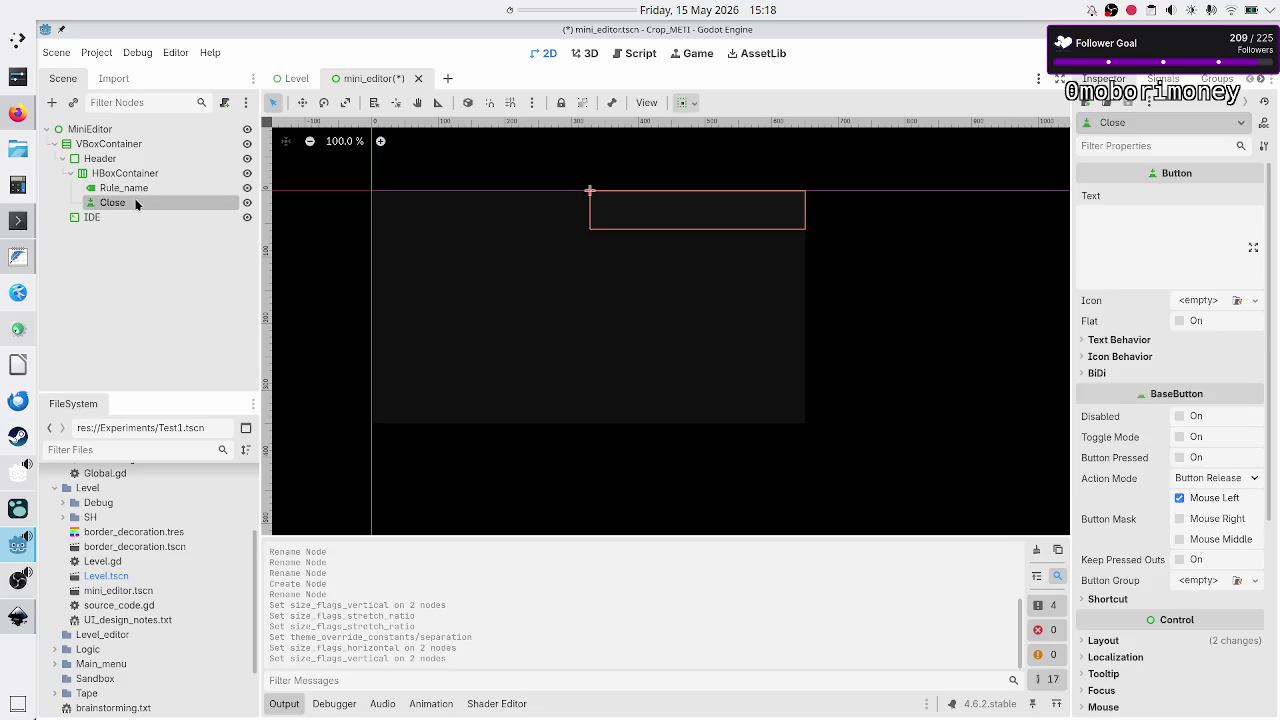
left_click(134, 190)
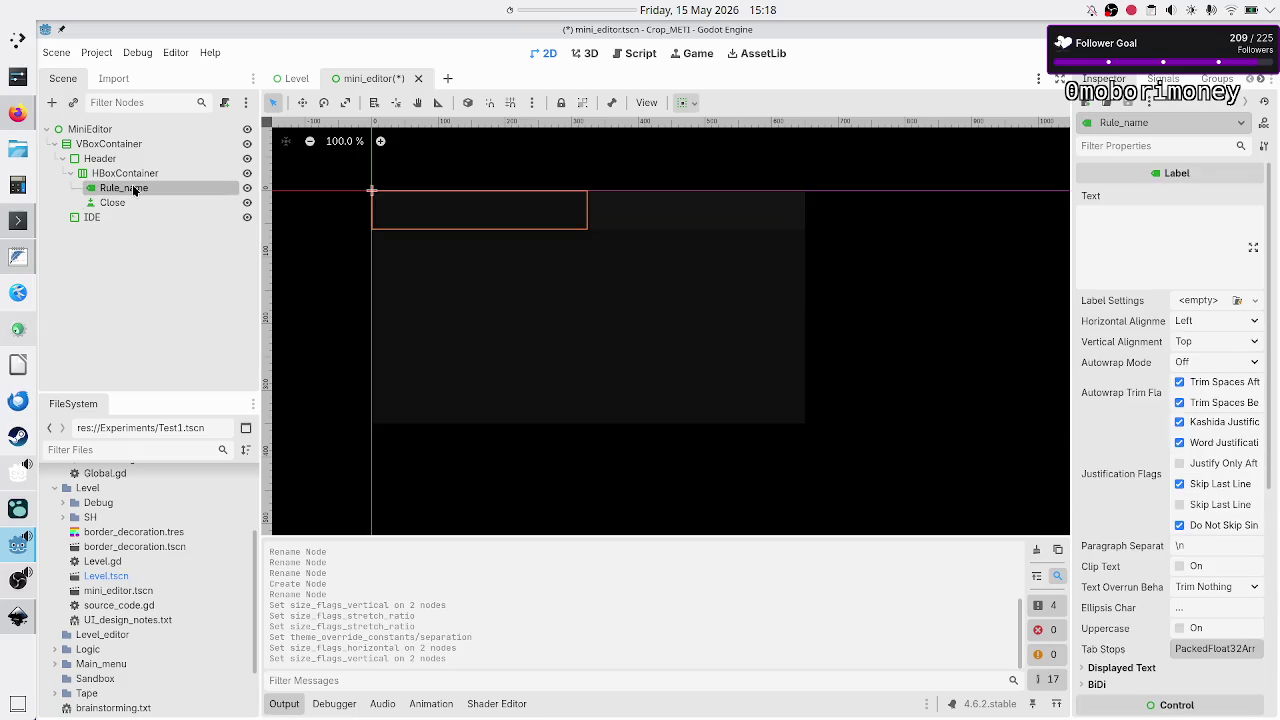
scroll(1125, 537, "down", 5)
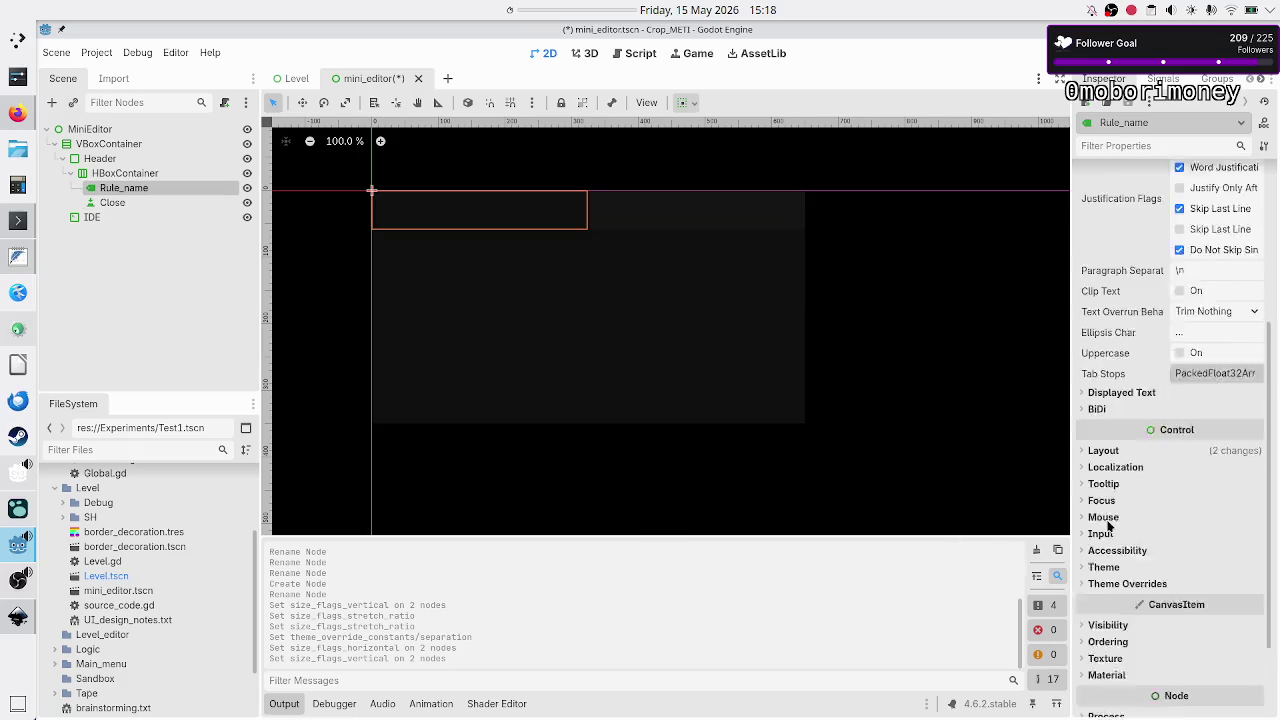
left_click(1112, 338)
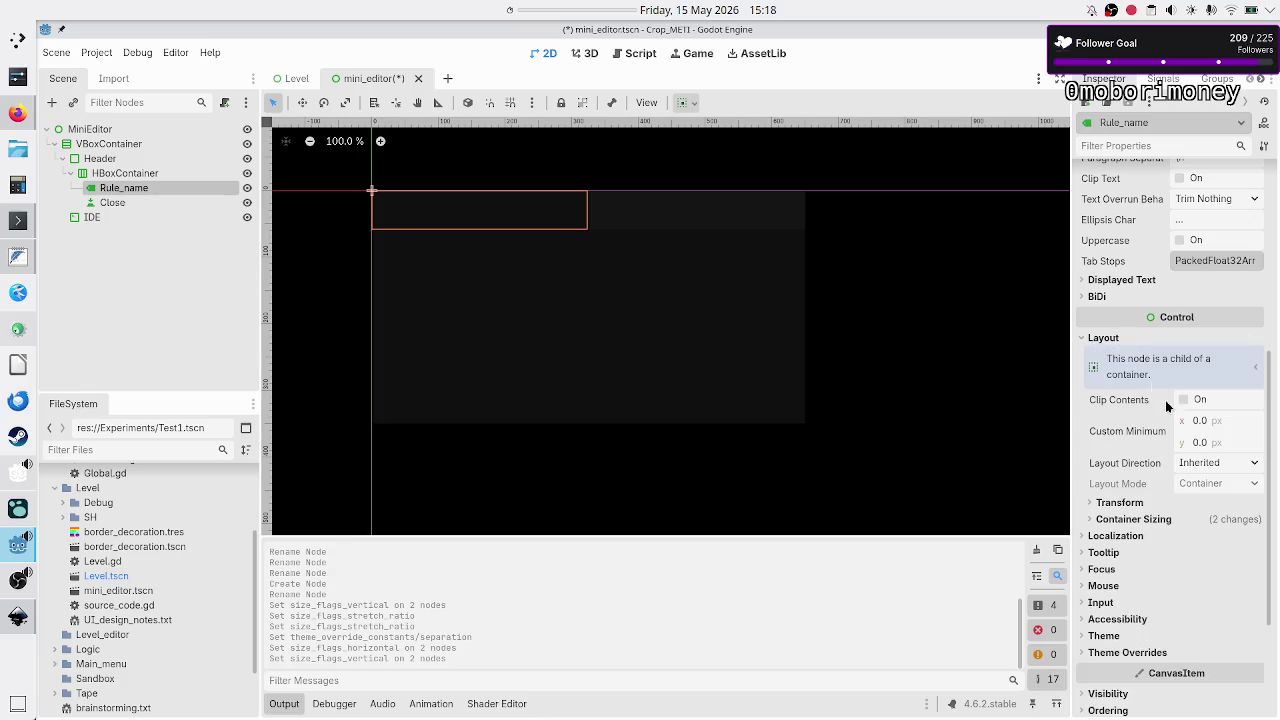
left_click(1146, 521)
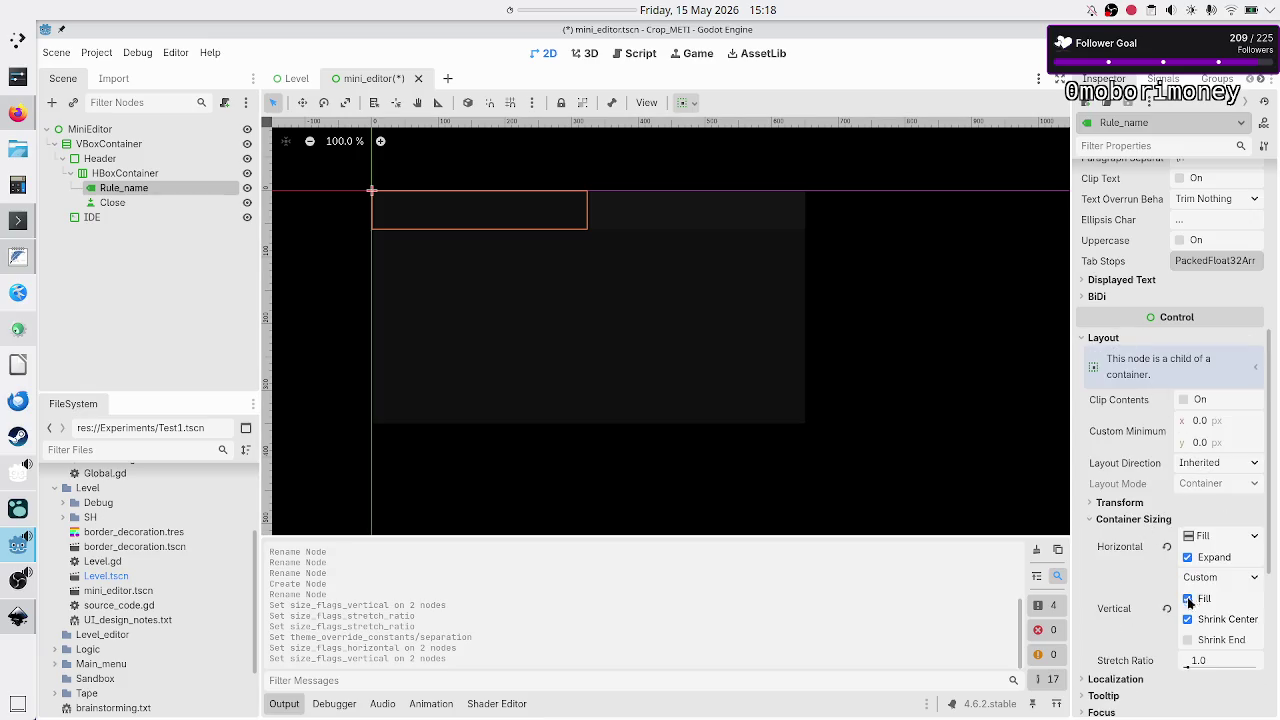
left_click(1208, 660)
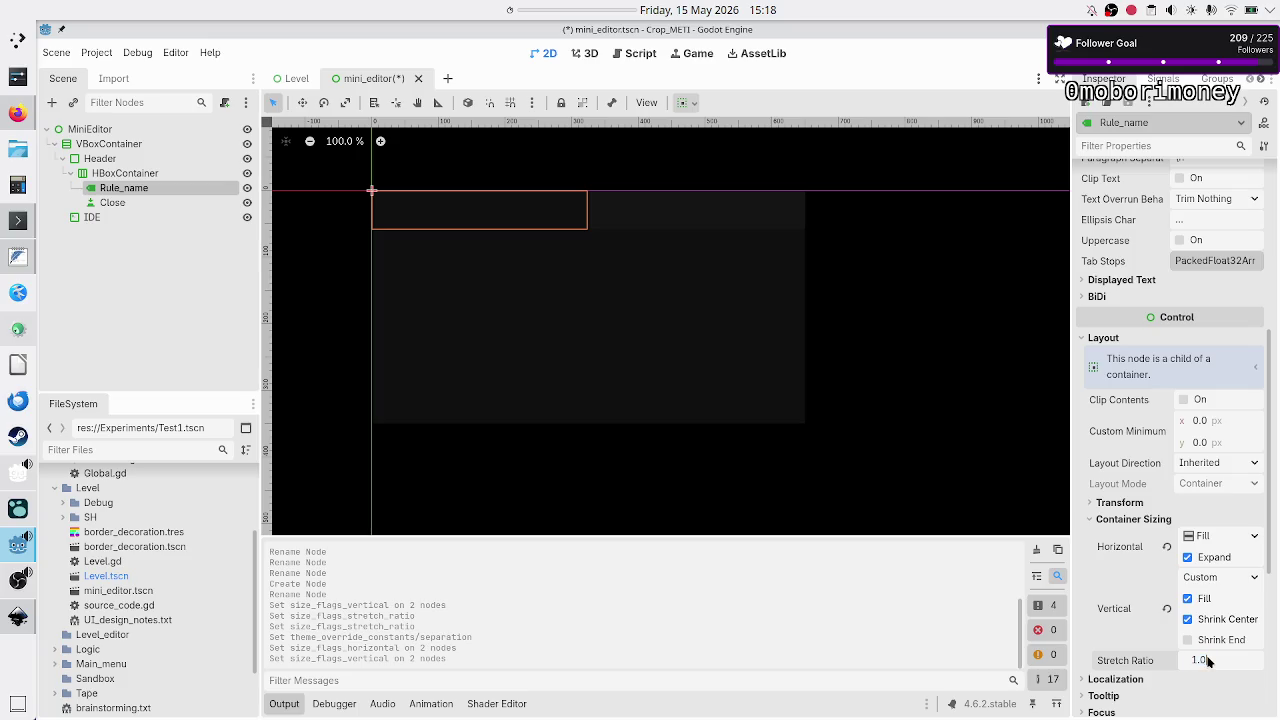
double_click(1208, 660)
type("10")
key("Return")
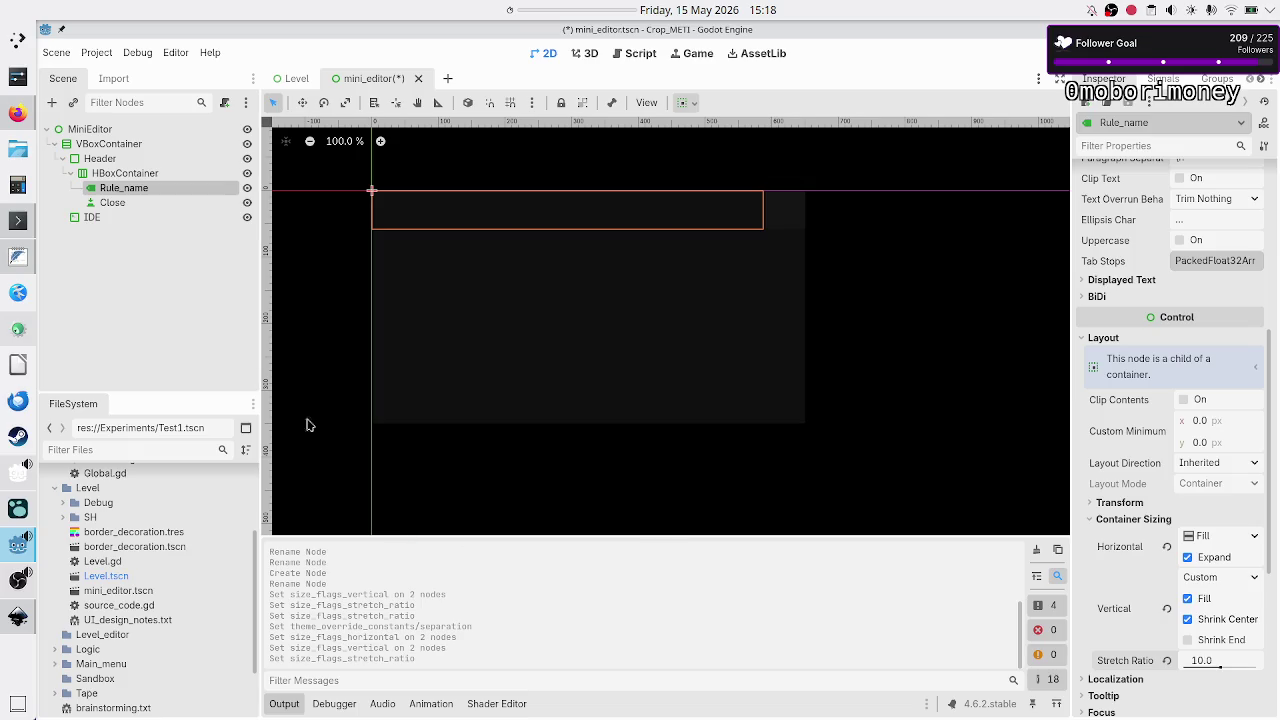
left_click(125, 203)
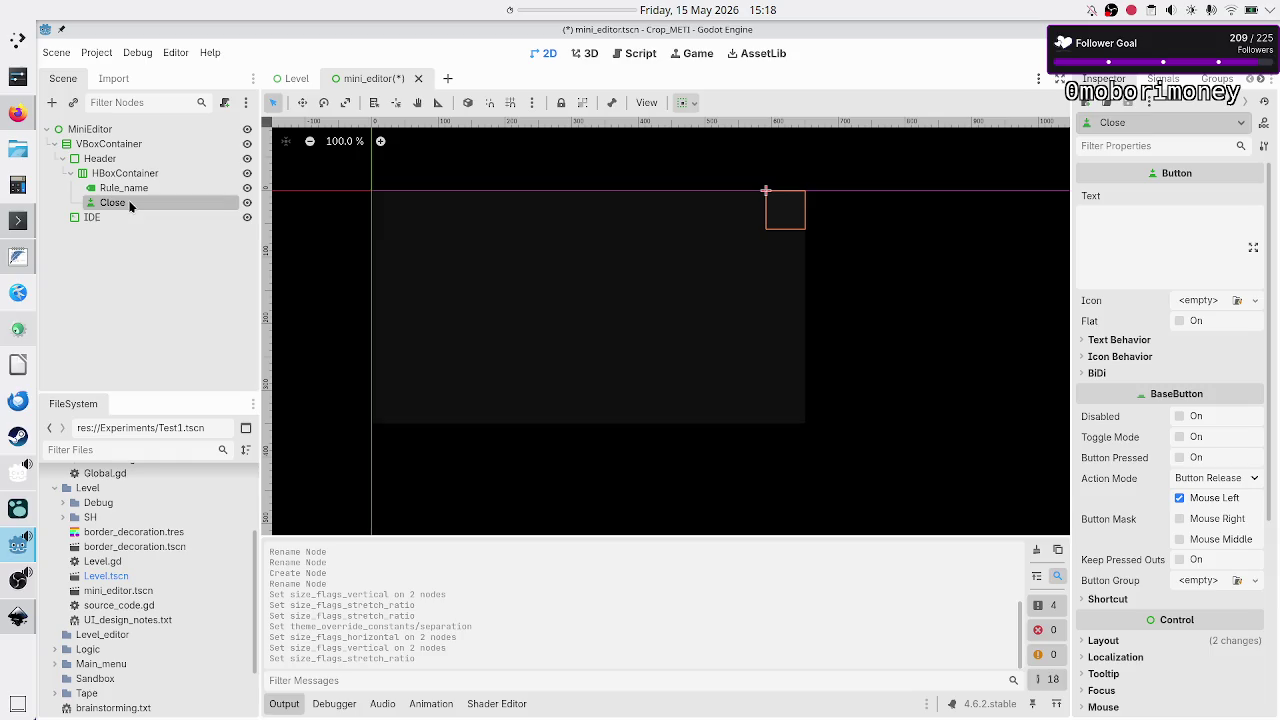
left_click(132, 189)
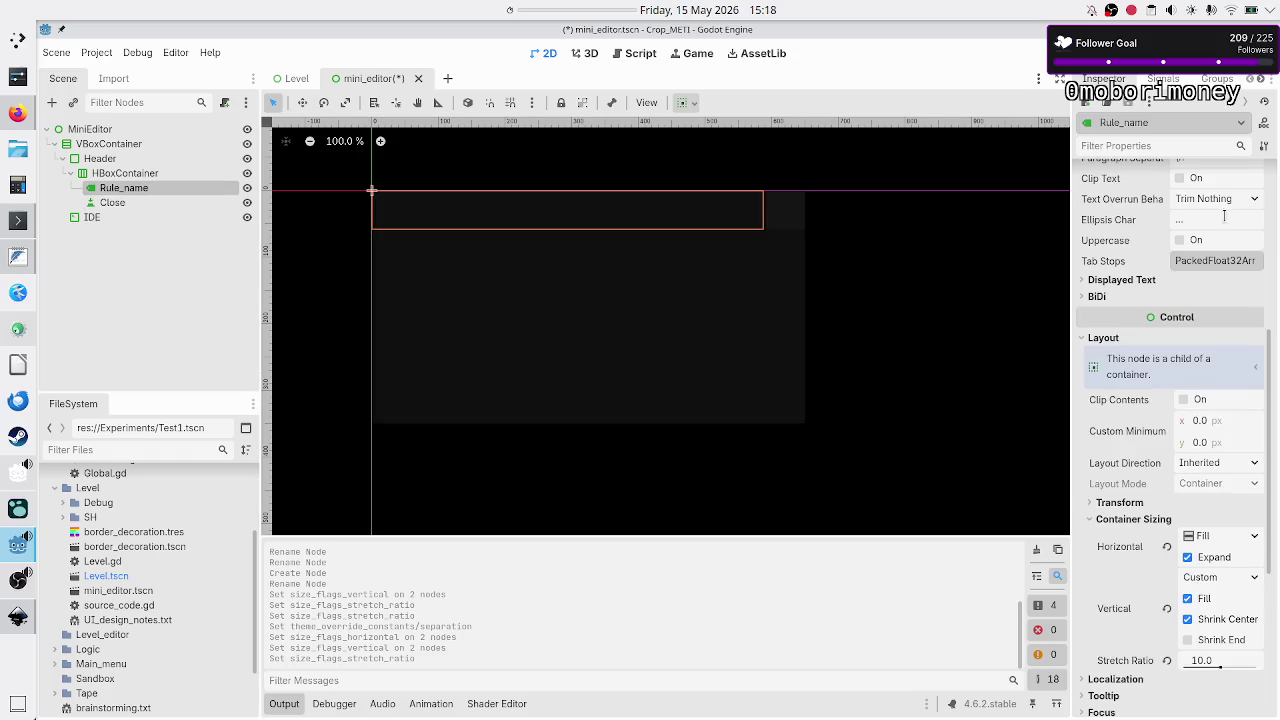
scroll(1133, 233, "up", 8)
Set the Rule_name label's text to 'Rule A'.
left_click(1138, 250)
type("Rule")
key("BackSpace")
key("BackSpace")
key("BackSpace")
type("Rule A")
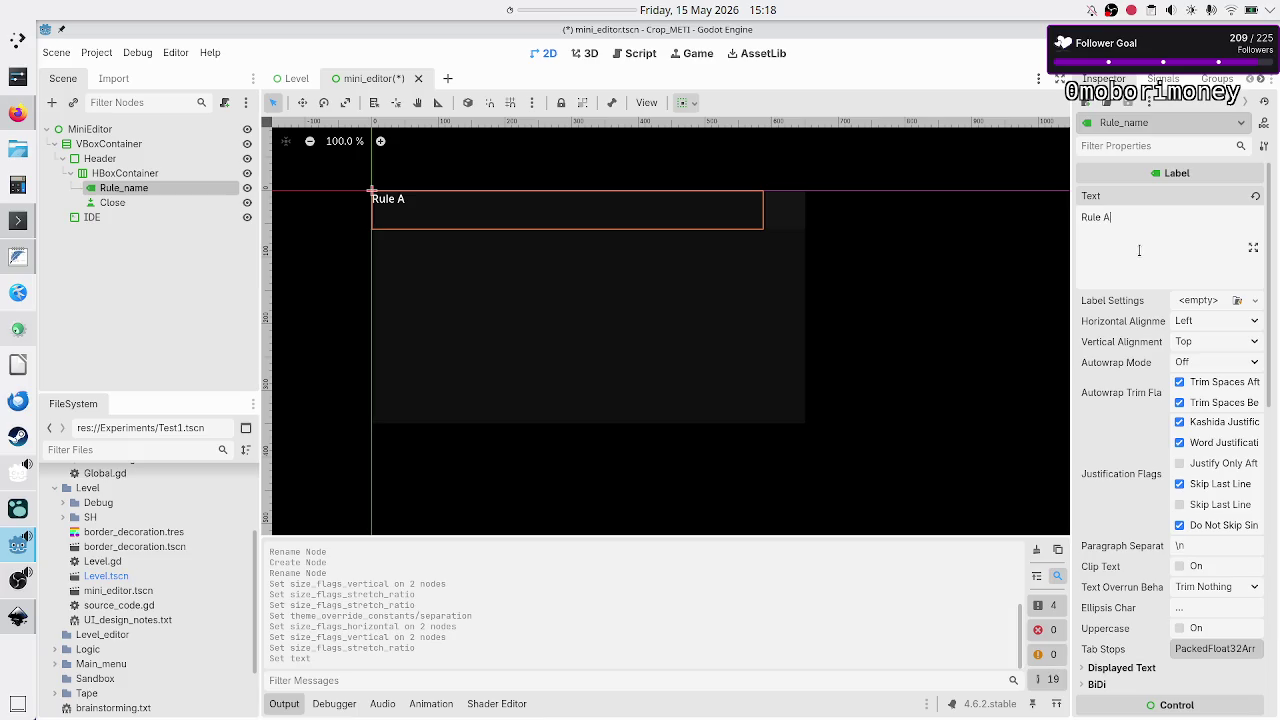
Set the label's horizontal and vertical alignment to Center, then select Header.
left_click(1197, 318)
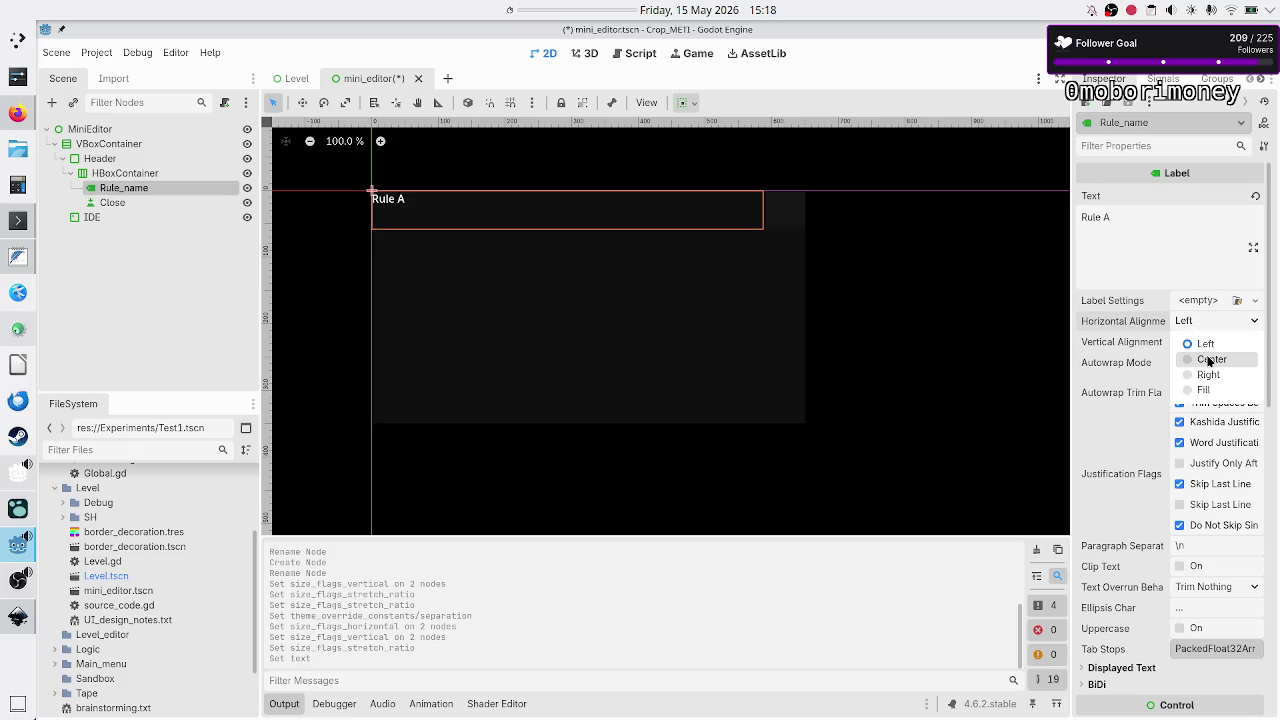
left_click(1208, 360)
left_click(1194, 346)
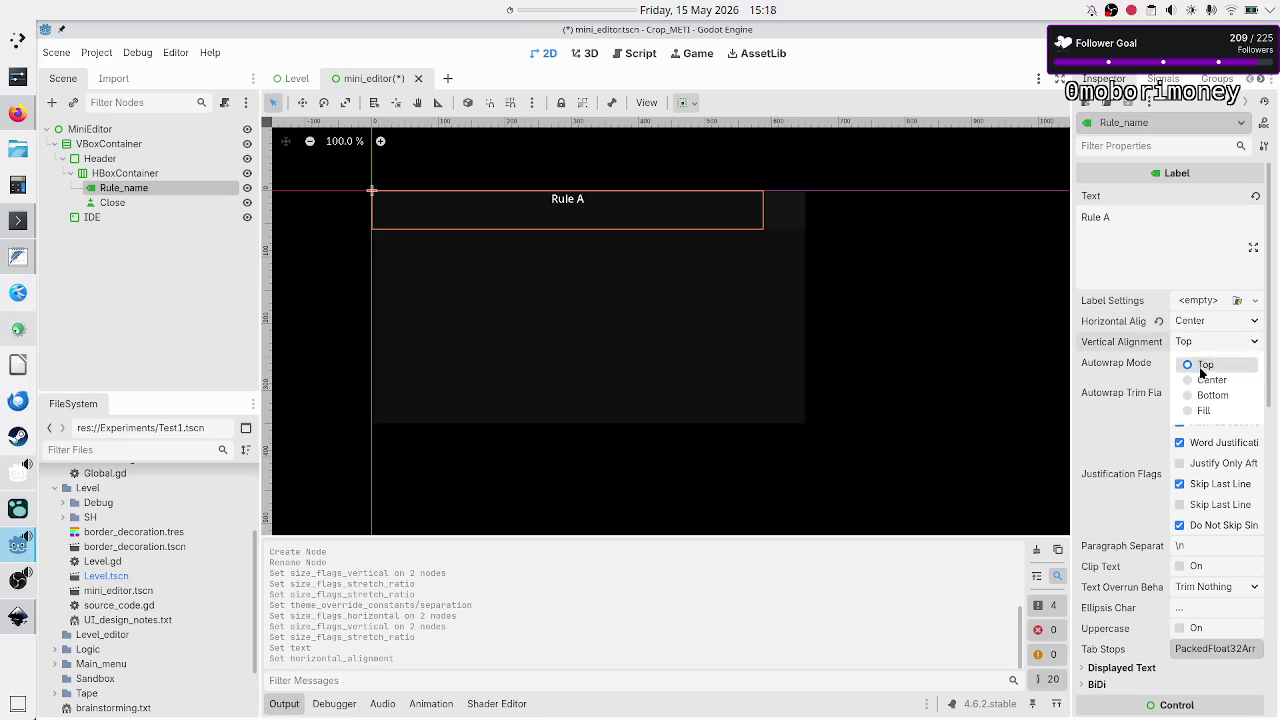
left_click(1204, 378)
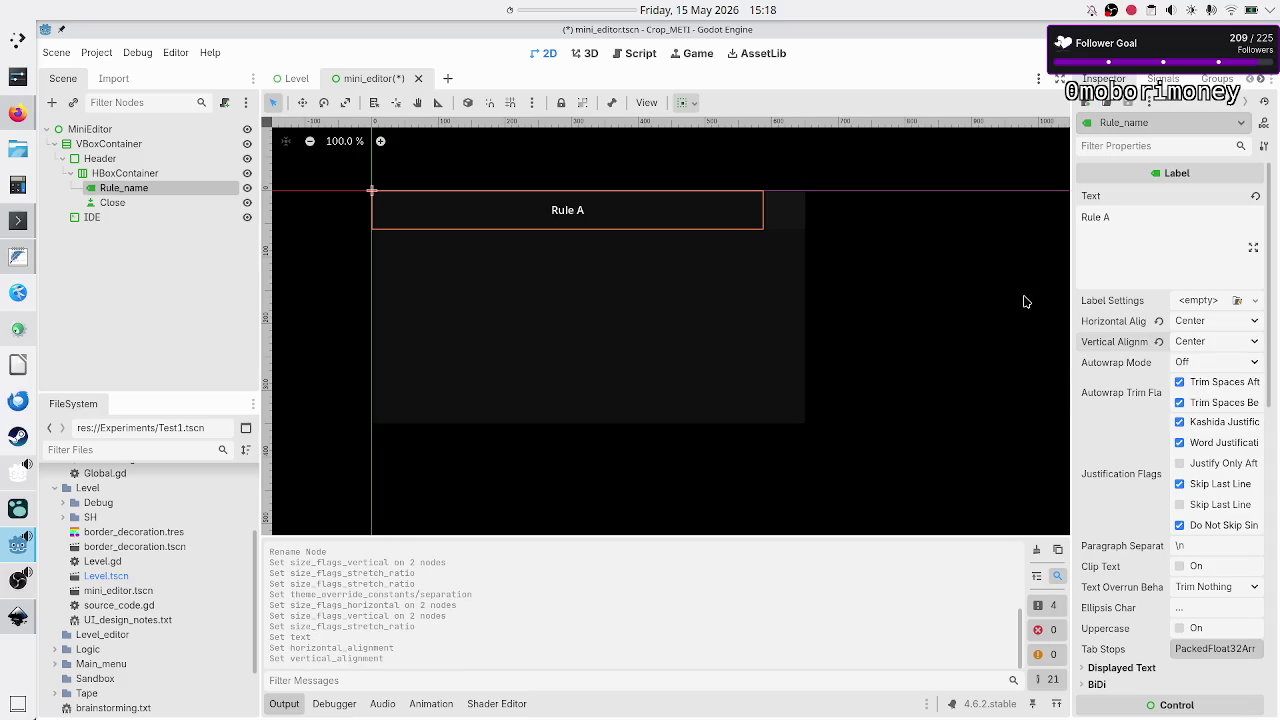
left_click(99, 161)
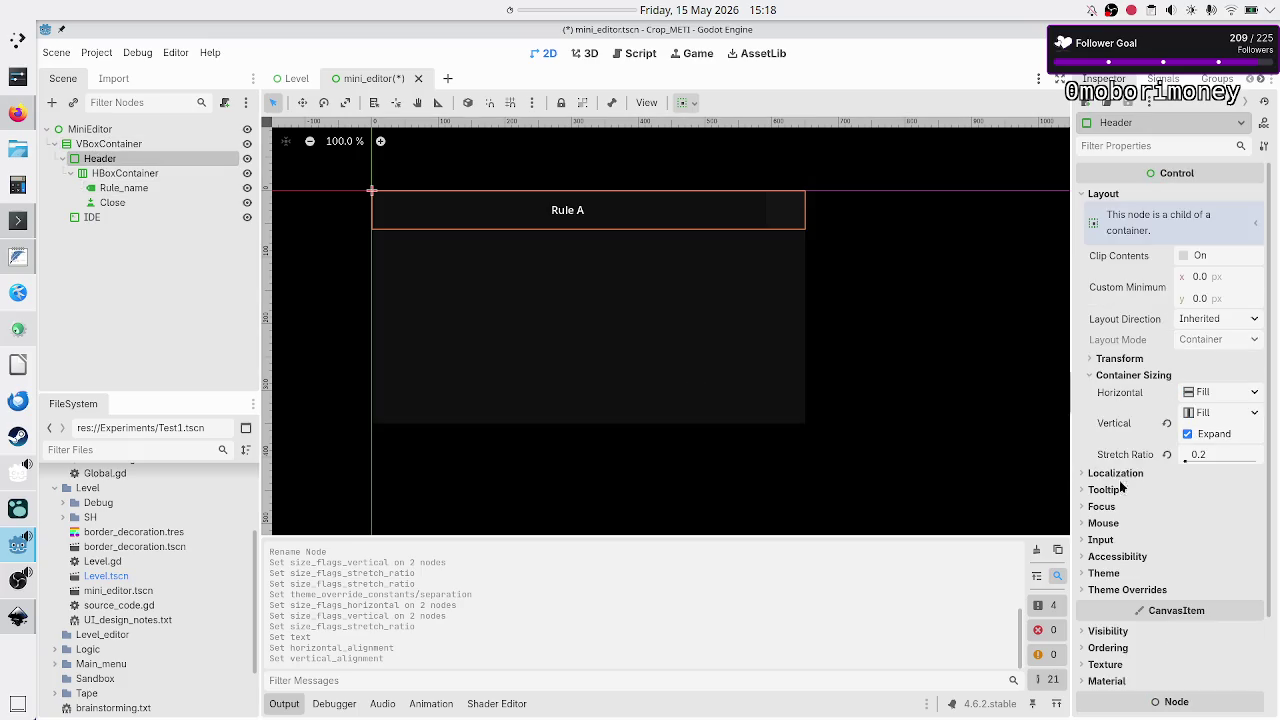
Add a New StyleBoxFlat as the Header's Panel style override.
left_click(1118, 590)
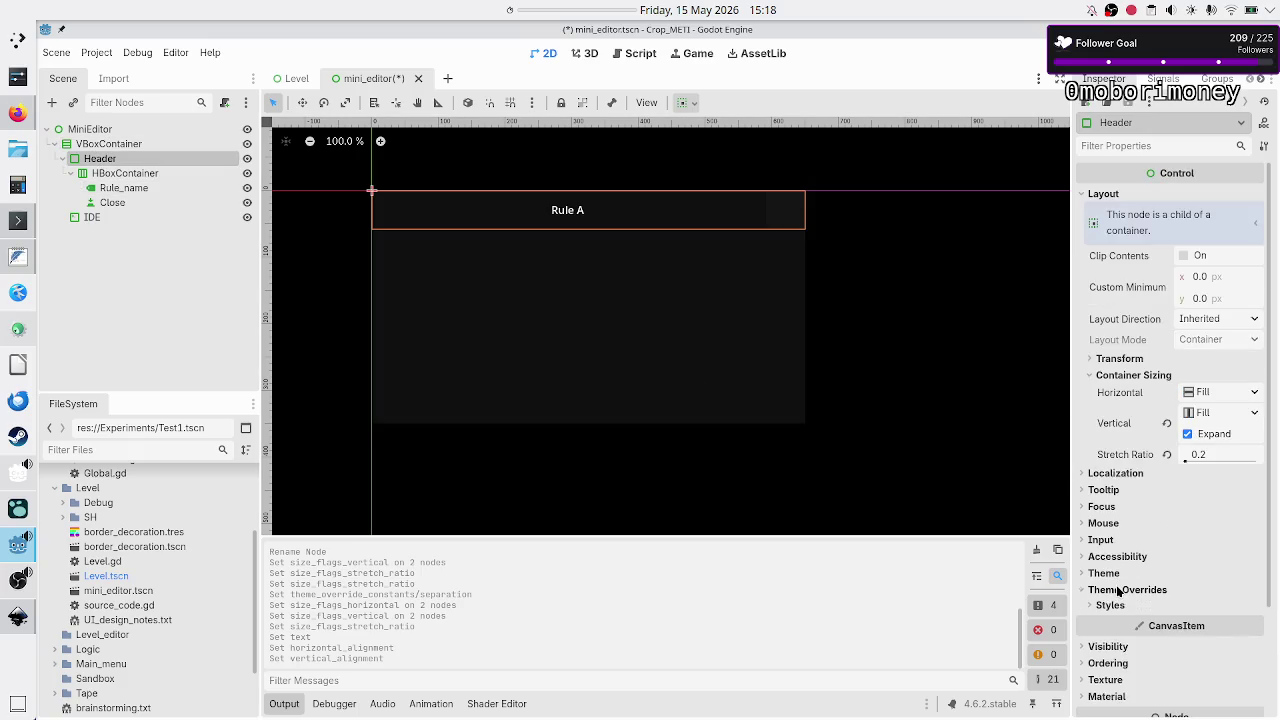
left_click(1116, 606)
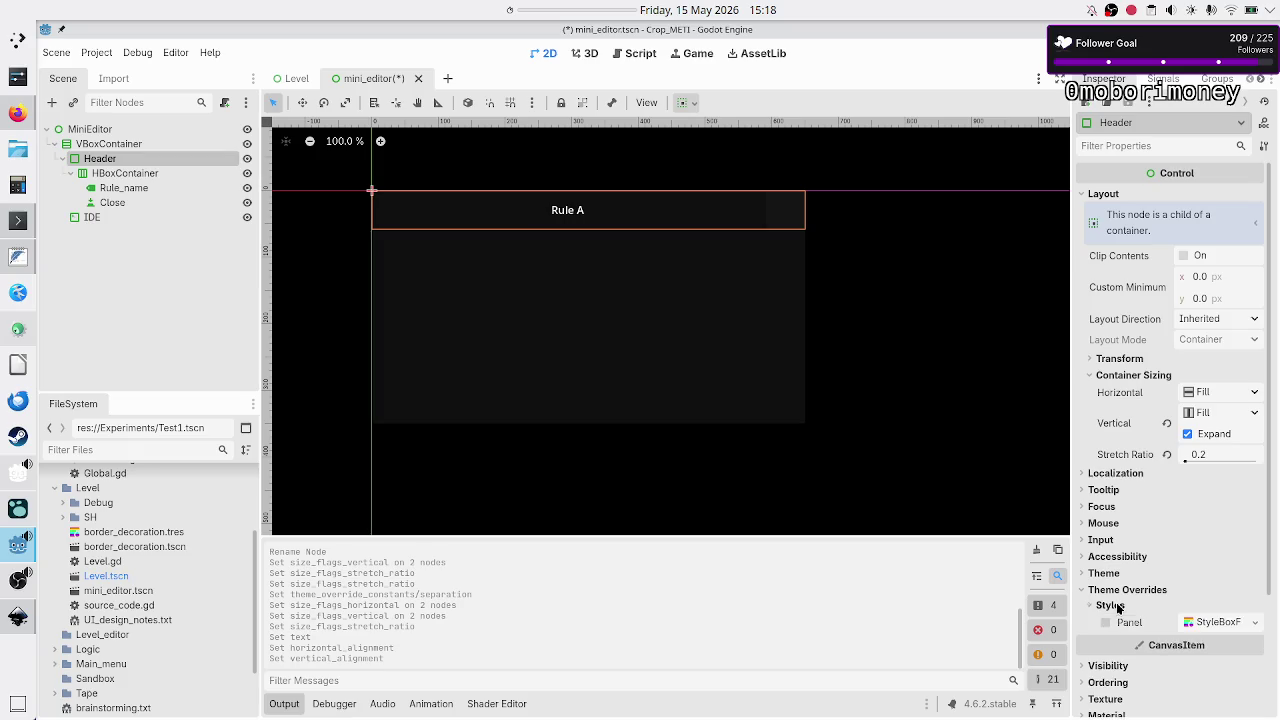
left_click(1250, 627)
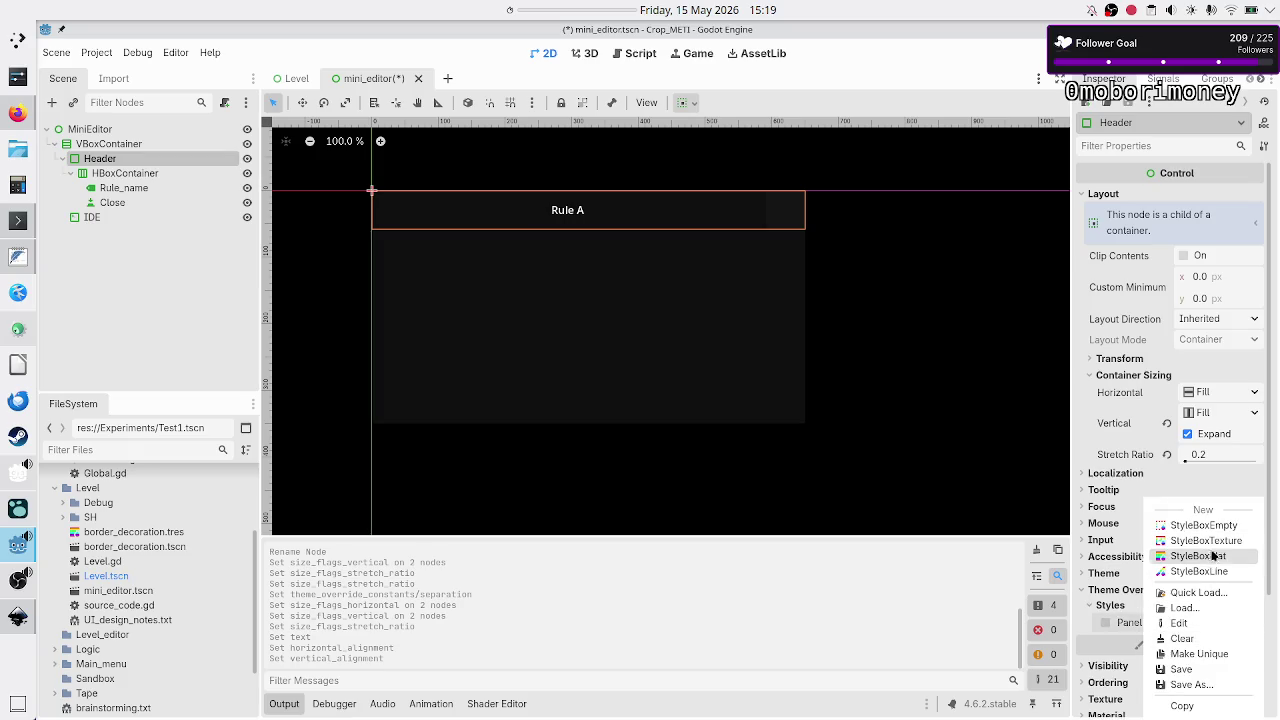
left_click(1208, 560)
left_click(1218, 622)
Set the flat style's BG Color to yellow: R255 G255 B0.
left_click(1210, 402)
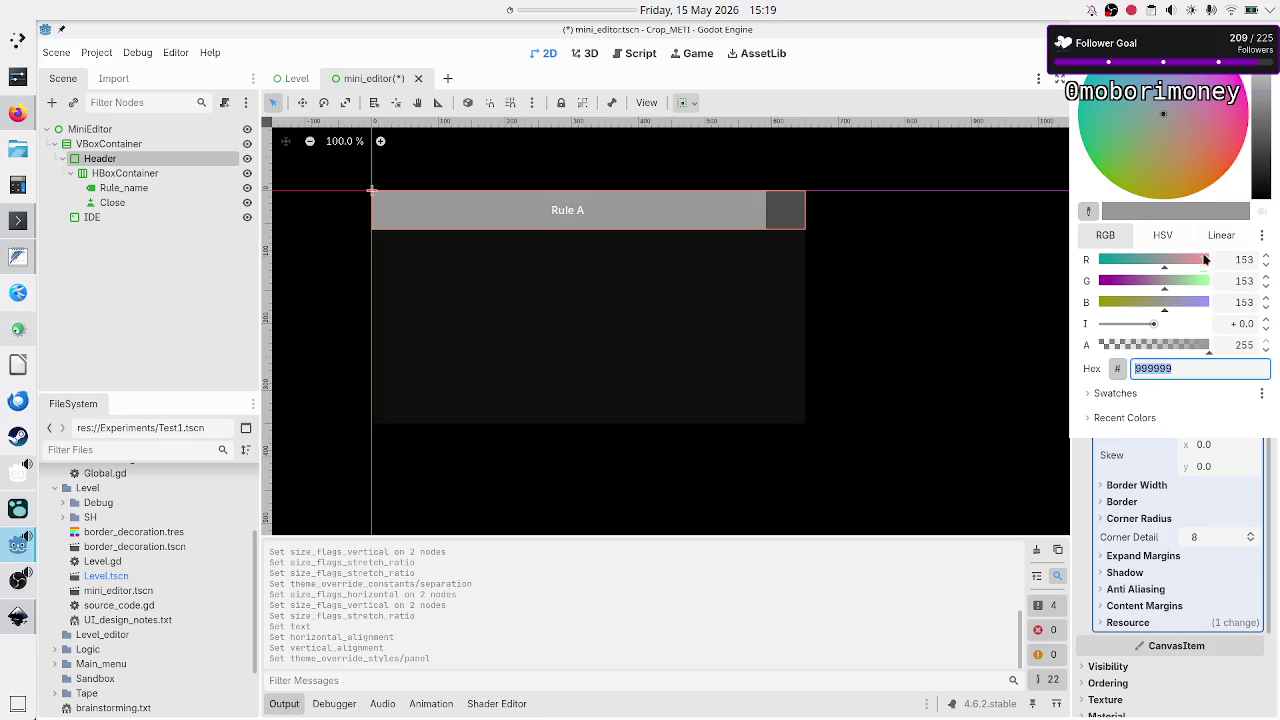
mouse_move(1176, 181)
left_mouse_down()
mouse_move(1200, 167)
mouse_move(1166, 192)
mouse_move(1166, 147)
mouse_move(1174, 190)
left_mouse_up()
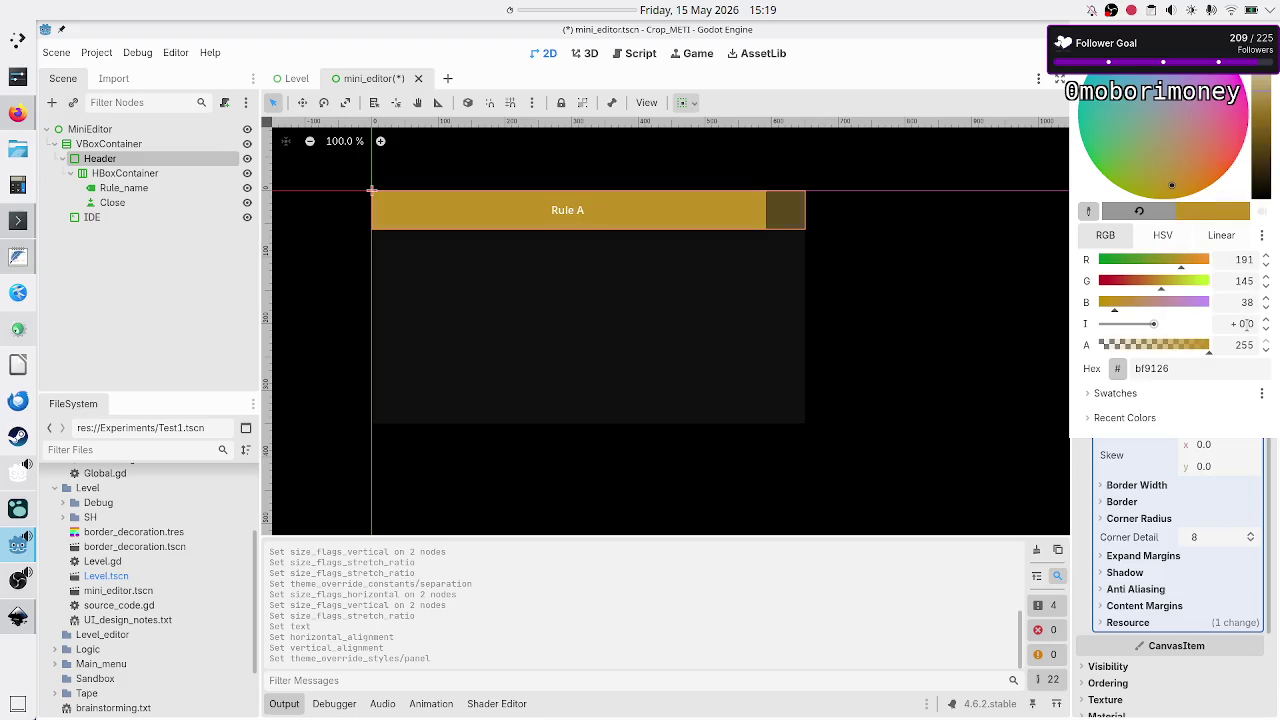
left_click(1245, 304)
type("0")
left_click(1242, 261)
type("25")
left_click(1240, 281)
type("2")
key("Return")
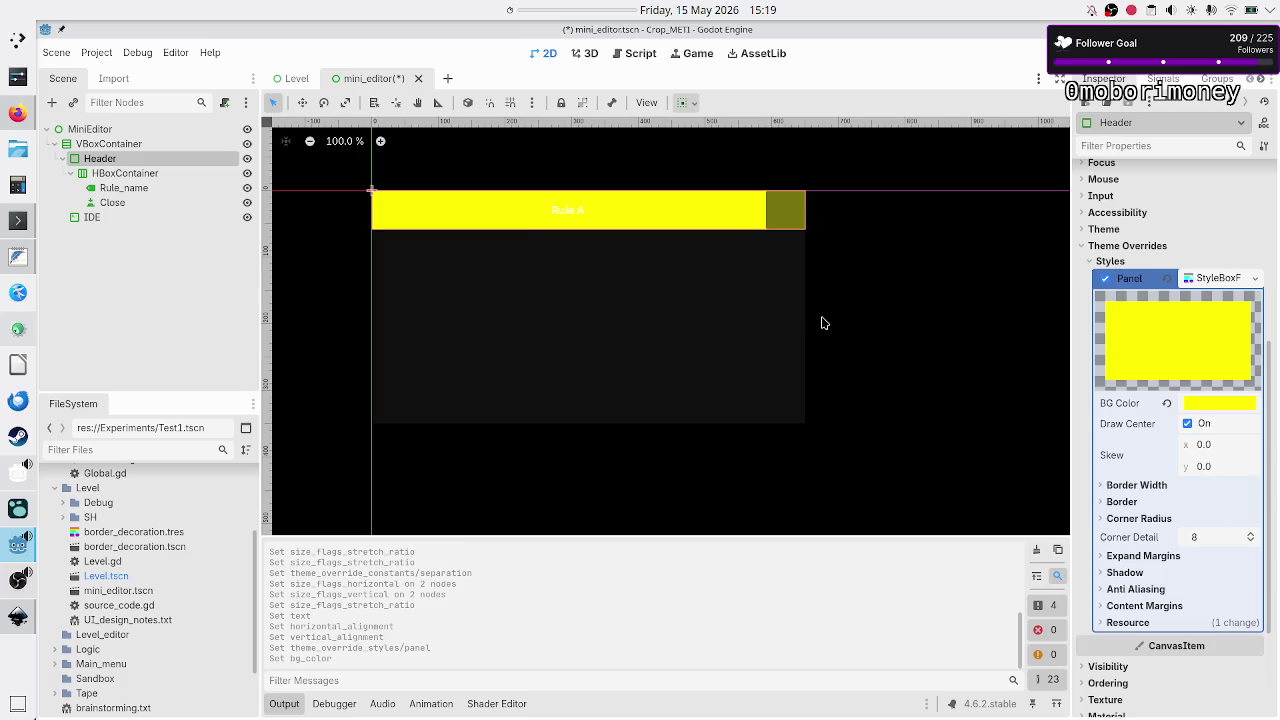
Override Rule_name's Font Color to black.
left_click(122, 189)
scroll(1140, 420, "down", 5)
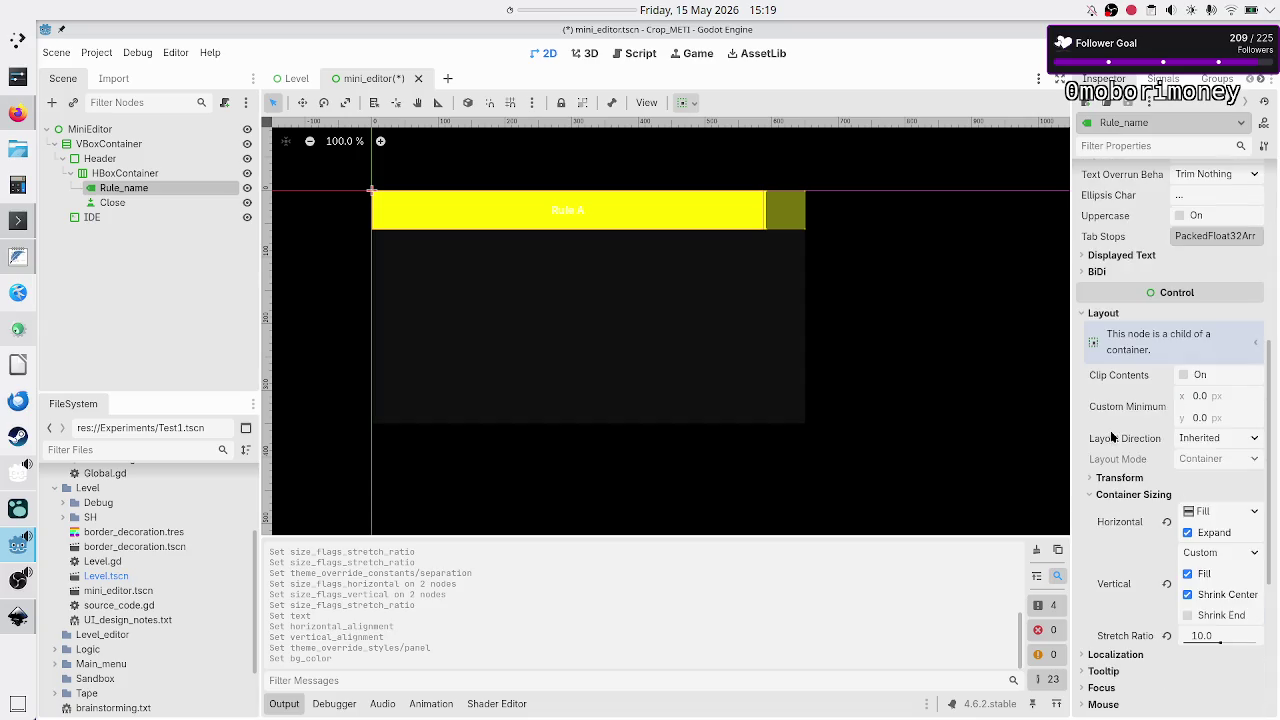
scroll(1112, 436, "down", 4)
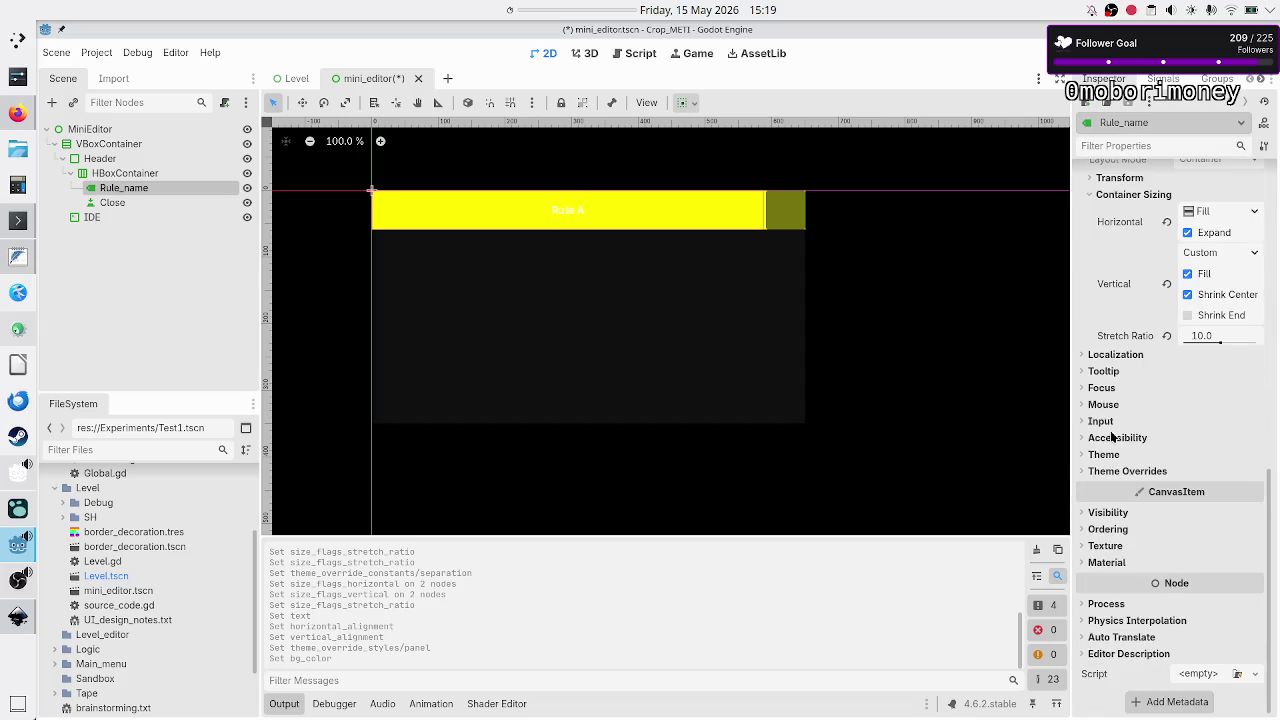
left_click(1112, 471)
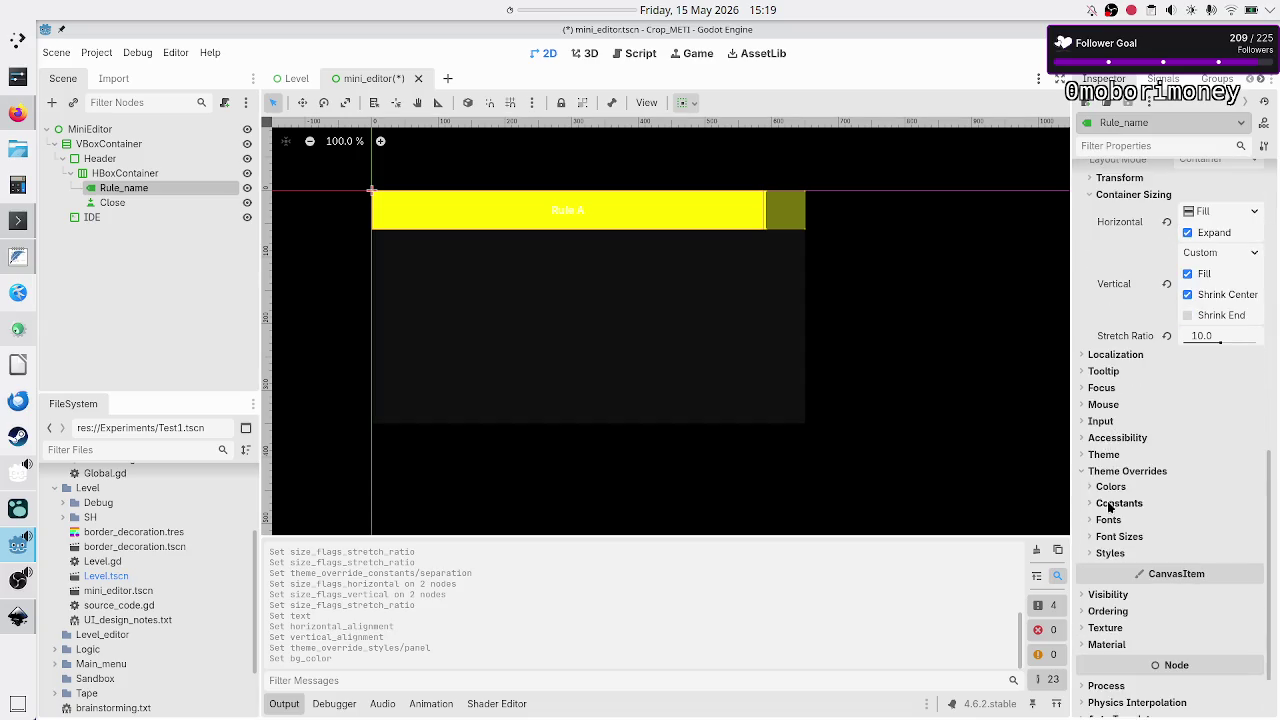
left_click(1111, 488)
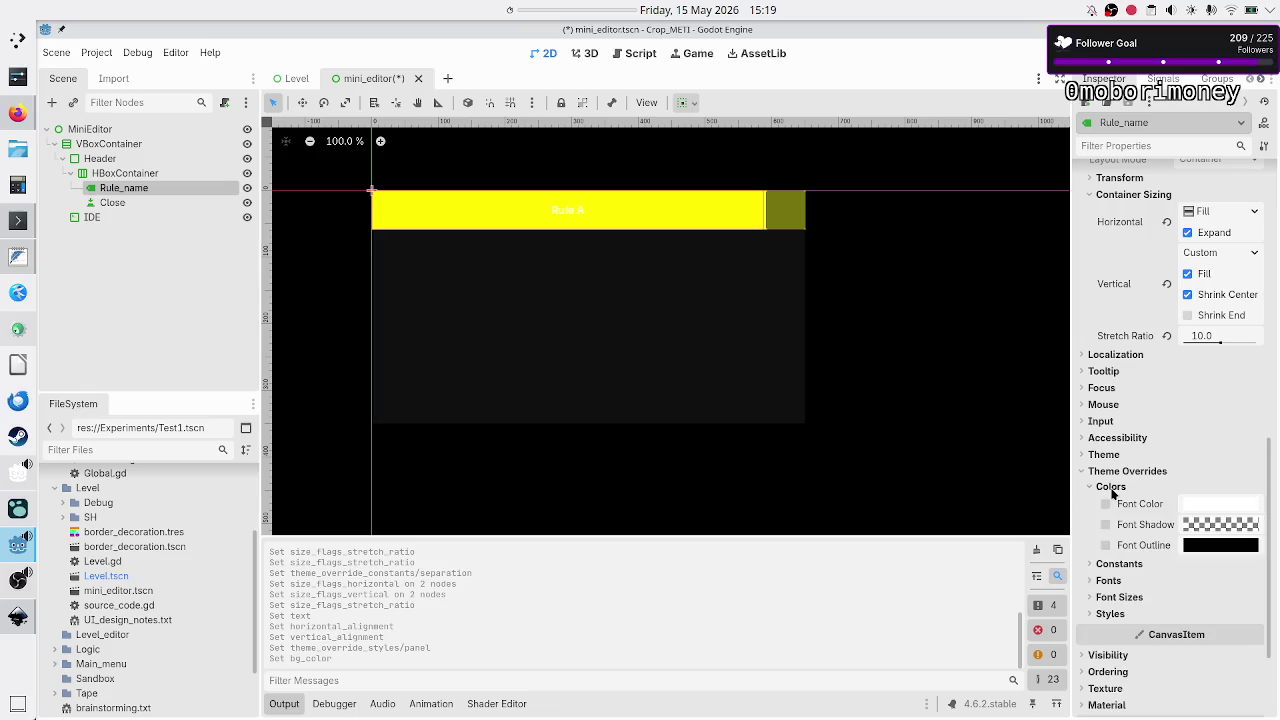
left_click(1198, 505)
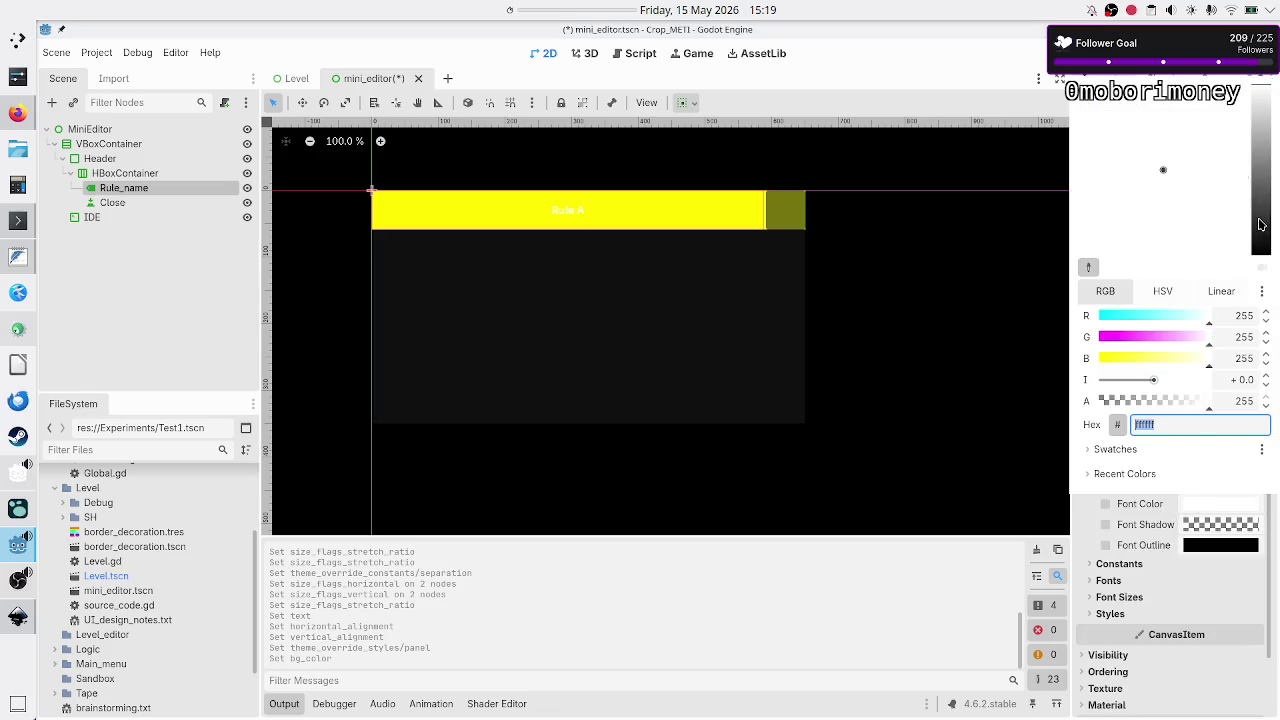
left_click_drag(1264, 224, 1263, 266)
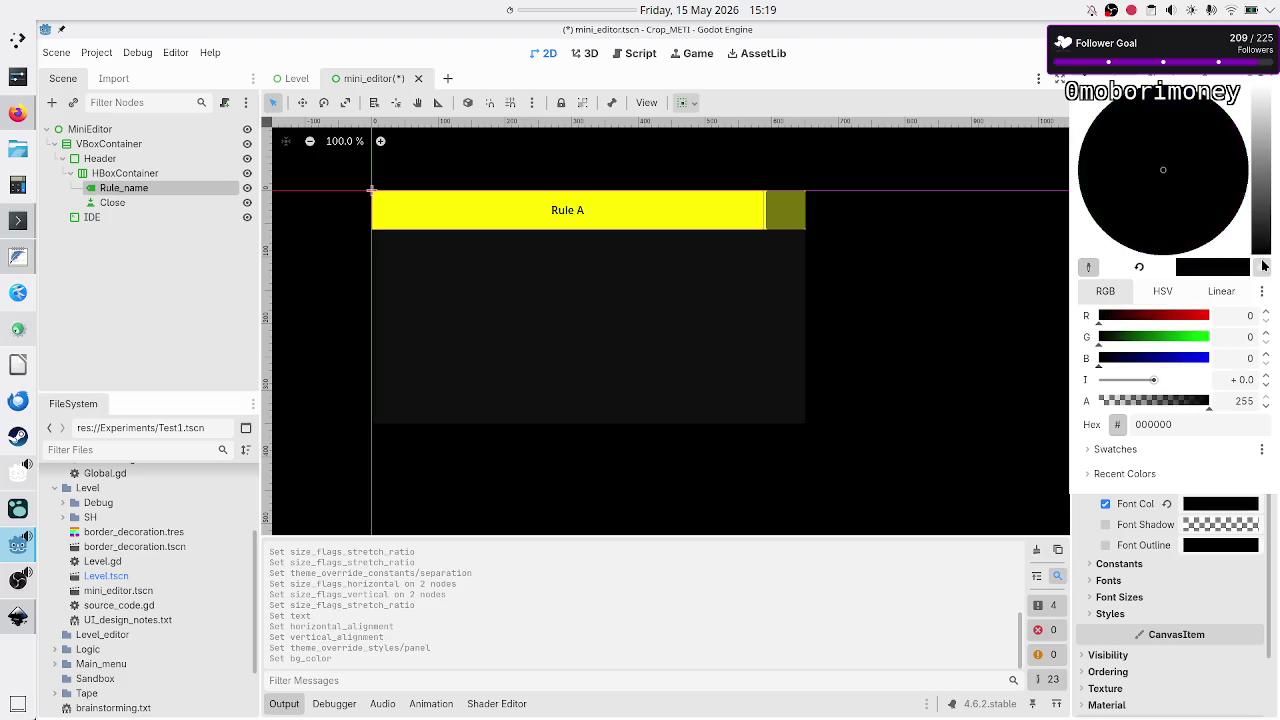
left_click(1189, 556)
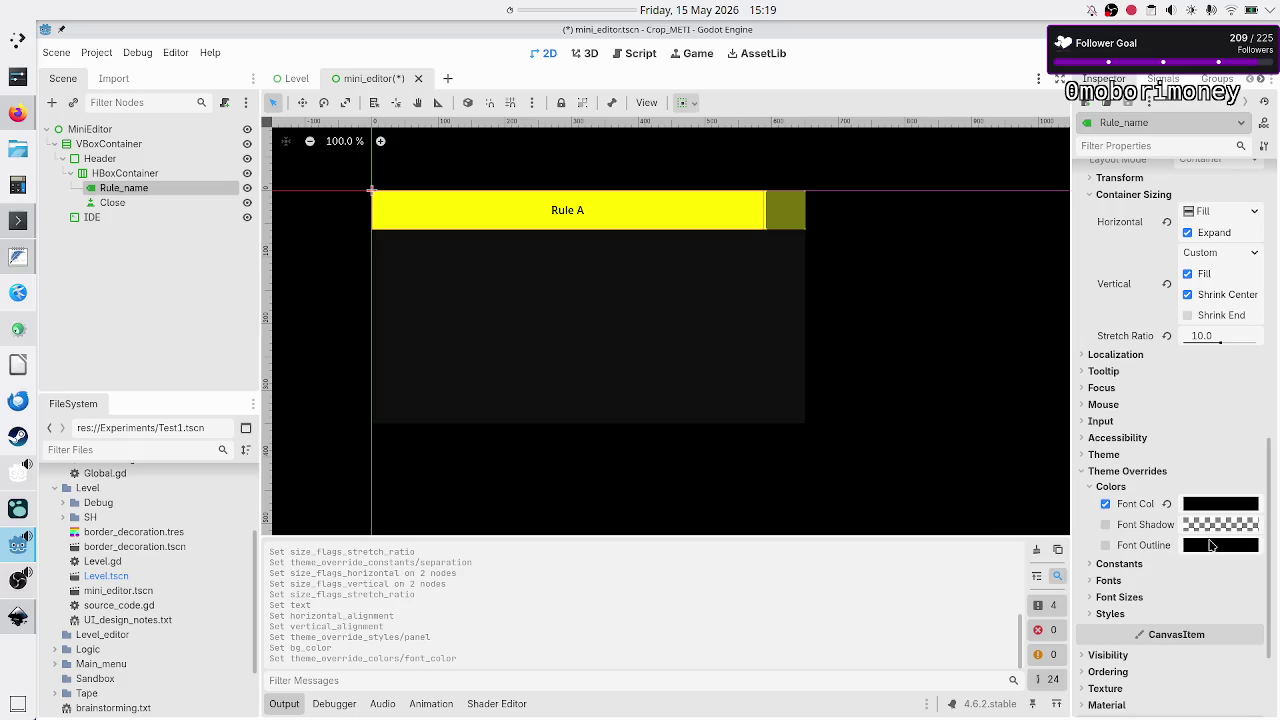
Override the label's Font Size to 24.
left_click(1138, 596)
left_click(1221, 617)
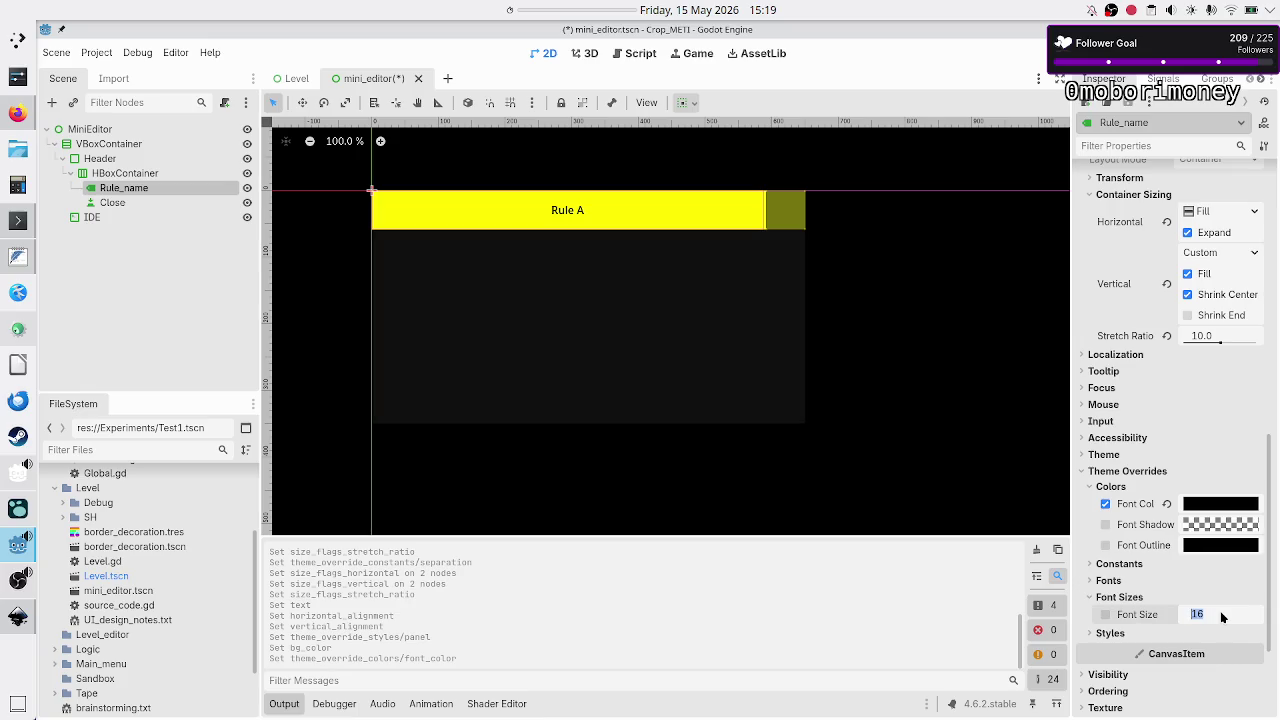
type("24")
key("Return")
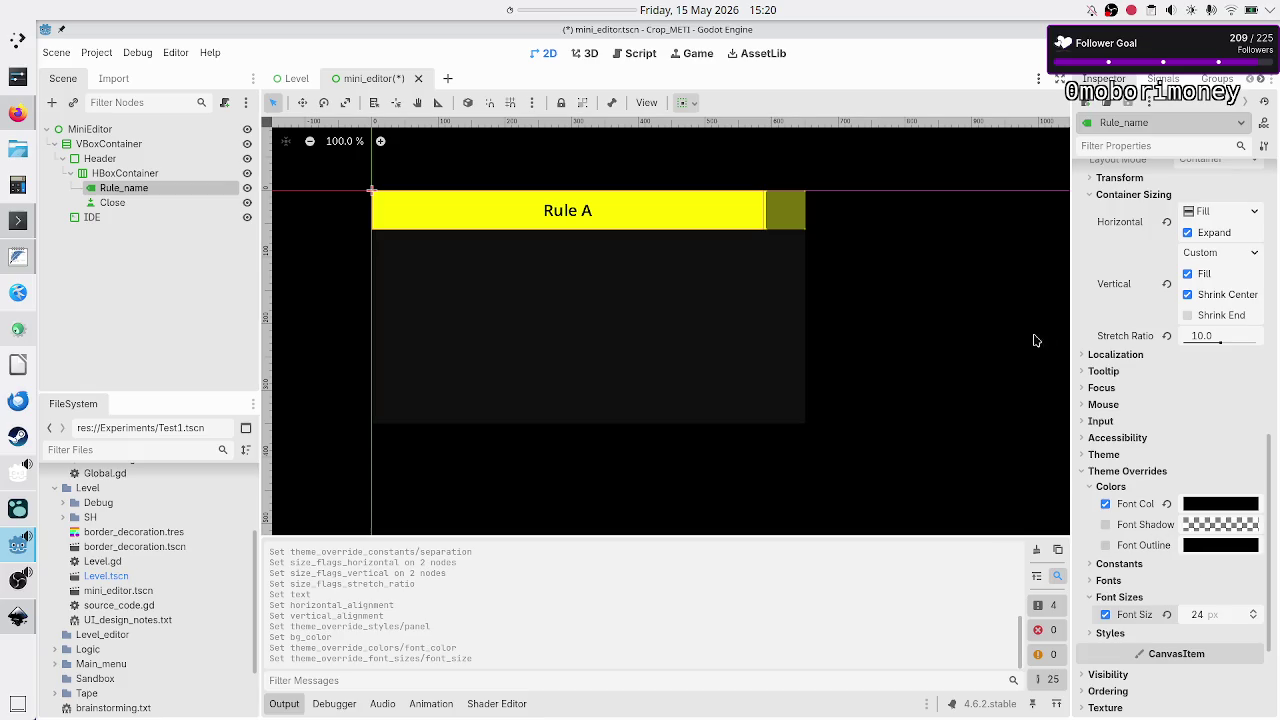
scroll(1137, 312, "up", 10)
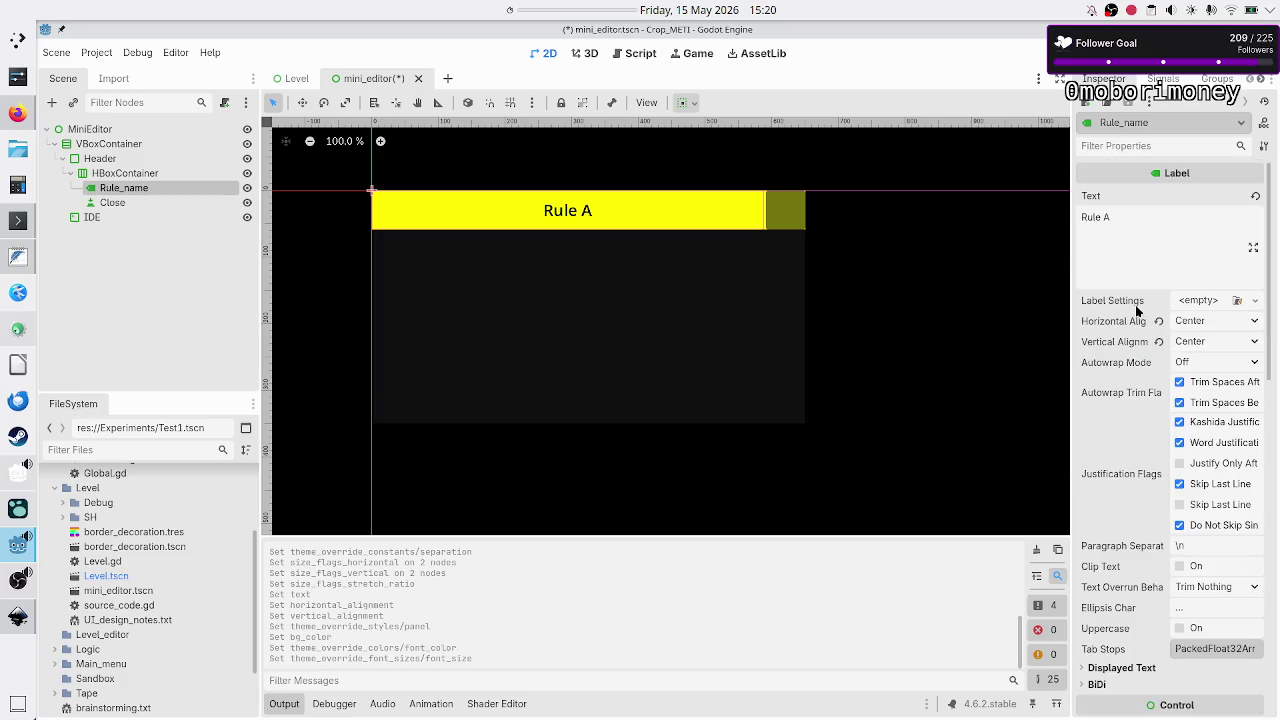
Set the Close button's text to 'X'.
left_click(1130, 229)
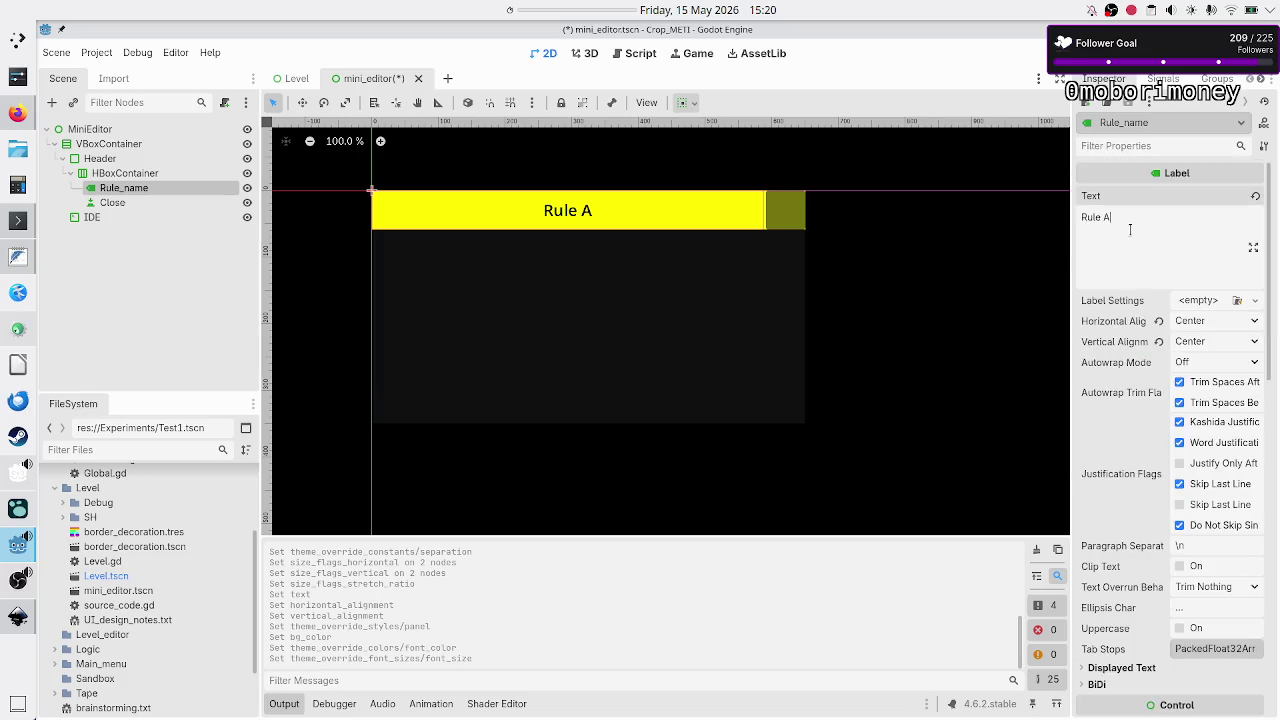
left_click(162, 203)
left_click(1104, 246)
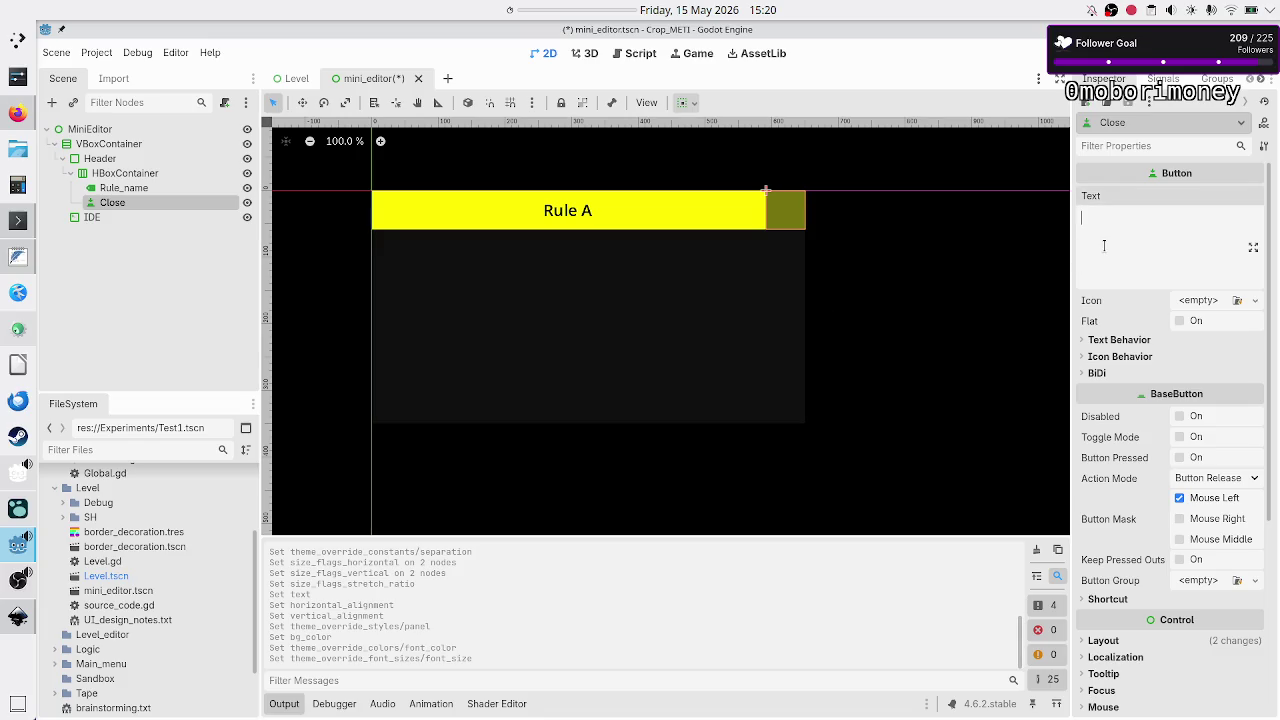
type("X")
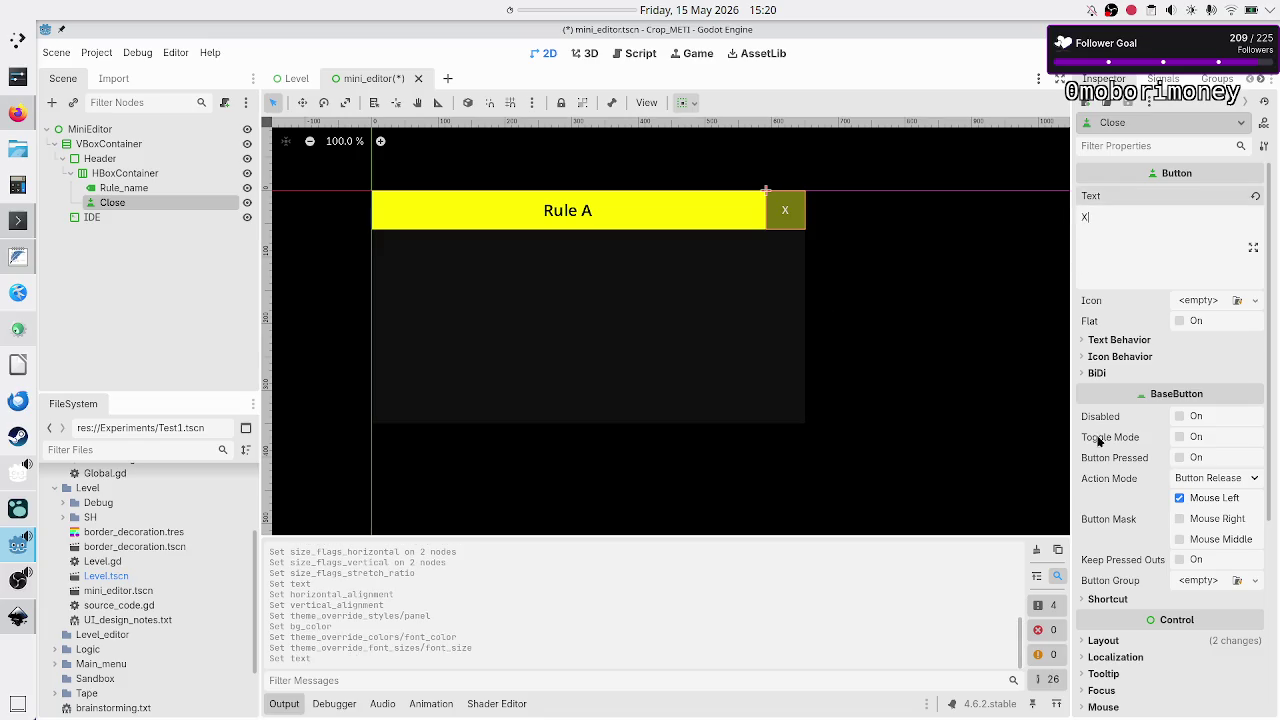
Override the Close button's Font Color to red: R255 G0 B0.
scroll(1100, 441, "down", 5)
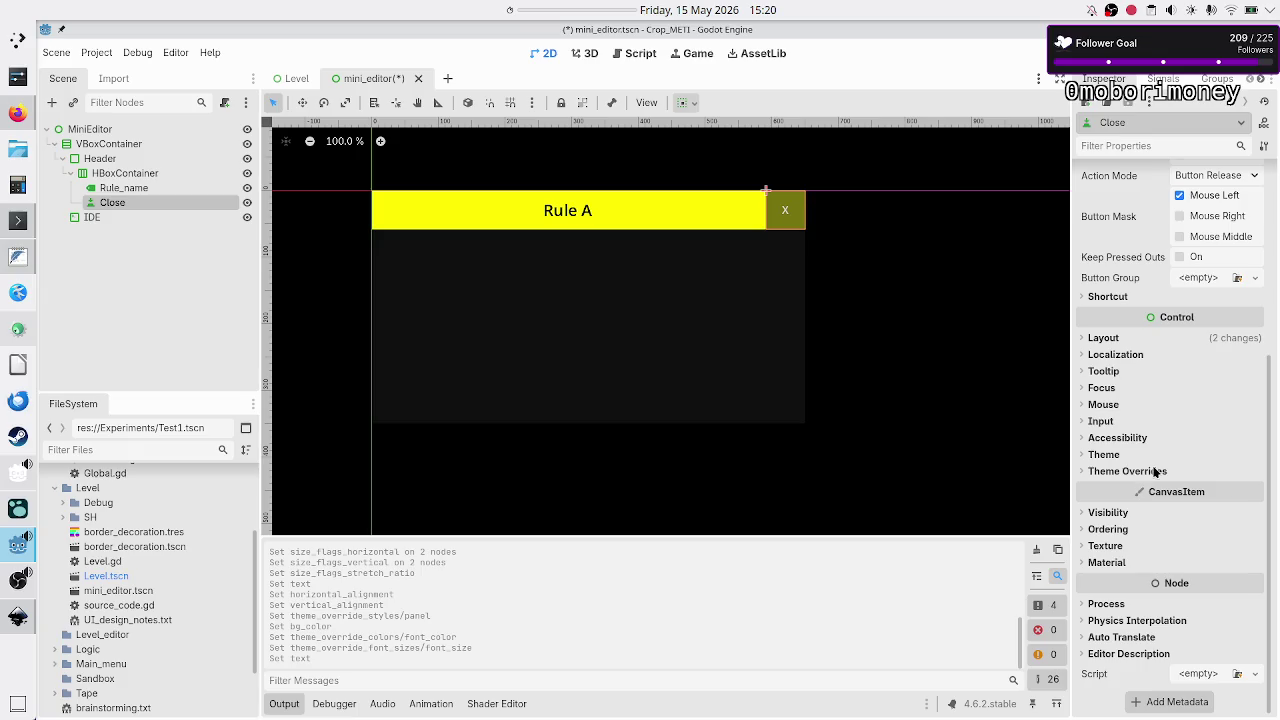
left_click(1154, 471)
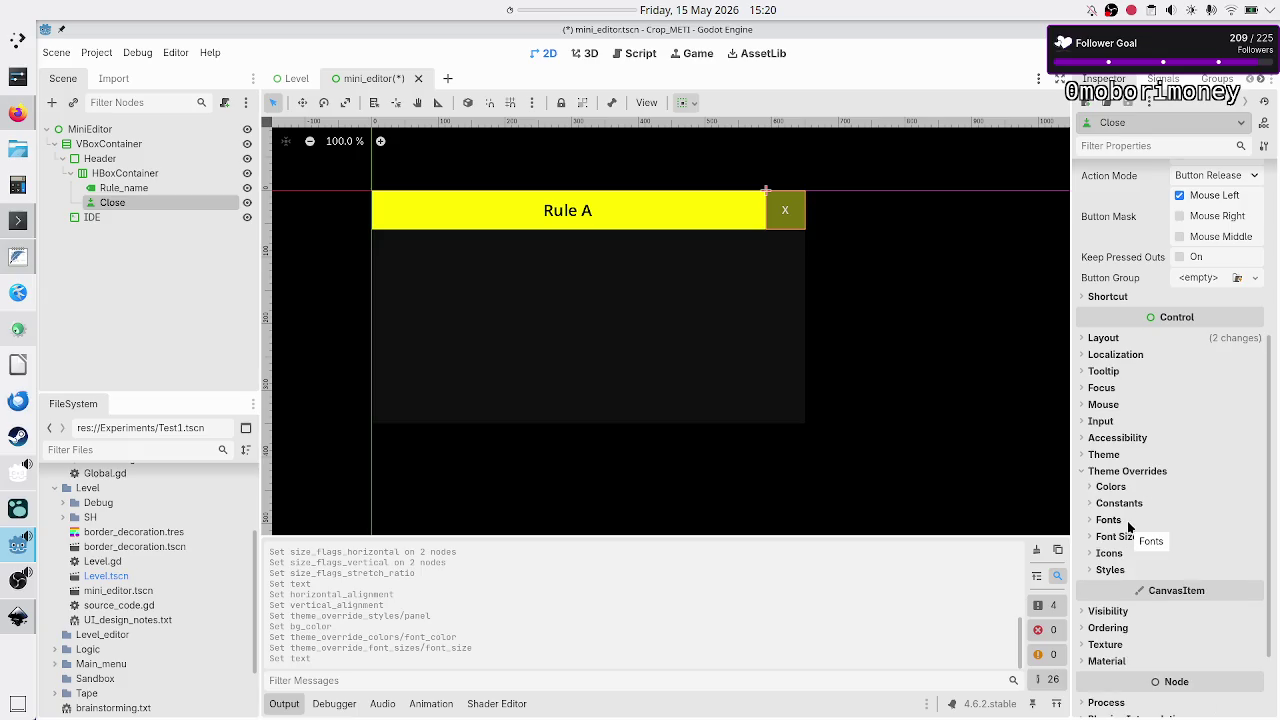
left_click(1131, 486)
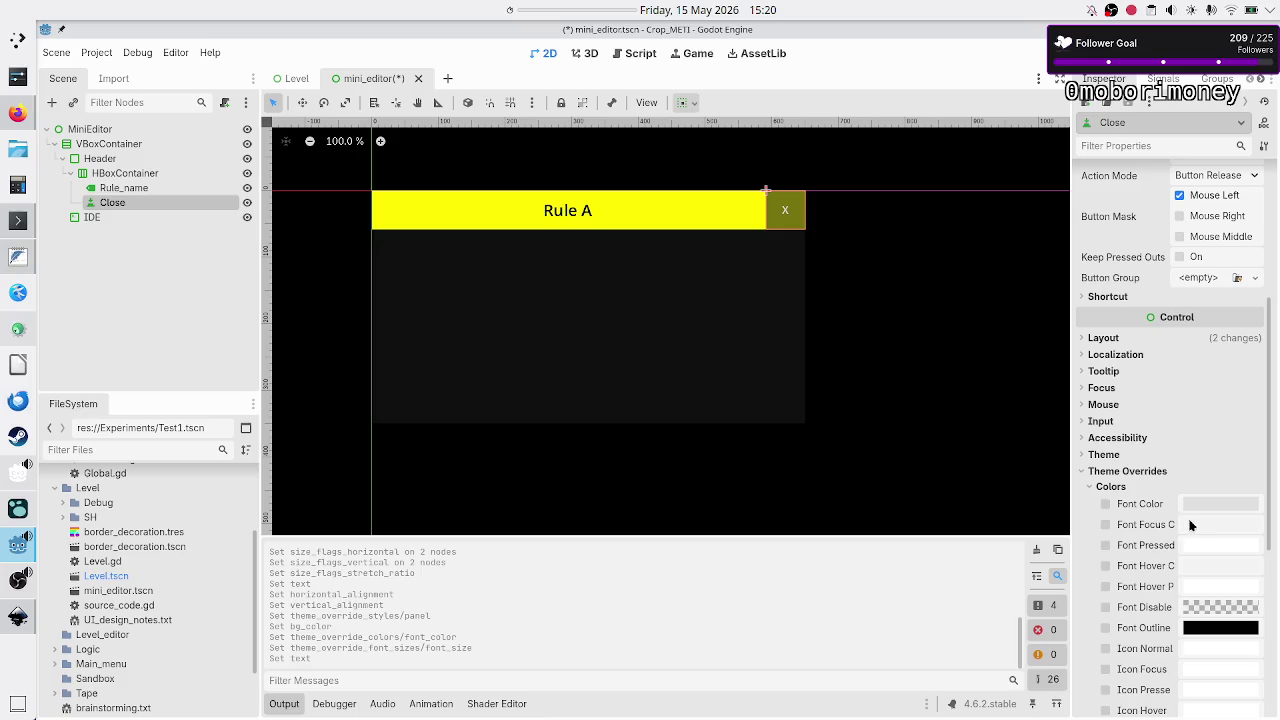
left_click(1213, 503)
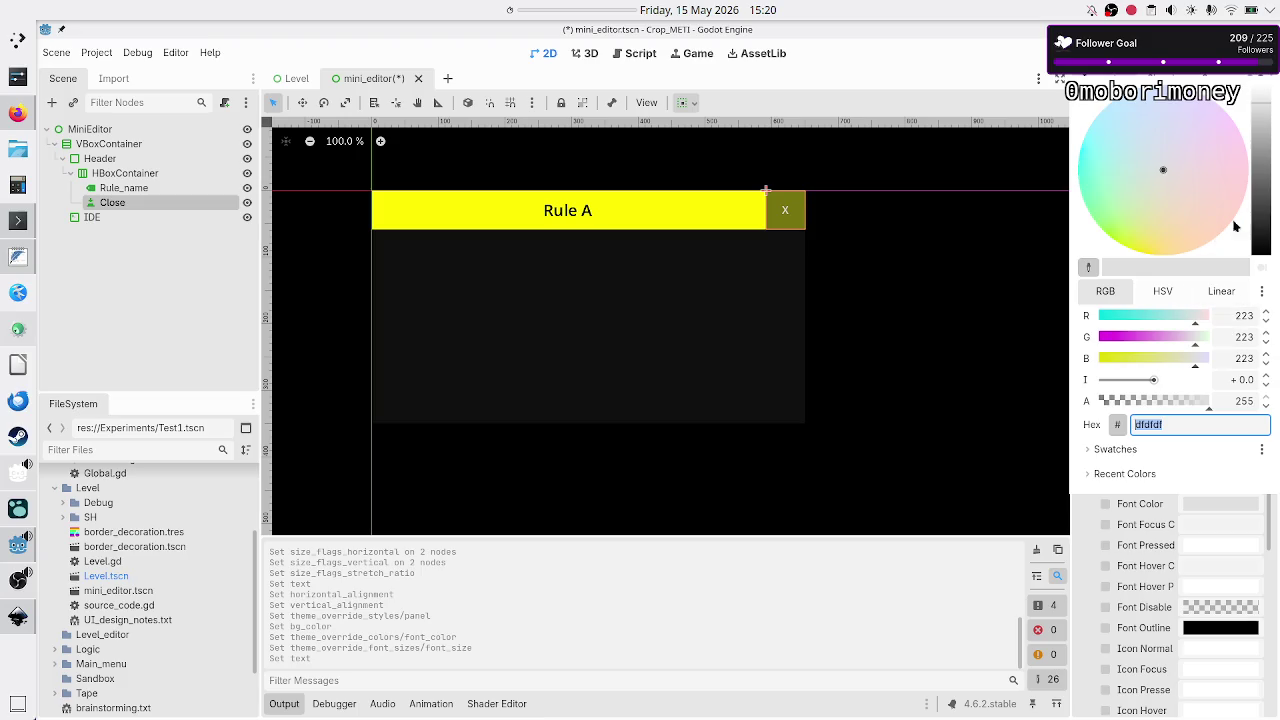
left_click_drag(1264, 192, 1261, 86)
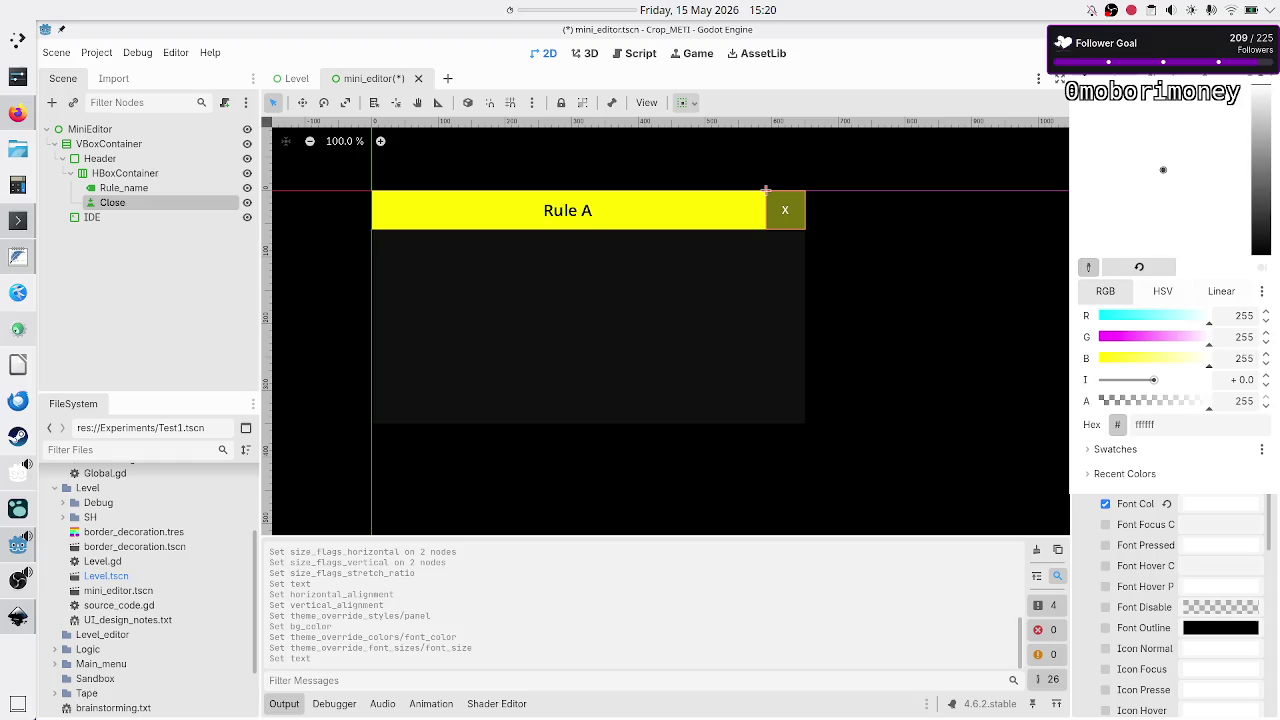
left_click(1240, 336)
type("0")
left_click(1238, 357)
type("0")
key("Return")
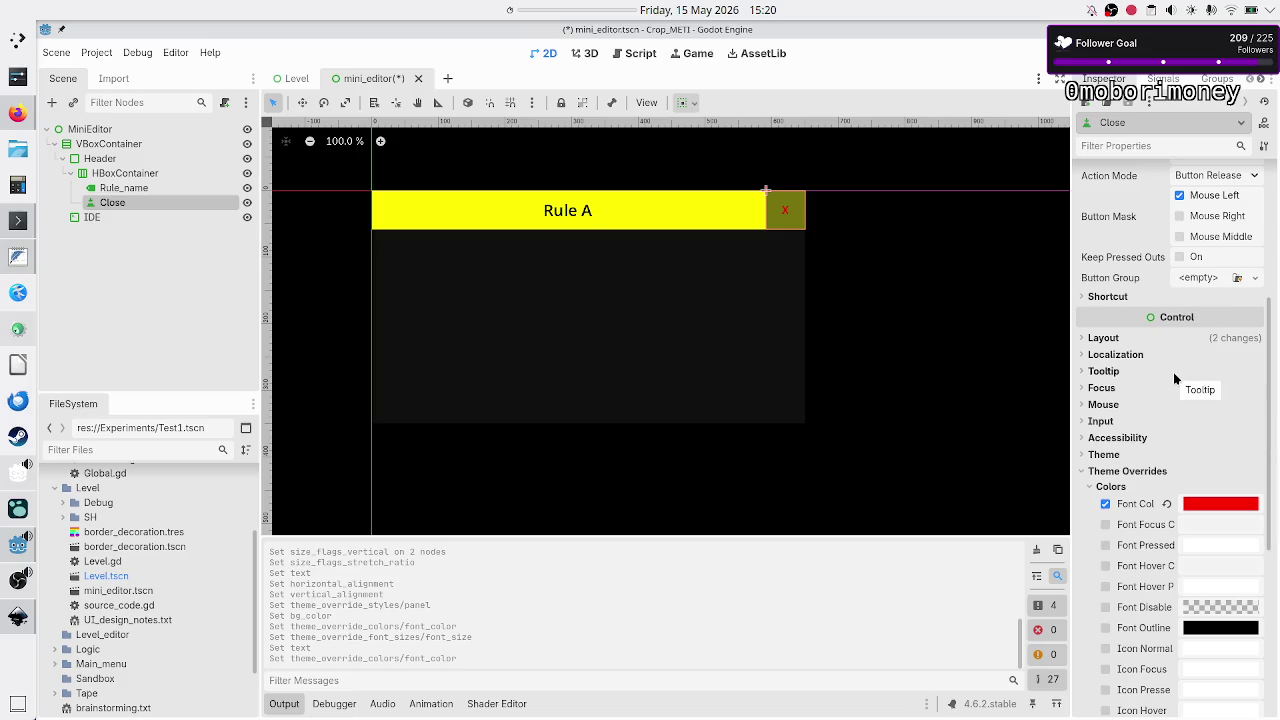
Try a New StyleBoxFlat for Close's Normal style, disable that override, and run the project.
scroll(1160, 420, "down", 5)
left_click(1112, 462)
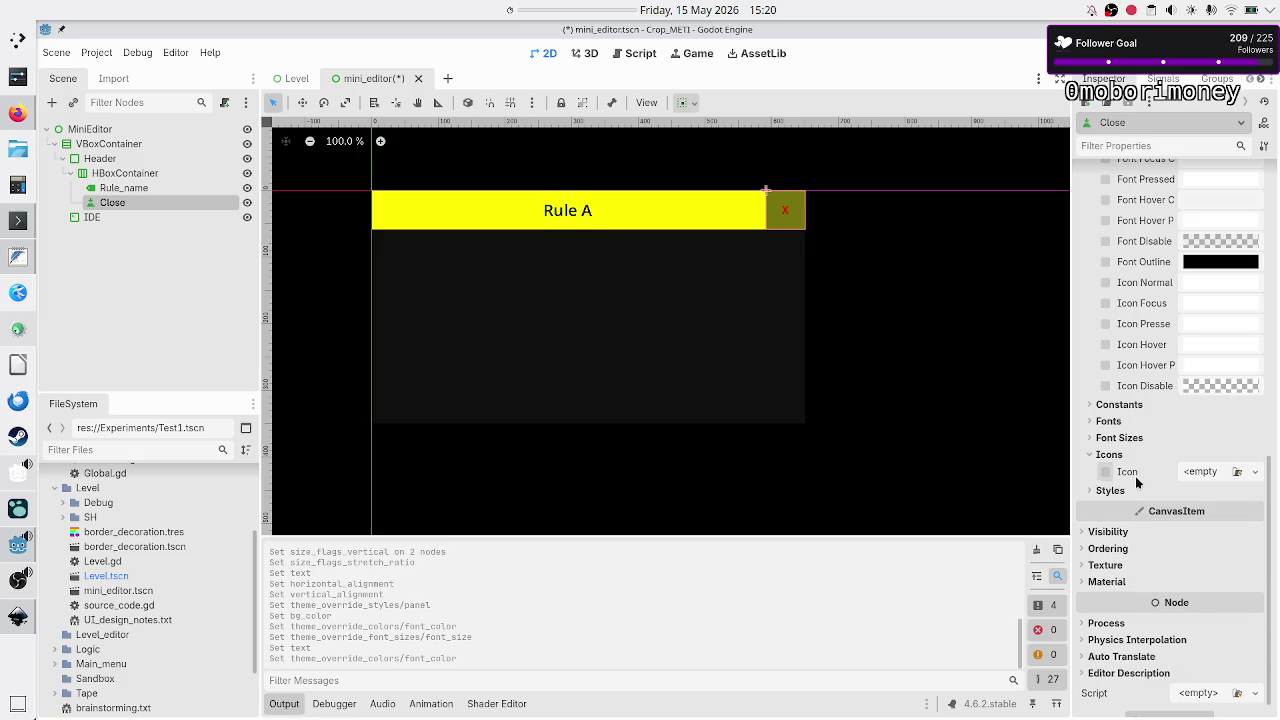
left_click(1116, 491)
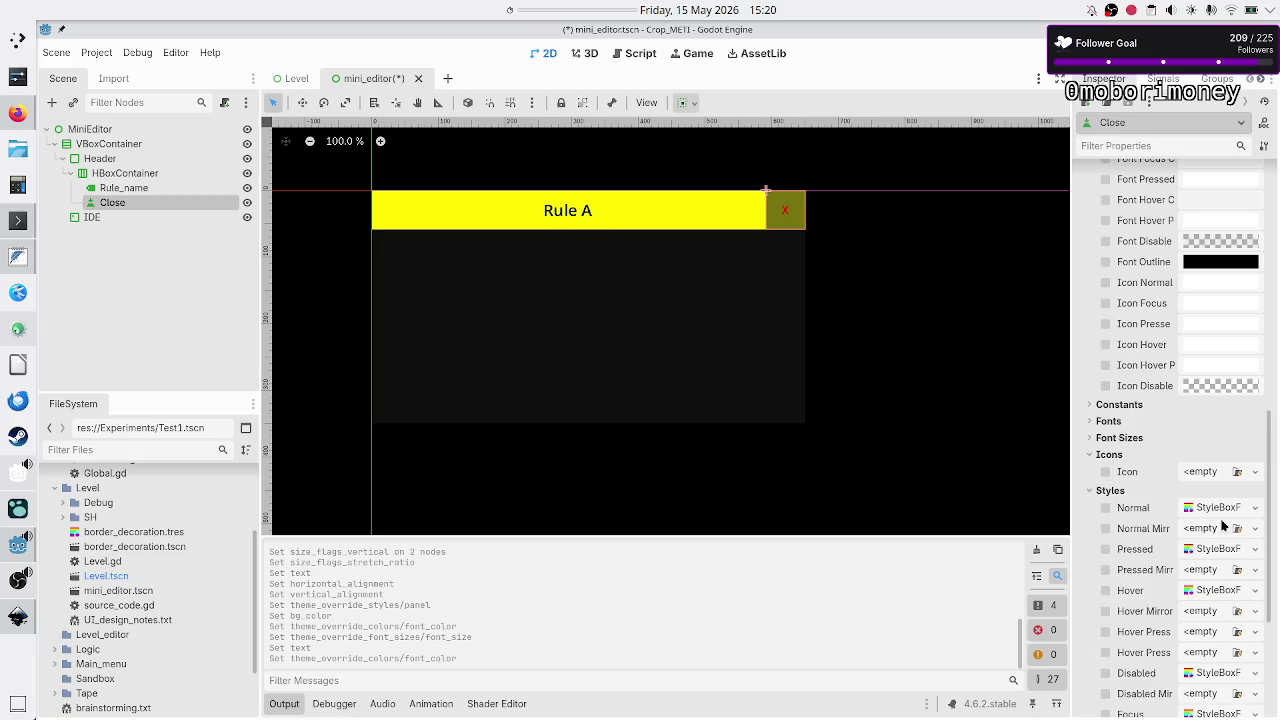
left_click(1257, 510)
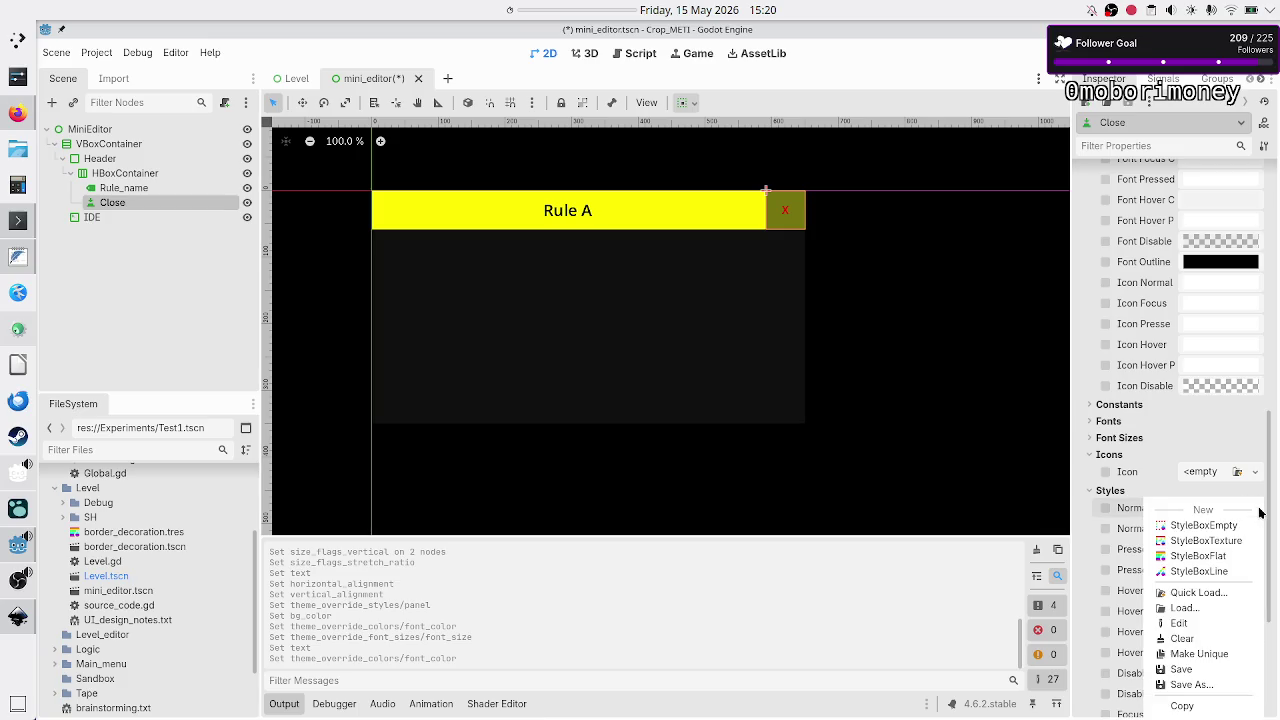
left_click(1227, 557)
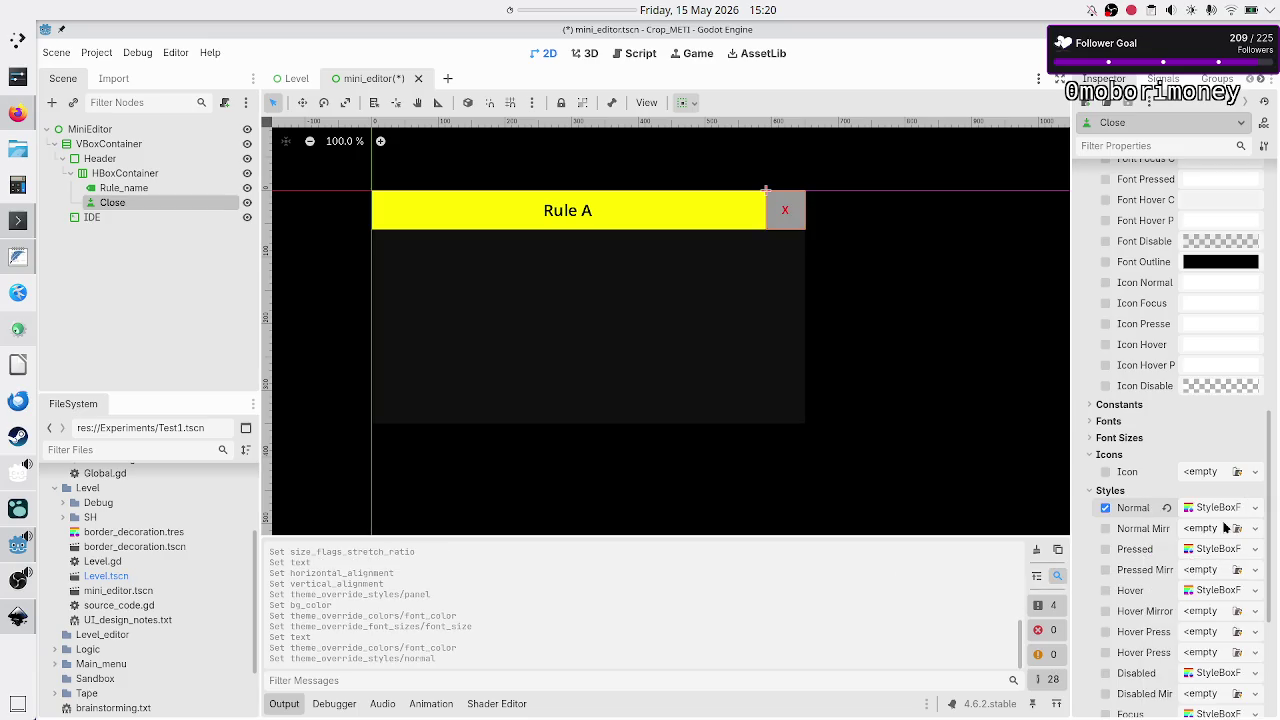
left_click(1229, 508)
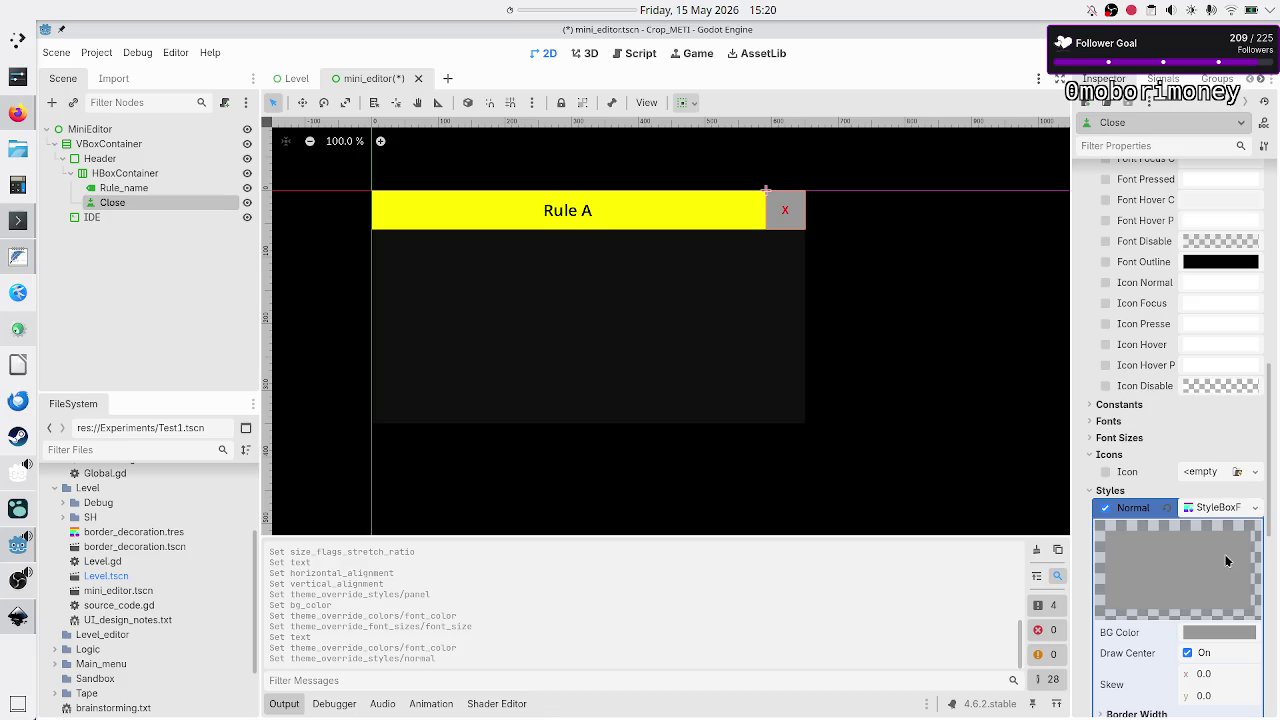
left_click(1105, 508)
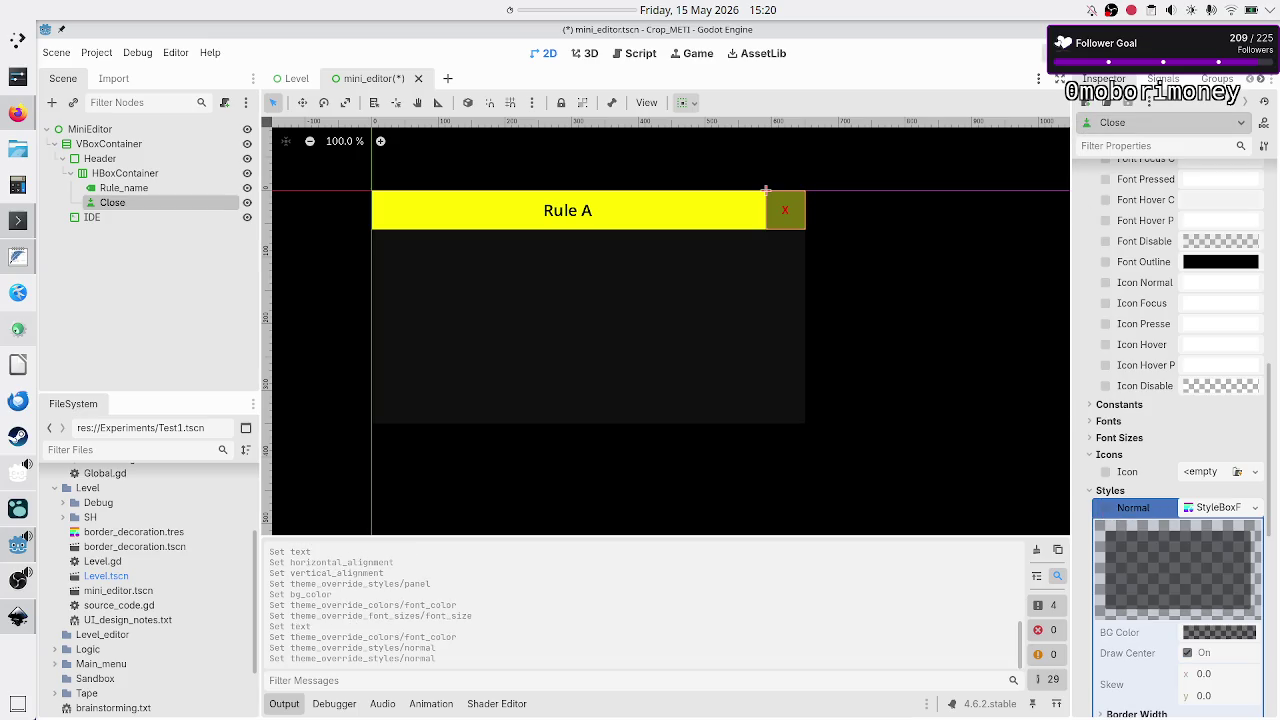
key("F5")
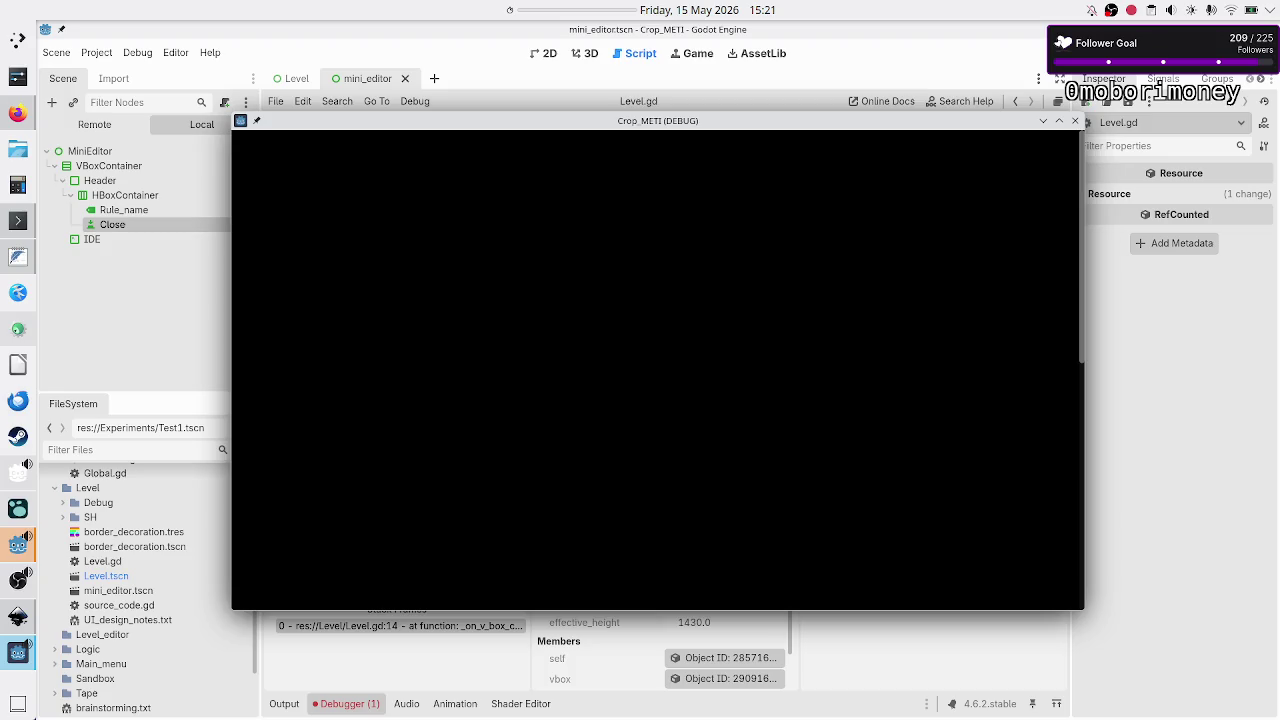
Stop the game and inspect the PanelContainer type mismatch error in Debugger > Errors.
key("F8")
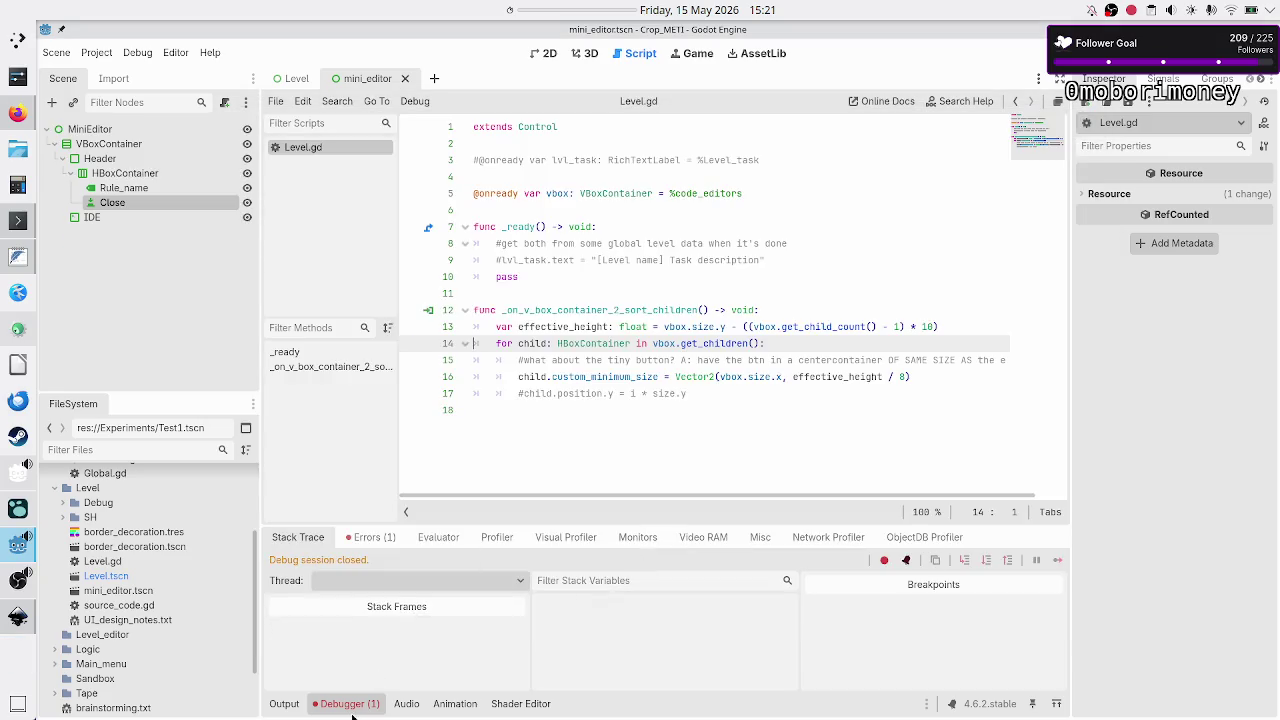
left_click(376, 540)
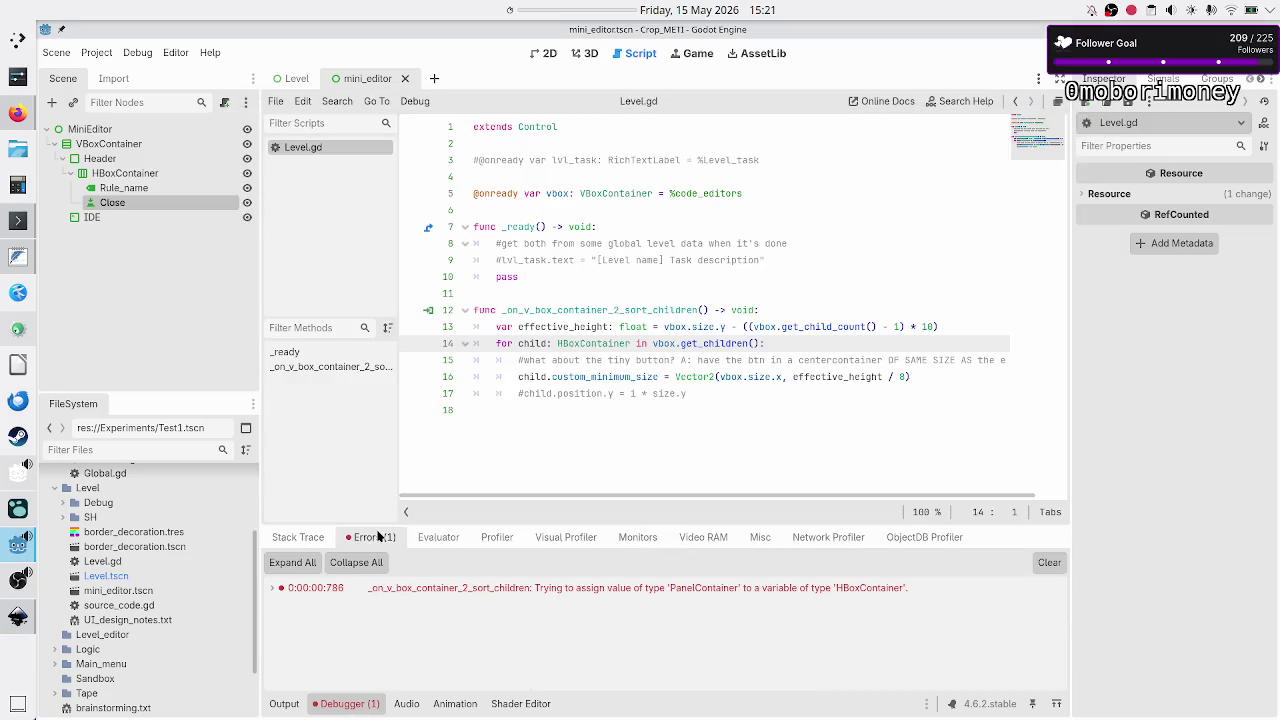
left_click(589, 594)
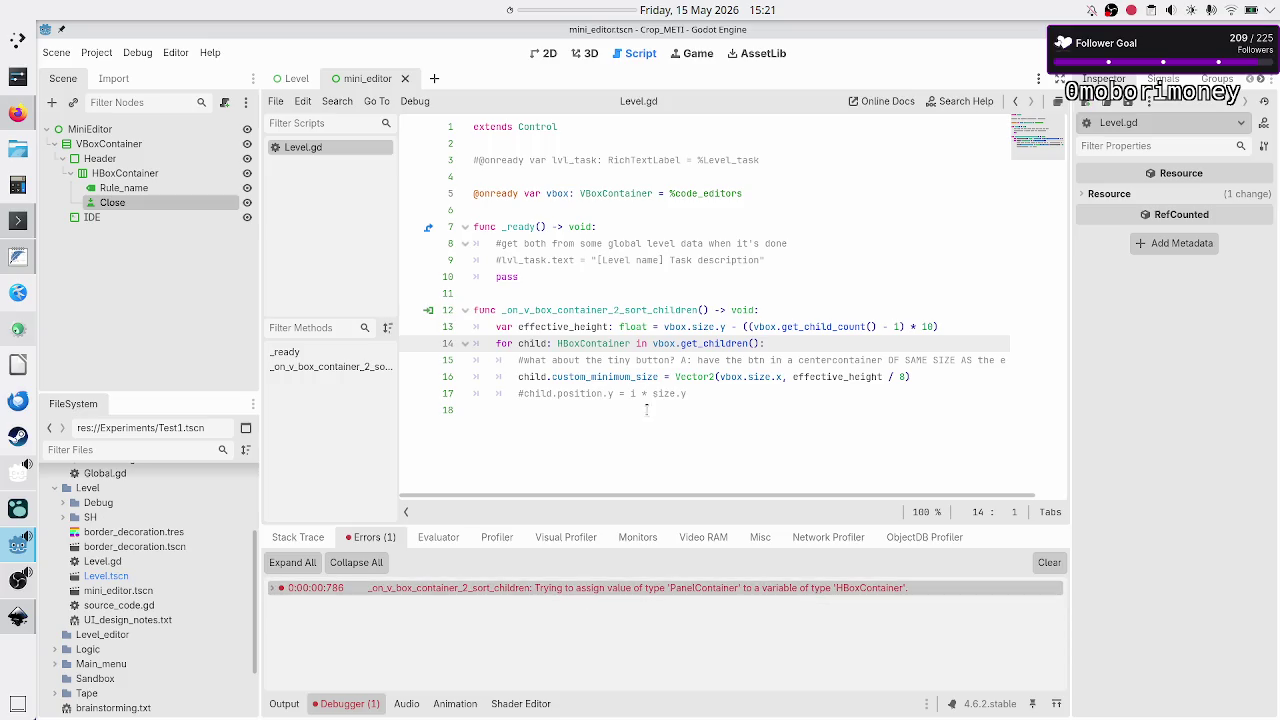
Retype line 14's loop variable as PanelContainer in Level.gd and save the script.
double_click(600, 343)
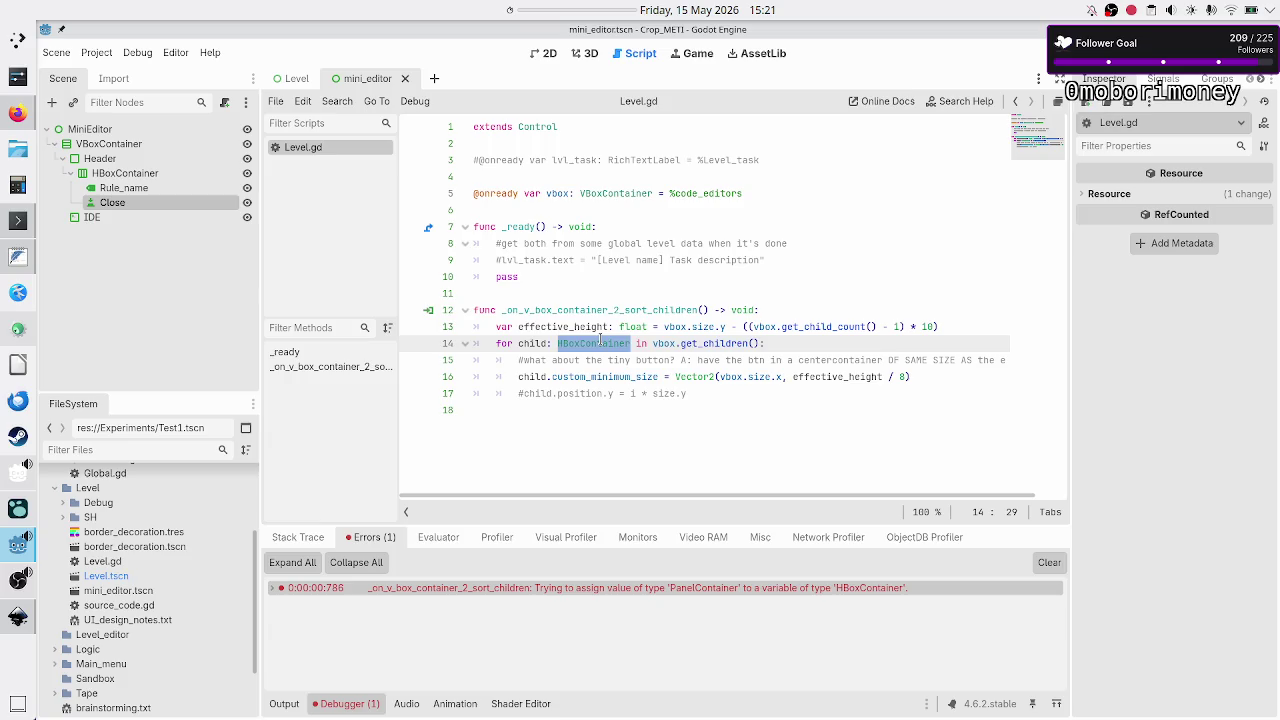
type("Panel")
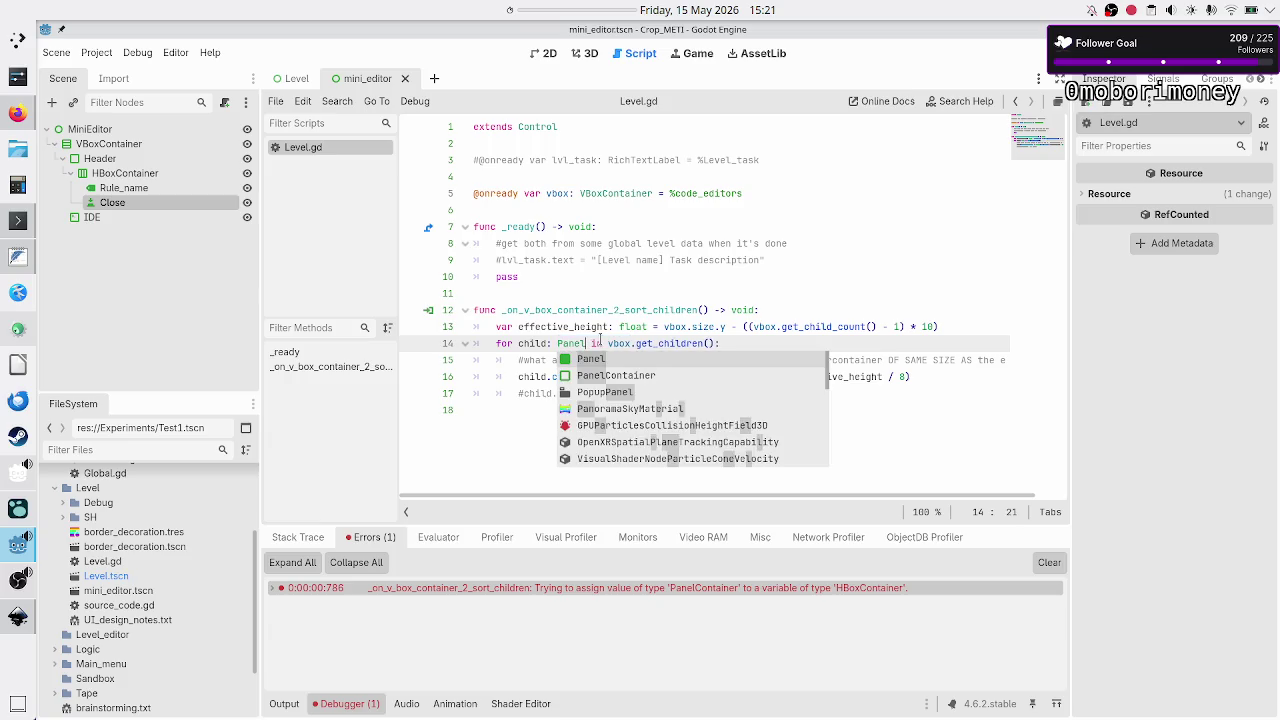
key("Down")
key("Return")
key("ctrl+s")
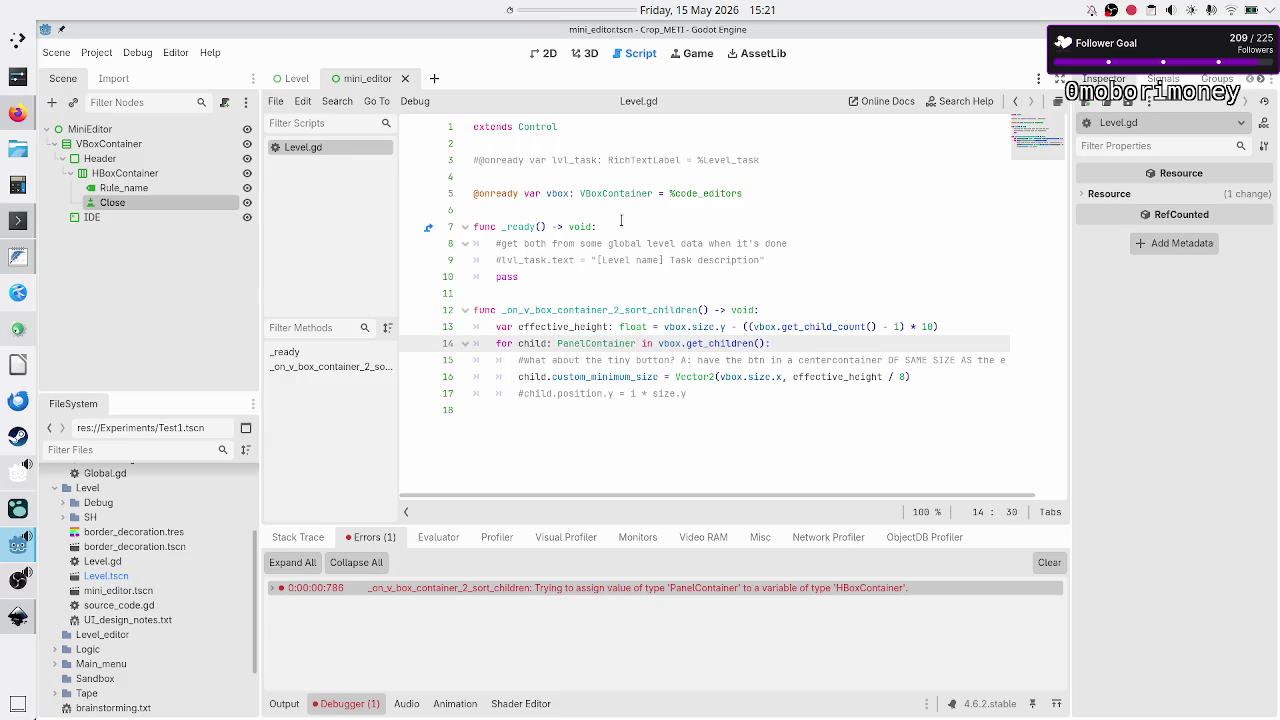
Set the project's Main Scene to mini_editor.tscn in Project Settings > Application > Run.
left_click(96, 52)
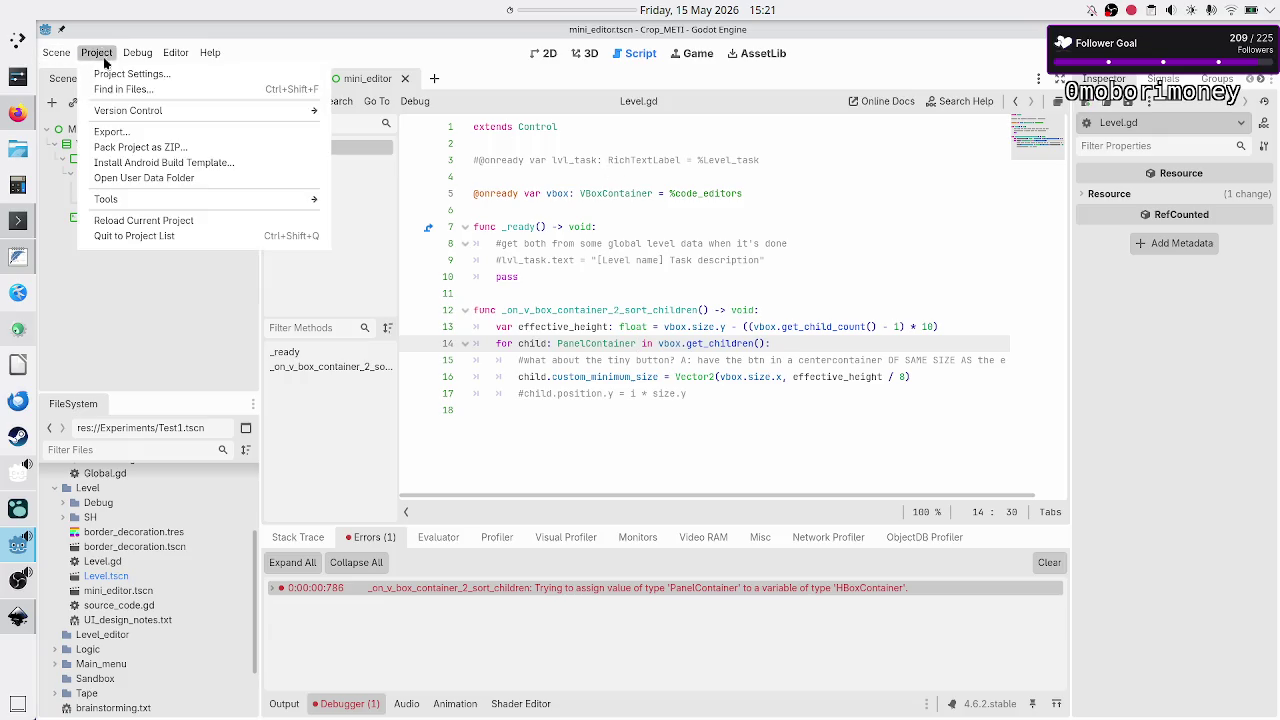
left_click(108, 74)
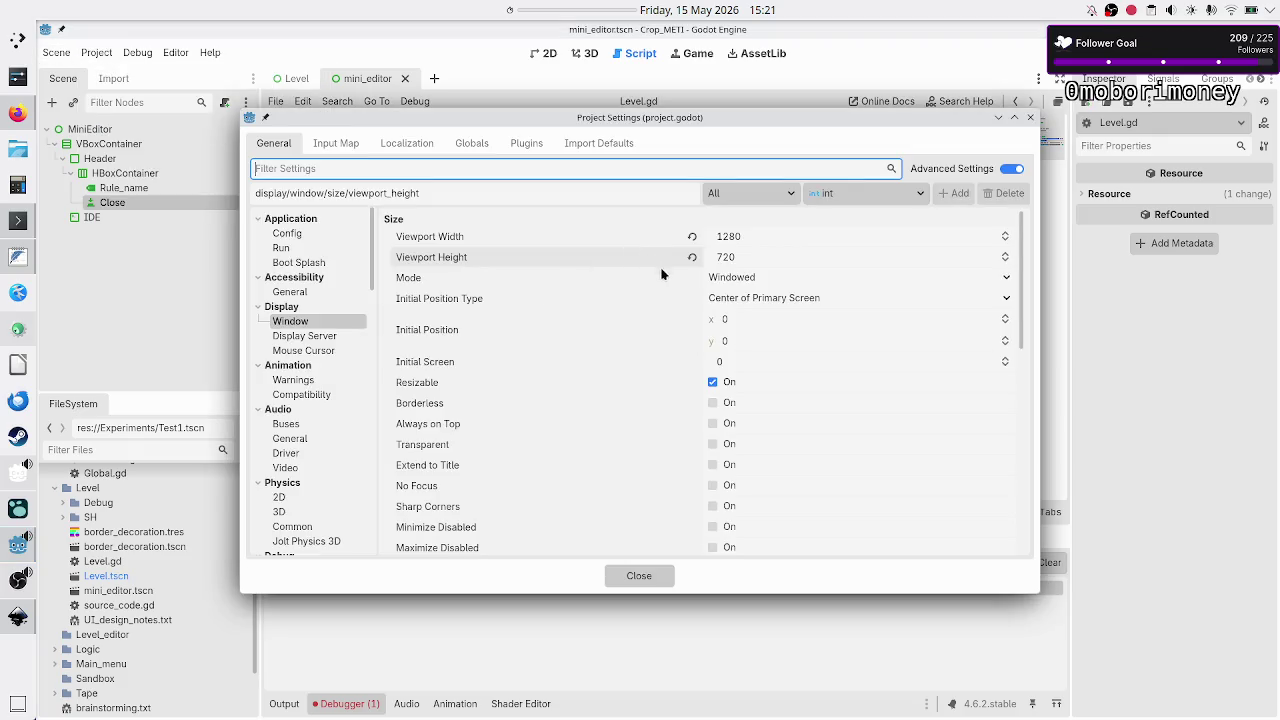
left_click(314, 248)
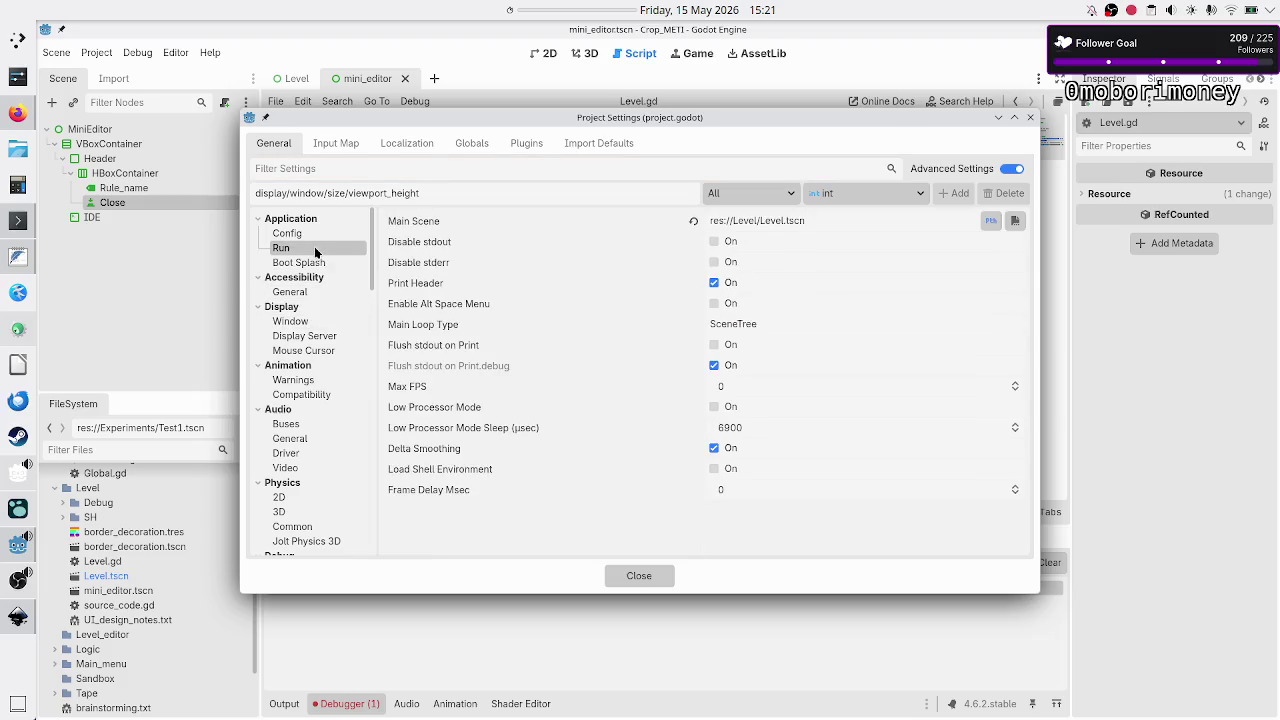
left_click(1015, 220)
left_click(692, 219)
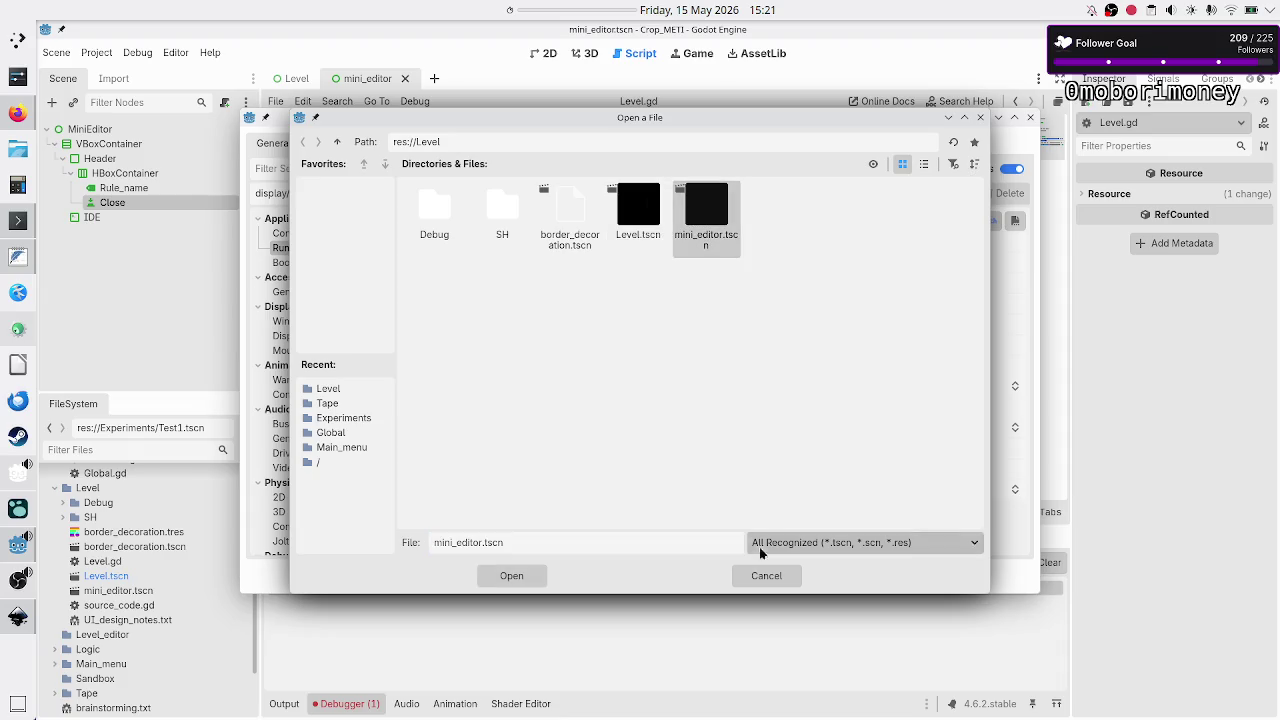
left_click(519, 574)
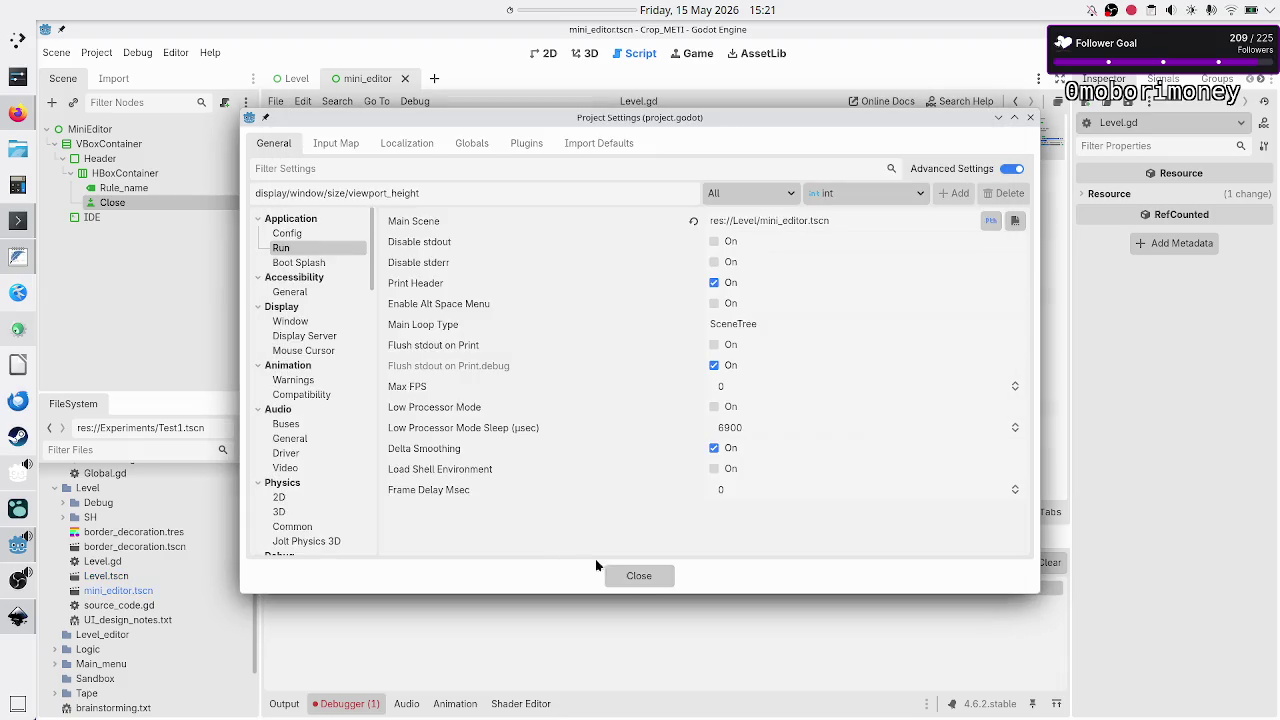
left_click(640, 575)
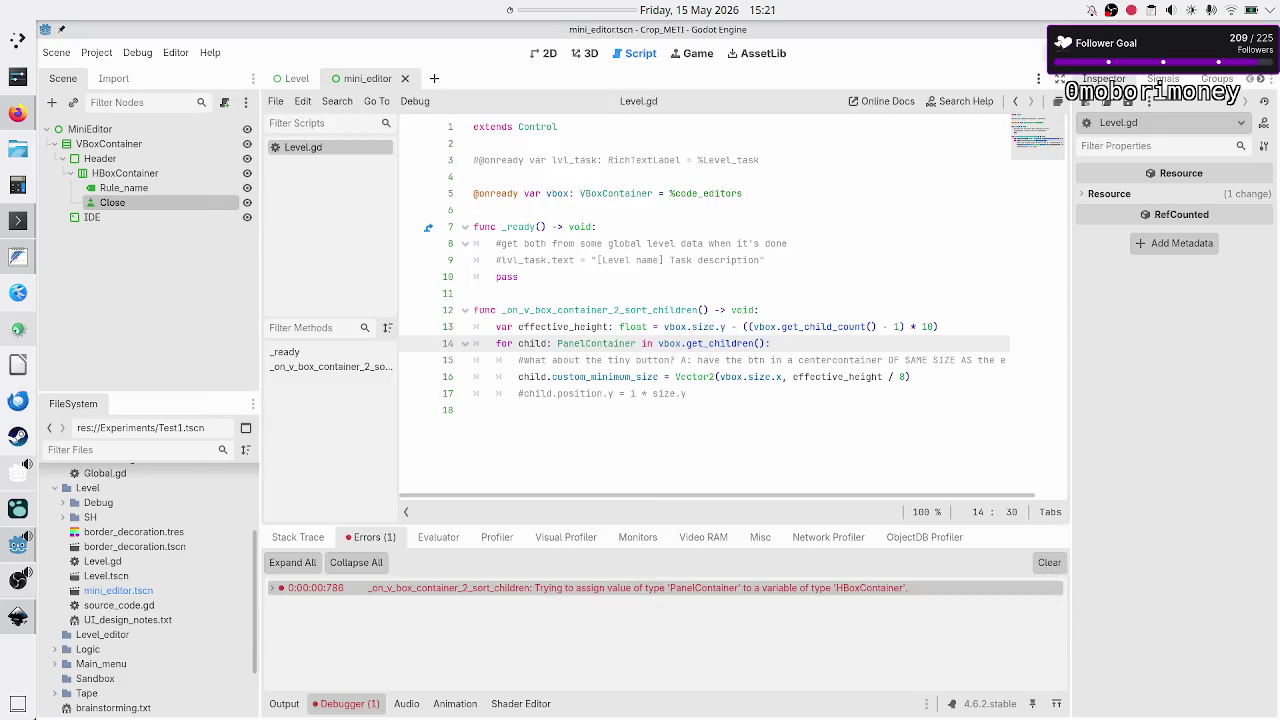
Run the project, test the X button, close the game, and return to 2D view.
left_click(1045, 52)
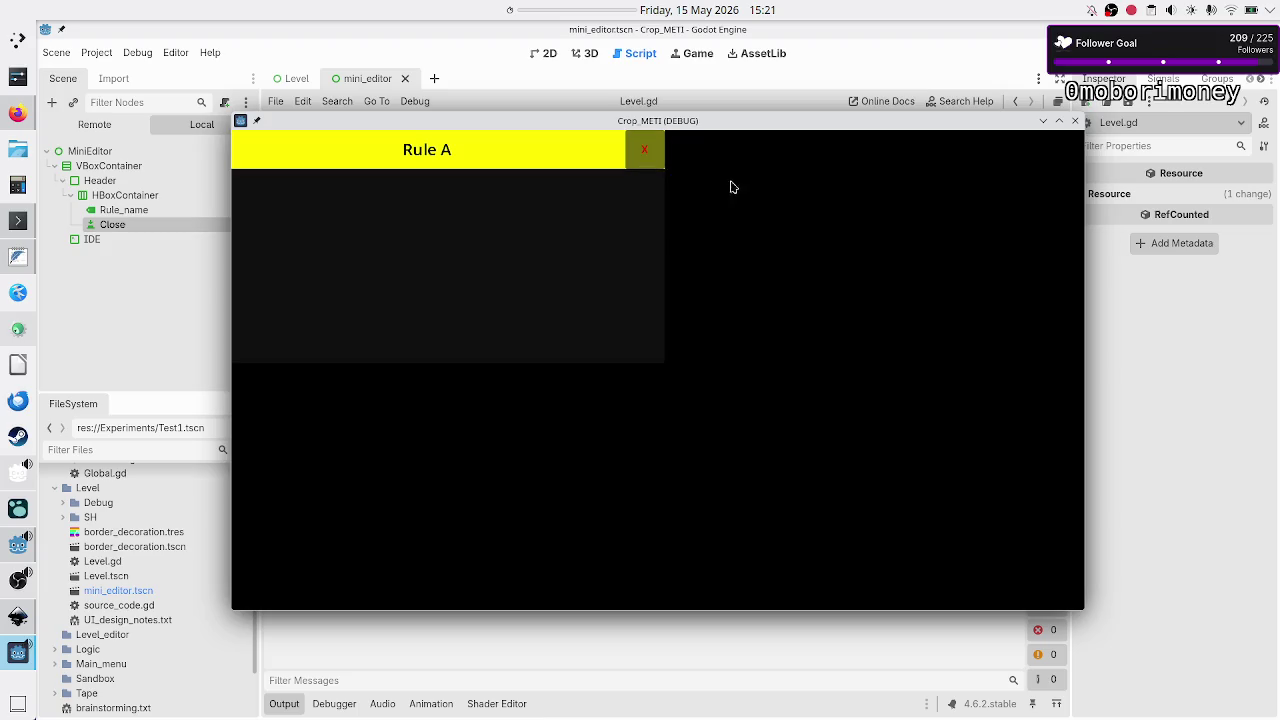
left_click(661, 151)
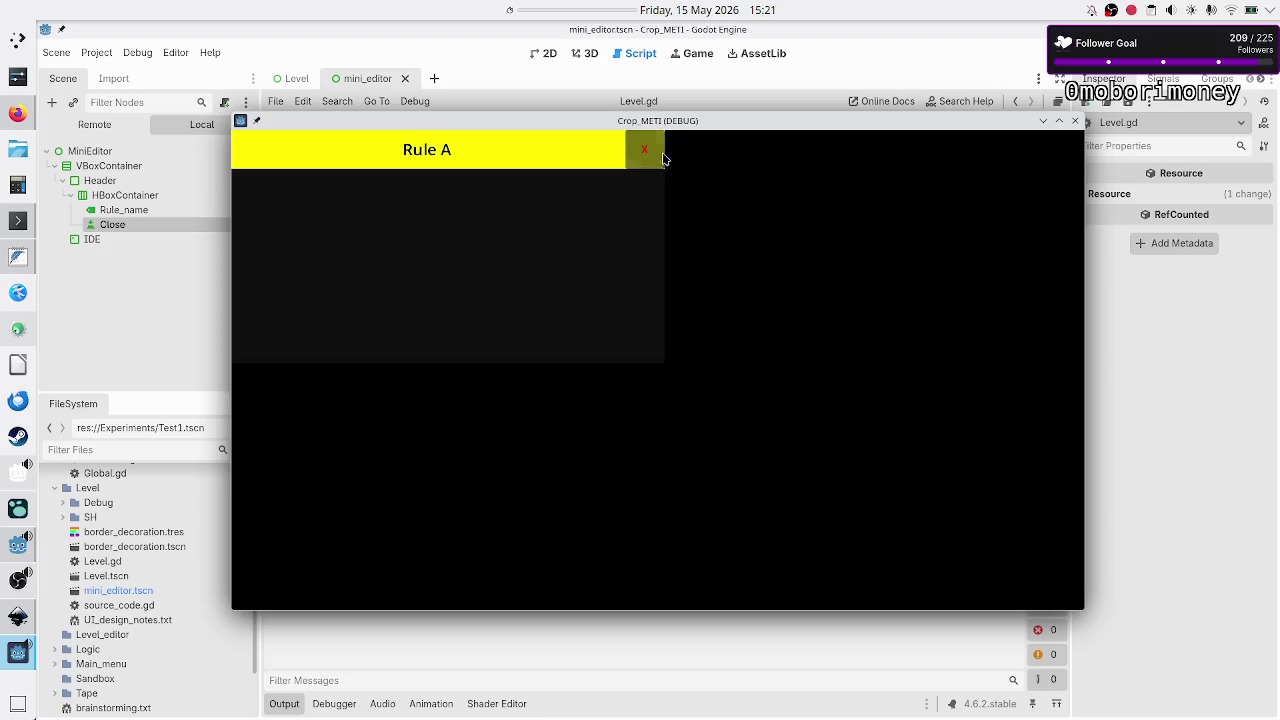
left_click(1075, 121)
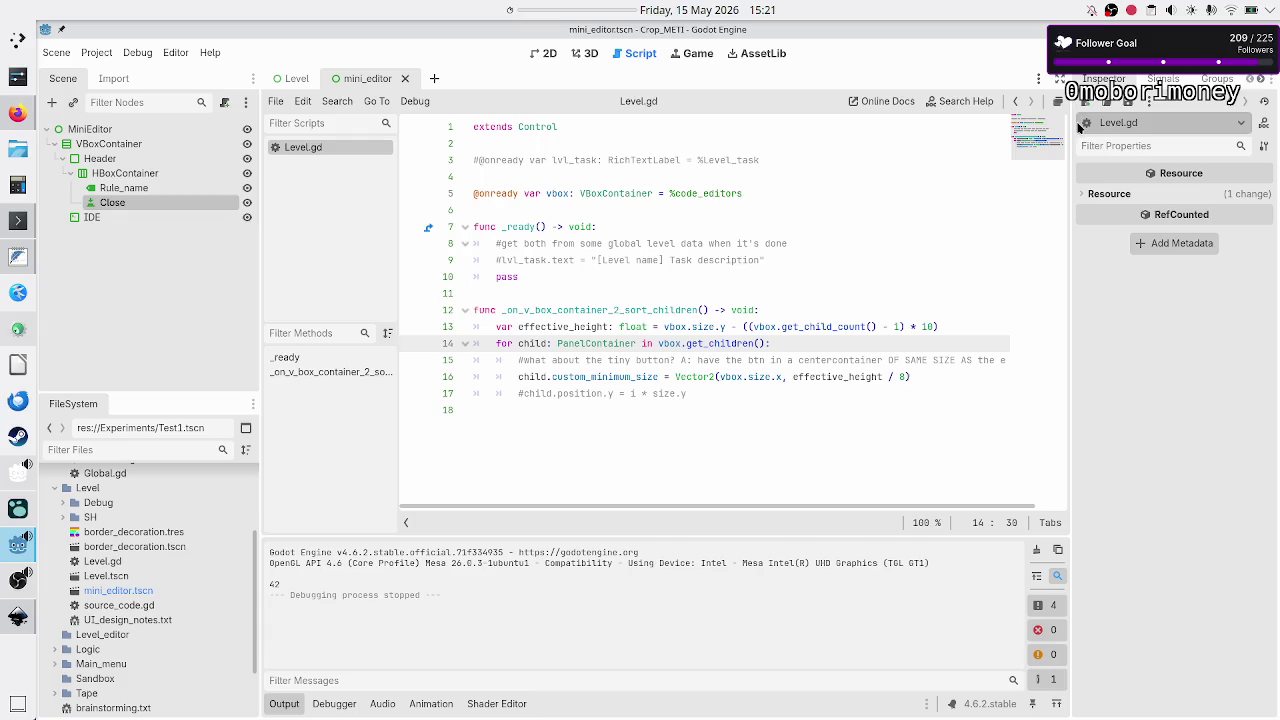
left_click(549, 56)
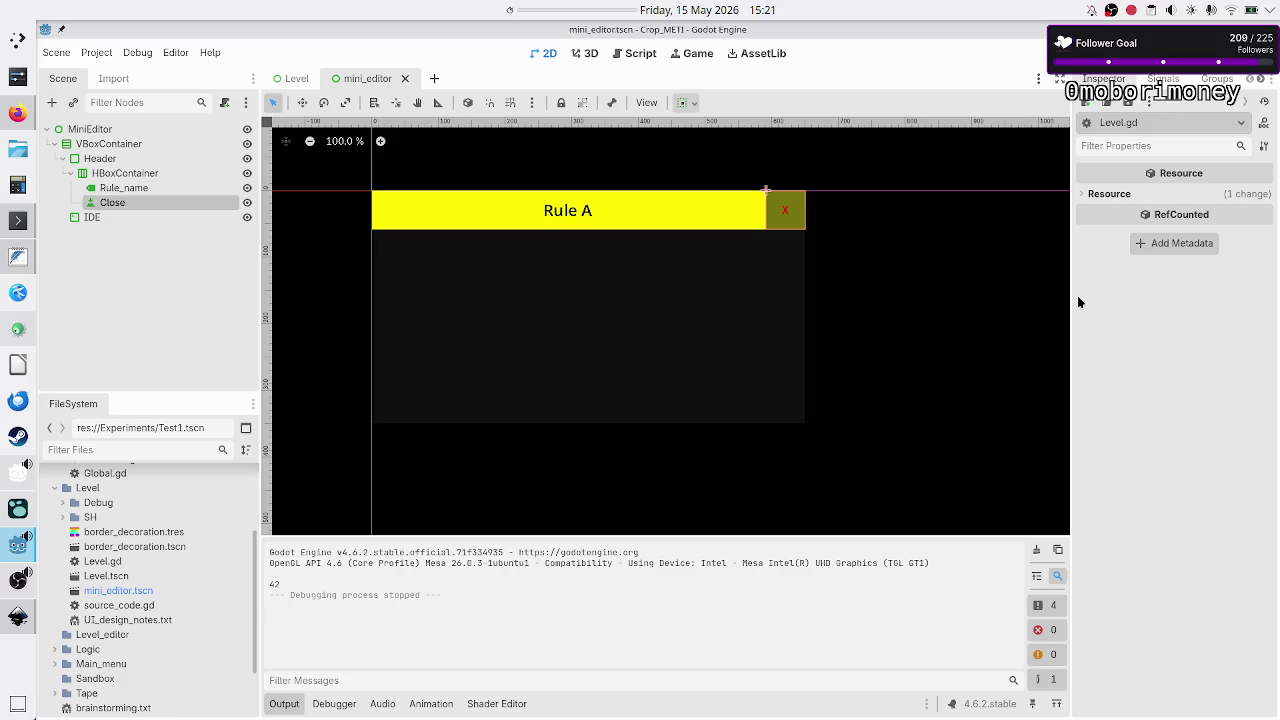
Switch on Flat for the Close button so the red X sits on the yellow header.
left_click(152, 202)
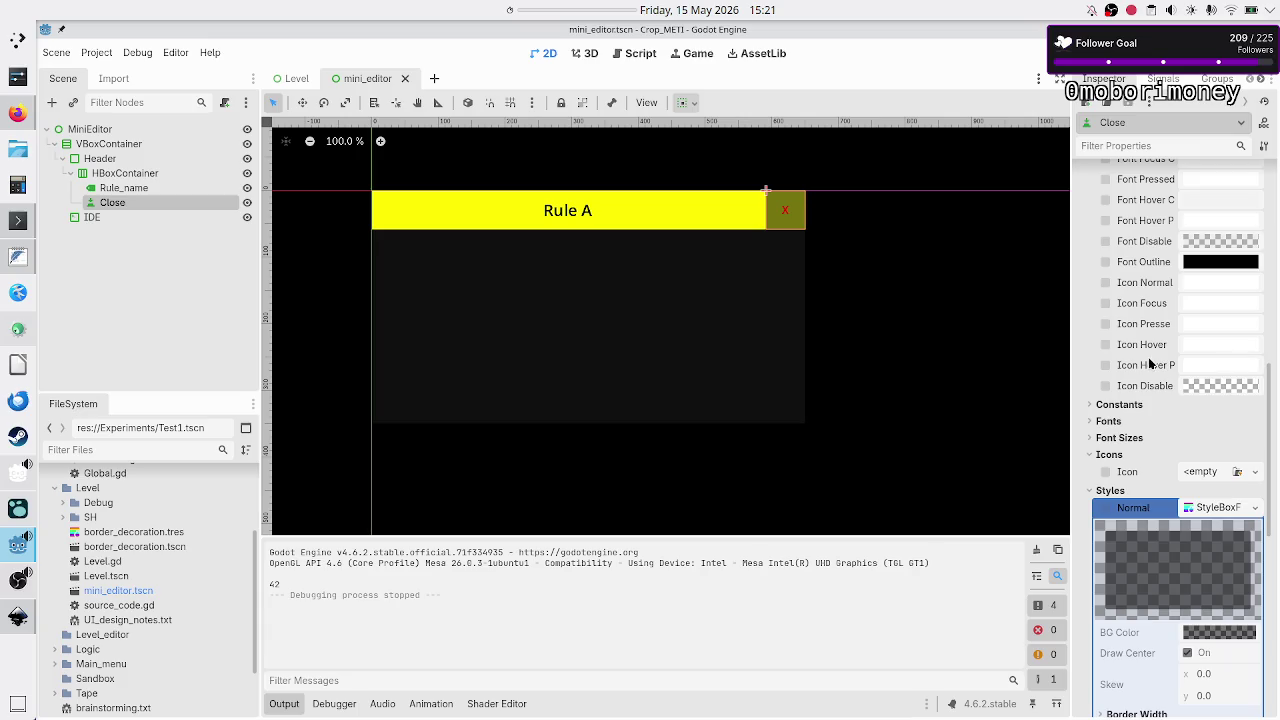
scroll(1152, 362, "up", 10)
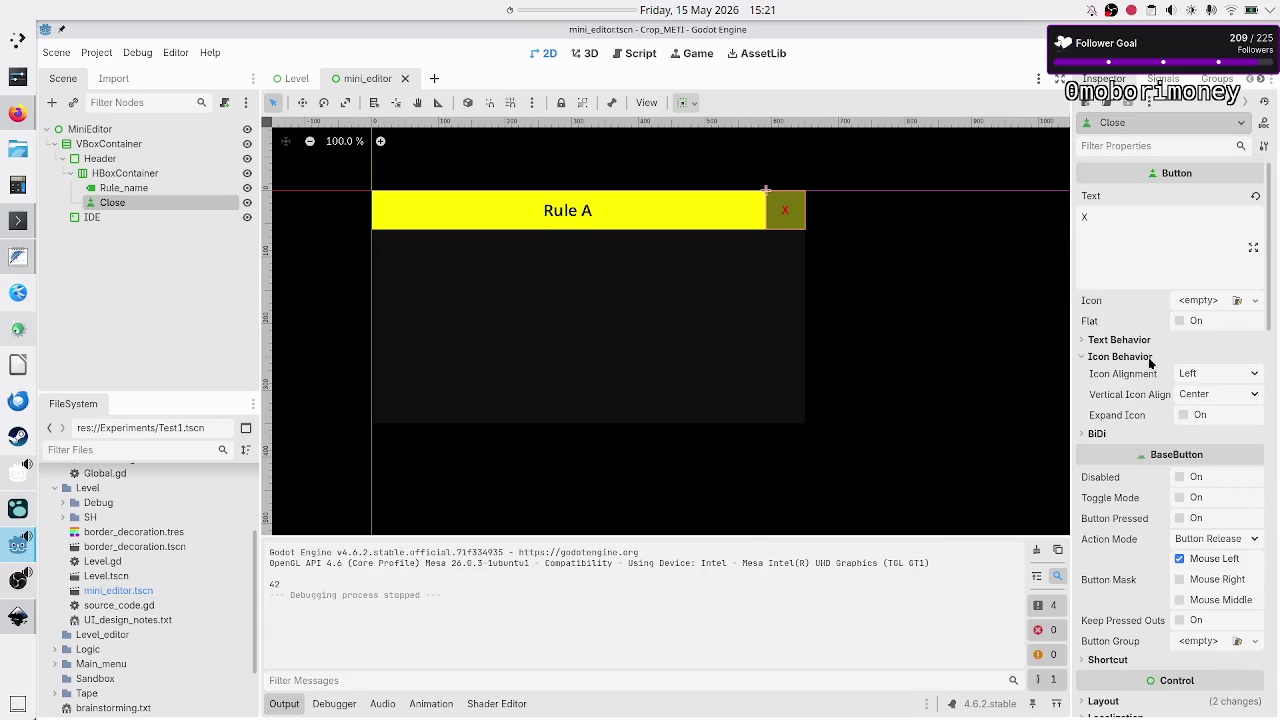
left_click(1204, 322)
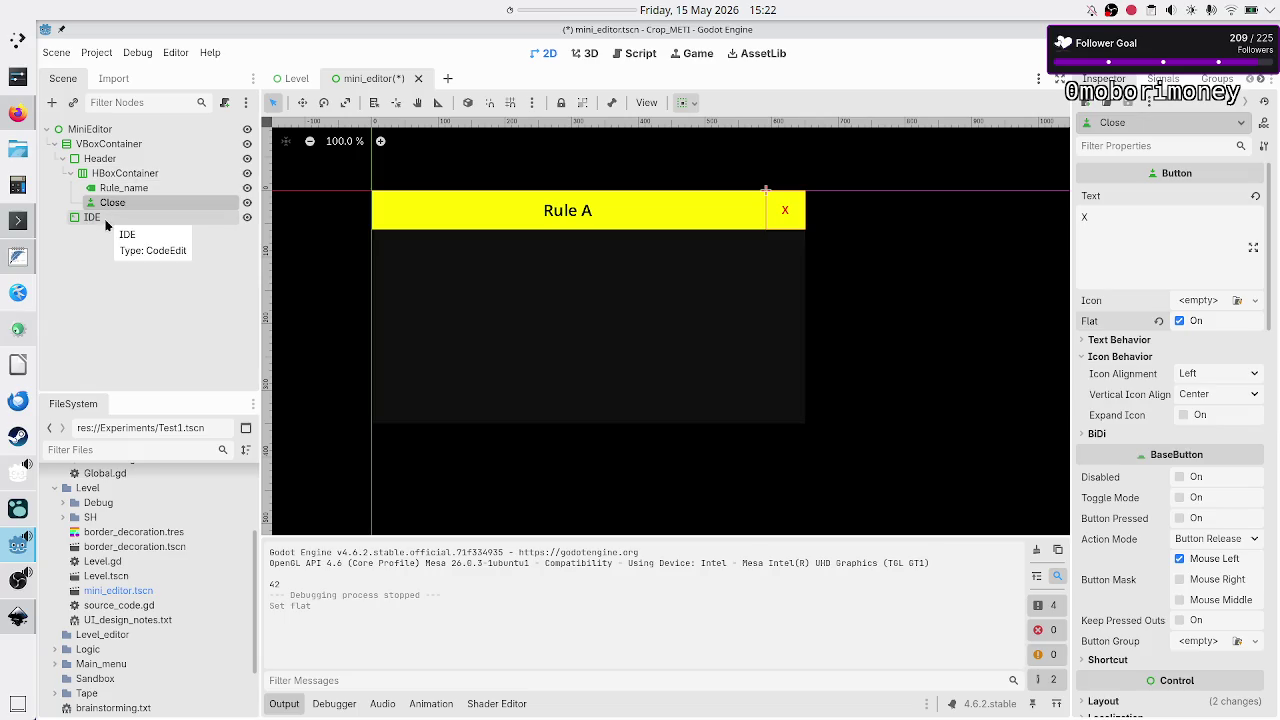
left_click(106, 219)
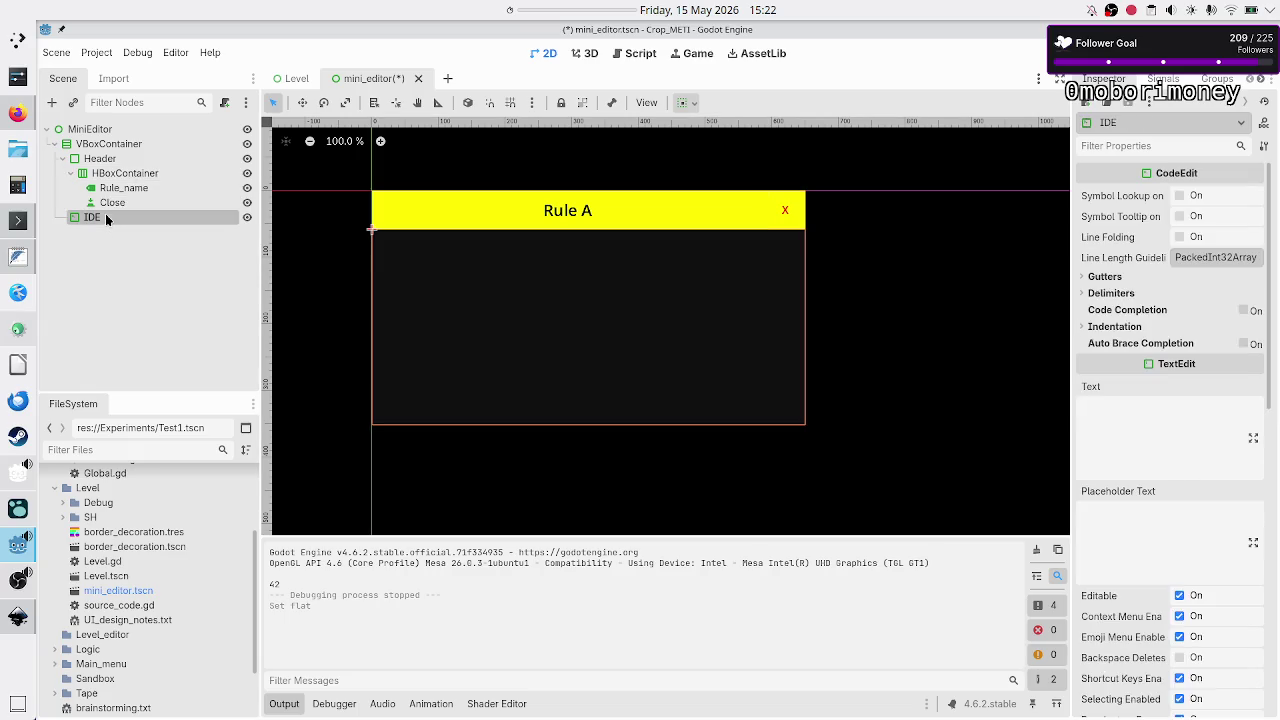
Enter the IDE's code text as the lines 01R, 10R and ..RB.
left_click(1143, 424)
type("A")
key("BackSpace")
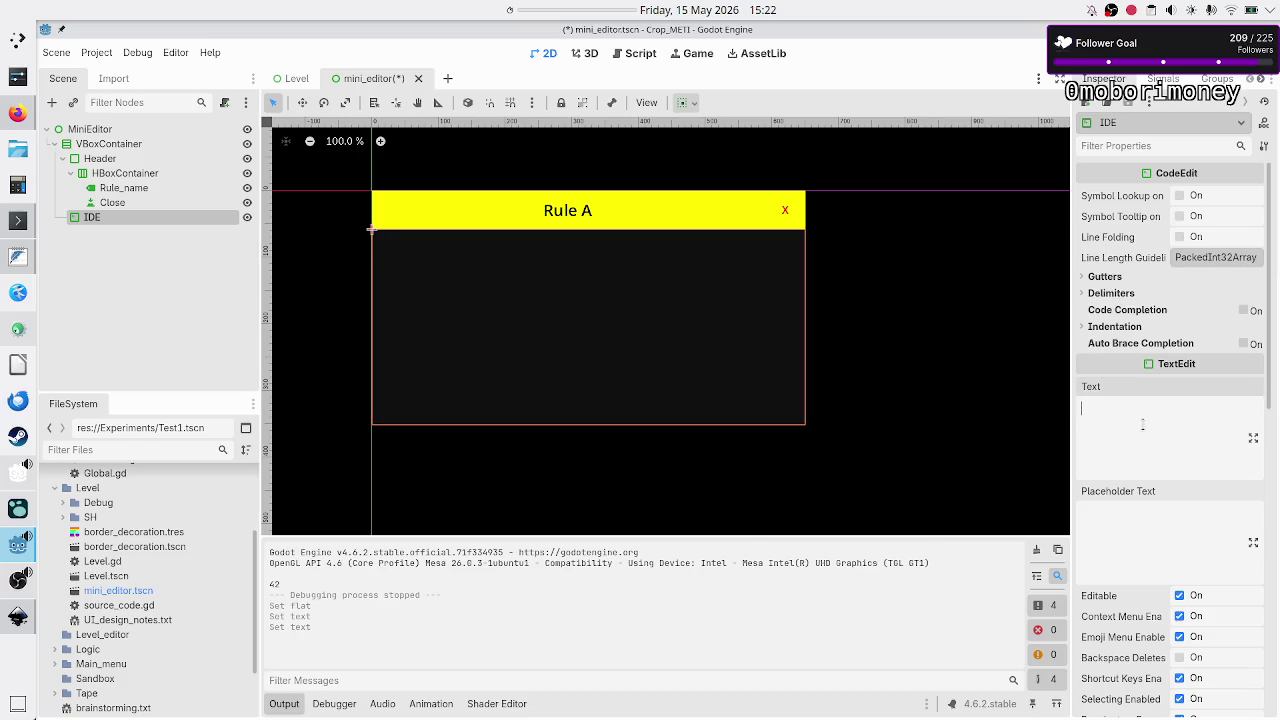
type("01")
key("Return")
type("10 ")
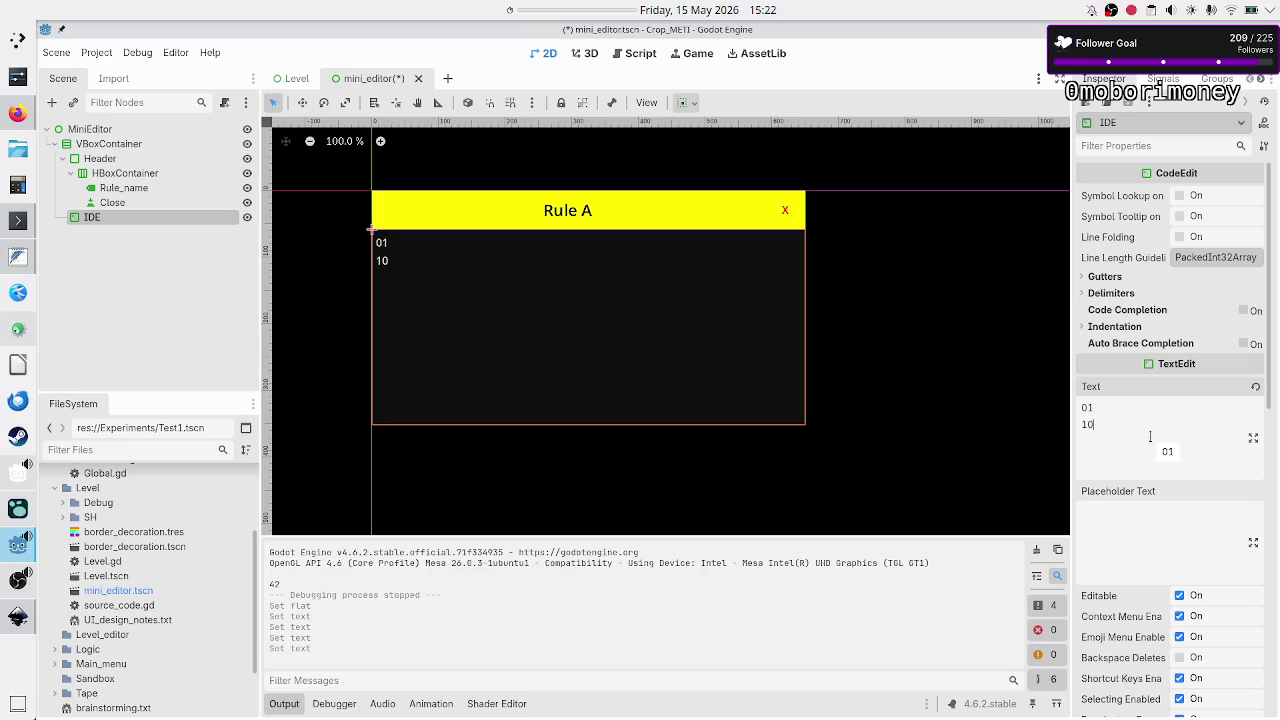
type("x")
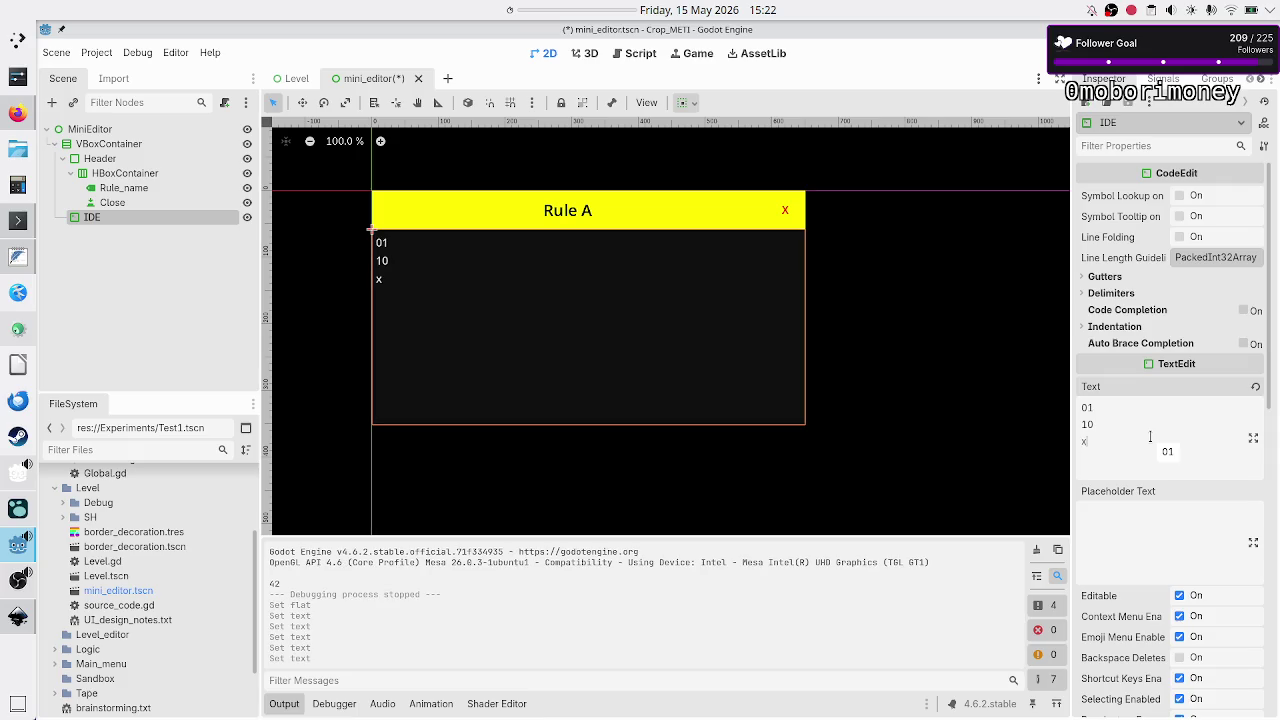
key("BackSpace")
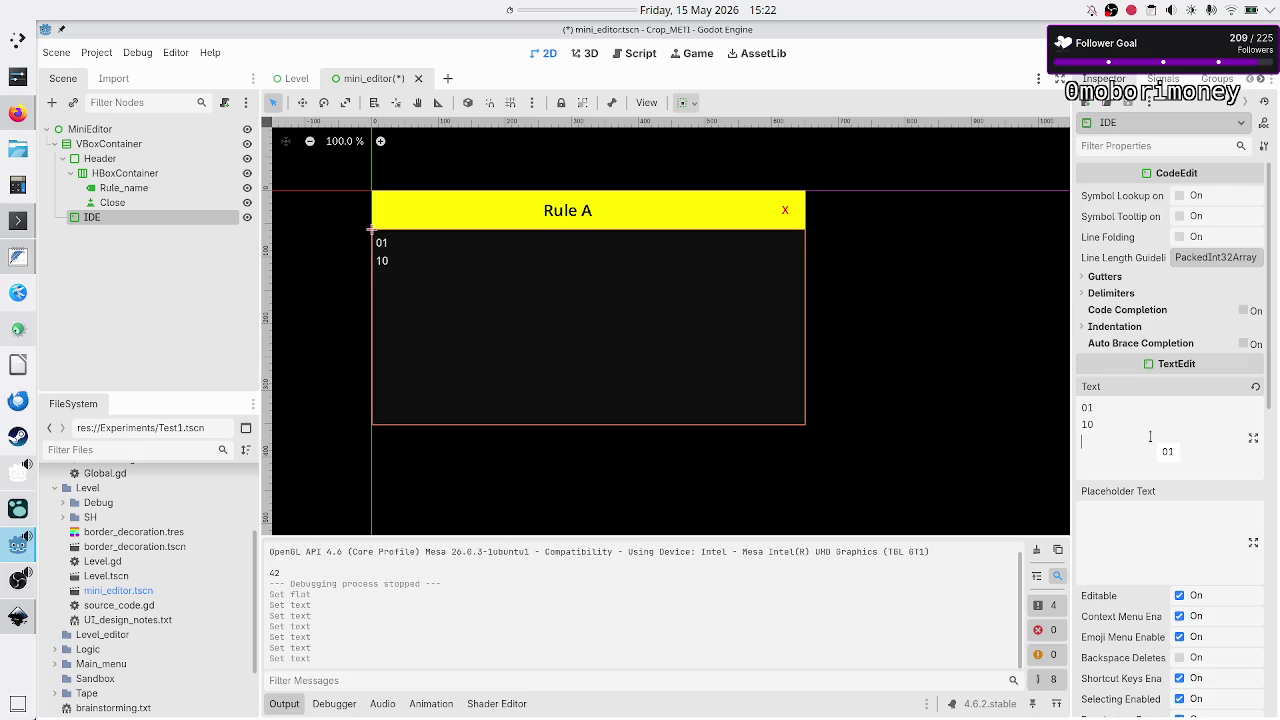
type("..")
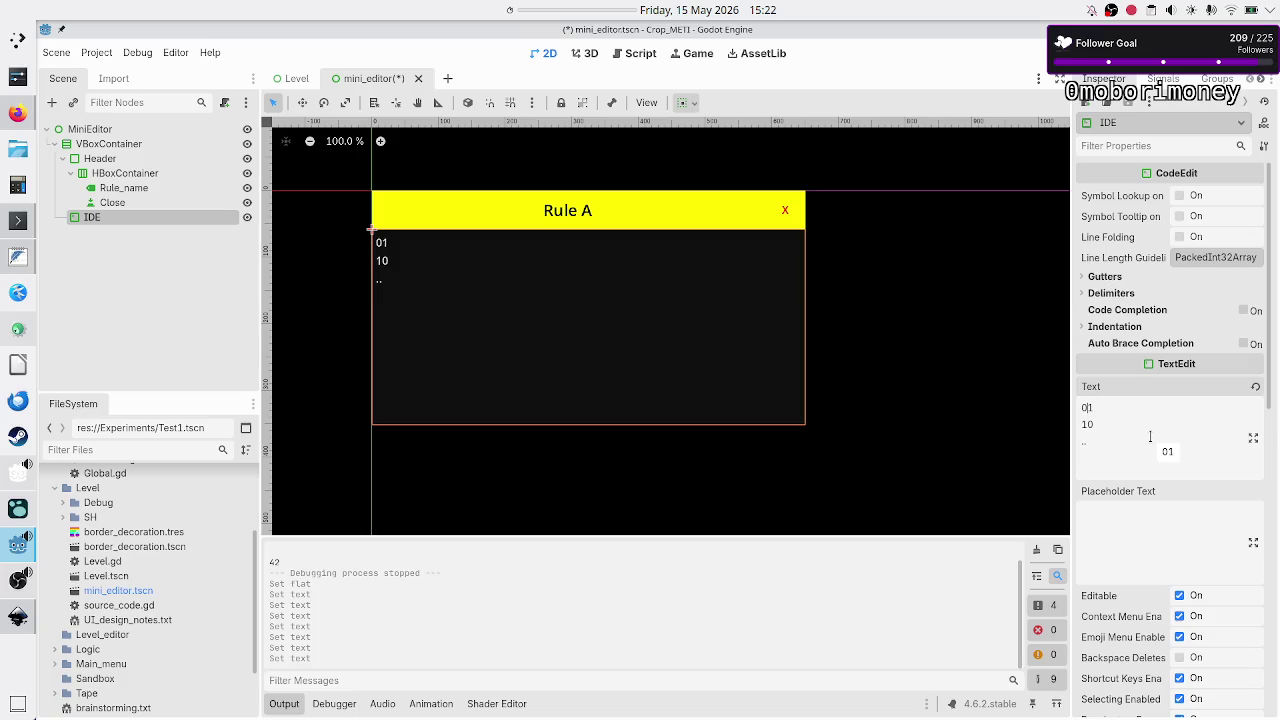
type("R")
key("Down")
type("R ..R")
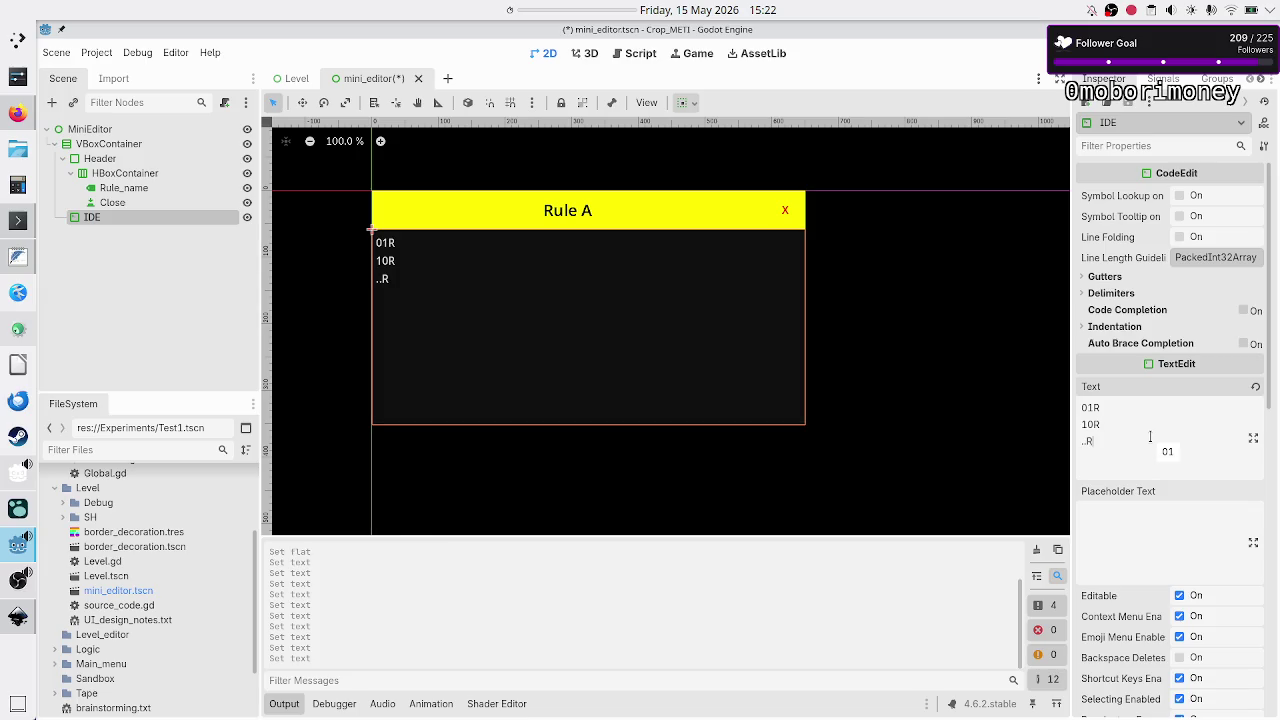
type("B")
Enable Gutters > Draw Line Numbers, save mini_editor.tscn, and return to the Level scene.
left_click(1139, 293)
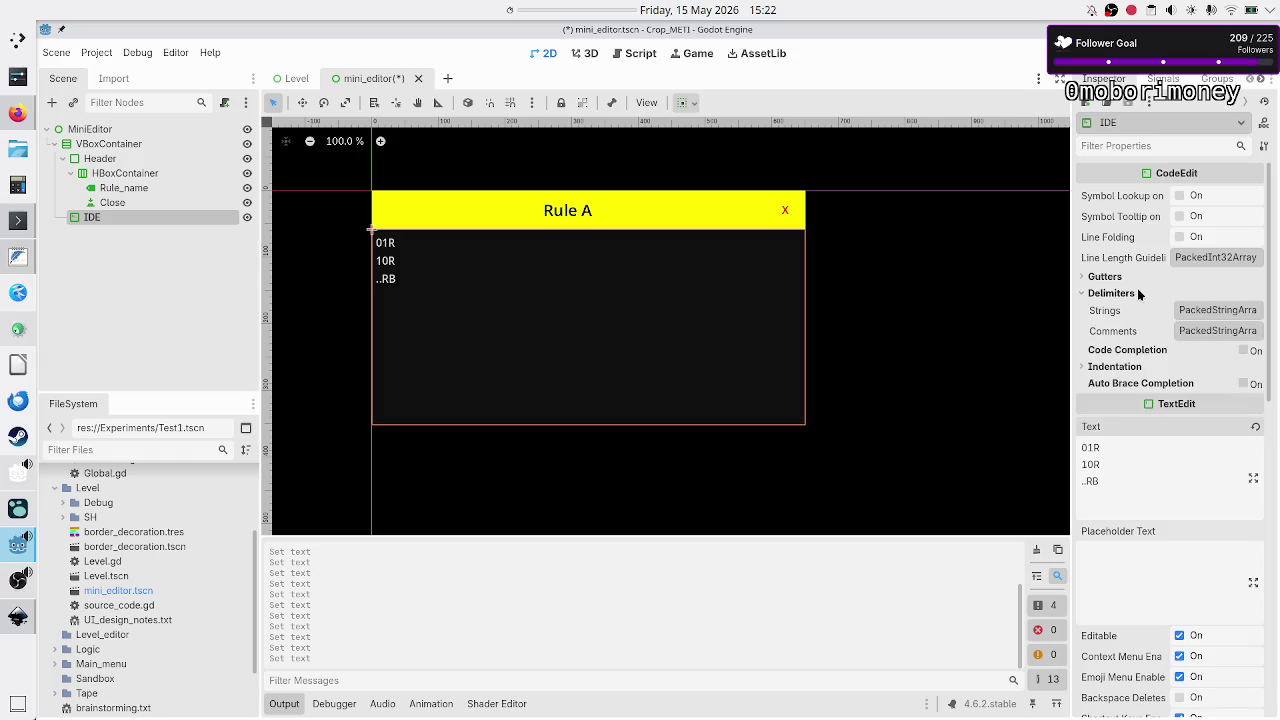
left_click(1112, 276)
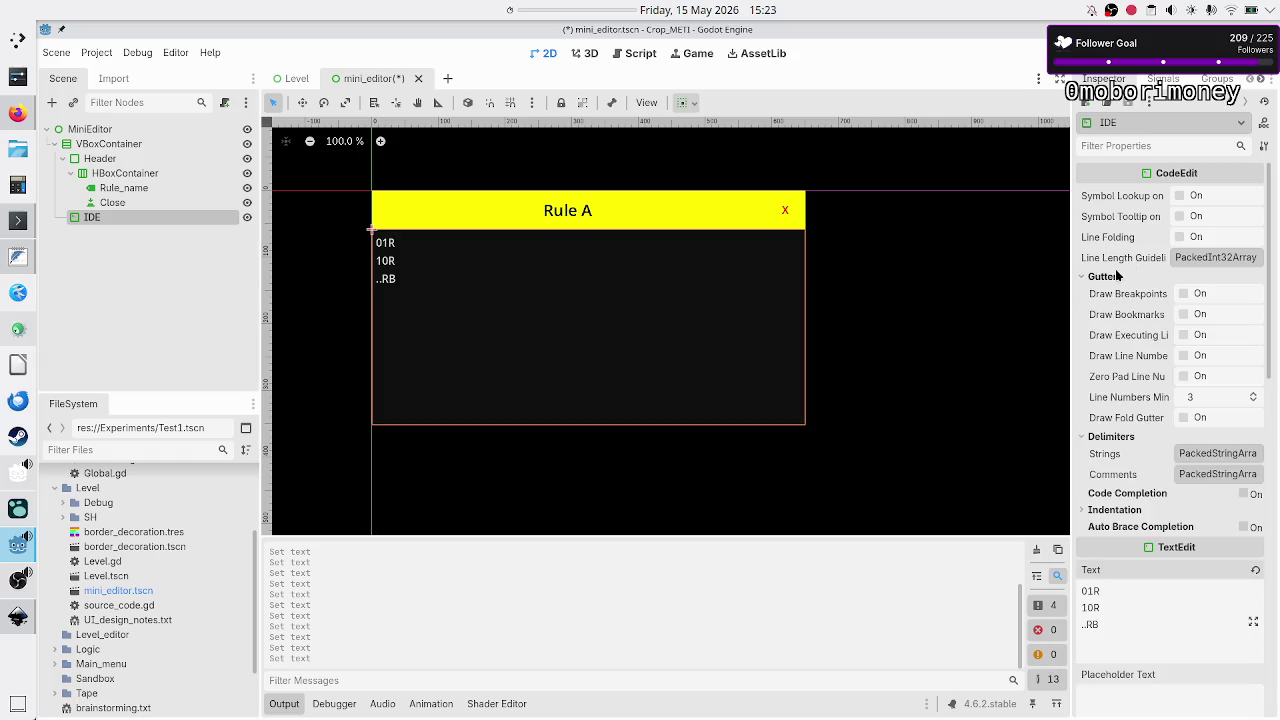
left_click(1184, 356)
scroll(1125, 425, "down", 6)
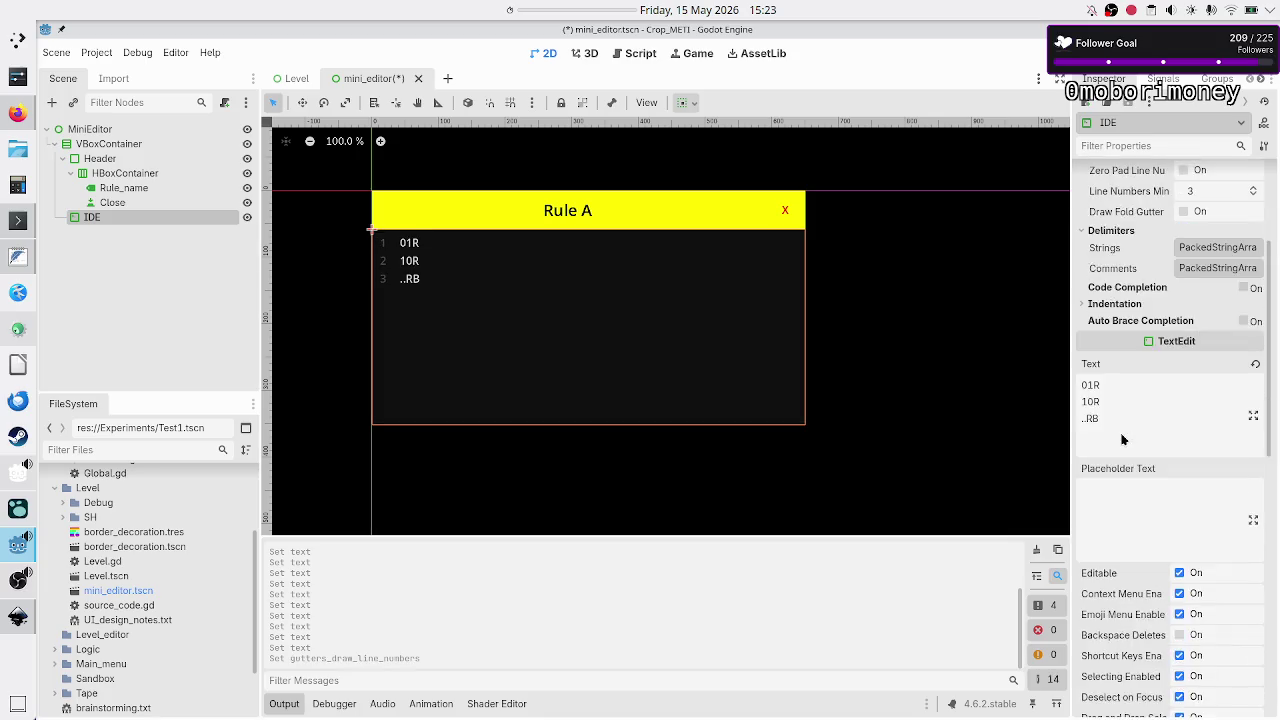
scroll(1122, 438, "down", 5)
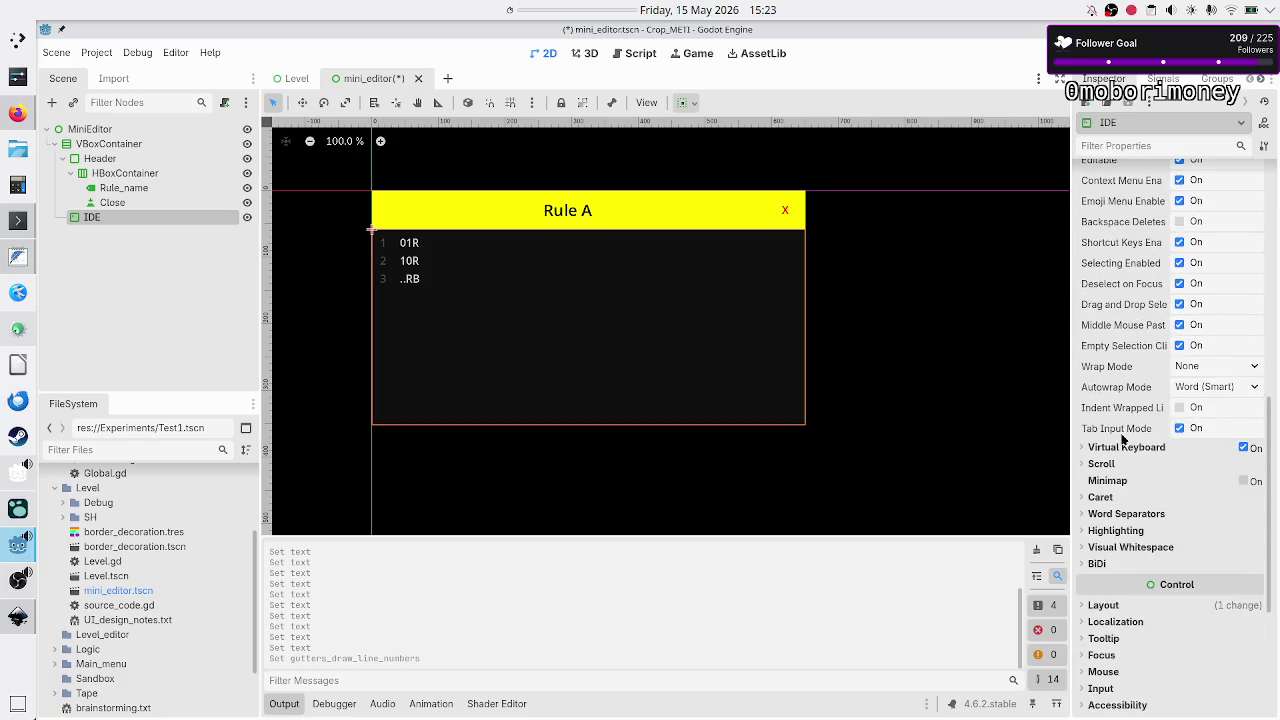
scroll(1122, 438, "up", 2)
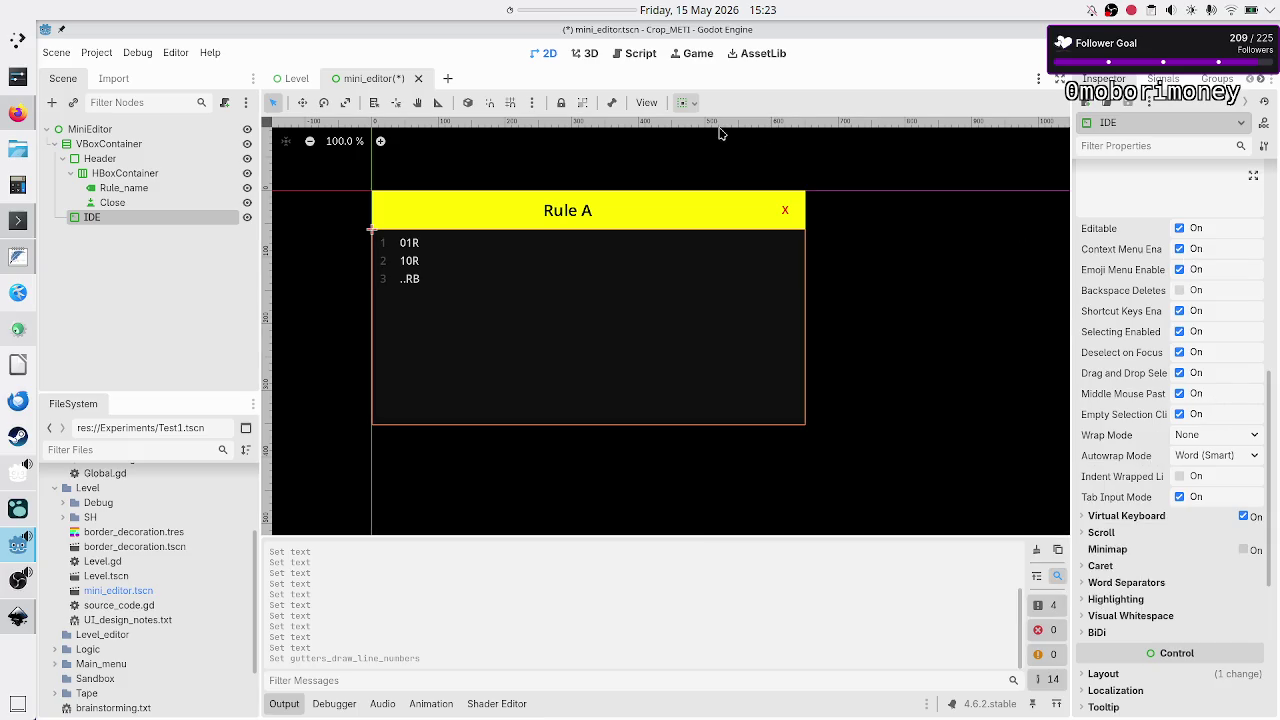
key("ctrl+s")
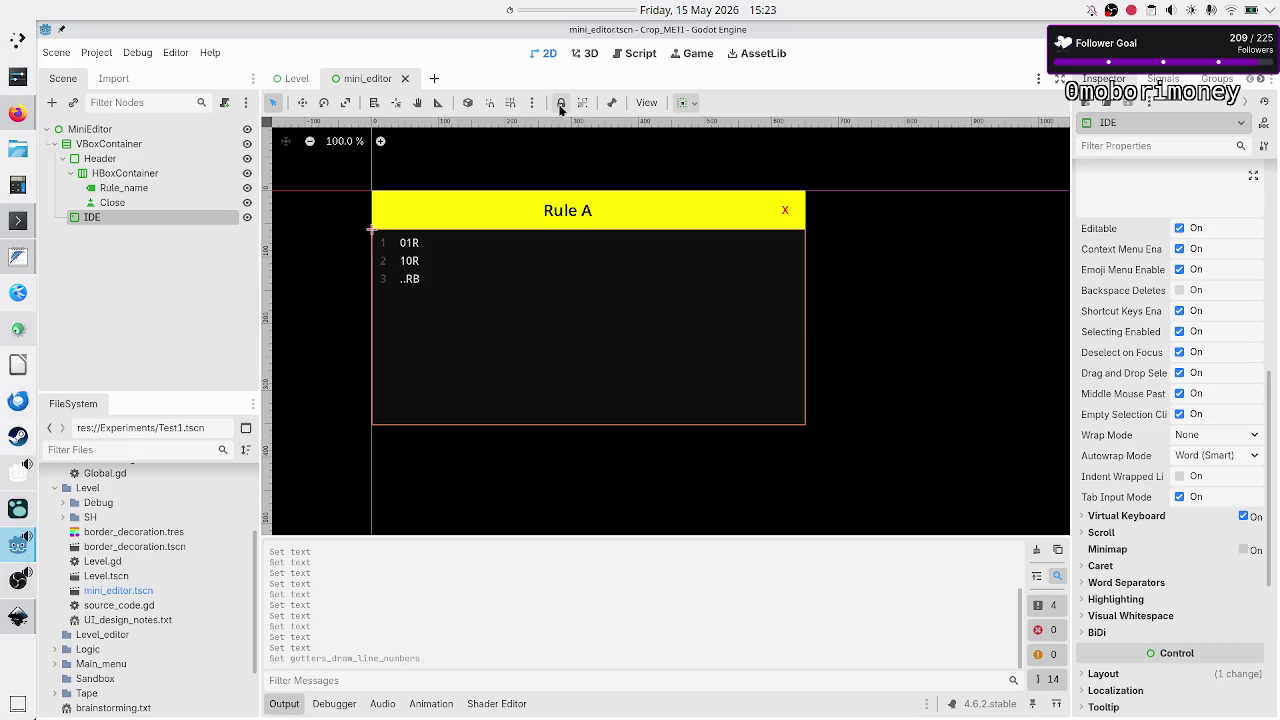
left_click(291, 82)
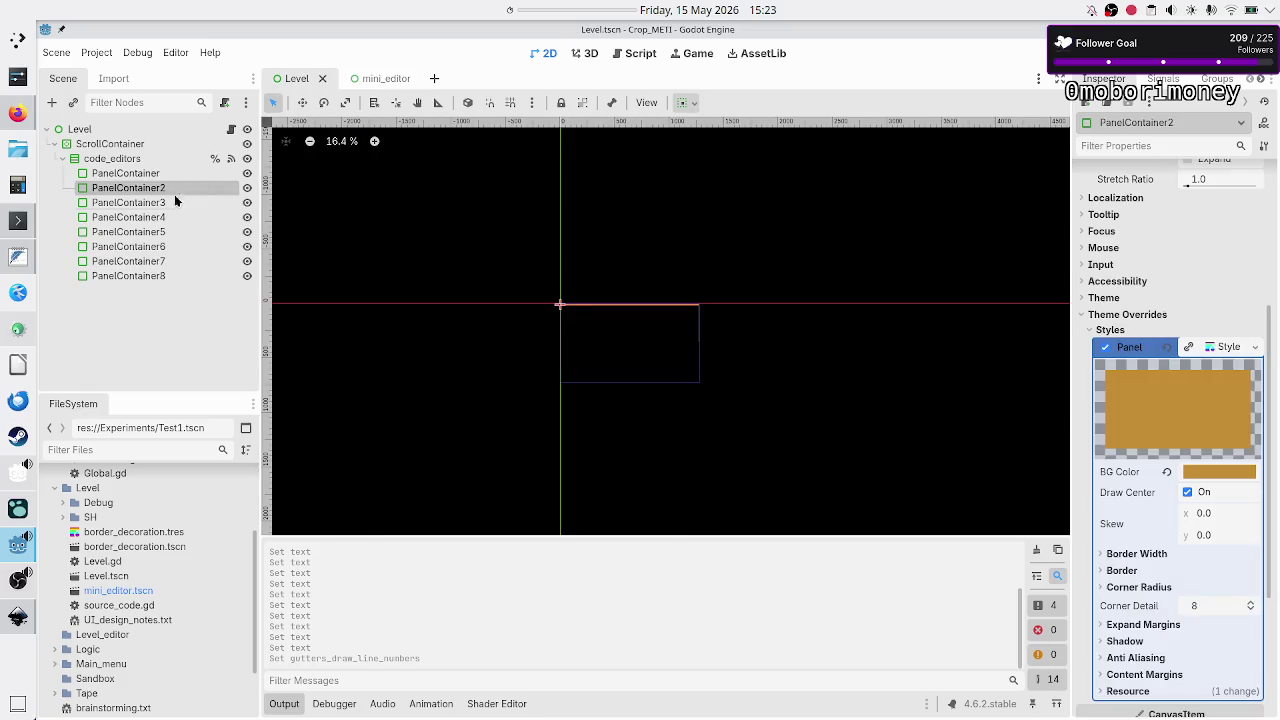
Delete the eight panel containers, PanelContainer through PanelContainer8.
left_click(140, 176)
left_click(127, 277, "shift")
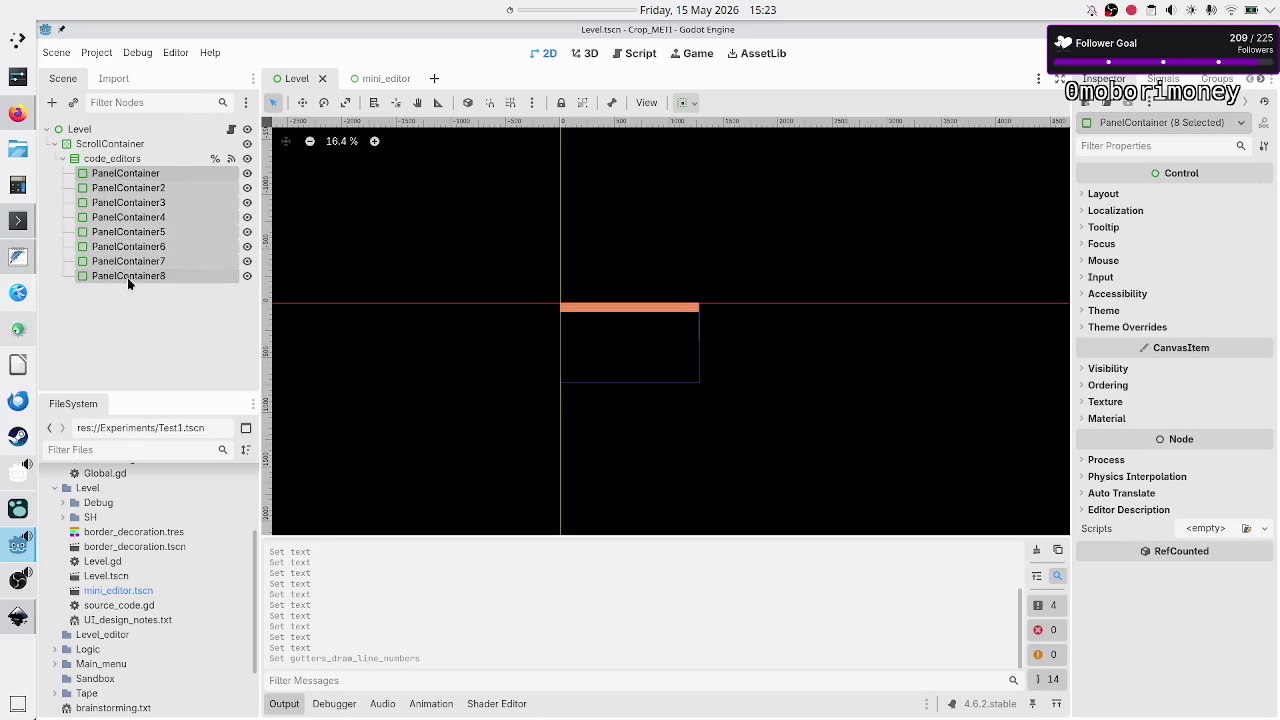
key("Delete")
key("Return")
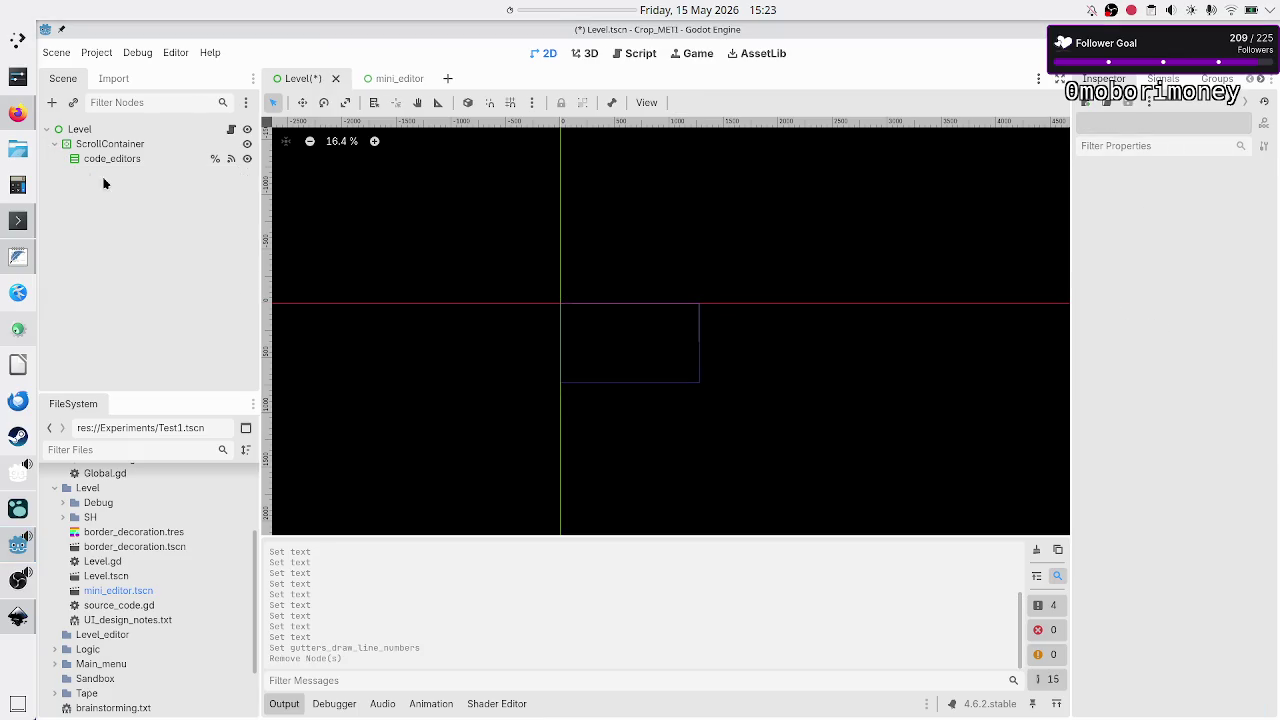
Instance mini_editor.tscn as a child of code_editors.
left_click(112, 160)
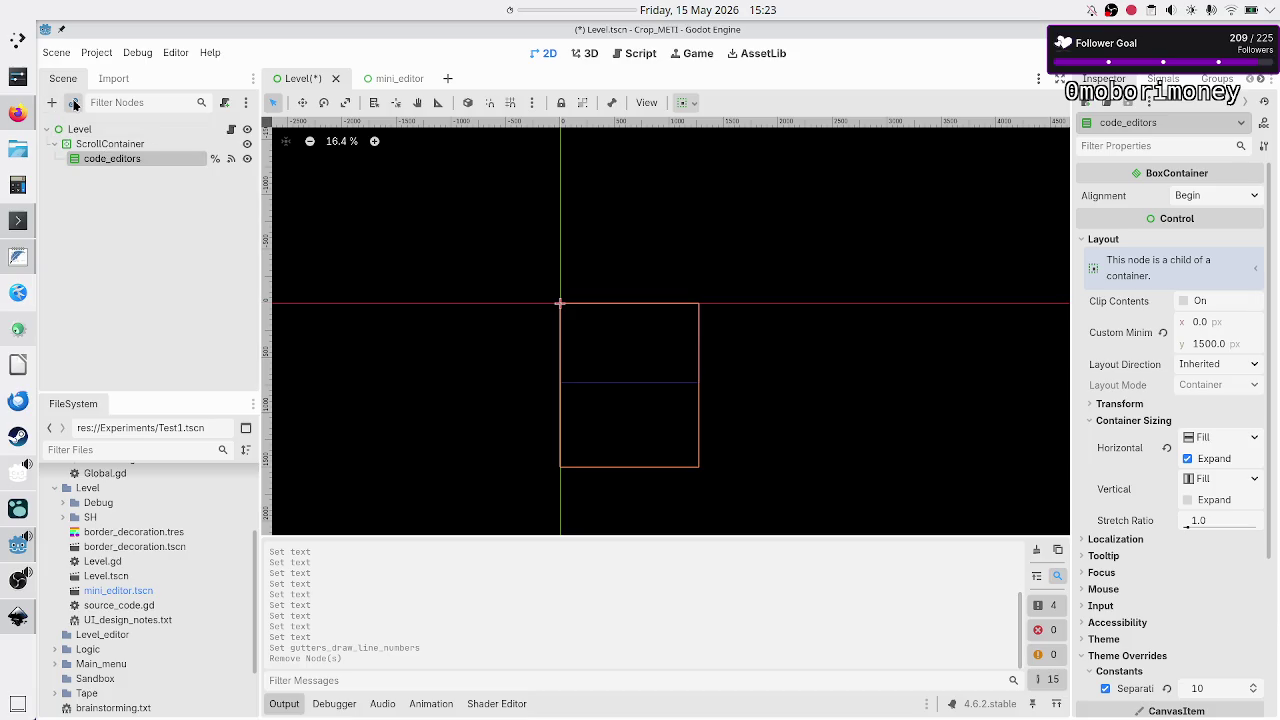
left_click(74, 103)
type("mm")
key("BackSpace")
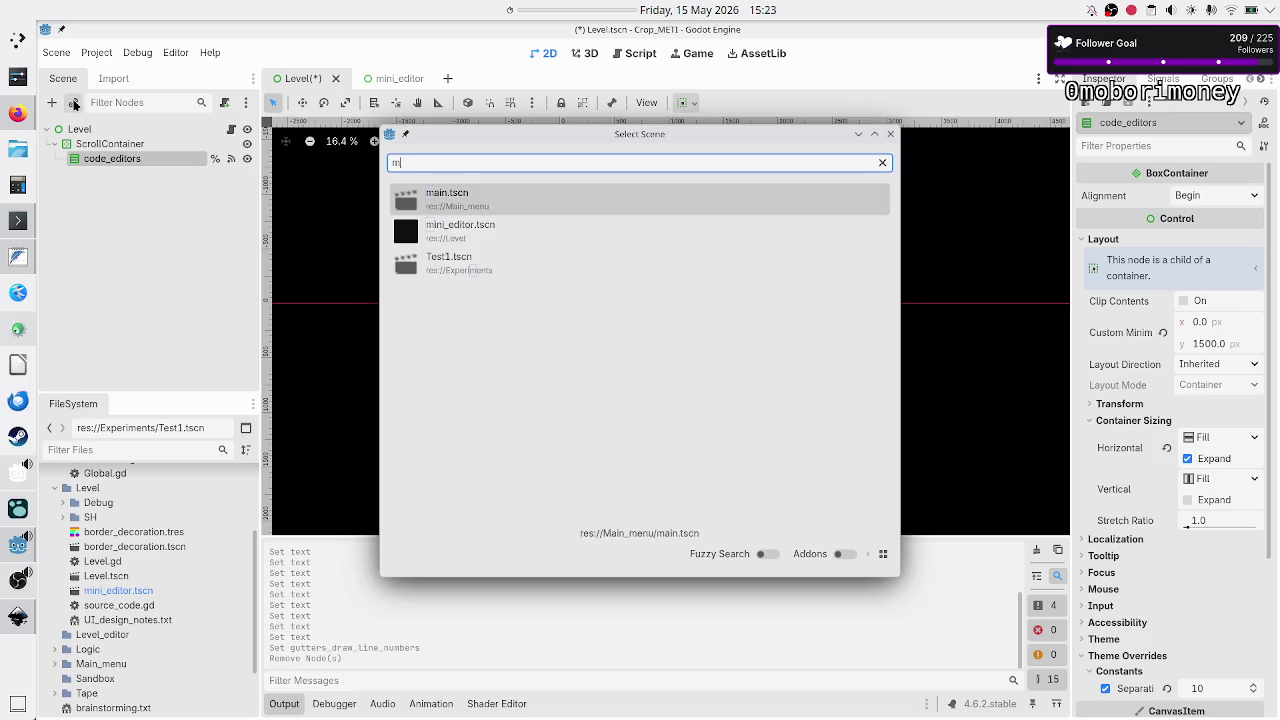
double_click(474, 226)
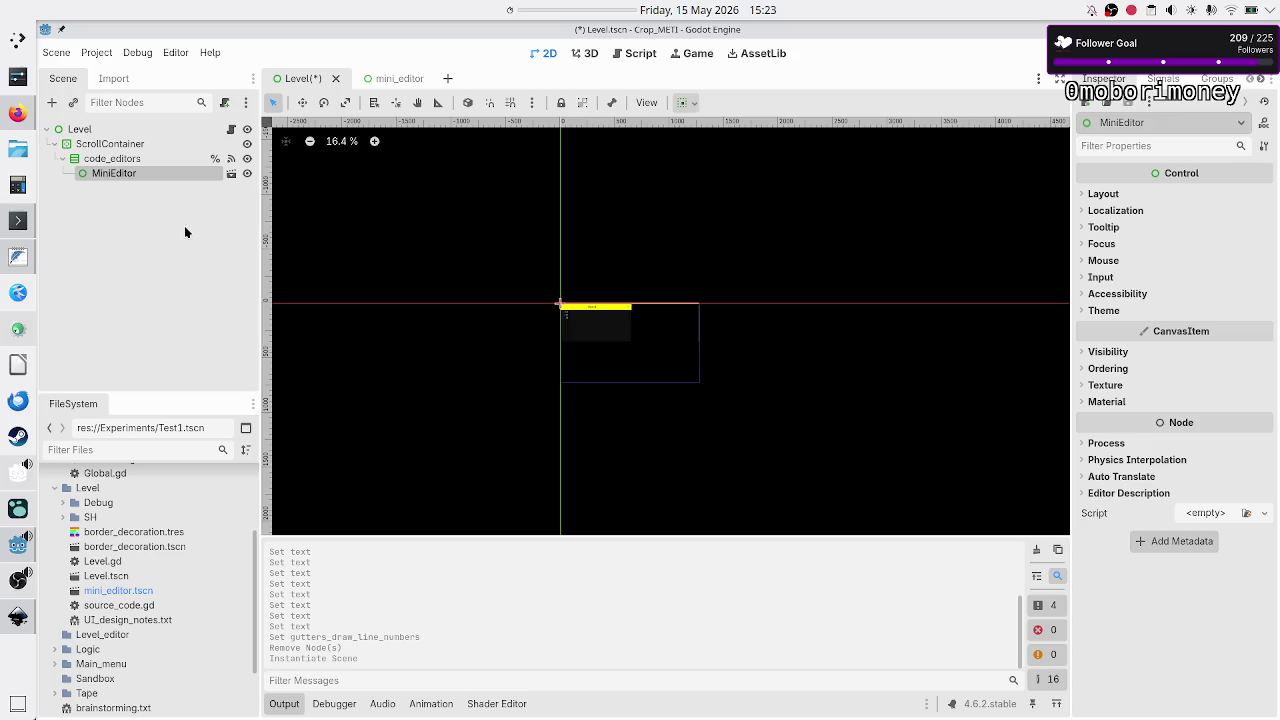
Duplicate the MiniEditor into four instances, MiniEditor to MiniEditor4, under code_editors.
key("ctrl+d")
key("ctrl+d")
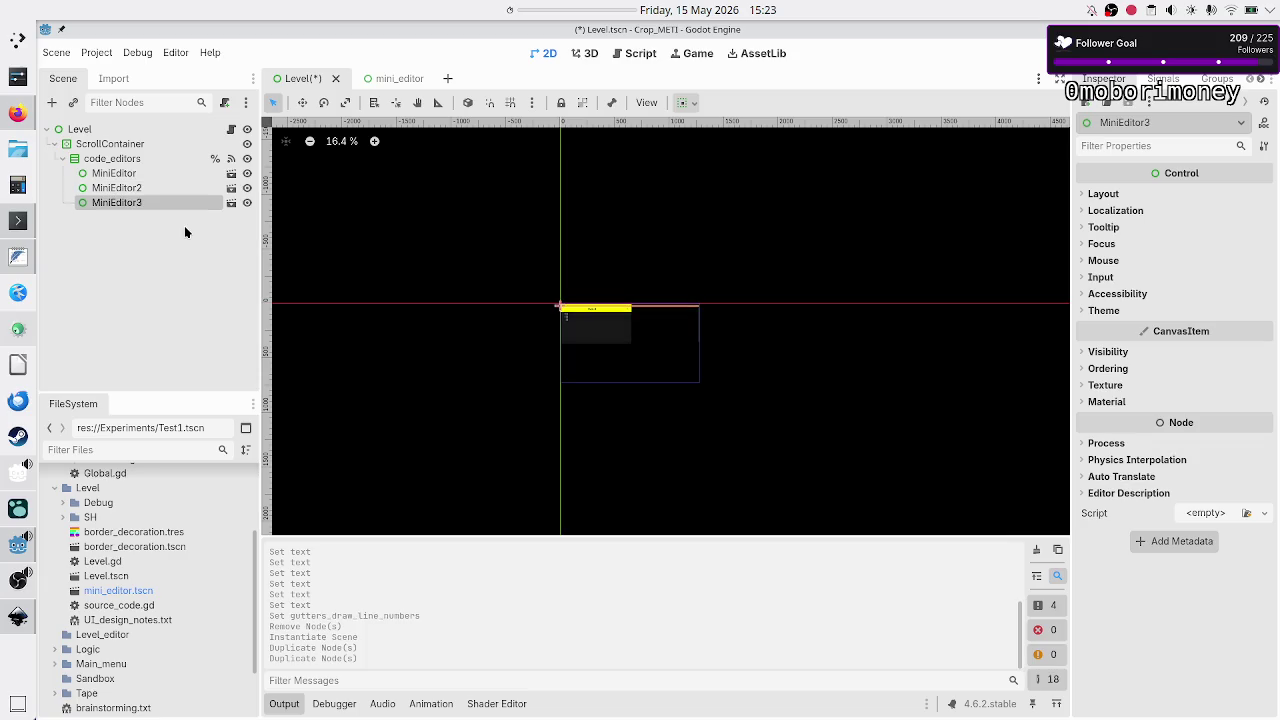
key("ctrl+d")
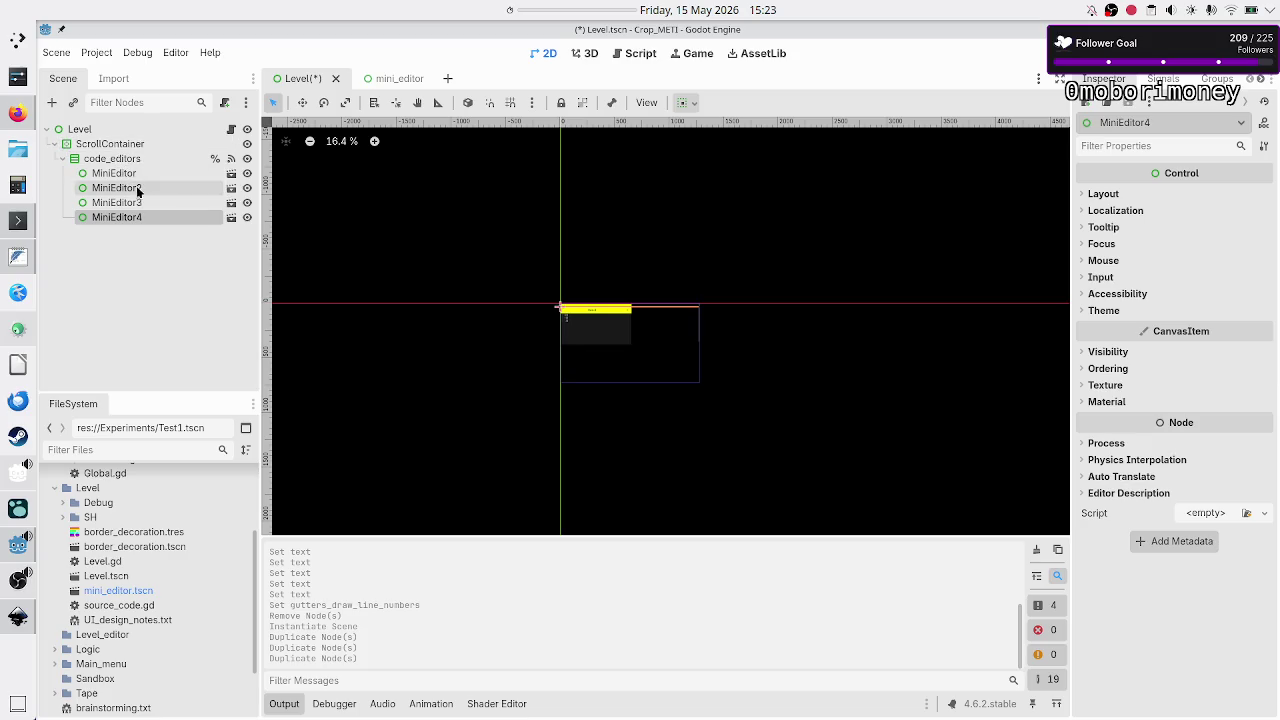
left_click(128, 163)
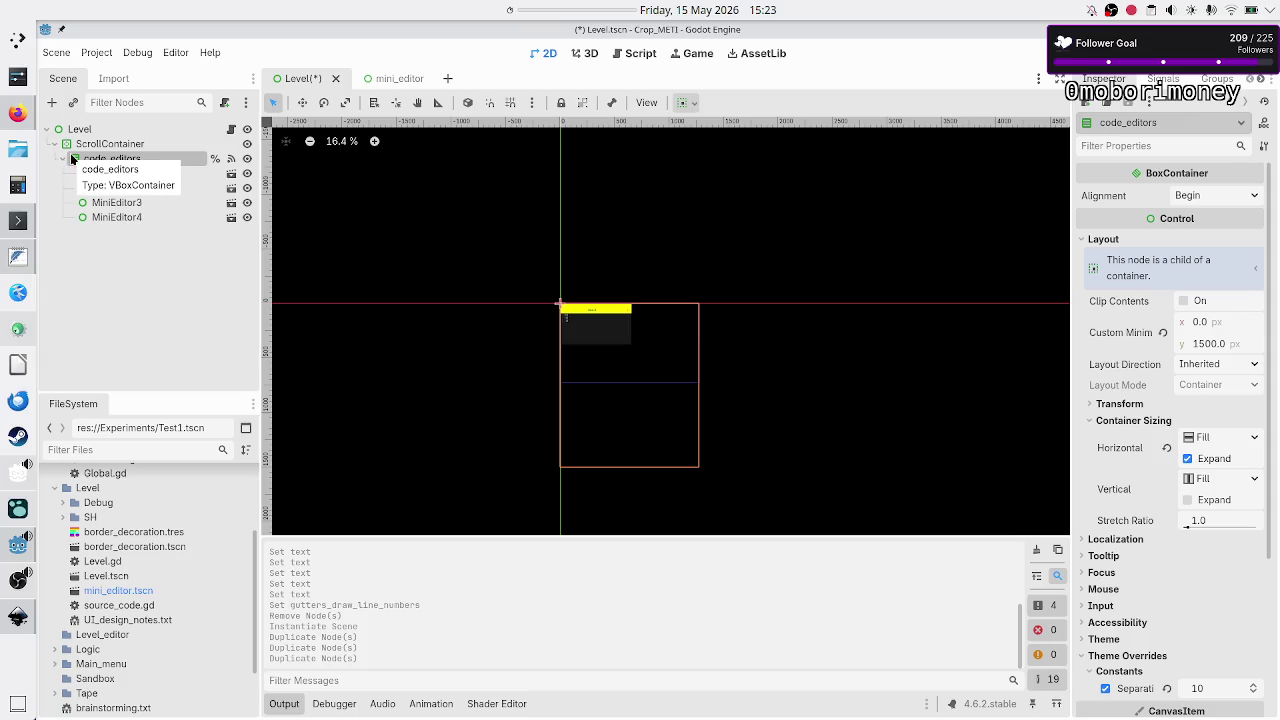
left_click(53, 103)
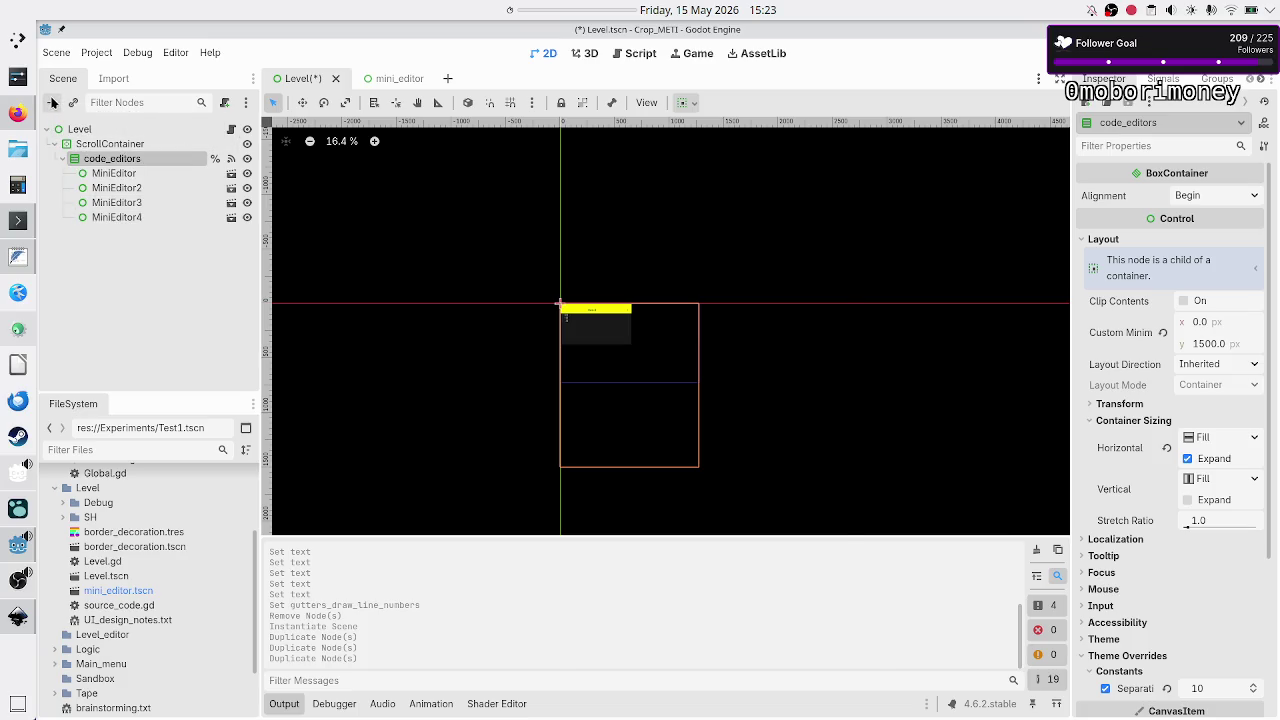
Add an HBoxContainer under code_editors and move all four MiniEditors into it.
type("hbox")
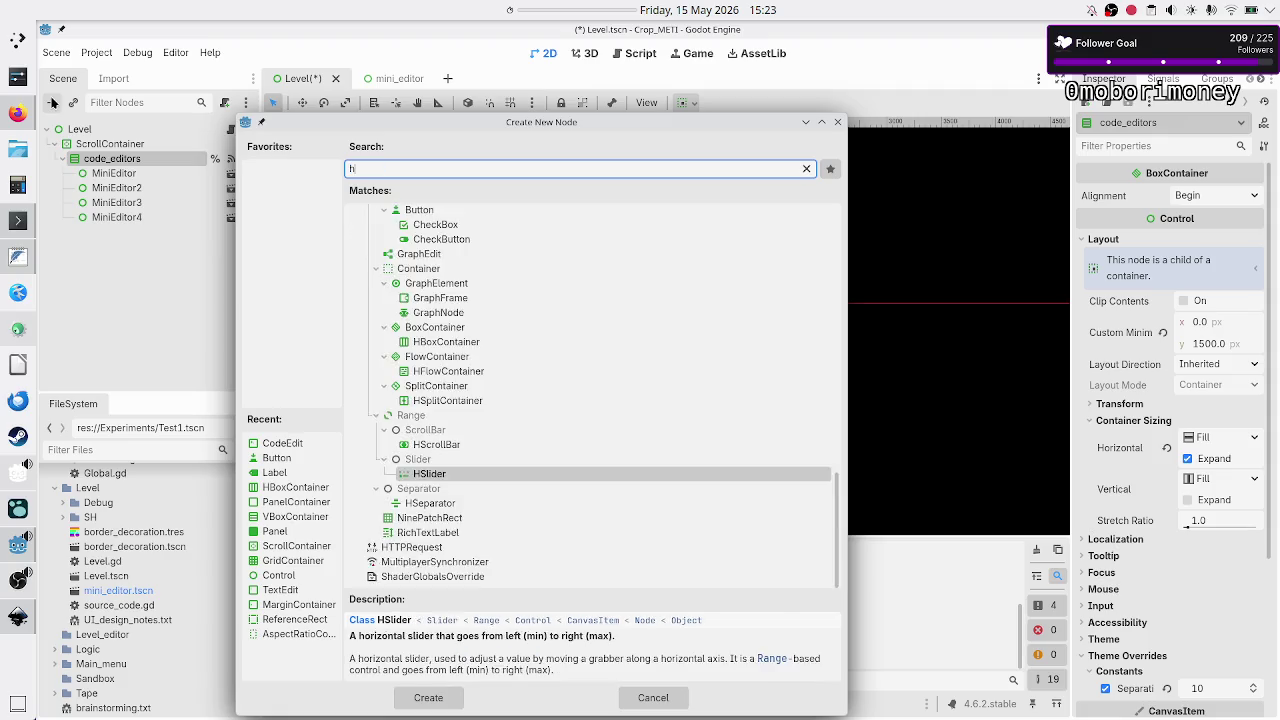
key("Return")
left_click(113, 173)
left_click(129, 217, "shift")
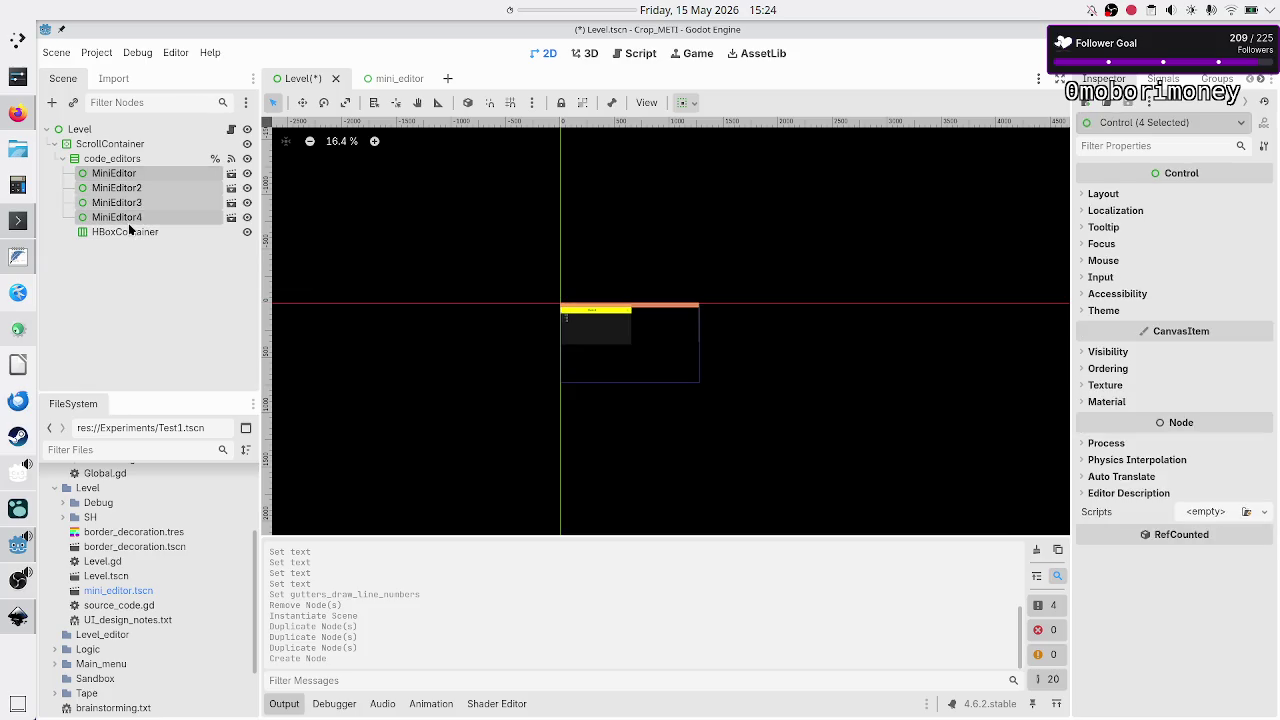
left_click_drag(141, 196, 135, 231)
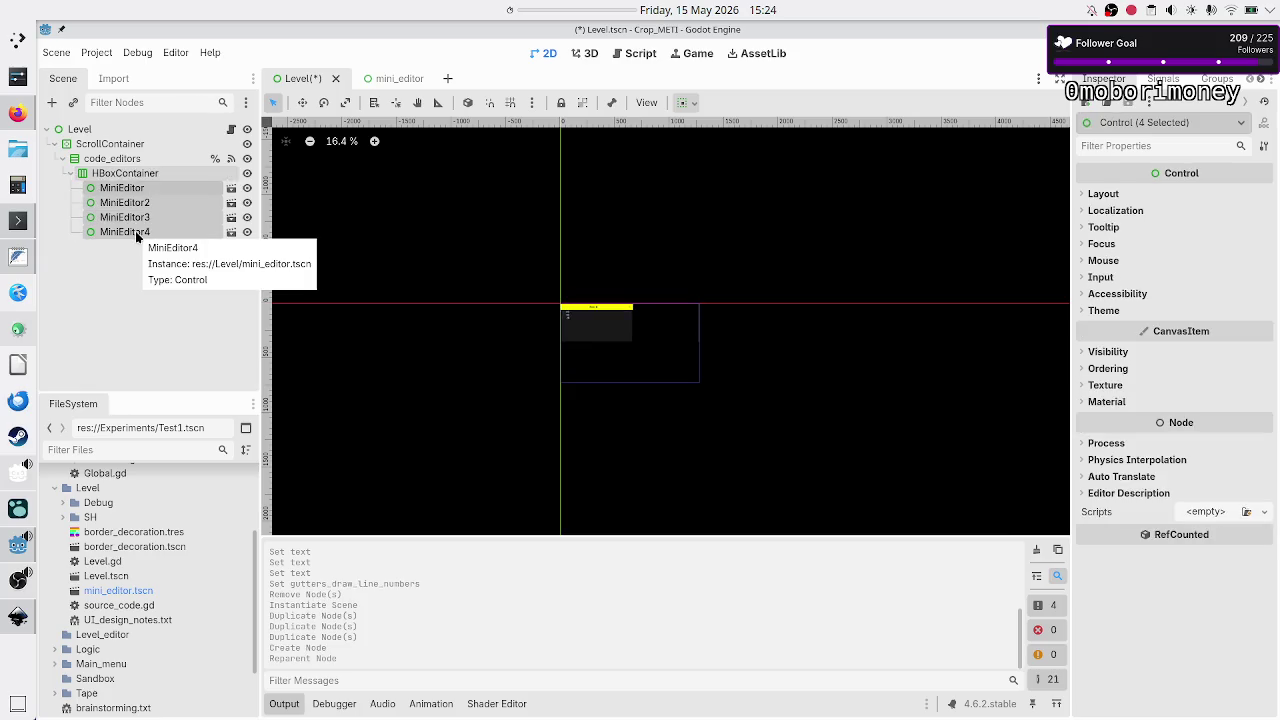
Turn on Container Sizing > Horizontal Expand for the four MiniEditors.
left_click(1103, 194)
left_click(1140, 331)
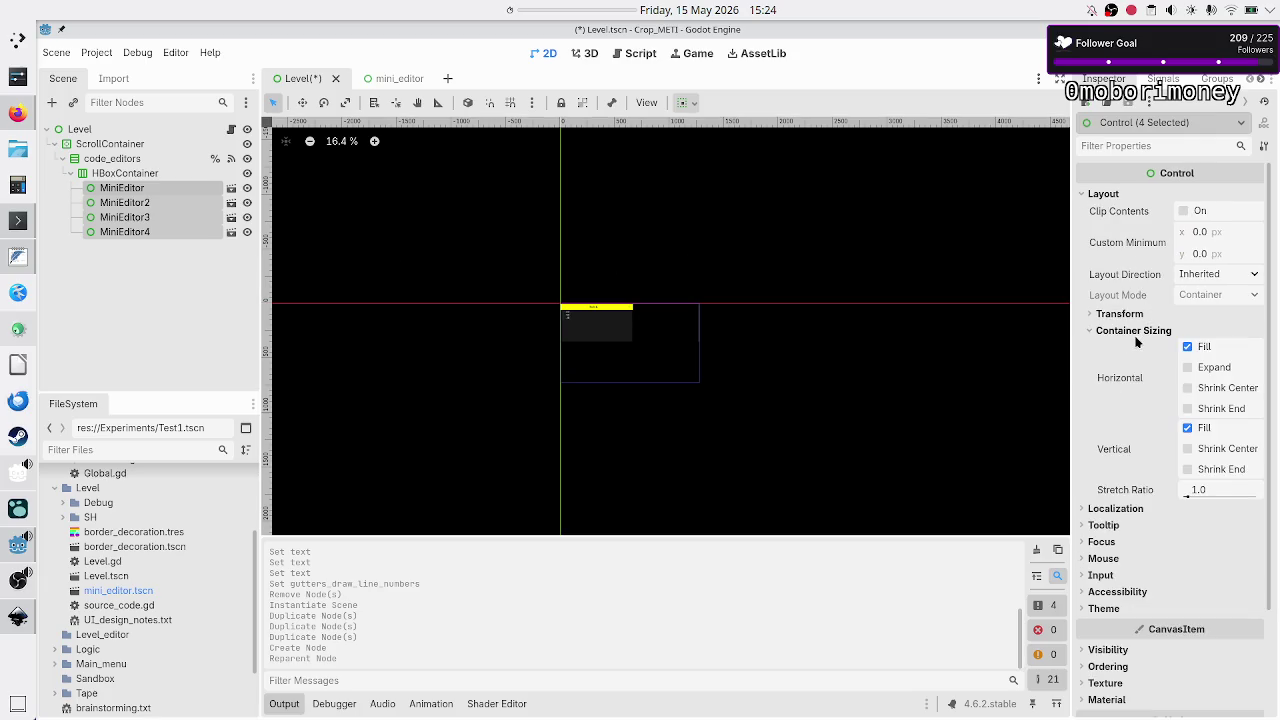
left_click(1211, 366)
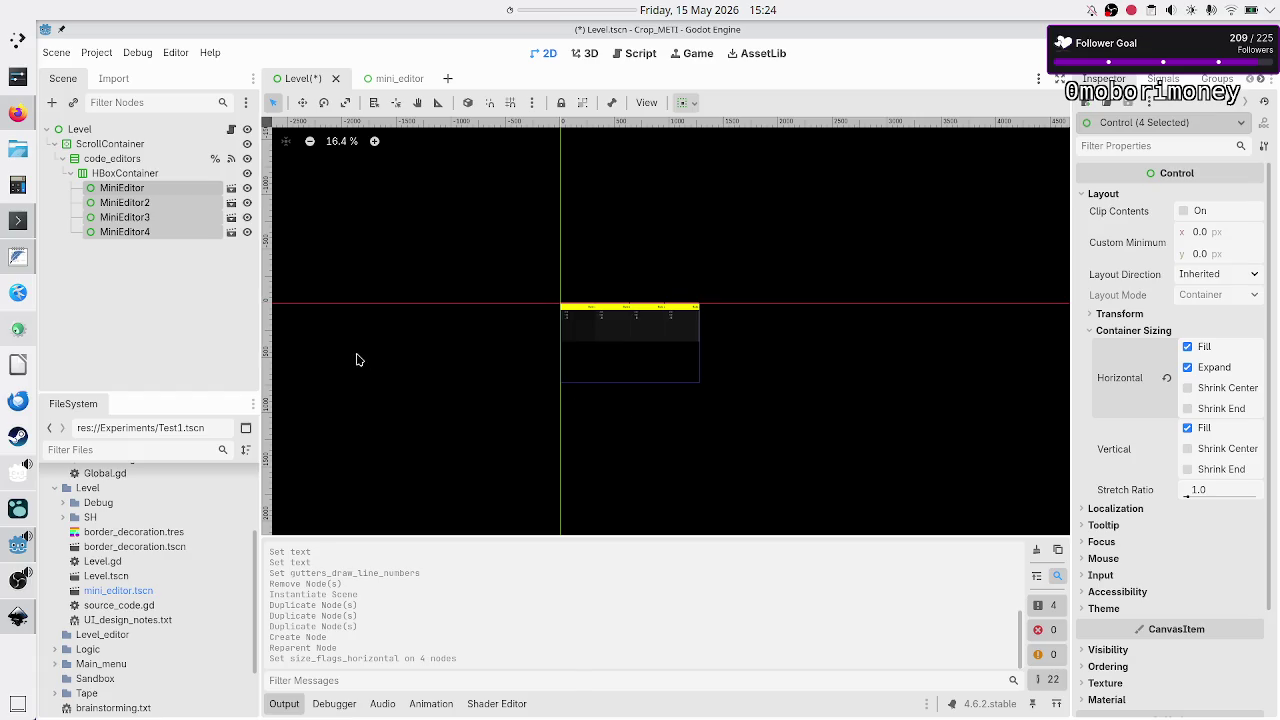
left_click(195, 303)
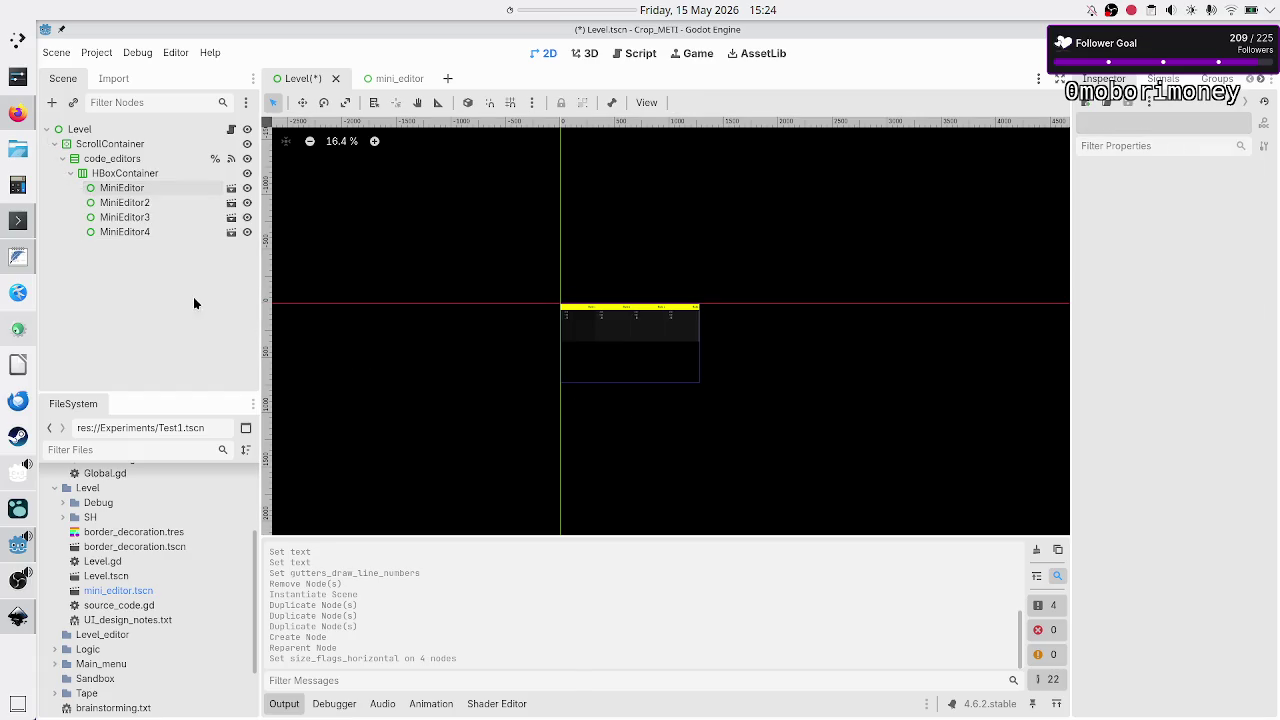
Show the HBoxContainer's Layout > Container Sizing options in the Inspector.
left_click(157, 176)
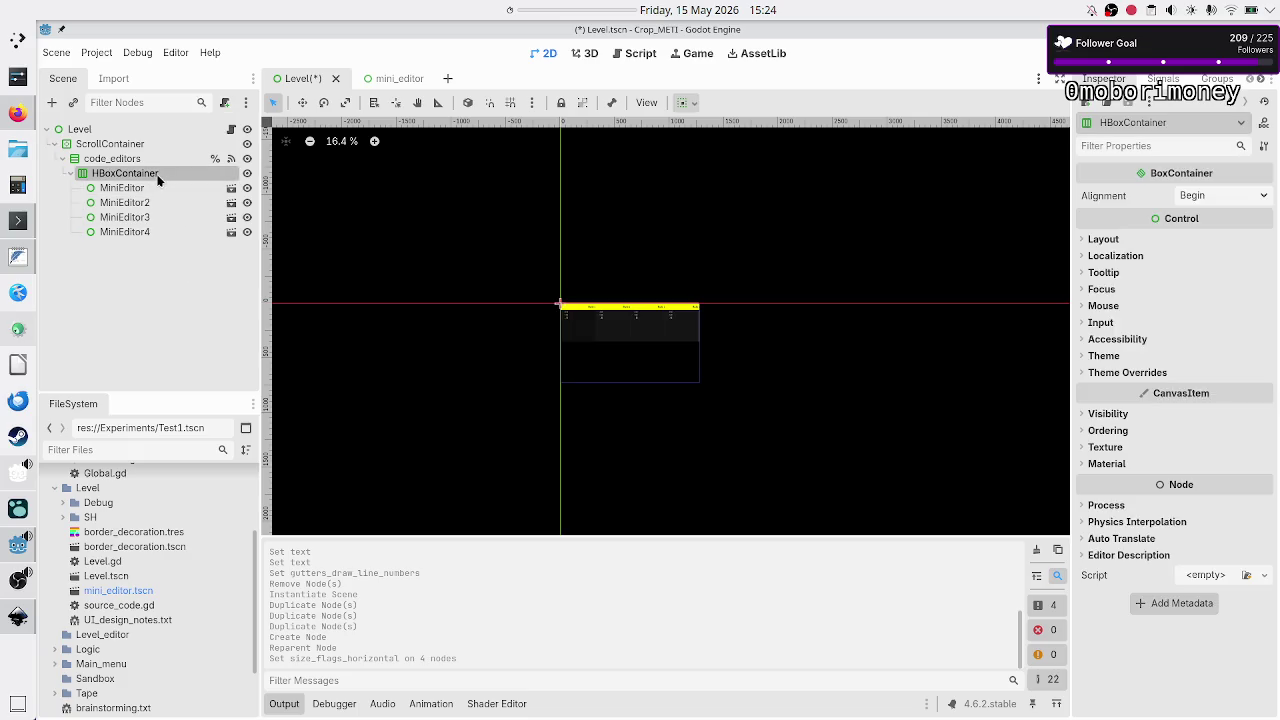
left_click(72, 174)
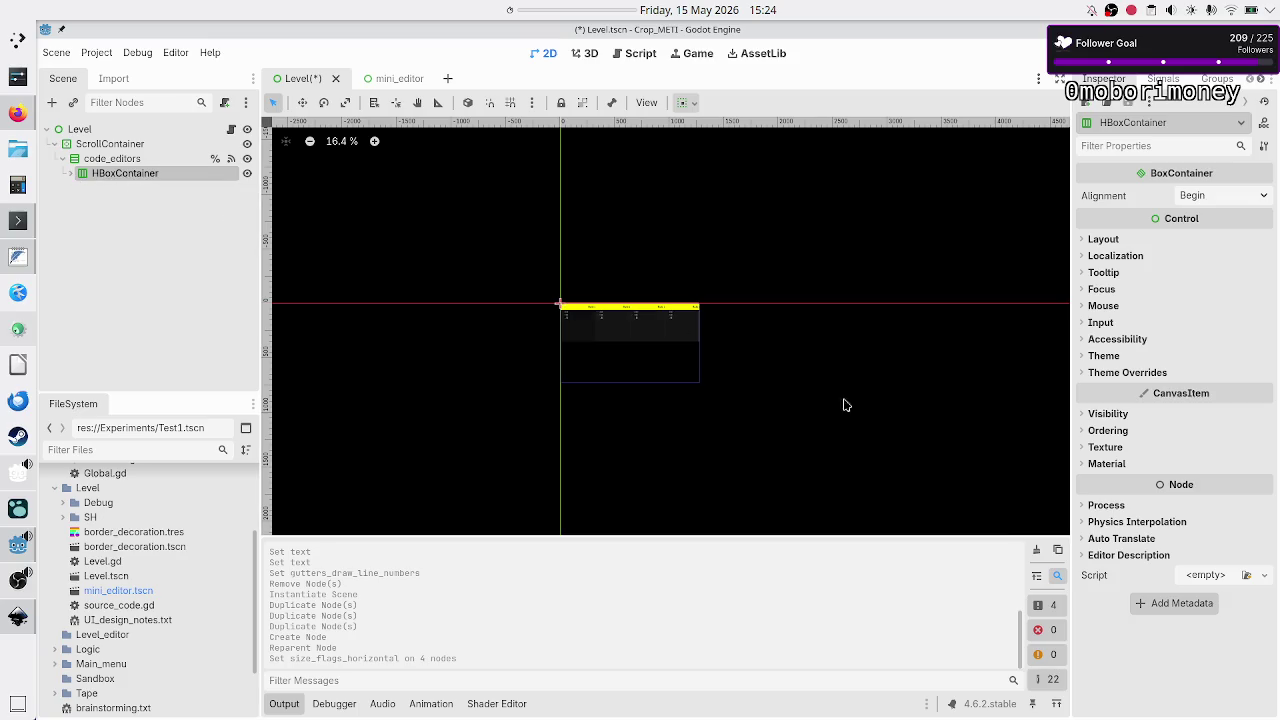
left_click(1118, 239)
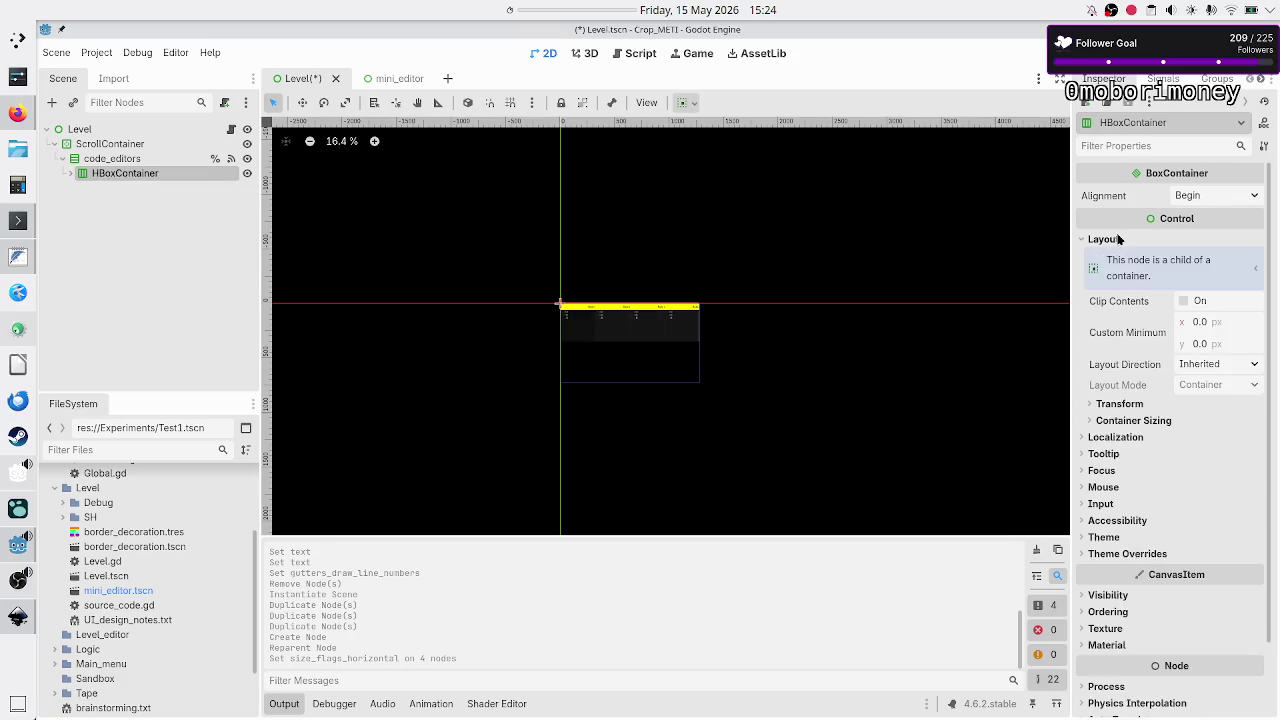
left_click(1142, 429)
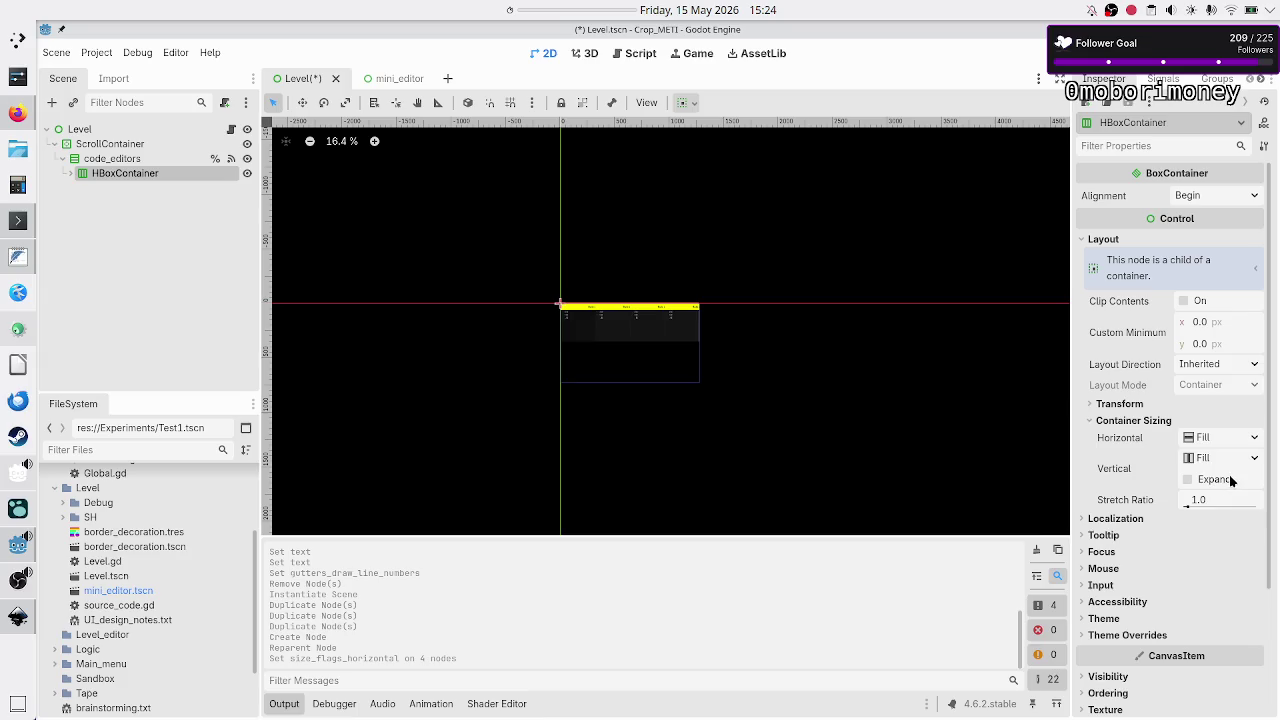
mouse_move(1248, 473)
Change PanelContainer to HBoxContainer on Level.gd line 14, save, and run the scene.
left_click(232, 130)
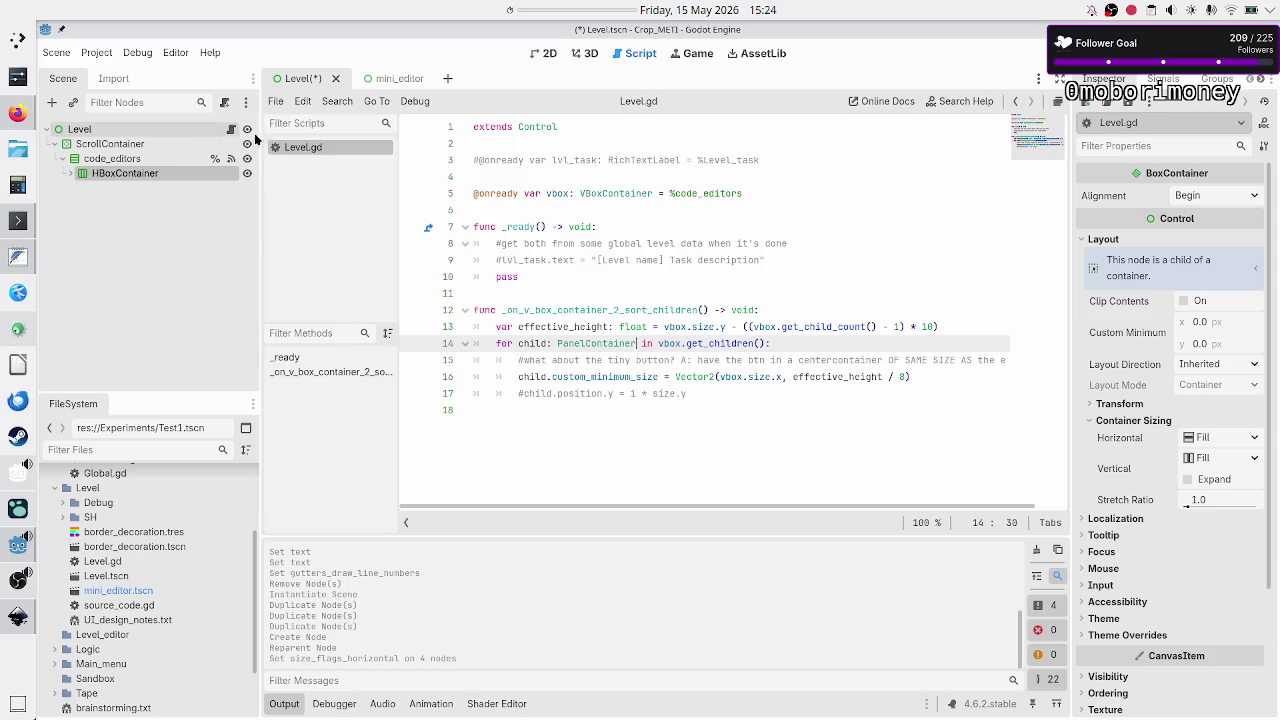
double_click(575, 343)
type("HBox")
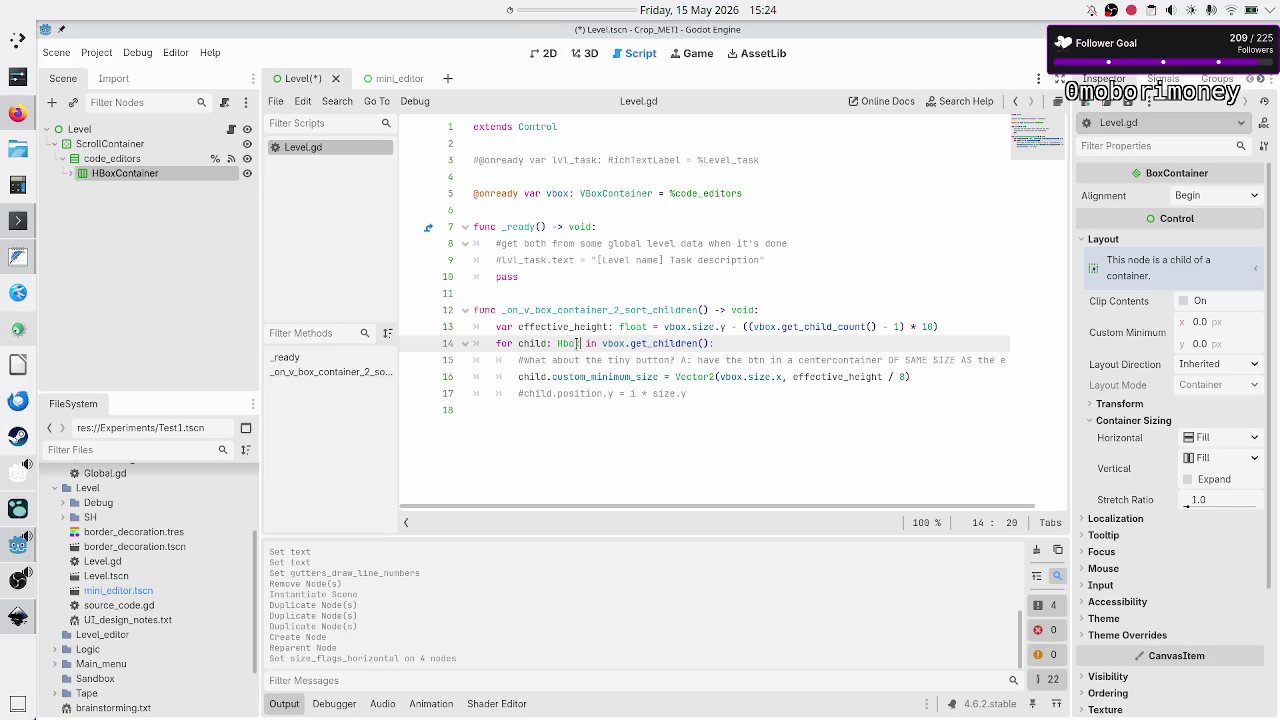
key("Return")
key("ctrl+s")
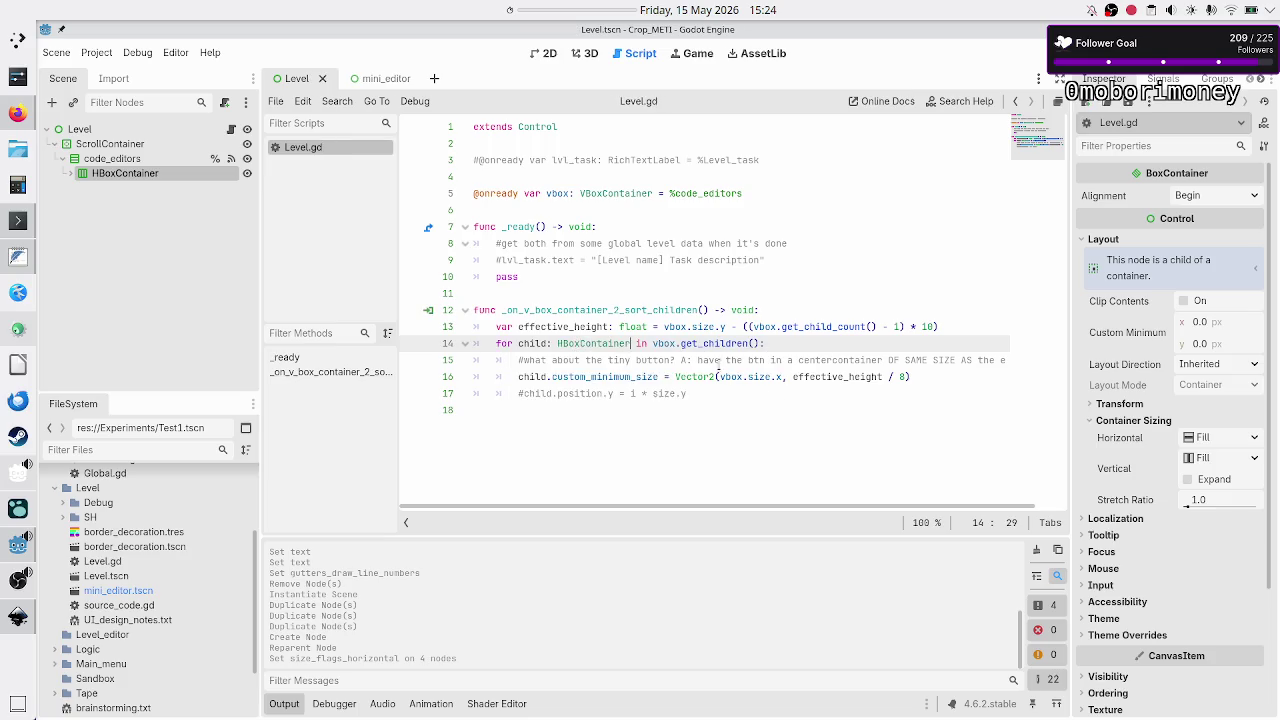
key("F6")
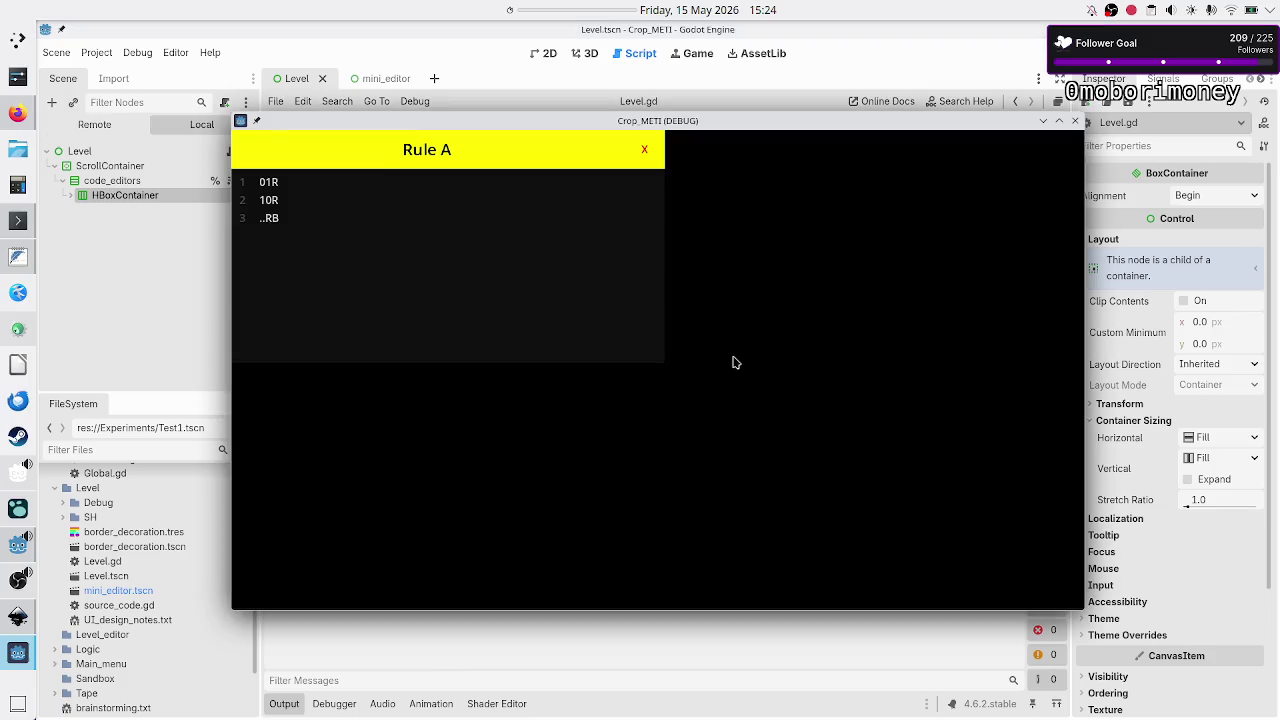
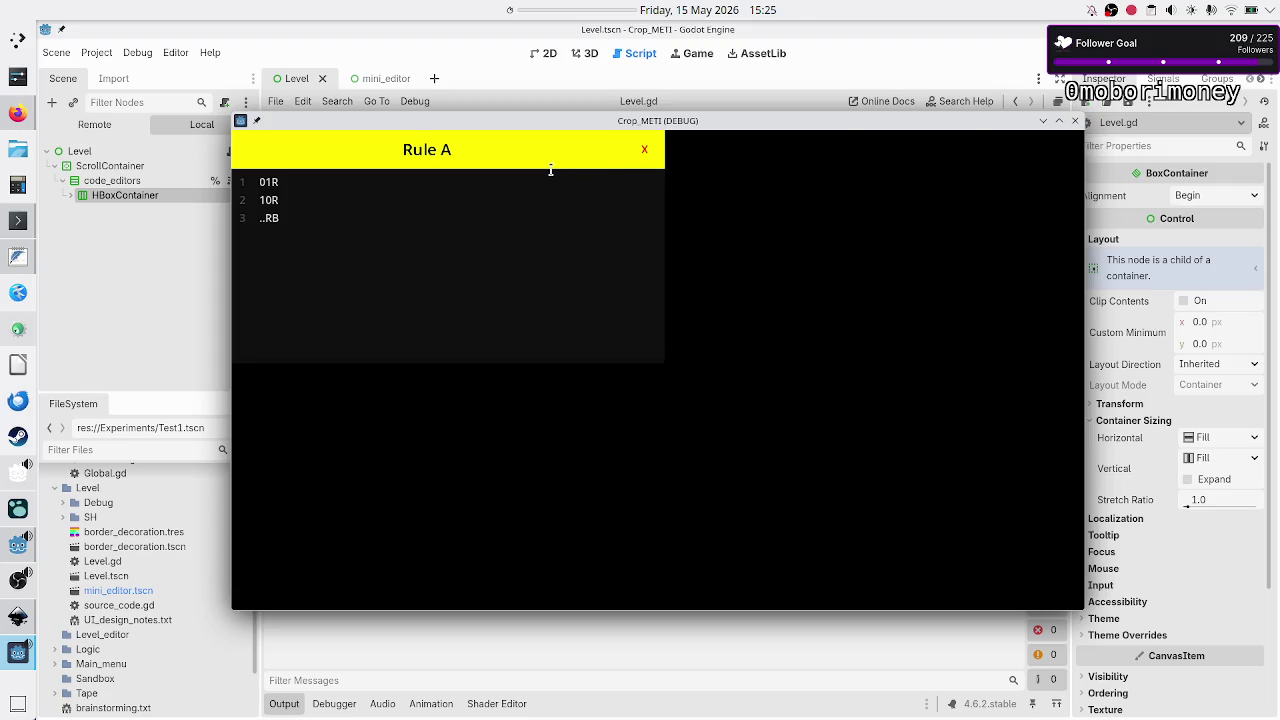
Close the game, expand HBoxContainer's four MiniEditors, and select custom_minimum_size on script line 16.
left_click(1076, 121)
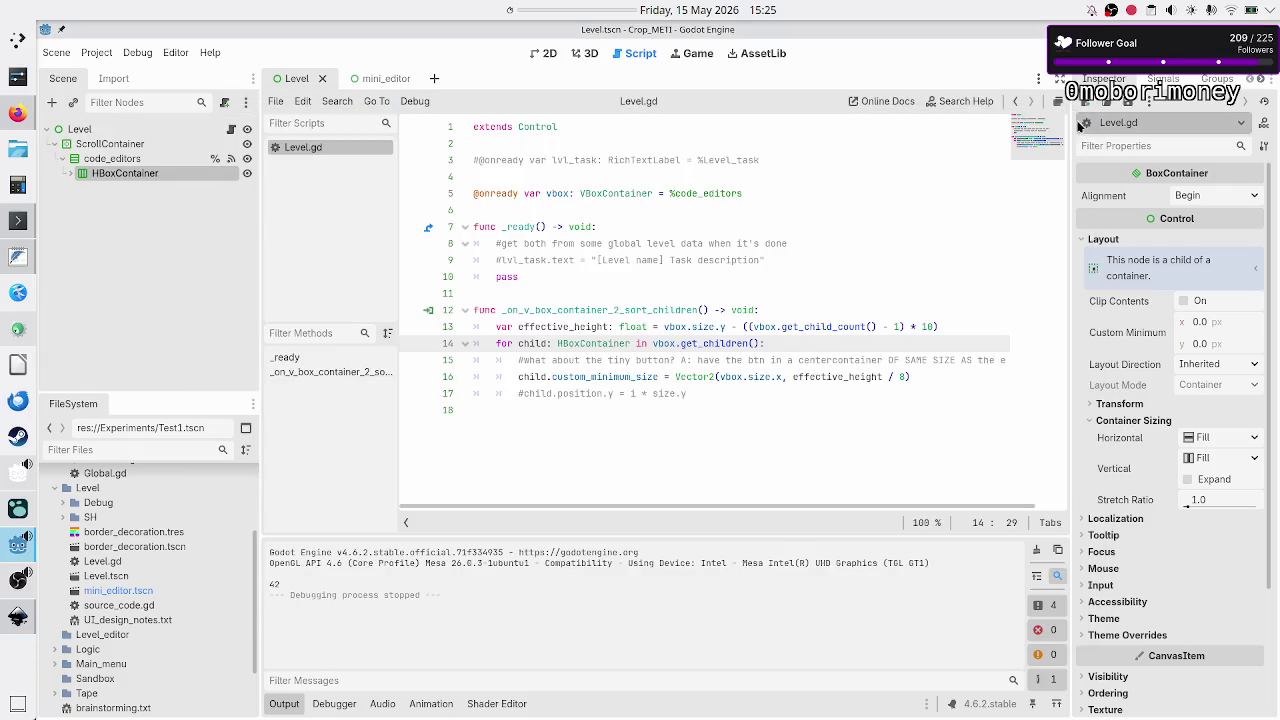
left_click(69, 174)
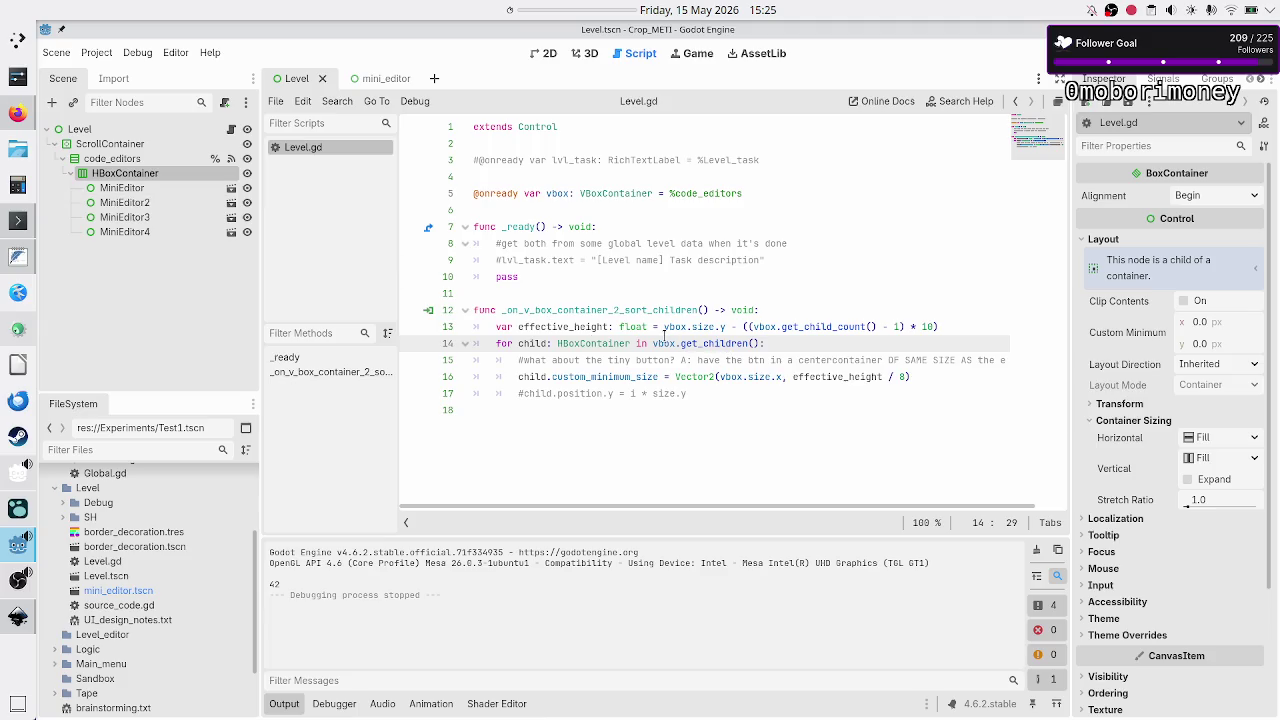
mouse_move(664, 336)
double_click(545, 376)
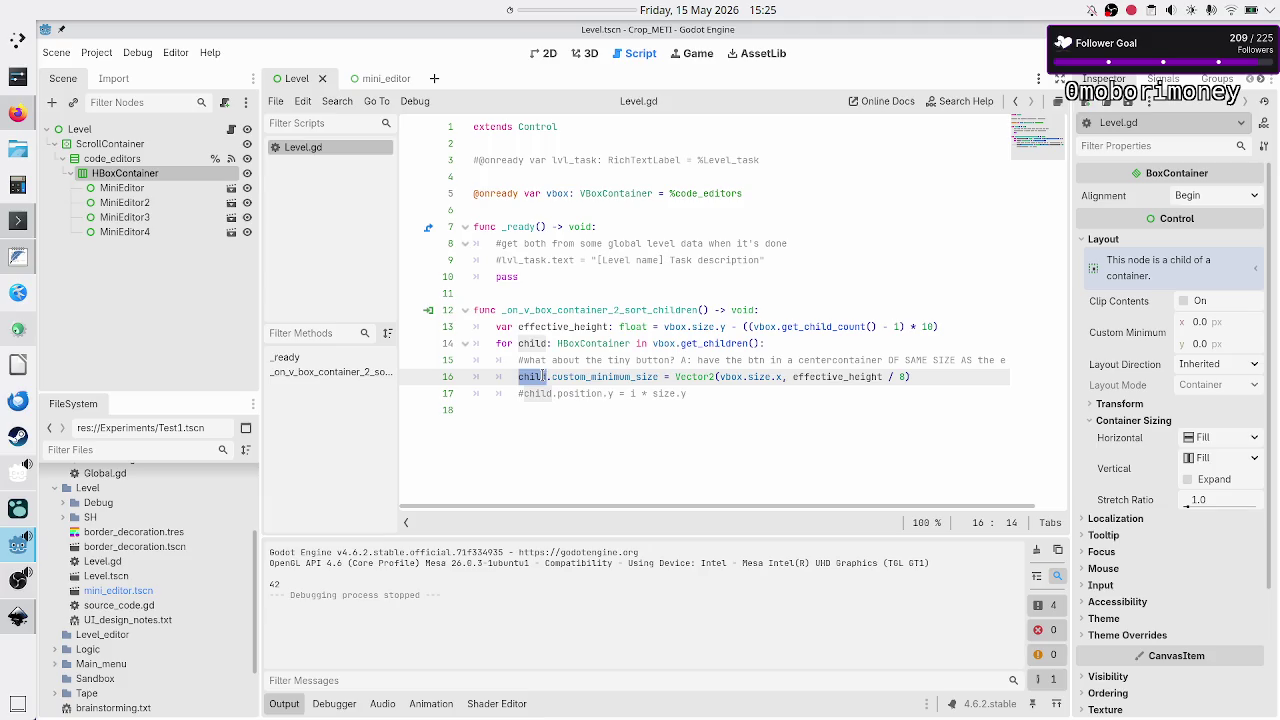
double_click(592, 376)
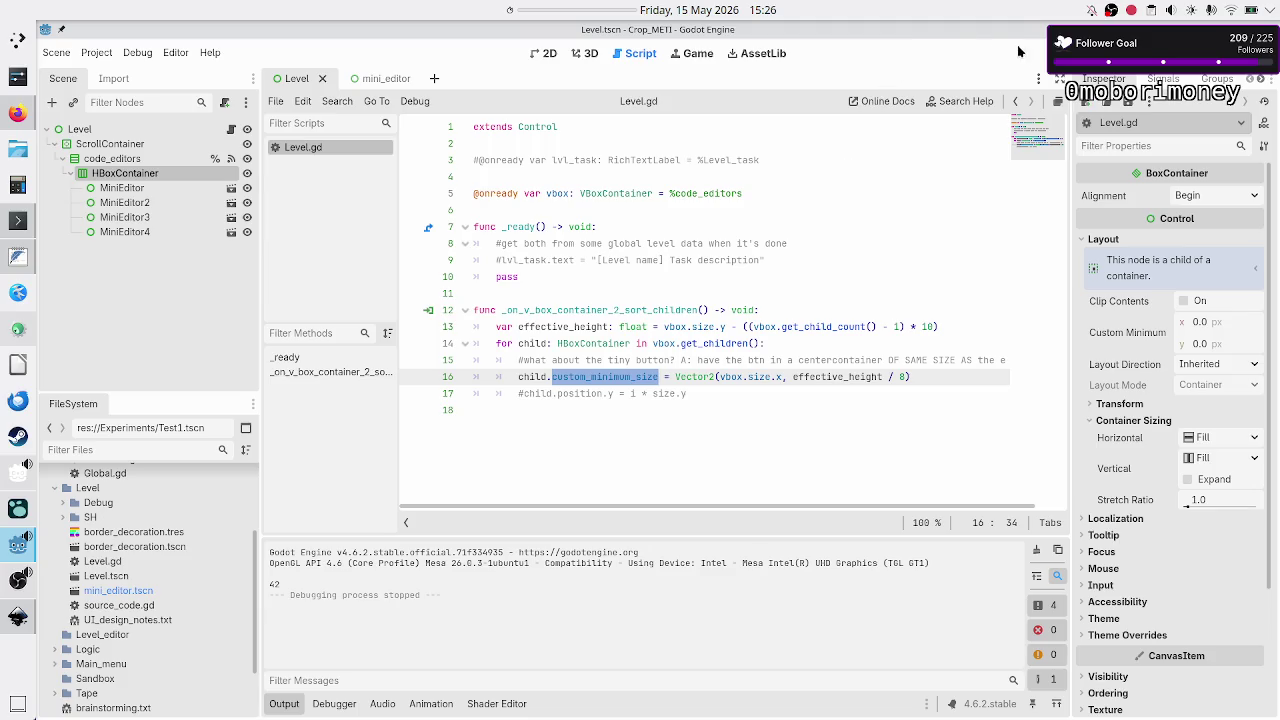
Test-run the project again, stop it, and select ScrollContainer in the 2D workspace.
left_click(1068, 53)
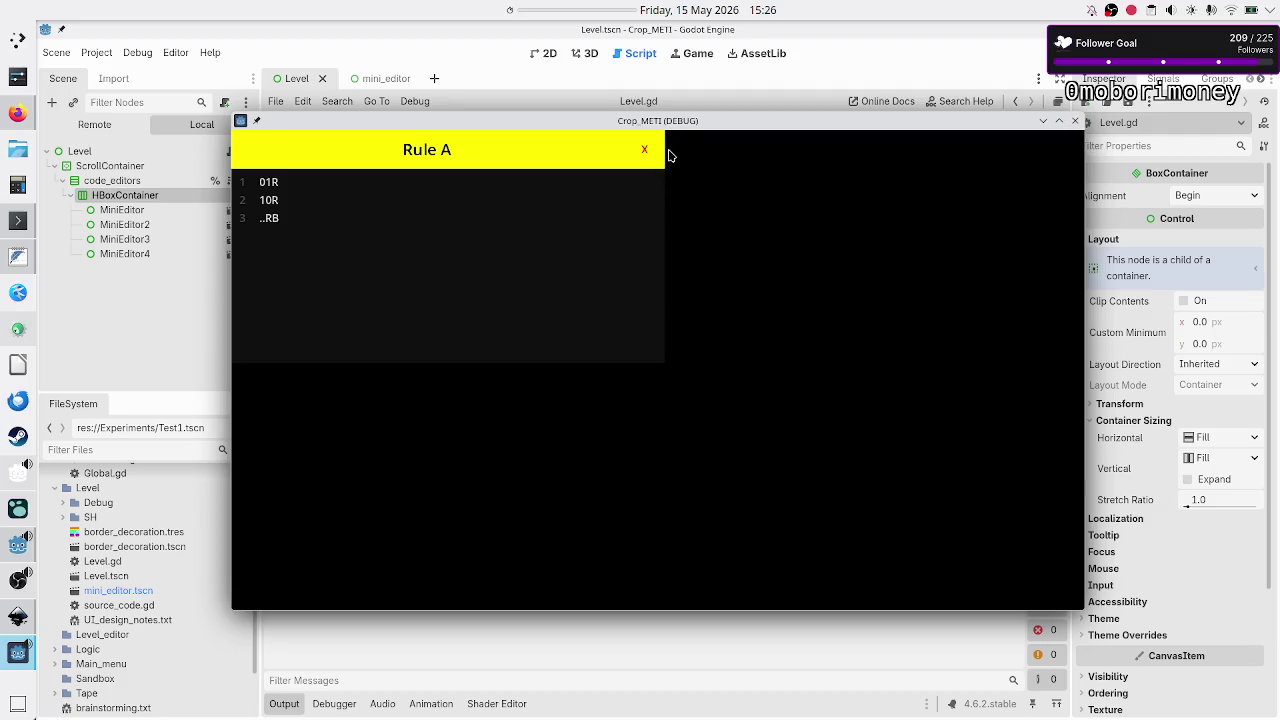
left_click(1075, 121)
left_click(963, 378)
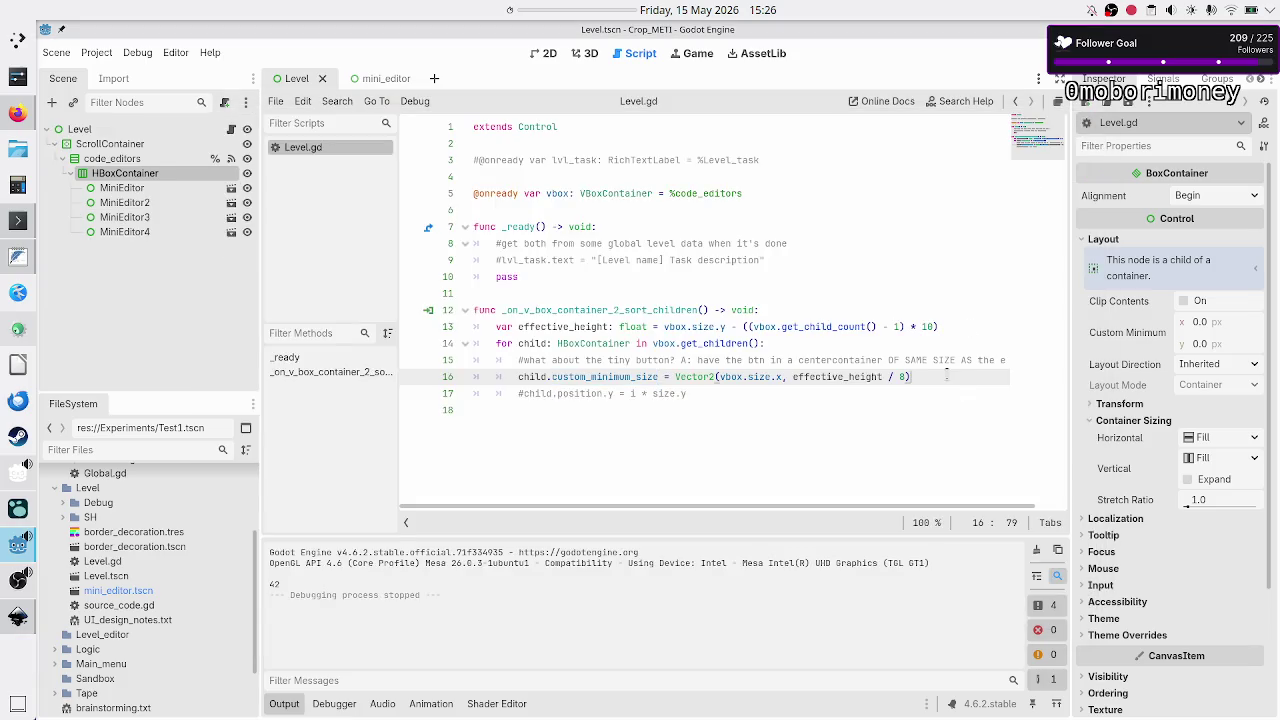
left_click(545, 53)
left_click(214, 144)
Zoom onto the four MiniEditor panels, hide Output, and confirm the first panel is 315 px wide.
left_click(160, 158)
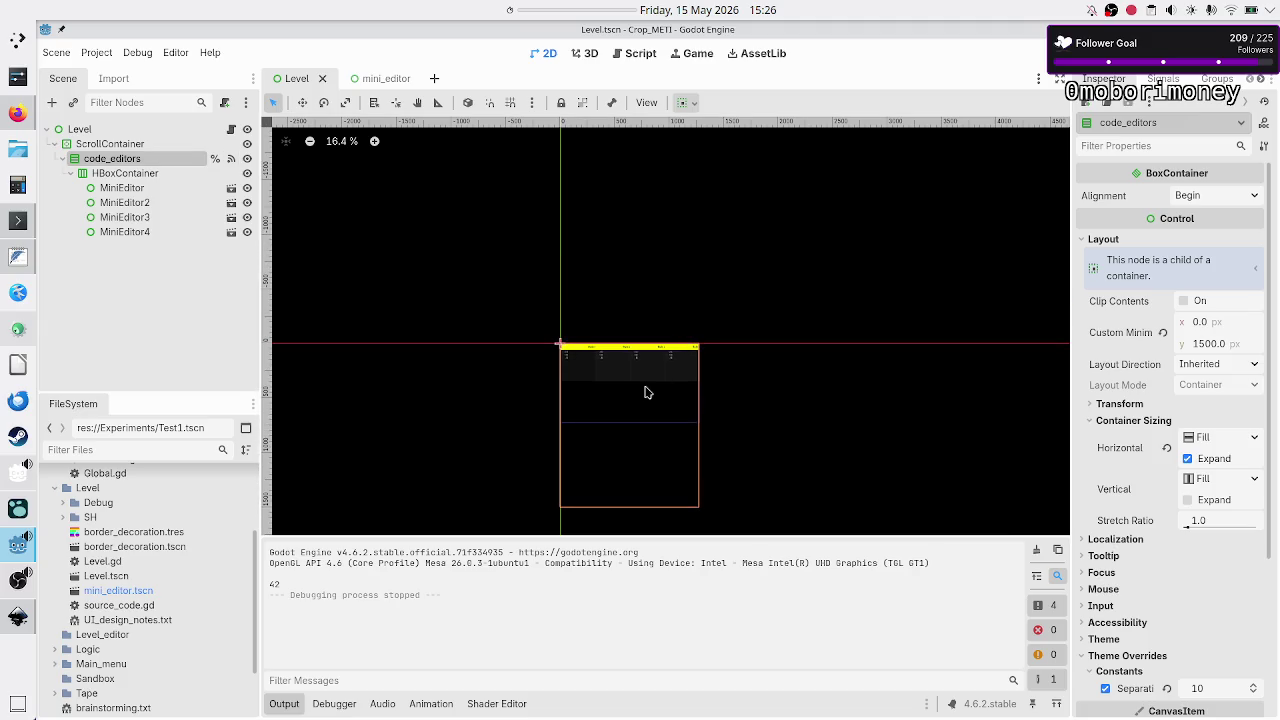
scroll(646, 391, "up", 8)
scroll(645, 392, "up", 1)
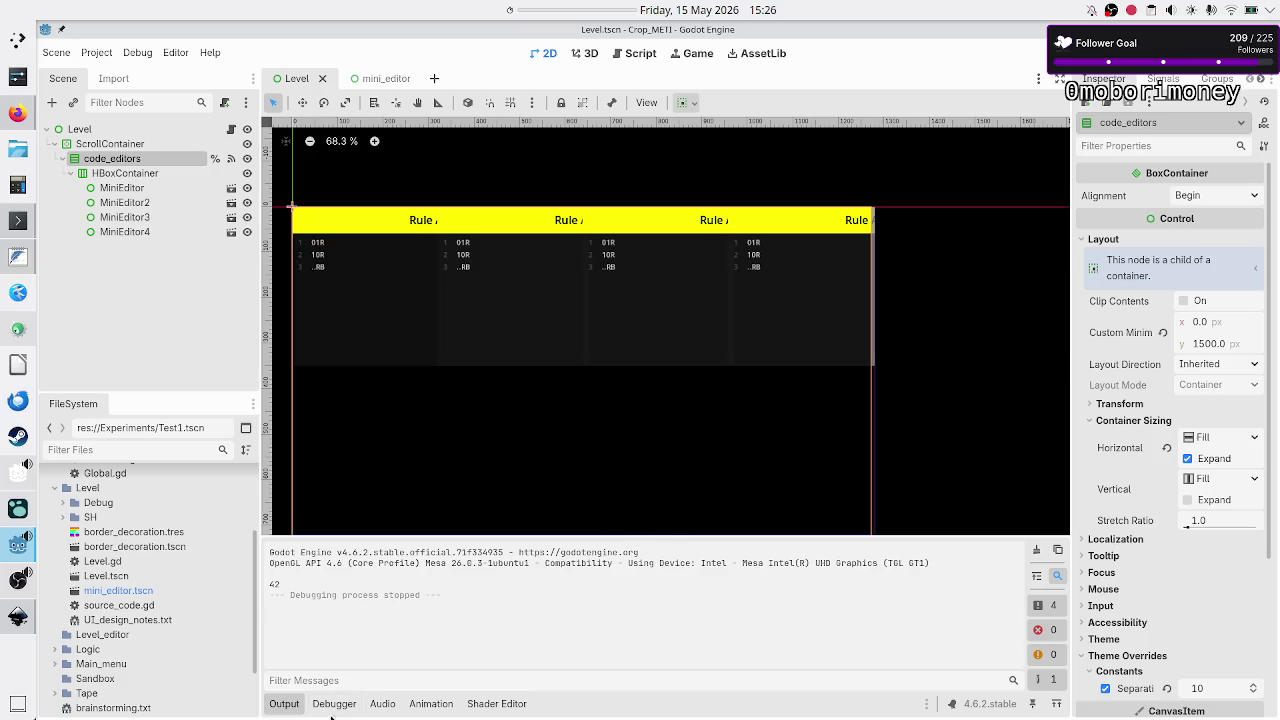
left_click(284, 704)
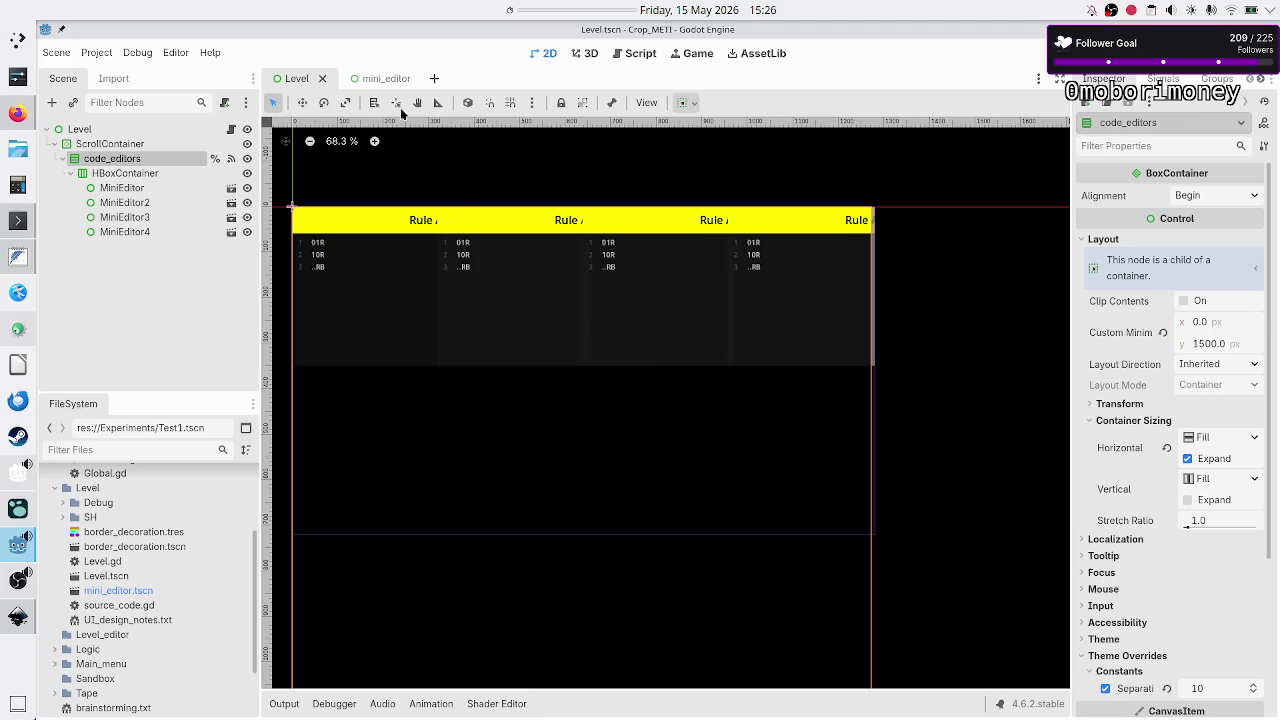
left_click(141, 190)
left_click(1135, 200)
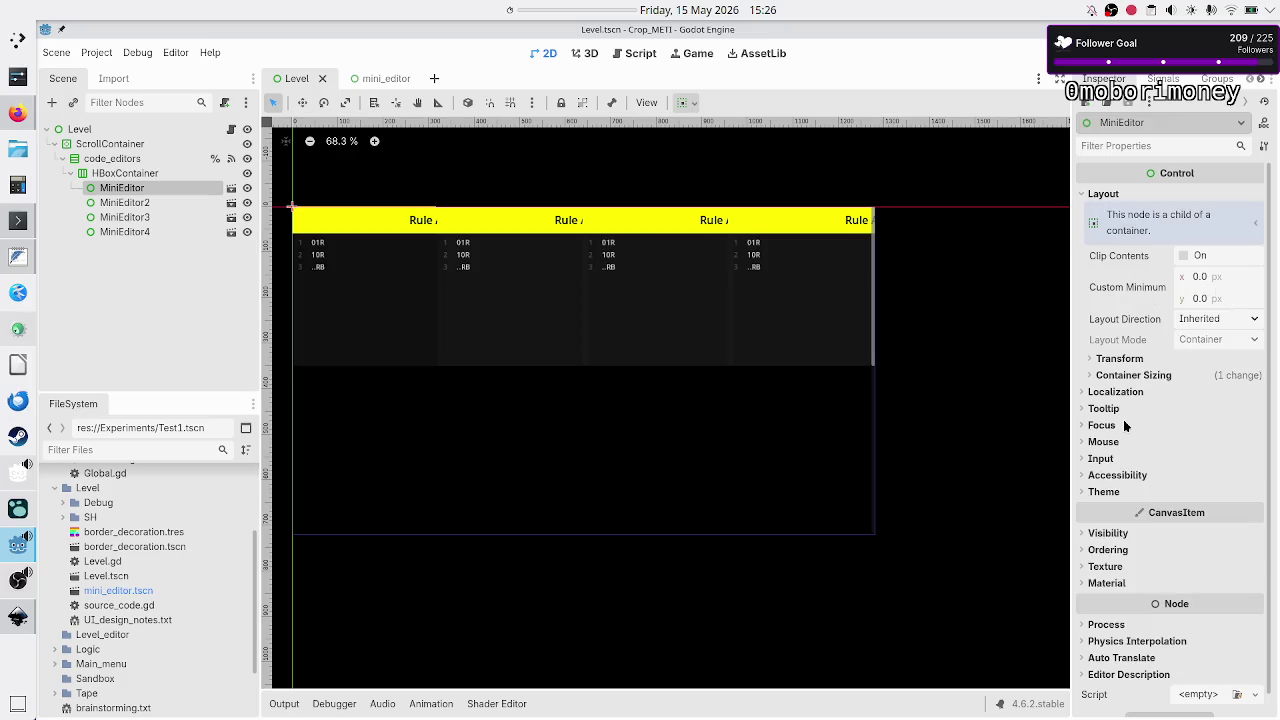
left_click(1131, 362)
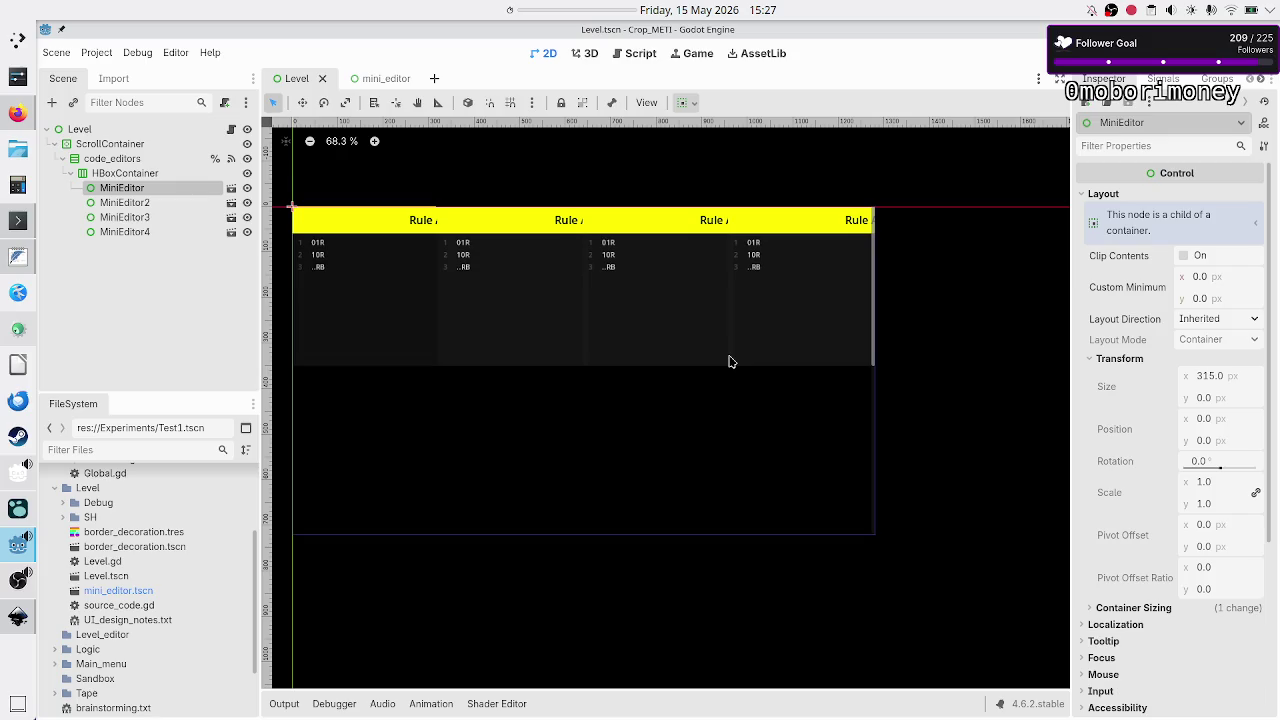
left_click(134, 144)
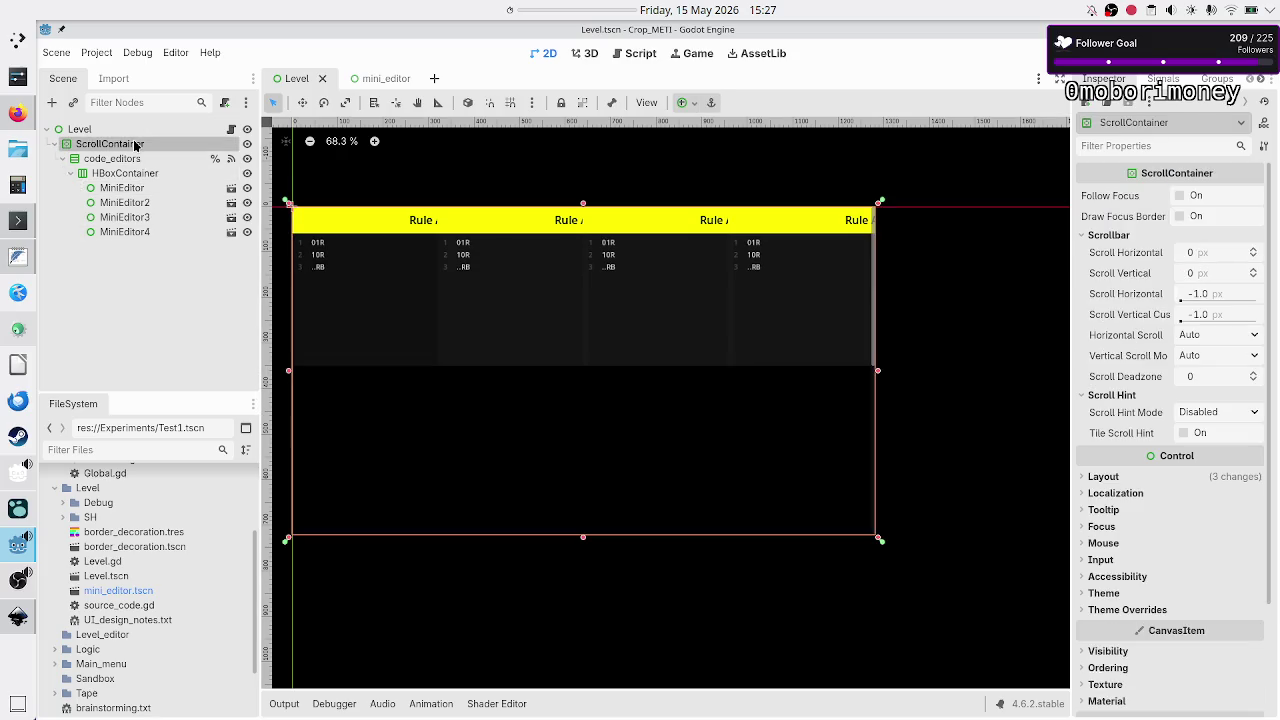
Inspect the ScrollContainer's layout size and position.
left_click(1114, 482)
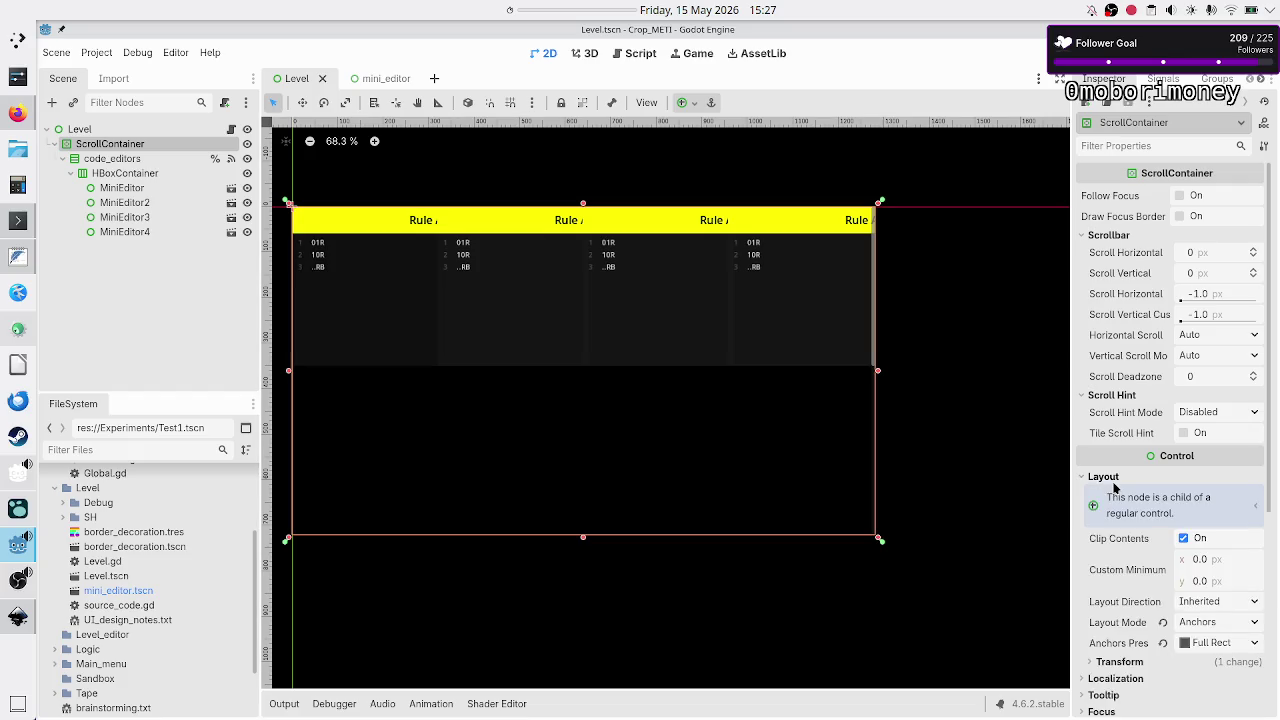
left_click(1114, 664)
scroll(1130, 608, "down", 3)
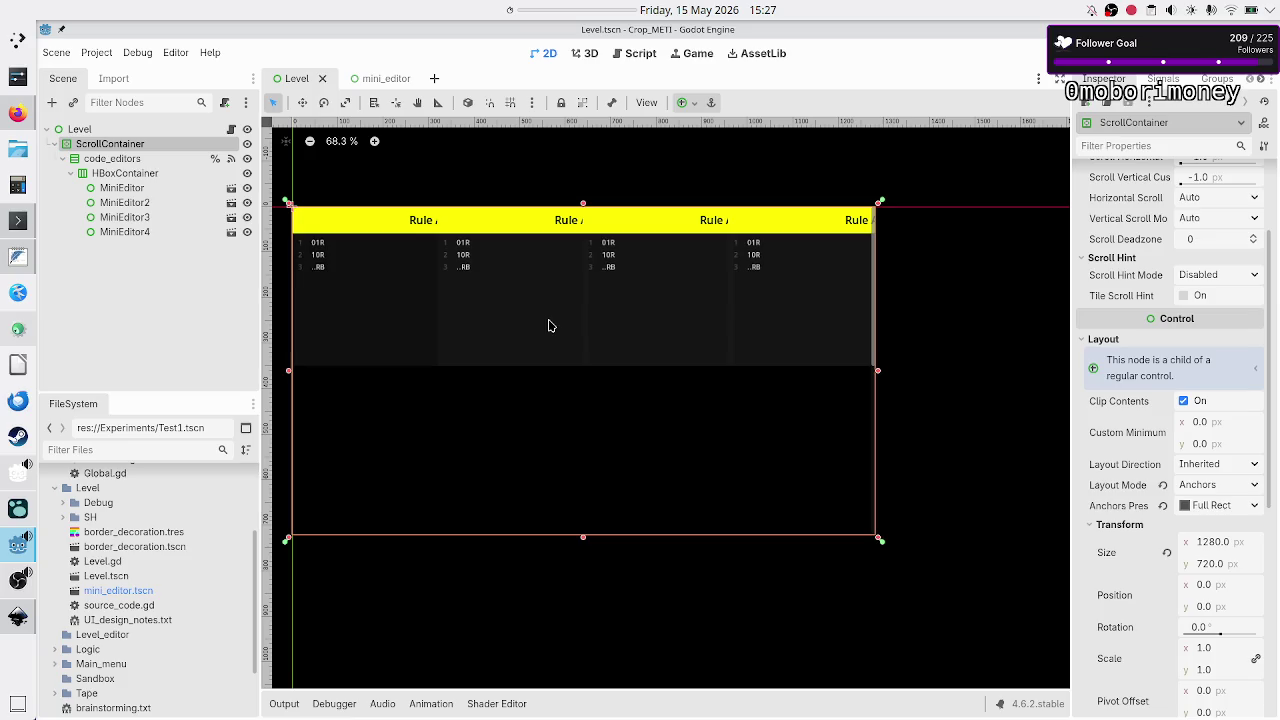
Give the HBoxContainer a Separation theme-constant override of 5.
left_click(143, 175)
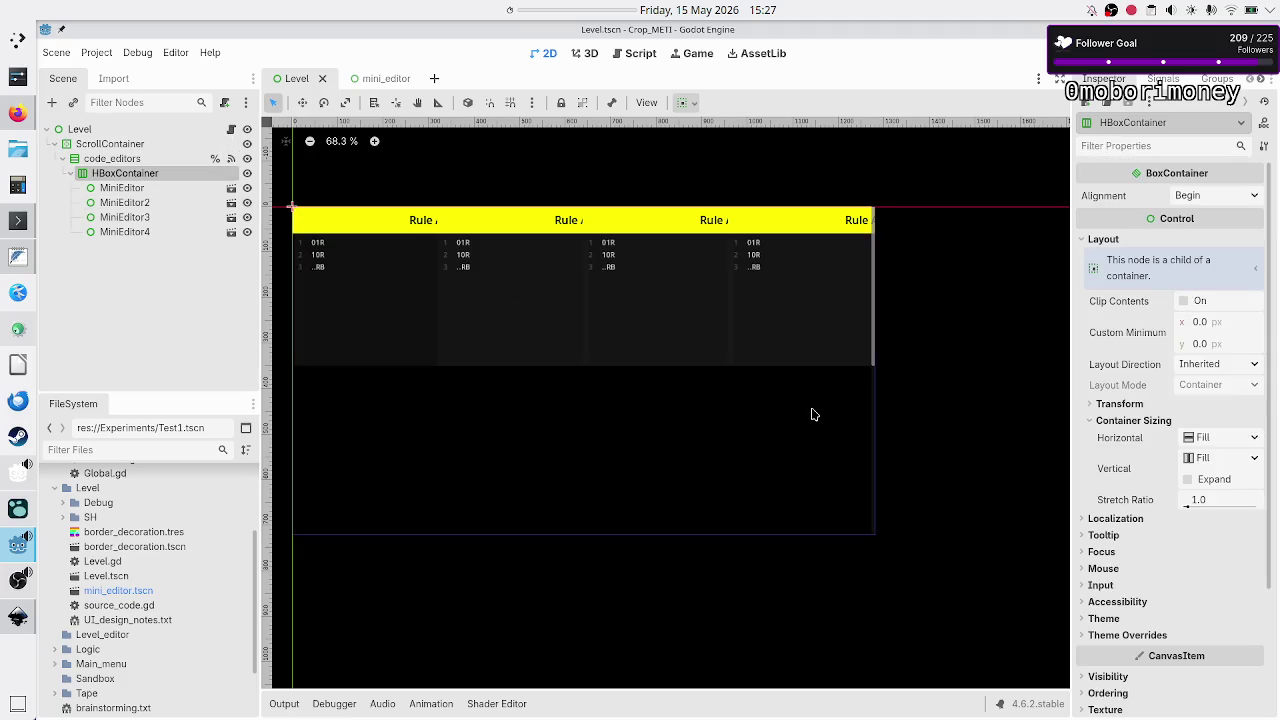
left_click(1112, 635)
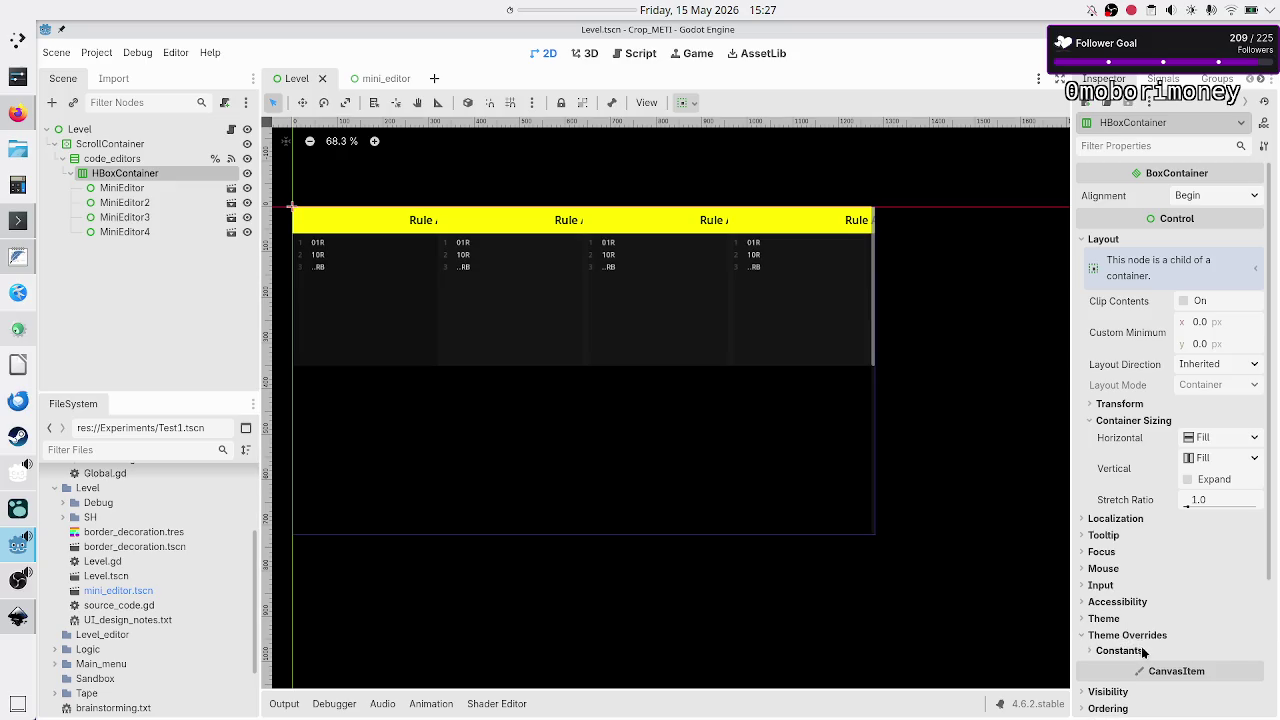
left_click(1125, 651)
left_click(1207, 671)
type("5")
key("Return")
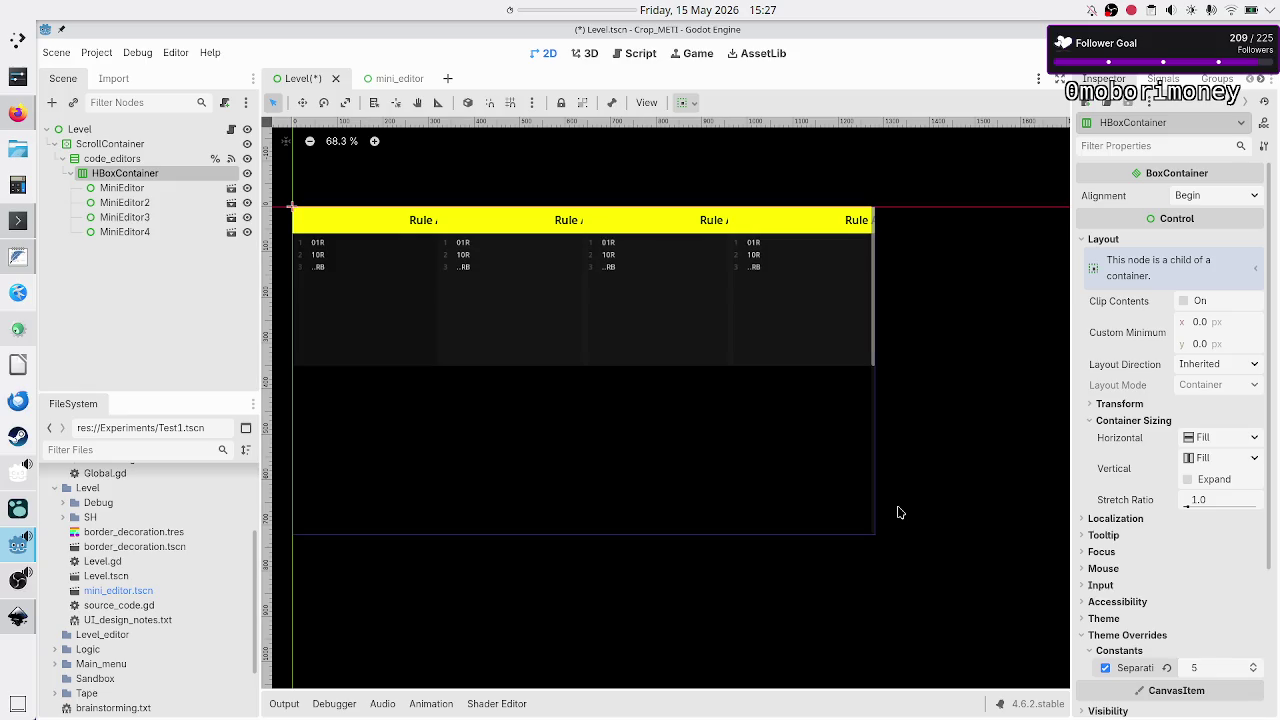
In mini_editor, anchor the VBoxContainer to Full Rect, then return to the Level scene.
left_click(400, 80)
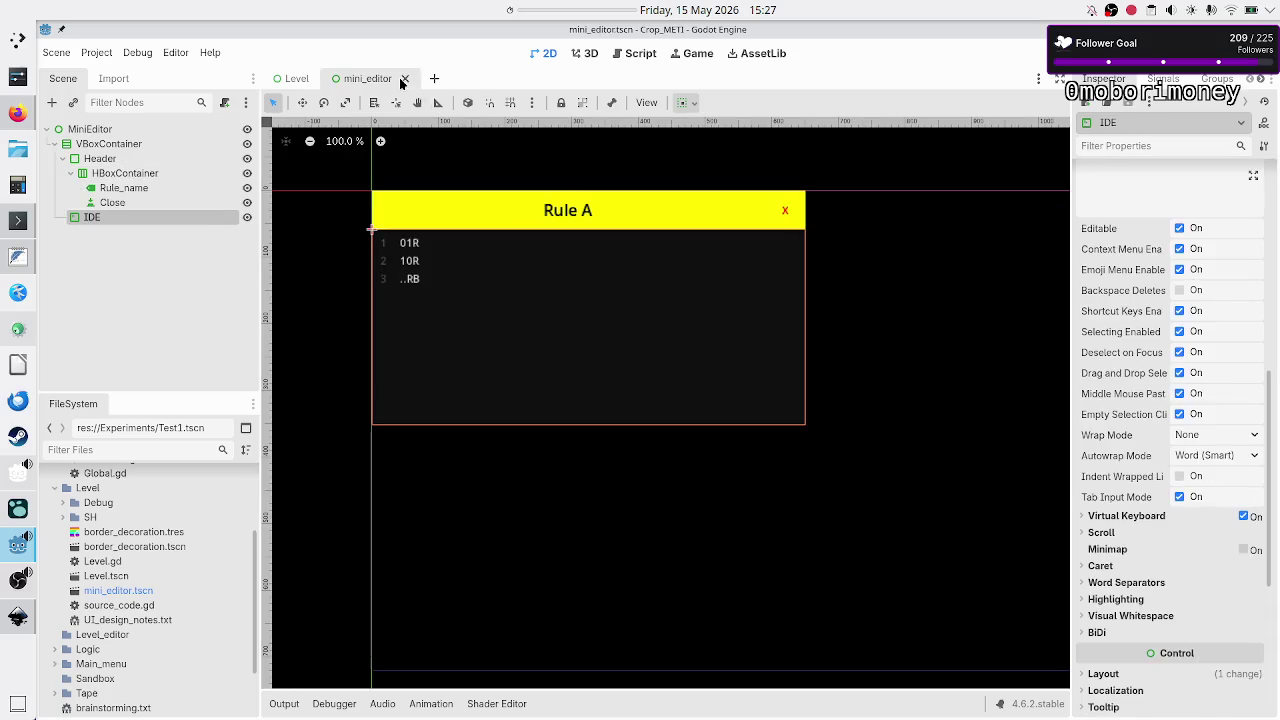
left_click(130, 129)
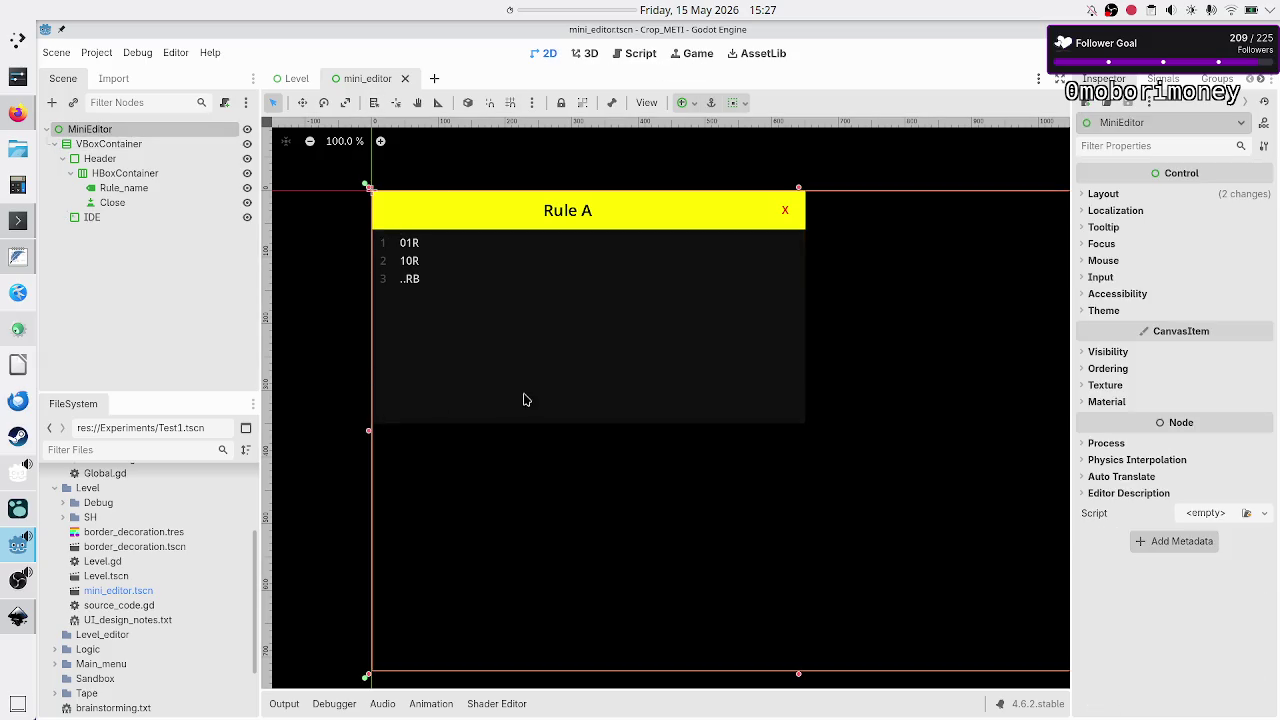
scroll(526, 401, "down", 2)
left_click(110, 144)
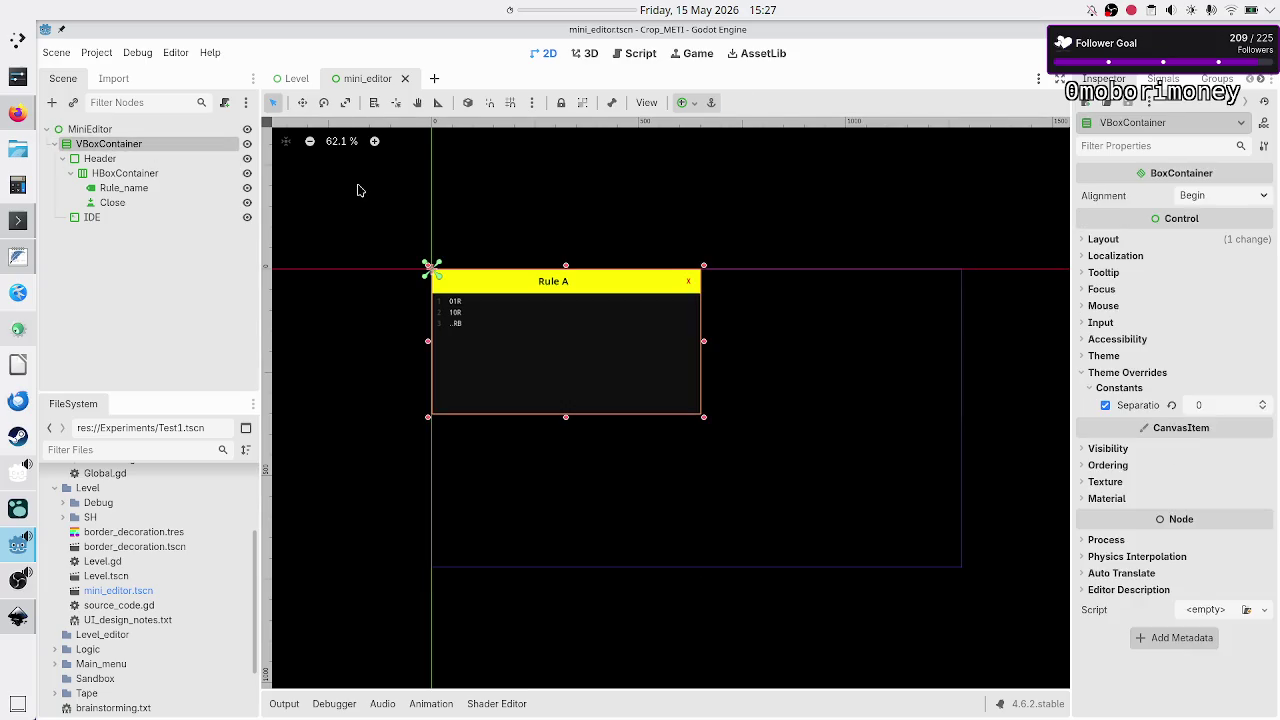
left_click(690, 103)
left_click(762, 225)
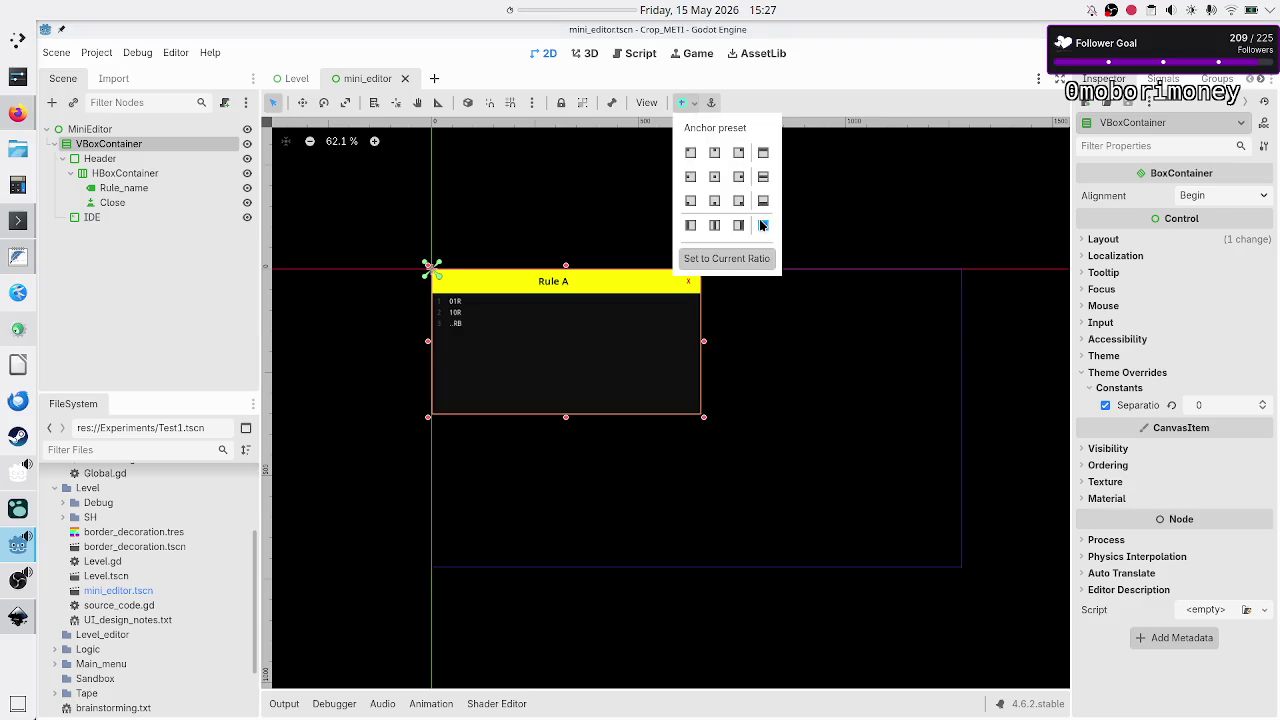
left_click(397, 371)
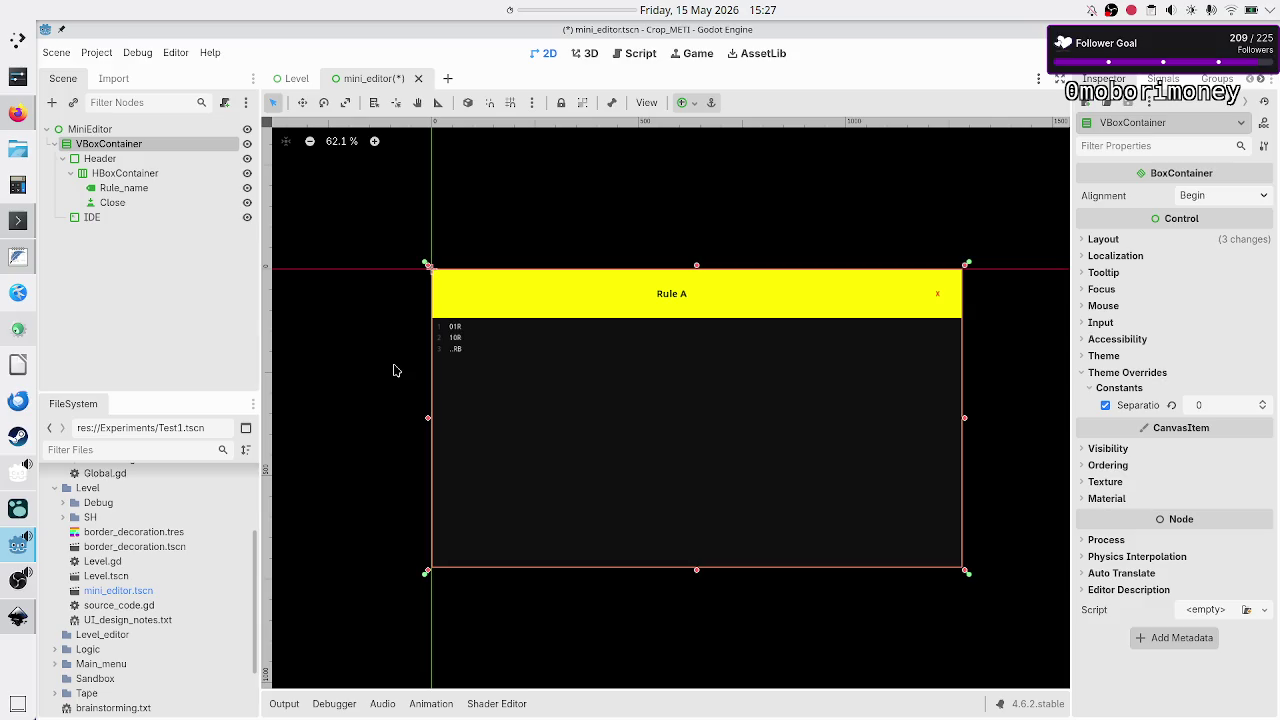
left_click(126, 288)
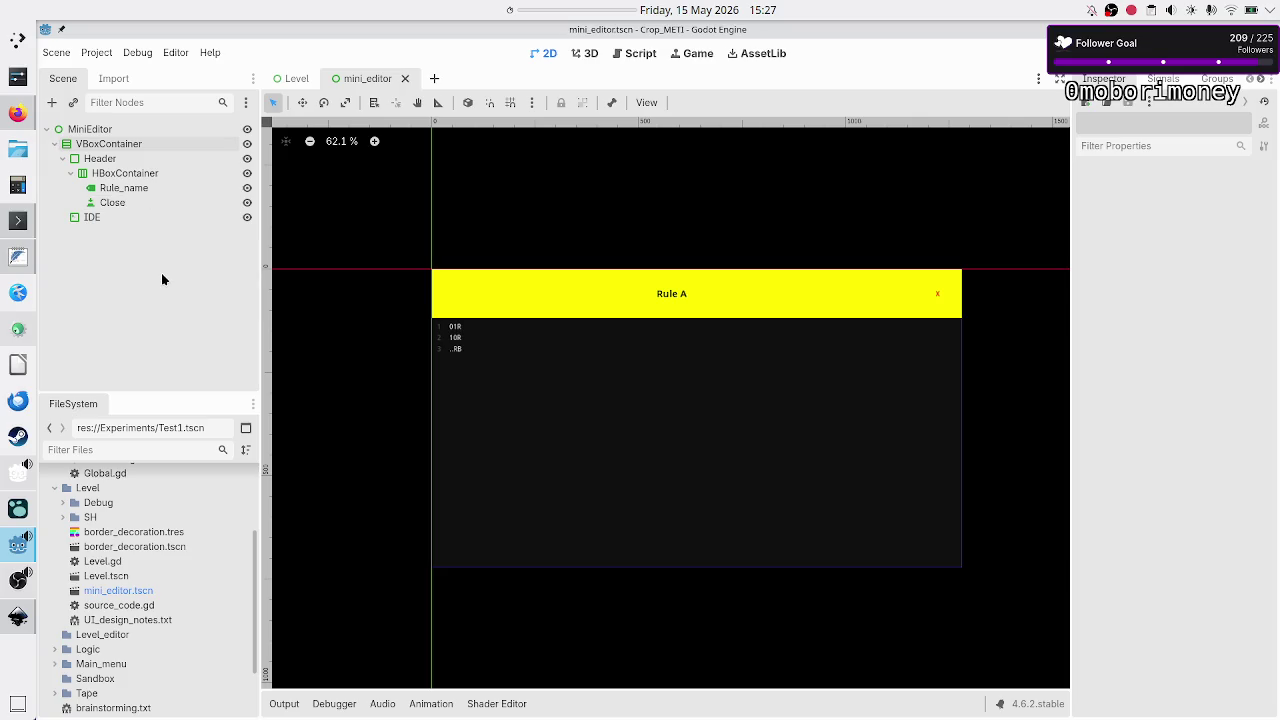
left_click(309, 80)
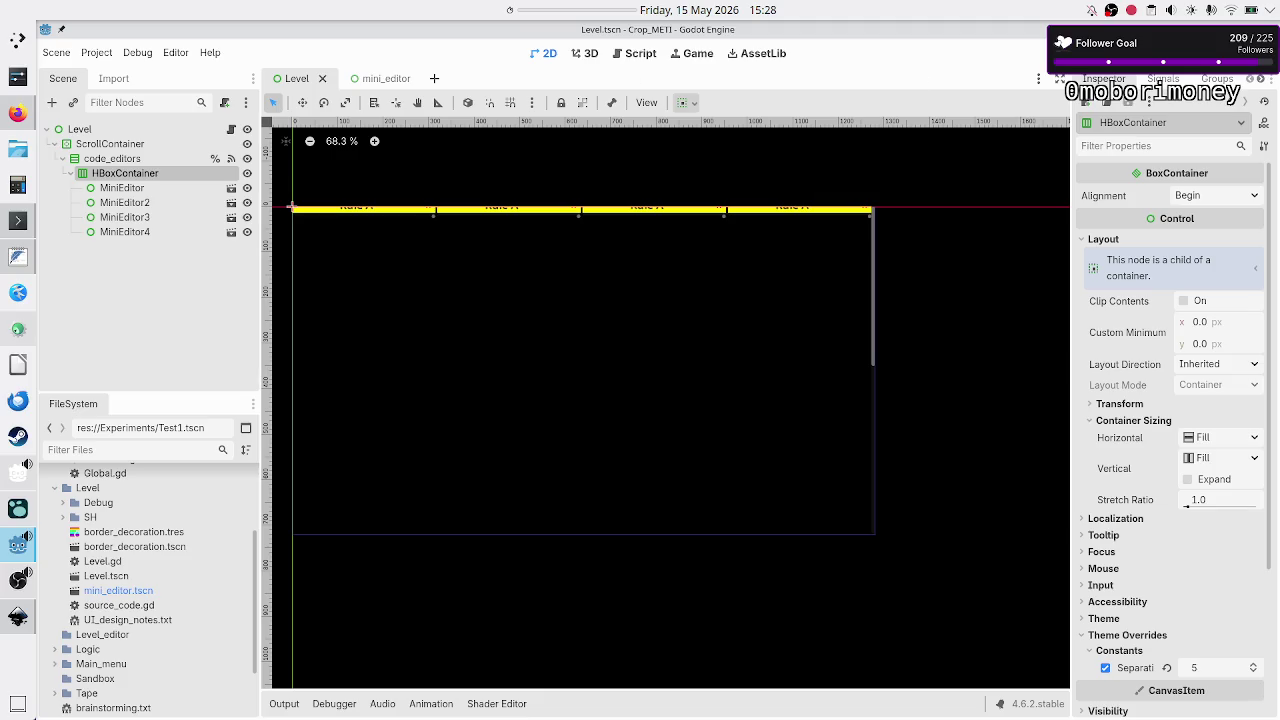
Test-run the four Rule A editors, then set the project's Main Scene to Level.tscn.
key("F6")
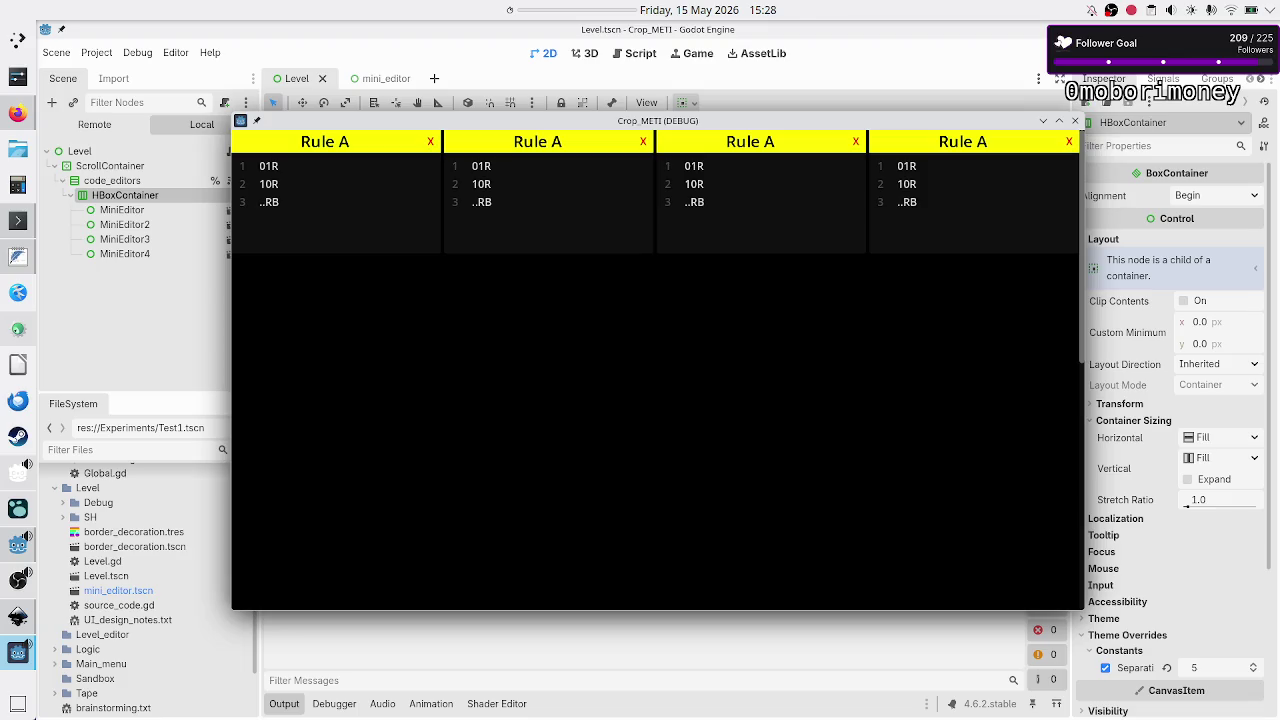
left_click(1075, 120)
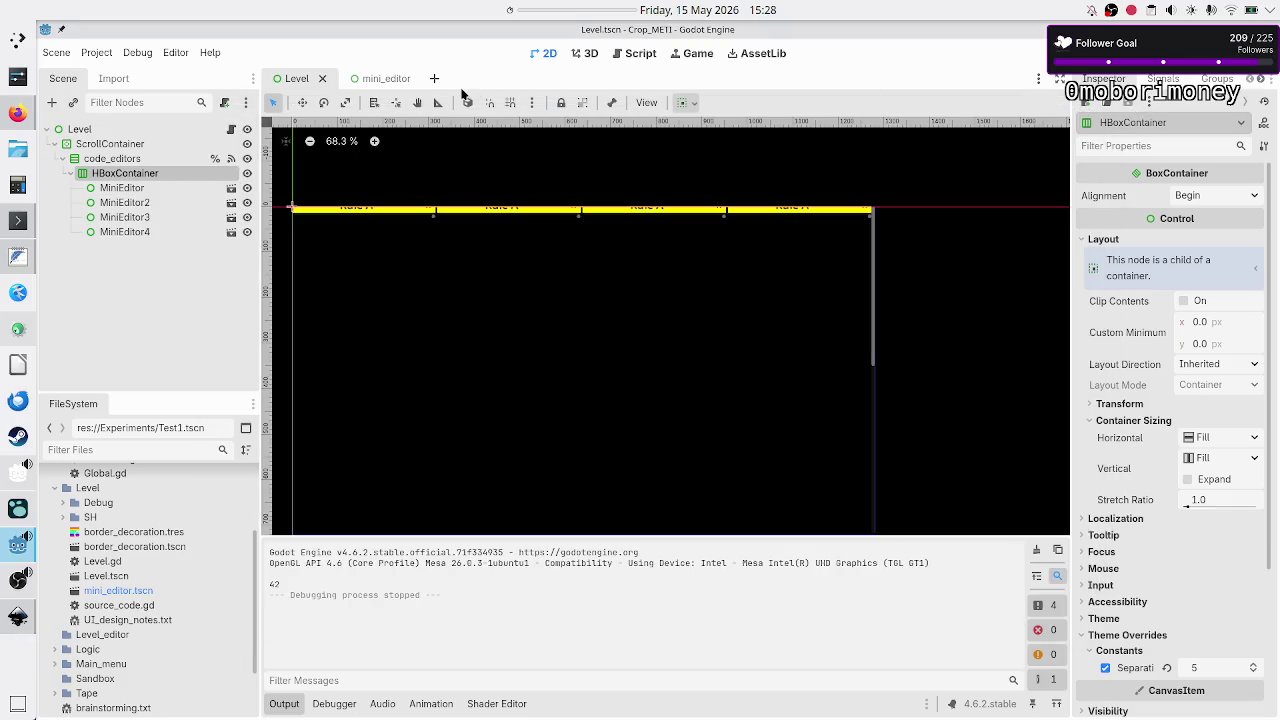
left_click(96, 52)
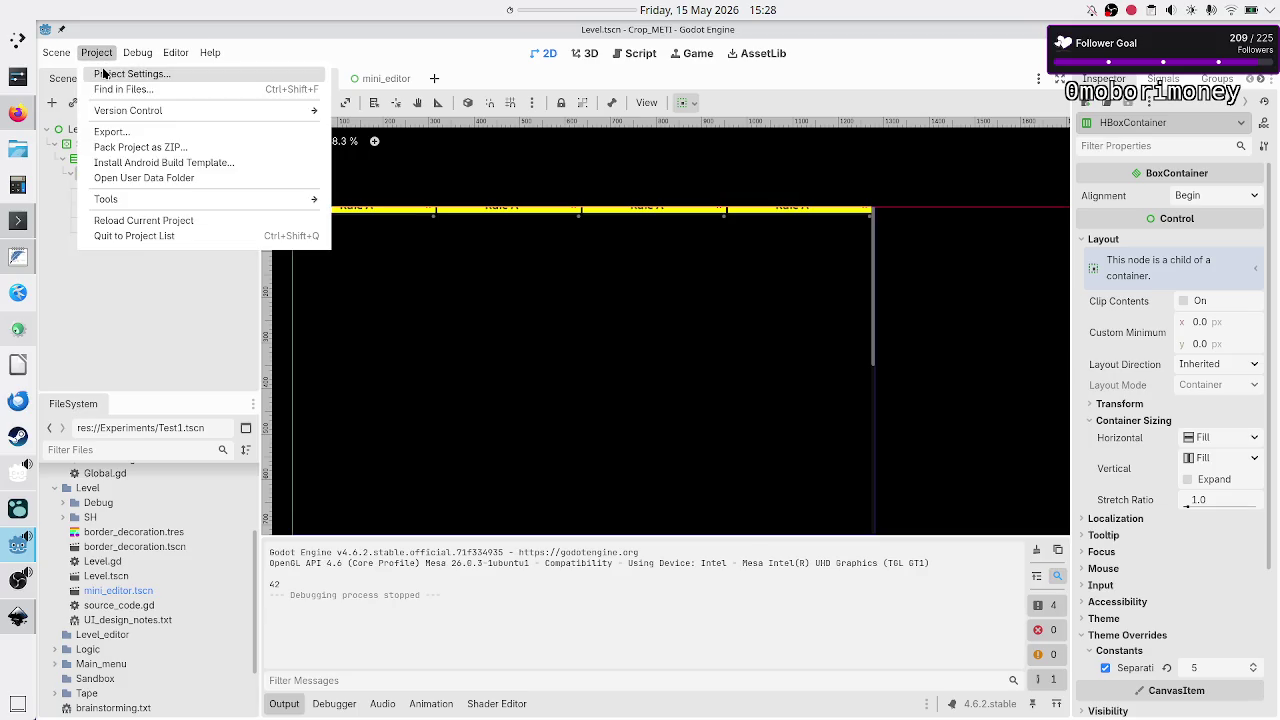
left_click(102, 70)
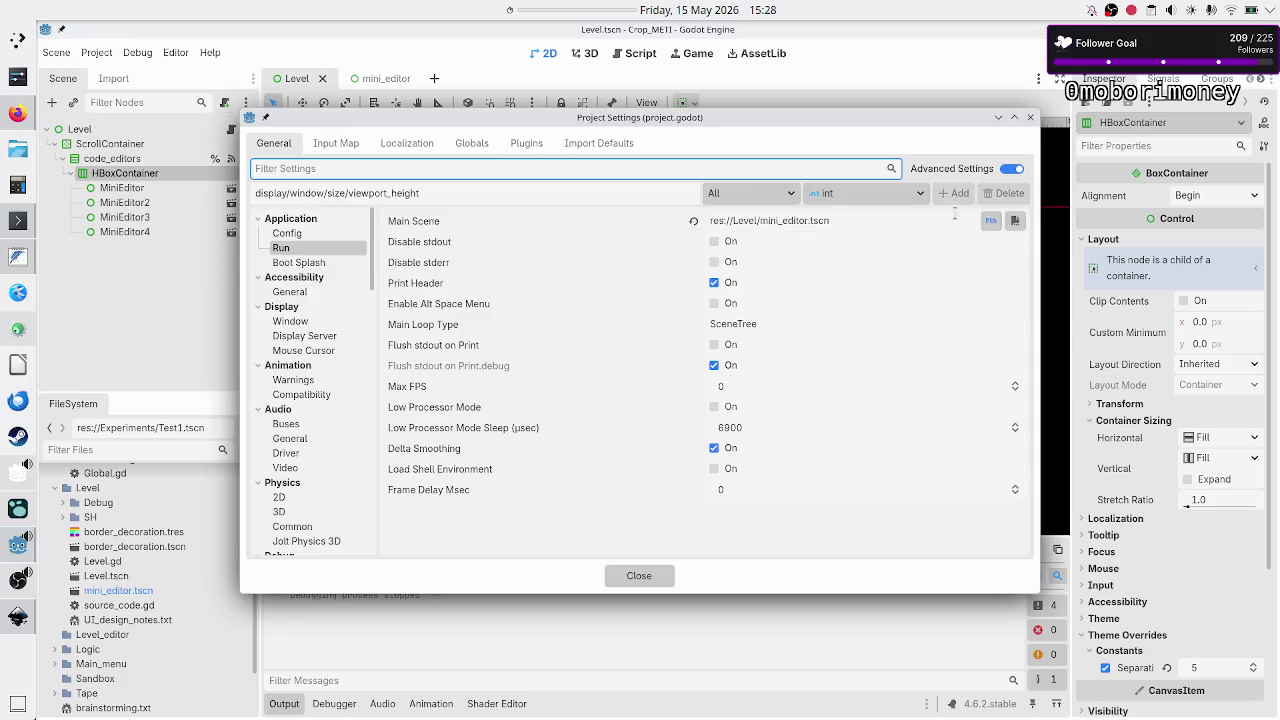
left_click(1017, 222)
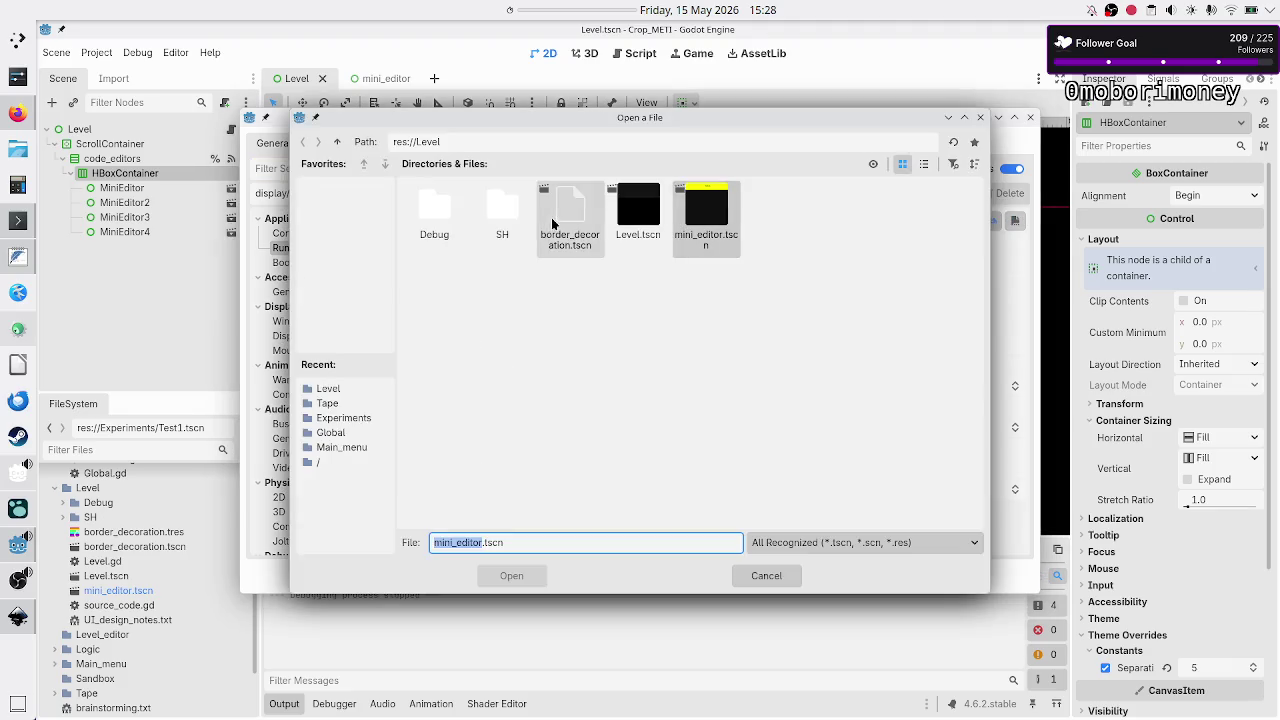
left_click(638, 212)
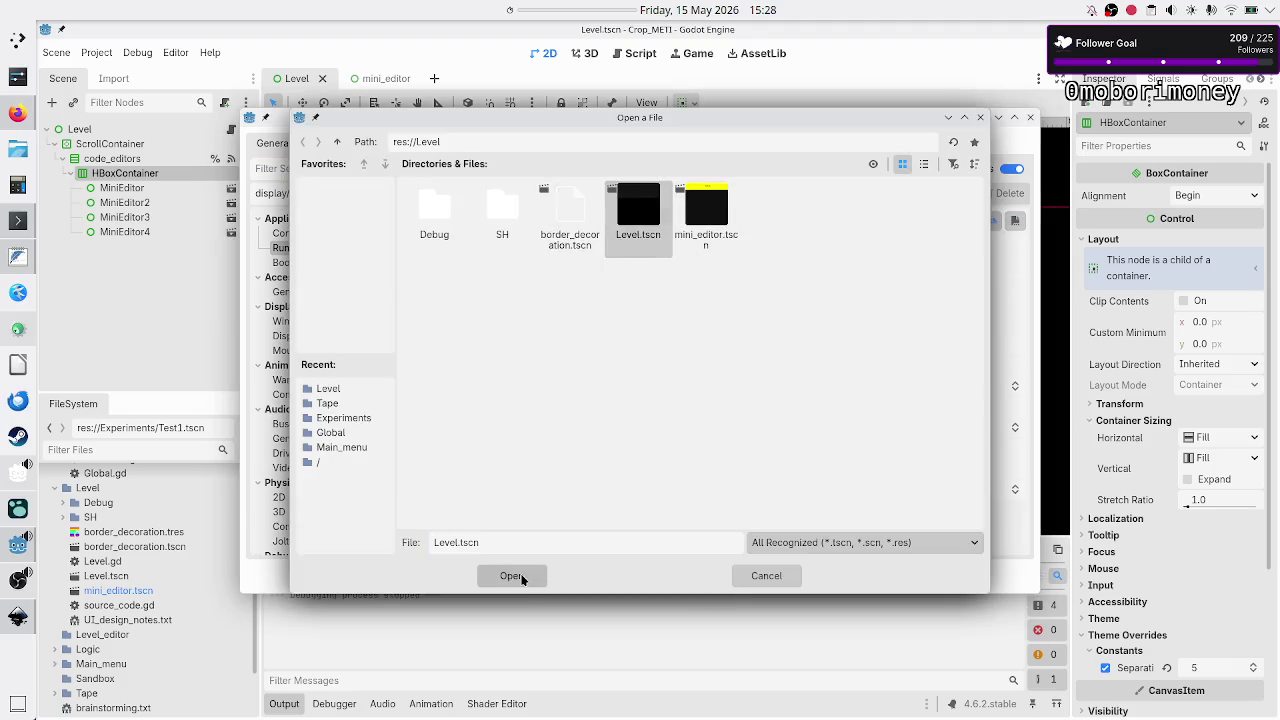
left_click(521, 576)
left_click(636, 572)
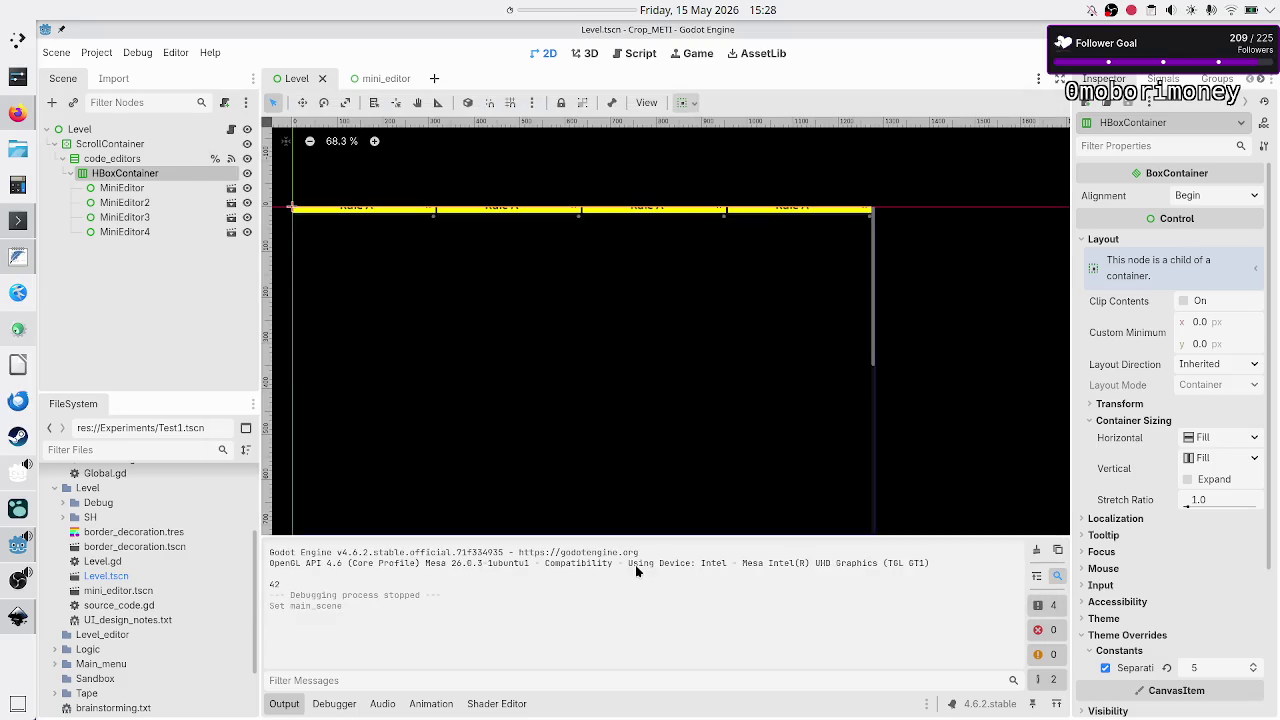
key("F5")
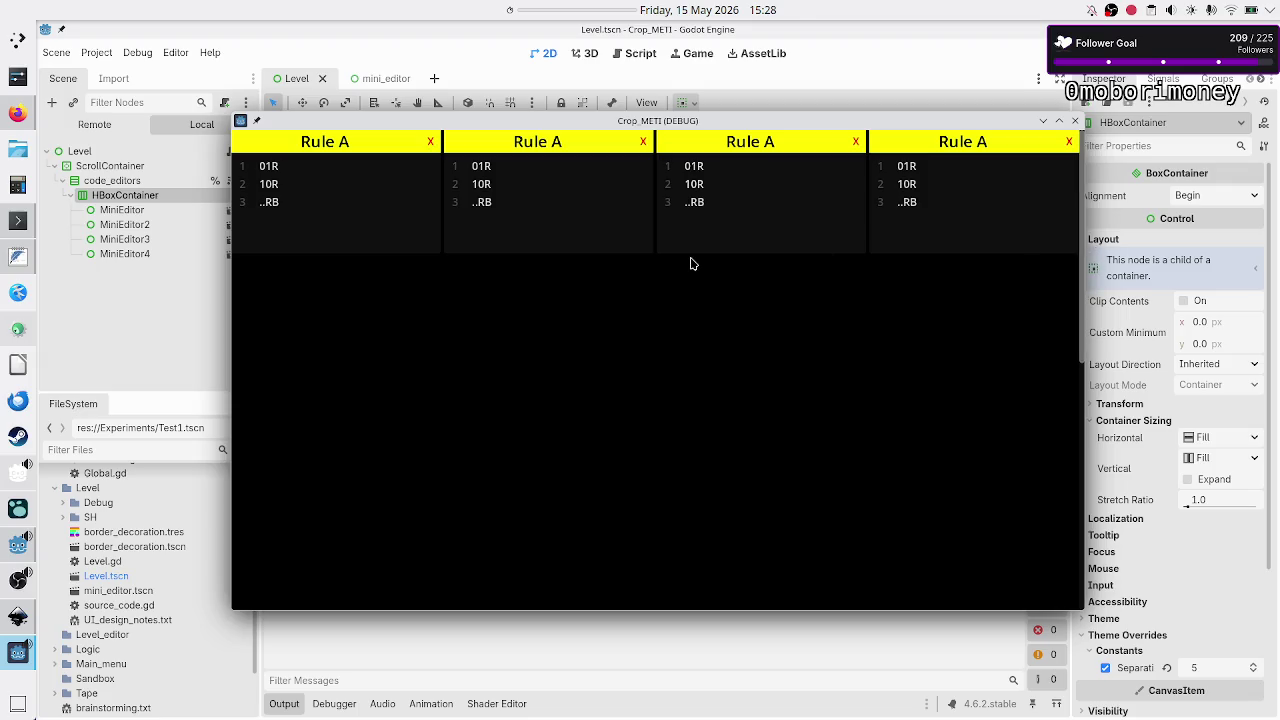
left_click_drag(831, 127, 703, 180)
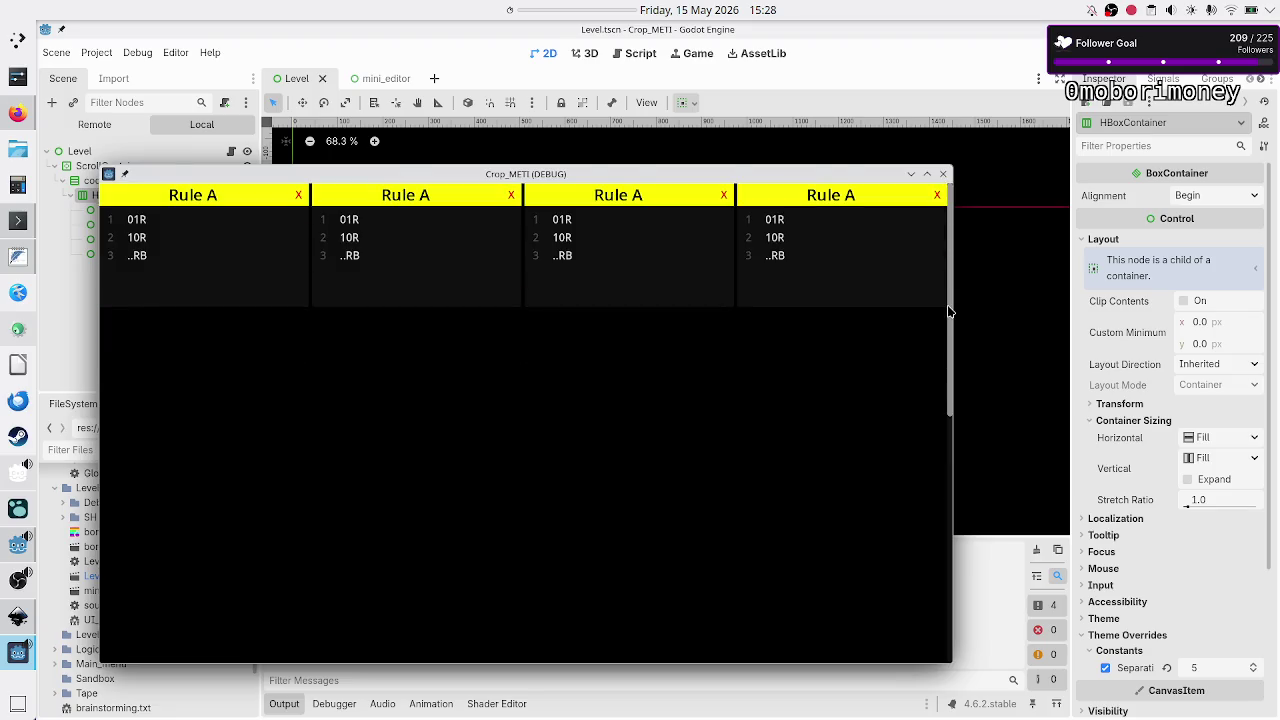
mouse_move(950, 318)
left_mouse_down()
mouse_move(940, 300)
mouse_move(952, 640)
mouse_move(955, 345)
left_mouse_up()
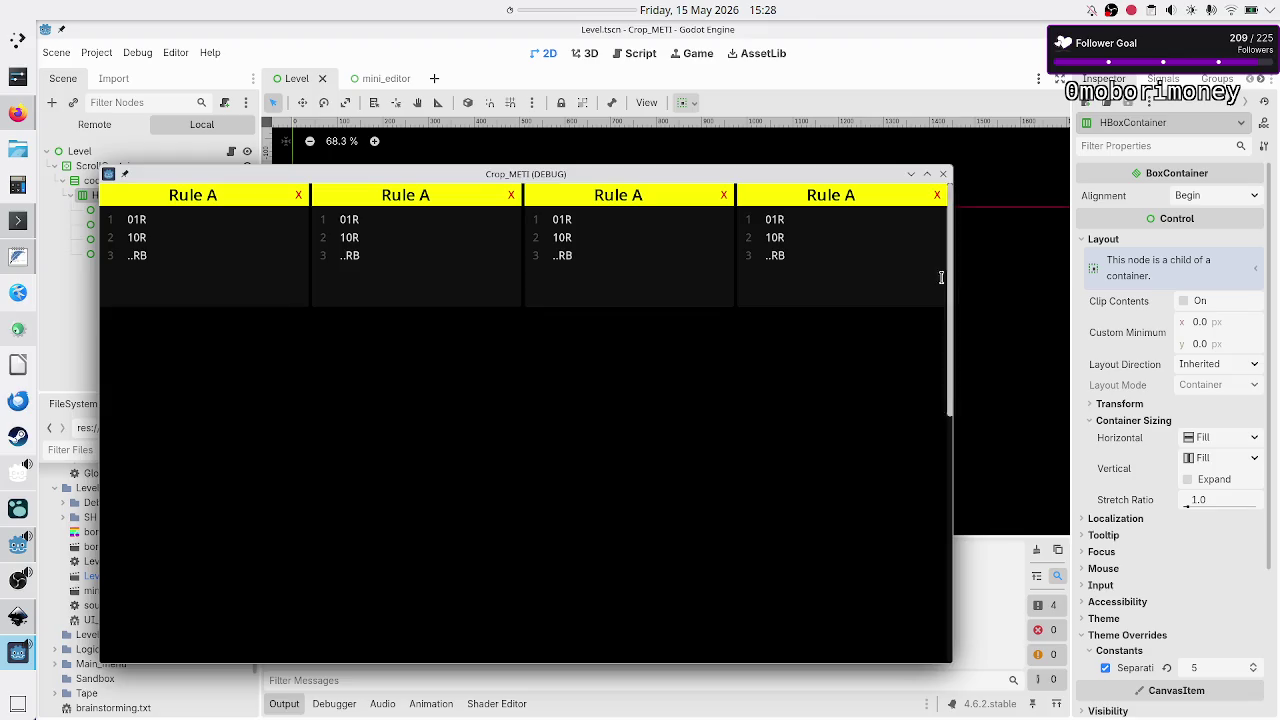
left_click(944, 173)
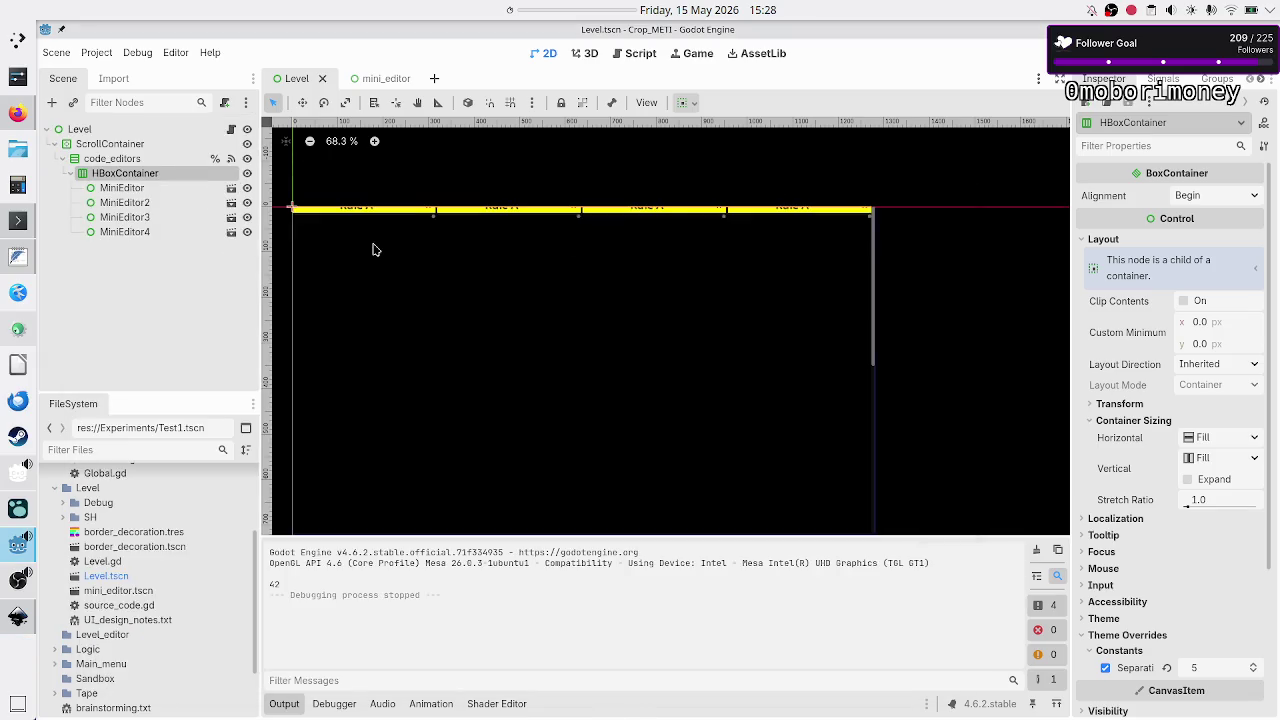